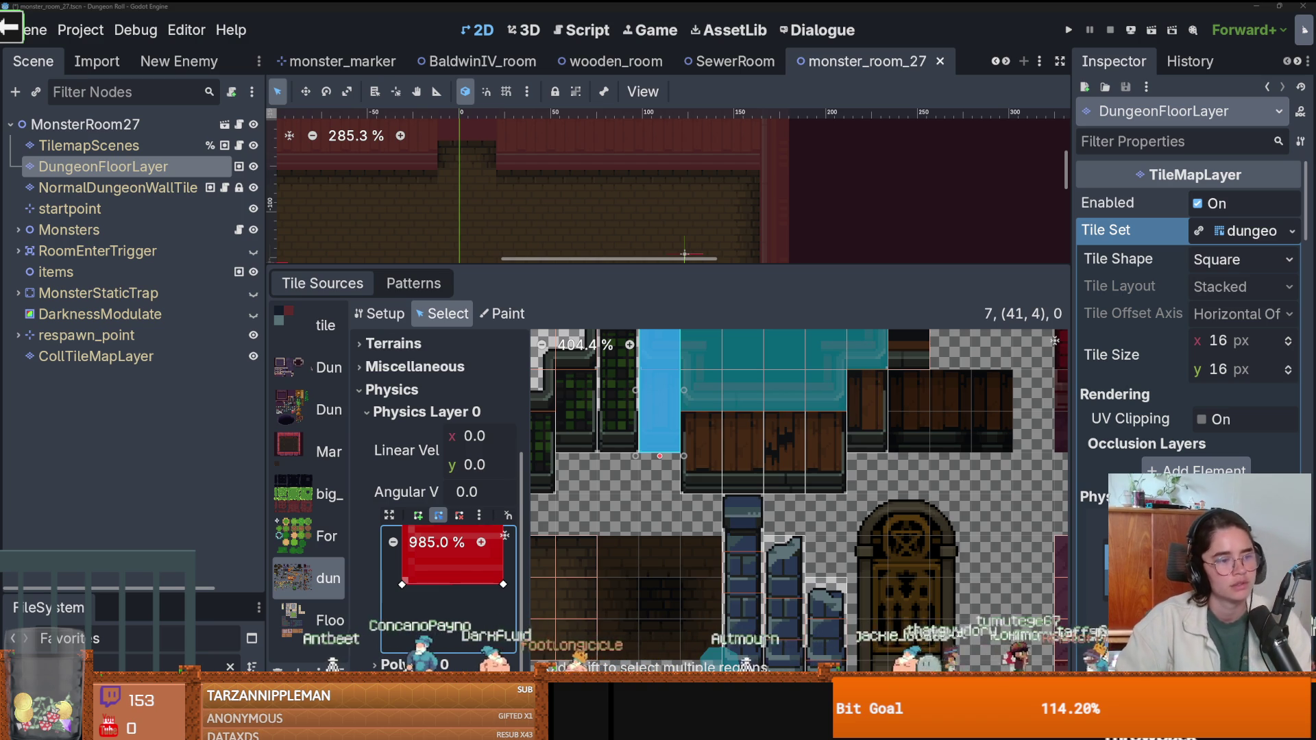
Paint Physics Layer 0 collision onto the brown door tiles in the TileSet atlas, then enlarge the level view.
scroll(642, 443, down, 1)
drag(642, 442, 722, 477)
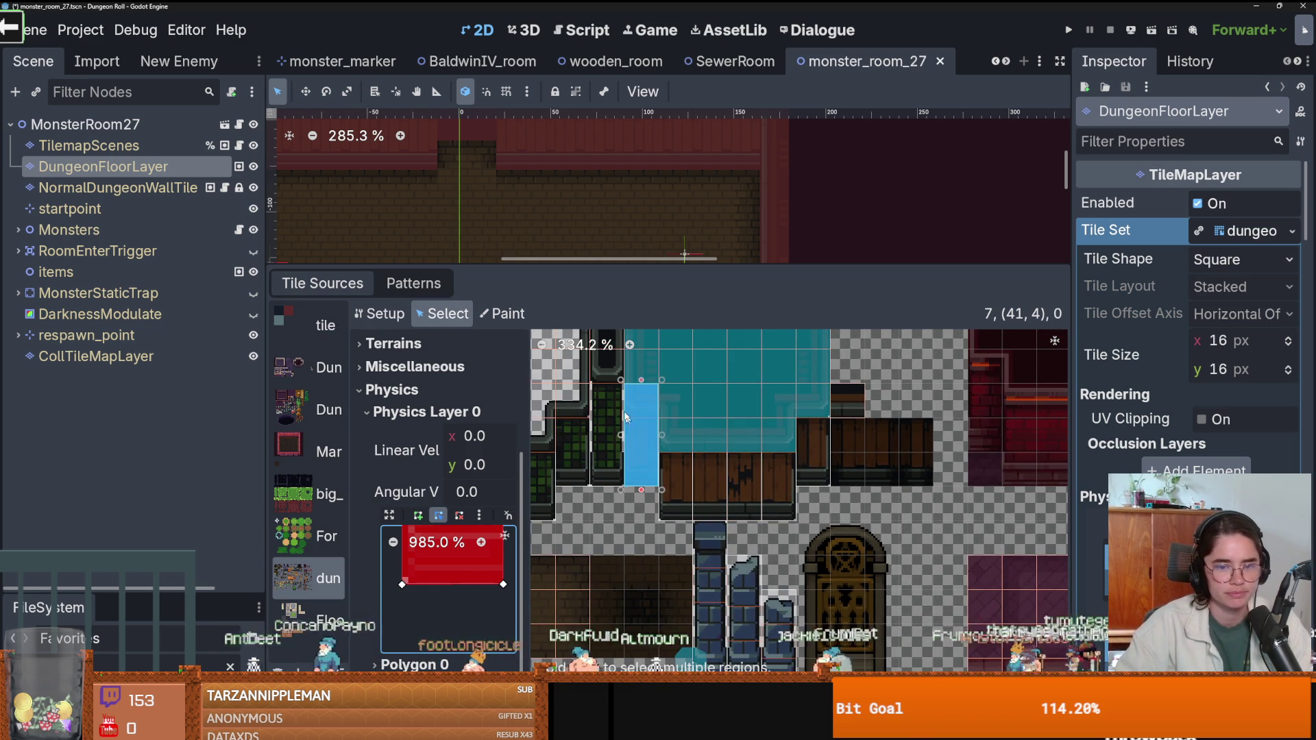
click(503, 314)
click(438, 376)
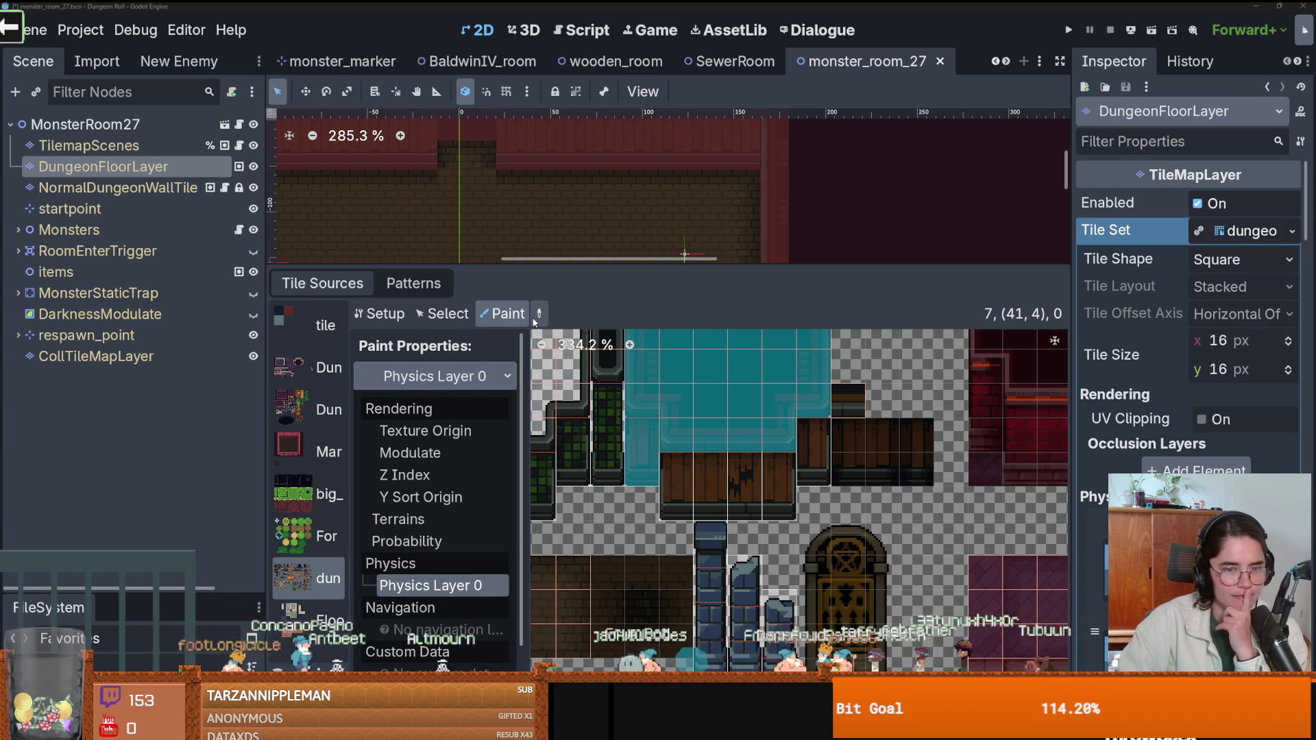
click(426, 585)
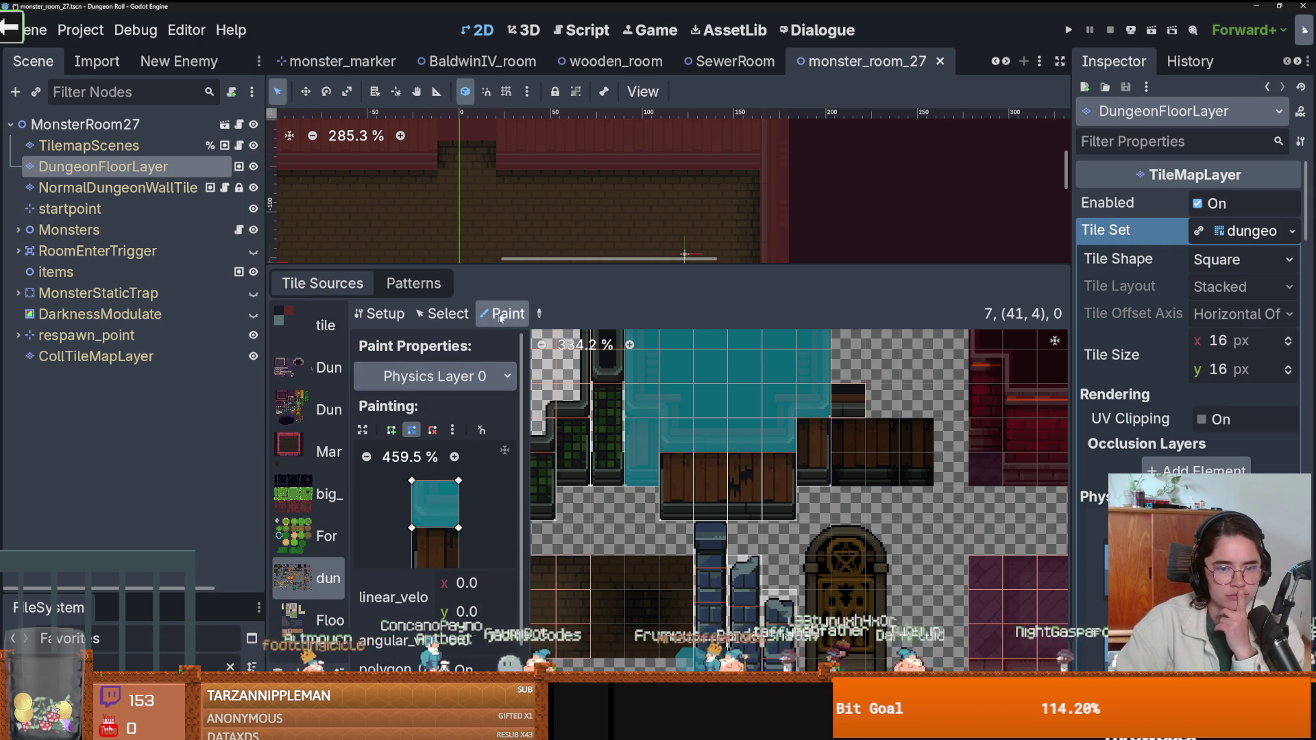
mouse_move(636, 427)
mouse_down()
mouse_move(675, 473)
mouse_move(721, 451)
mouse_move(743, 490)
mouse_move(816, 459)
mouse_up()
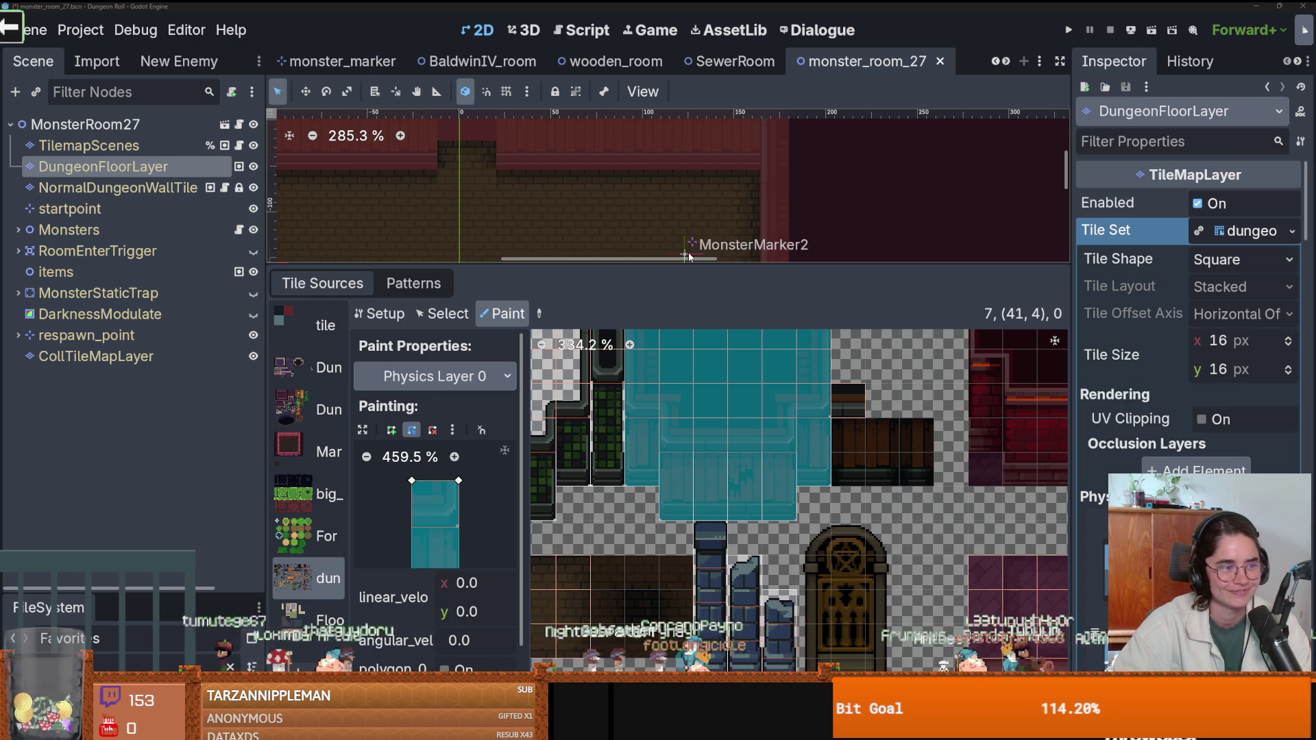
drag(696, 268, 696, 442)
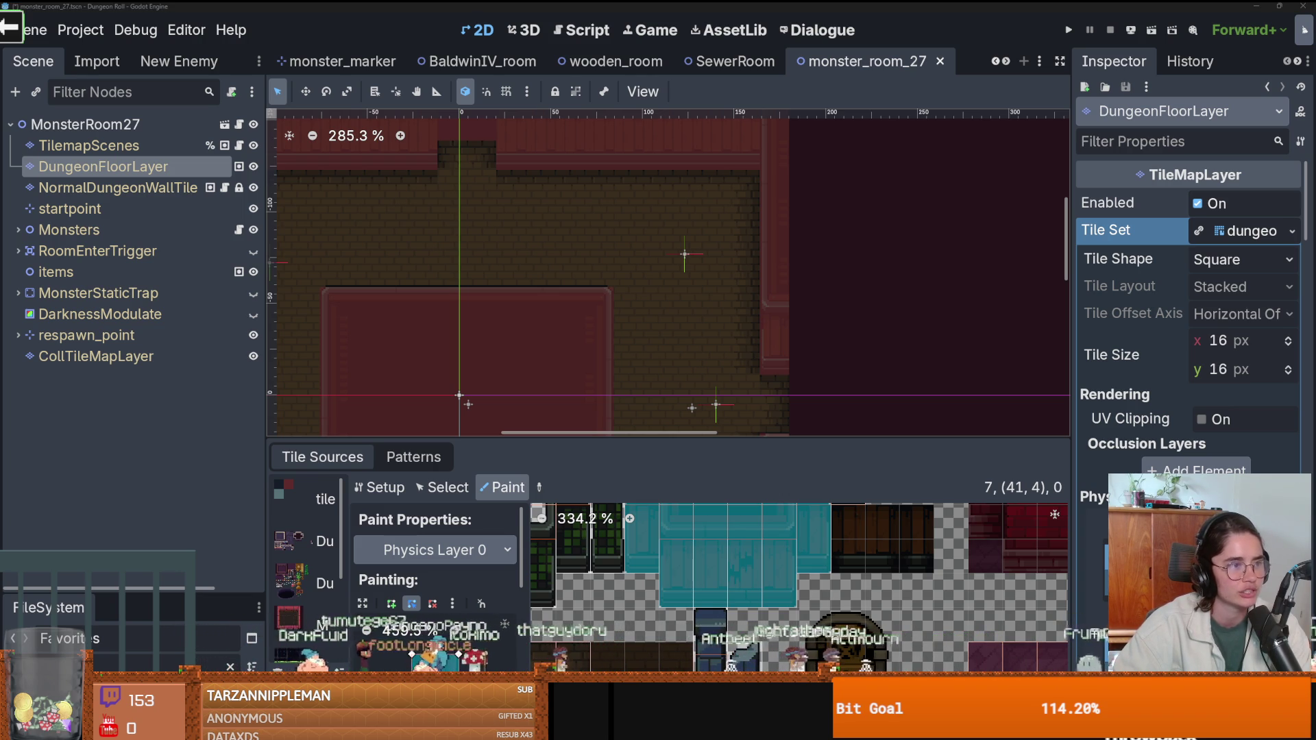
Save the monster_room_27 scene and run the Dungeon Roll project.
click(1069, 29)
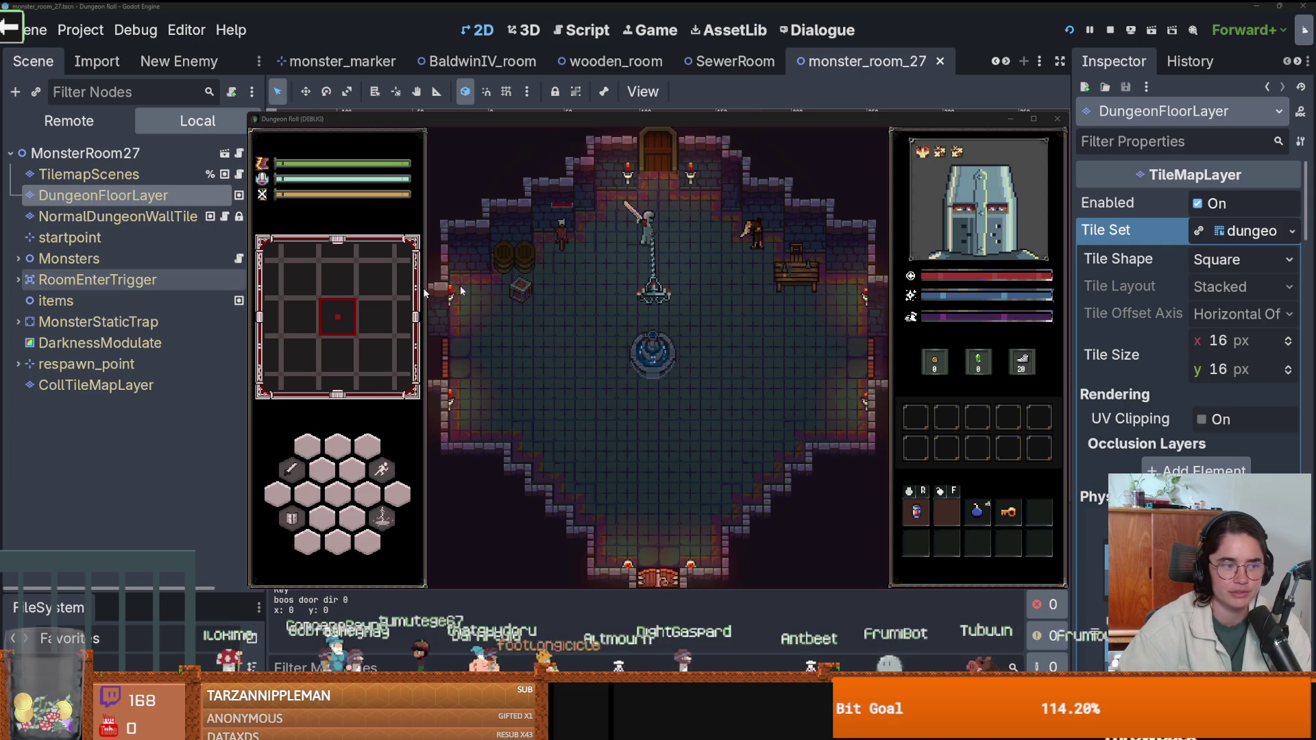
Swing the sword, walk the knight to the top door, and pick a room card.
click(600, 252)
key(w)
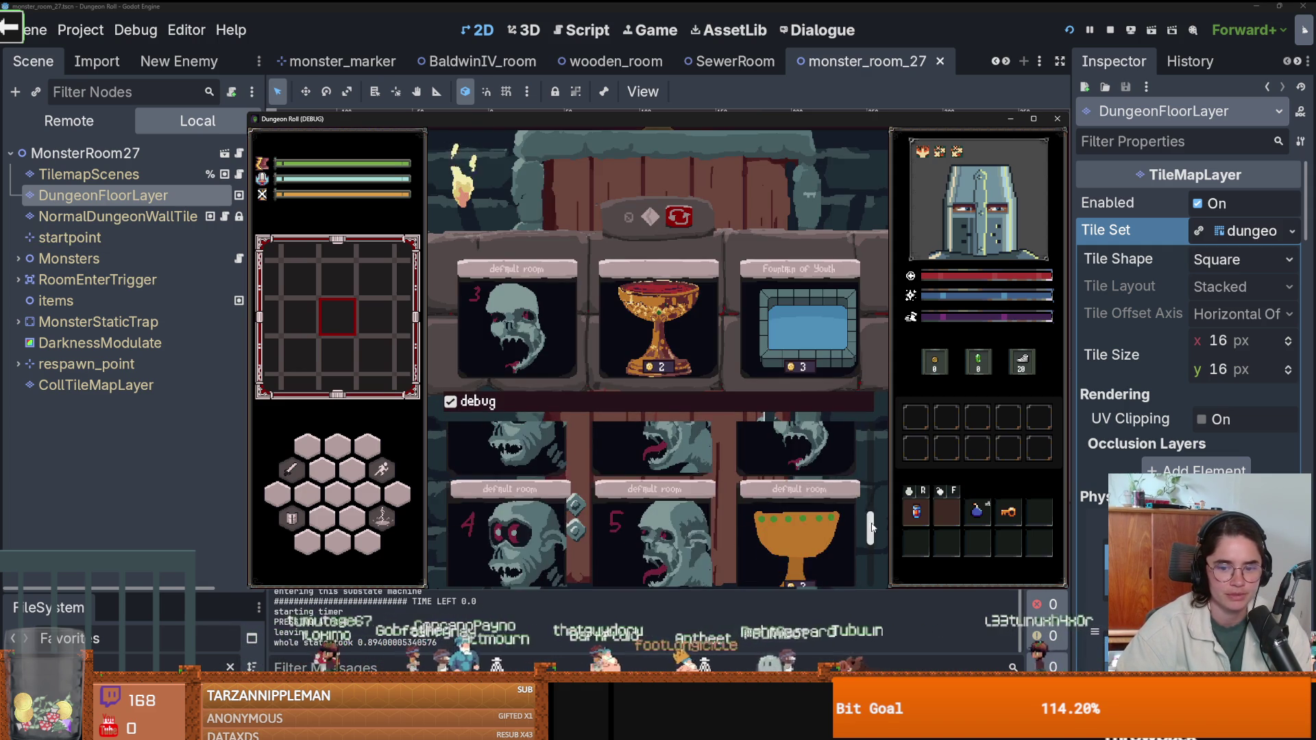
click(785, 514)
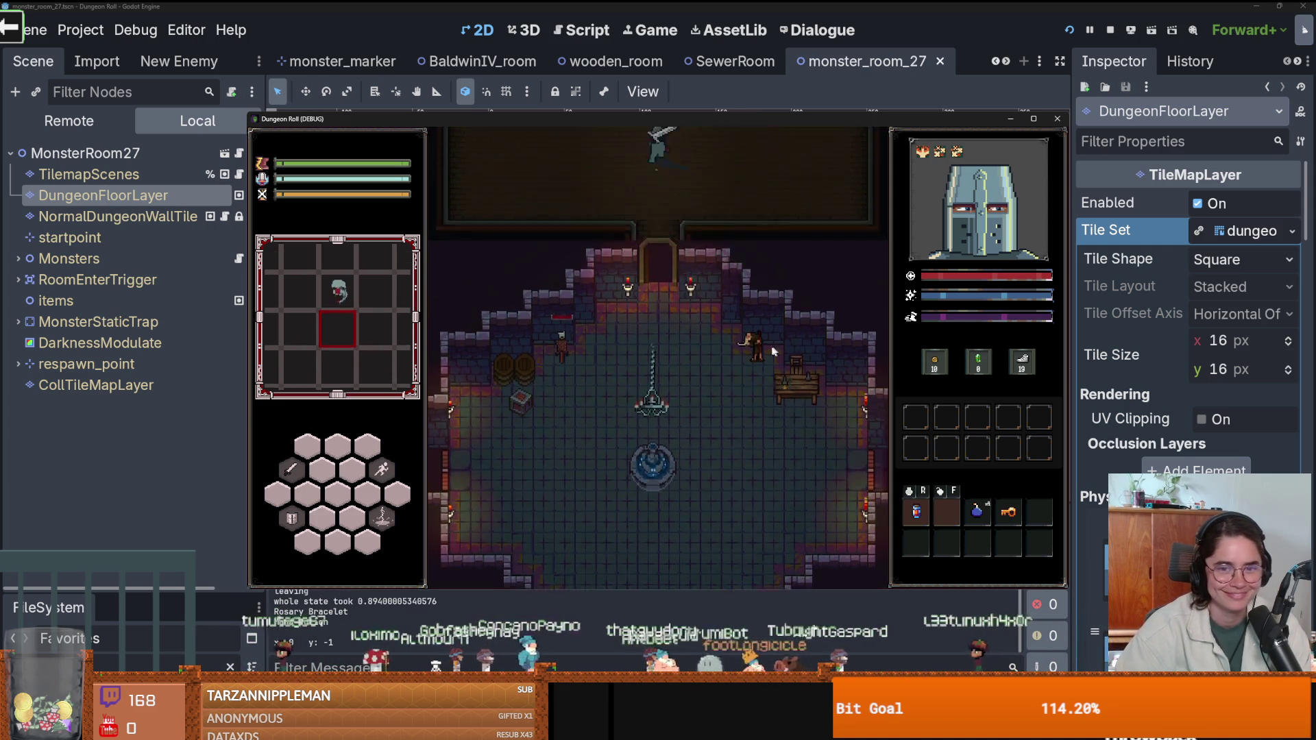
Fight the goblins along the room's left side until the get_path error halts the debugger.
key(a)
key(w)
click(587, 352)
key(w)
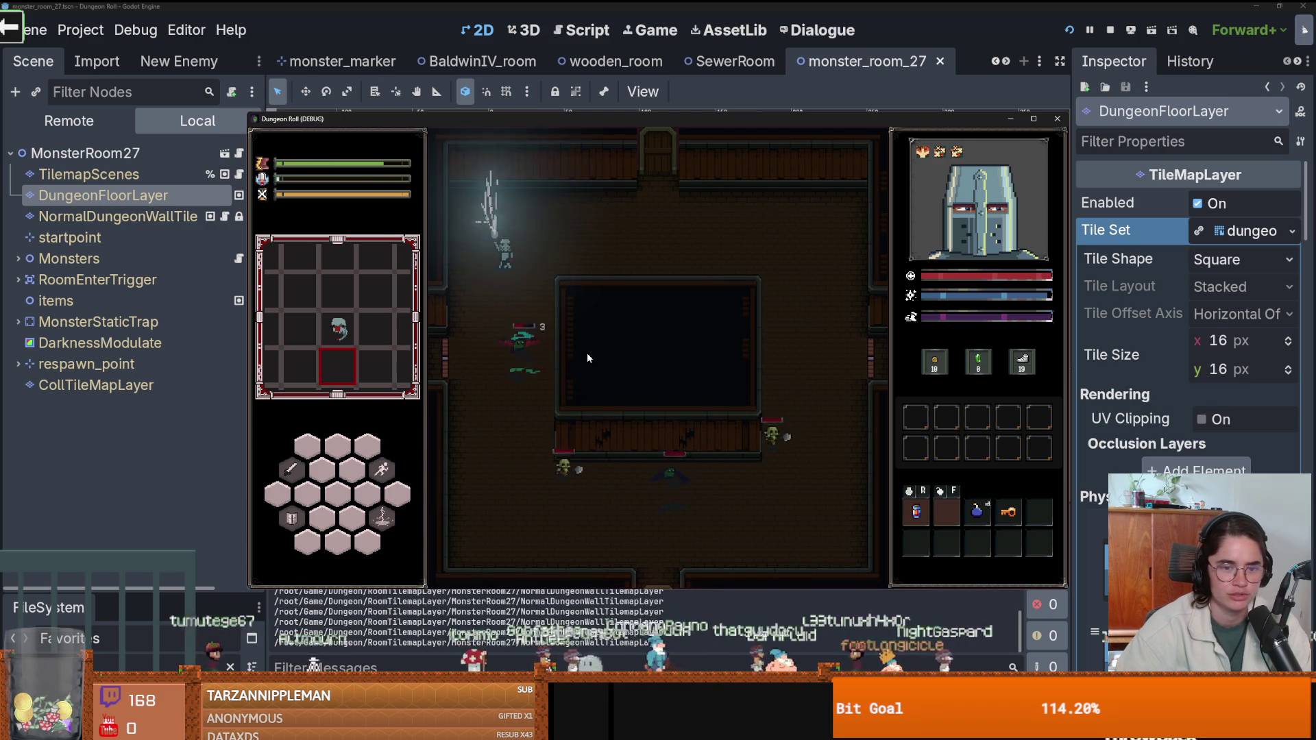
click(520, 372)
click(520, 371)
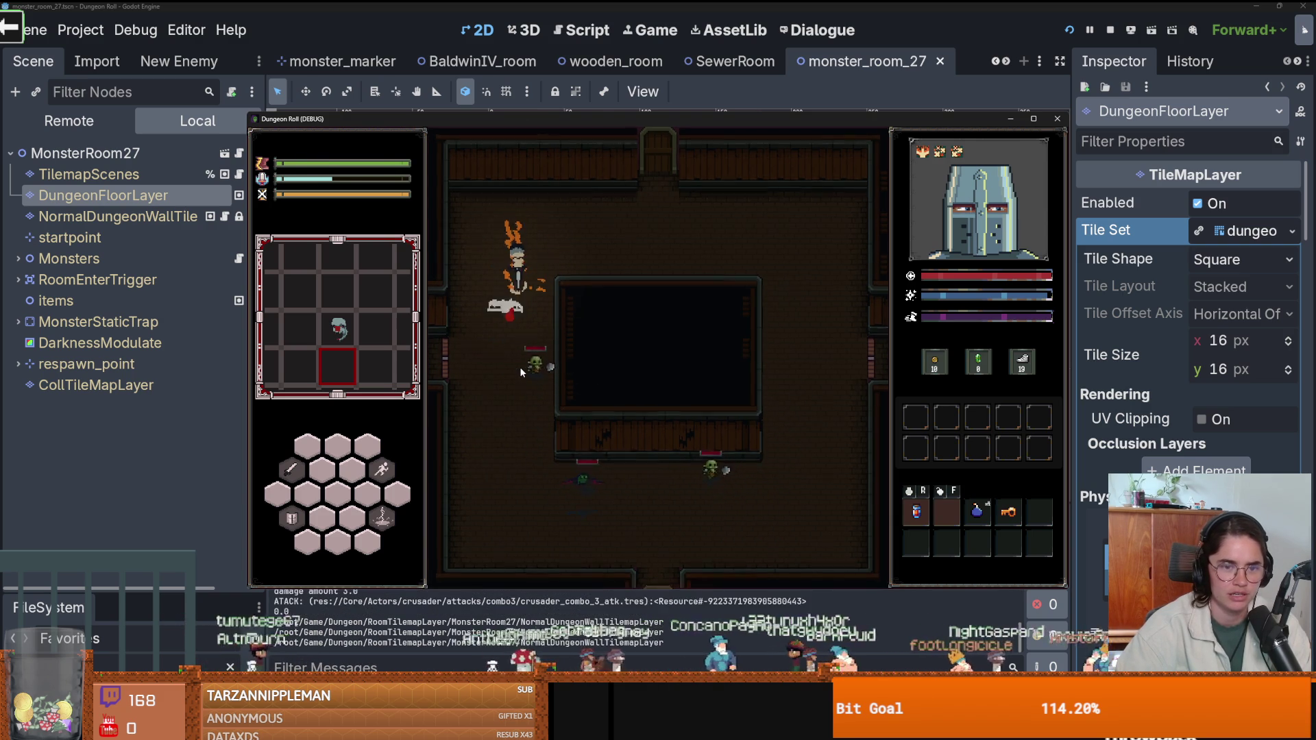
key(s)
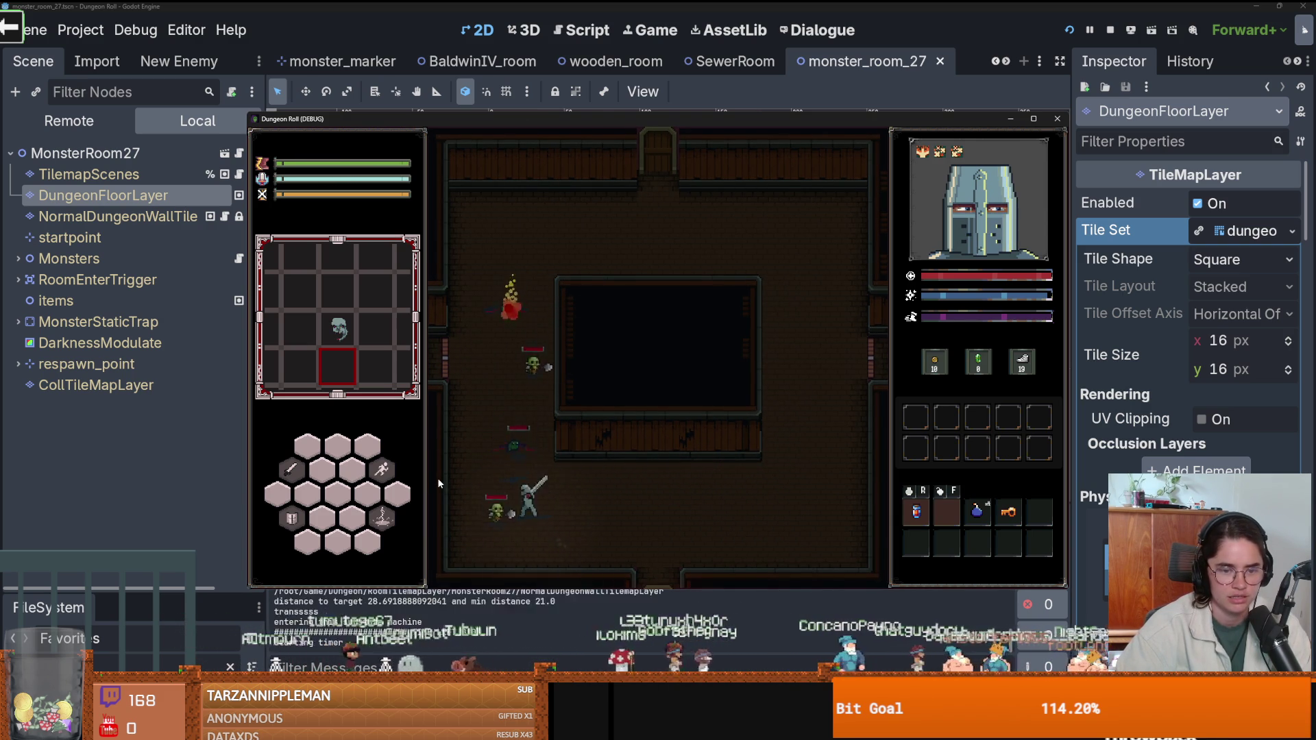
click(606, 499)
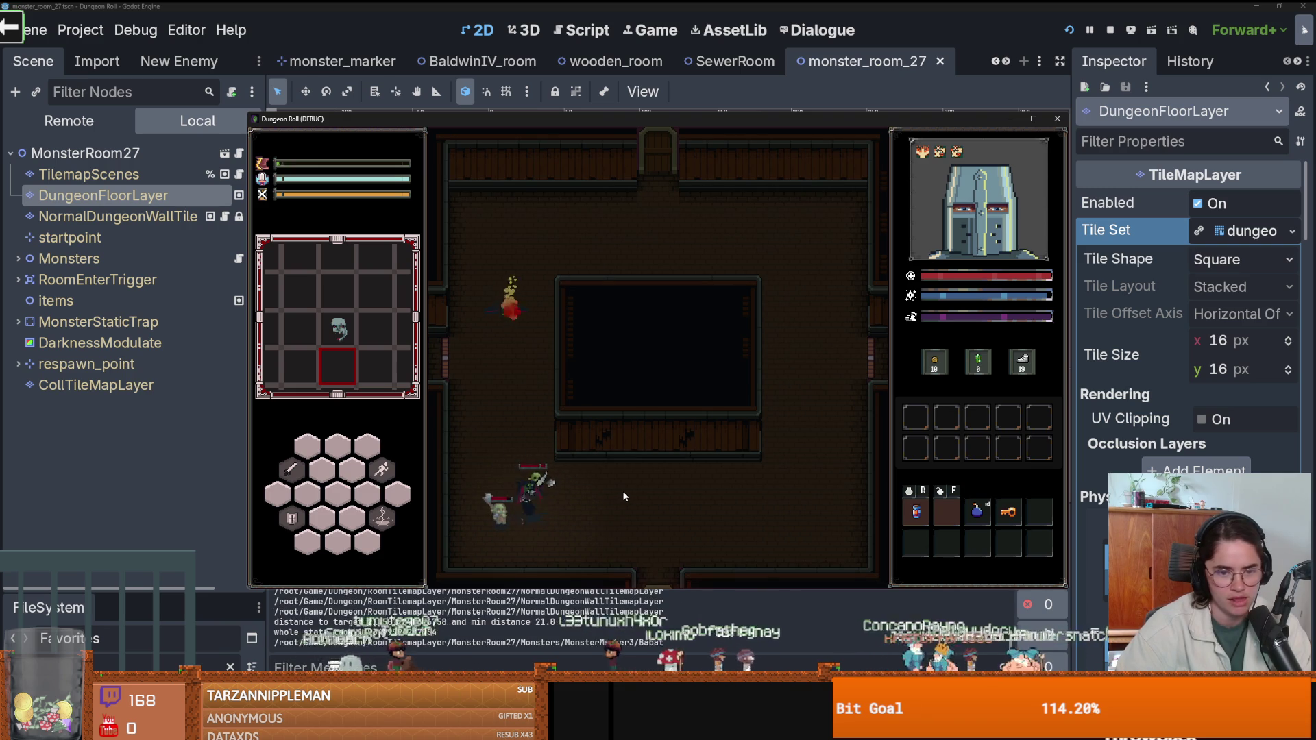
click(521, 494)
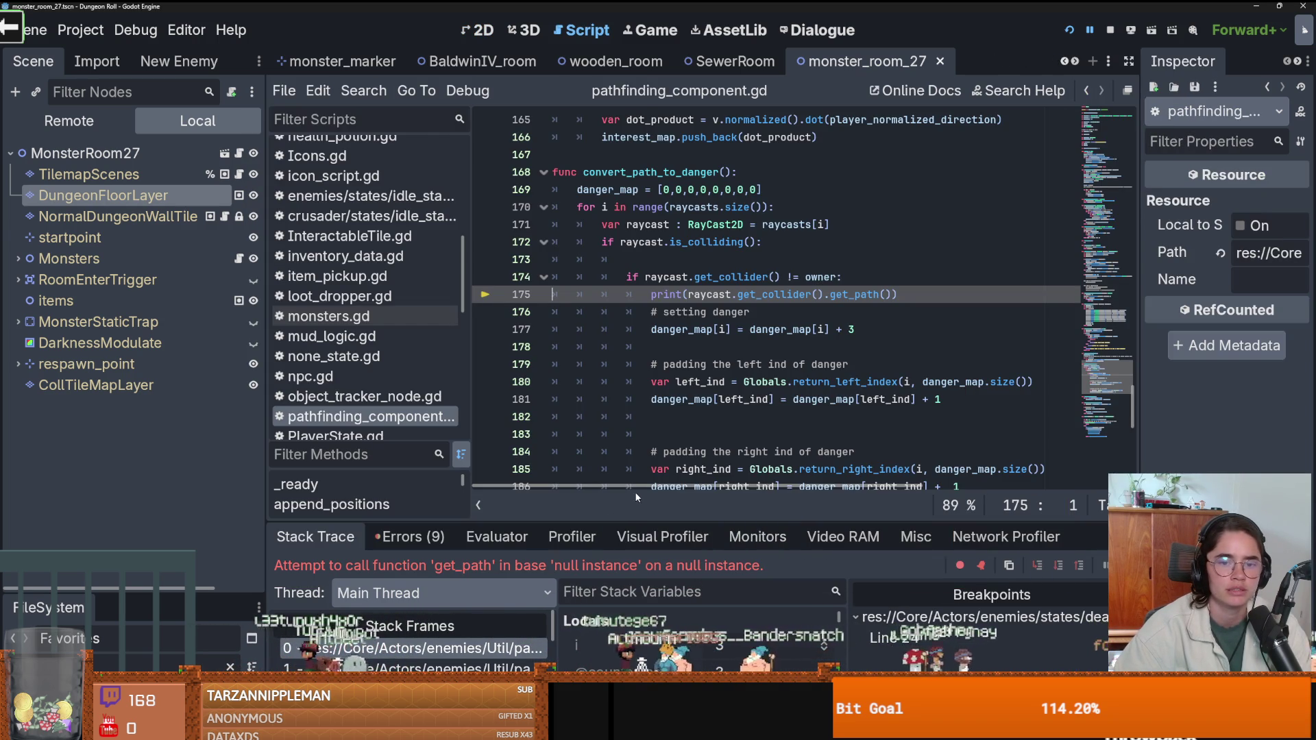
Comment out line 175's print call with Ctrl+K and resume the game with F12.
click(744, 295)
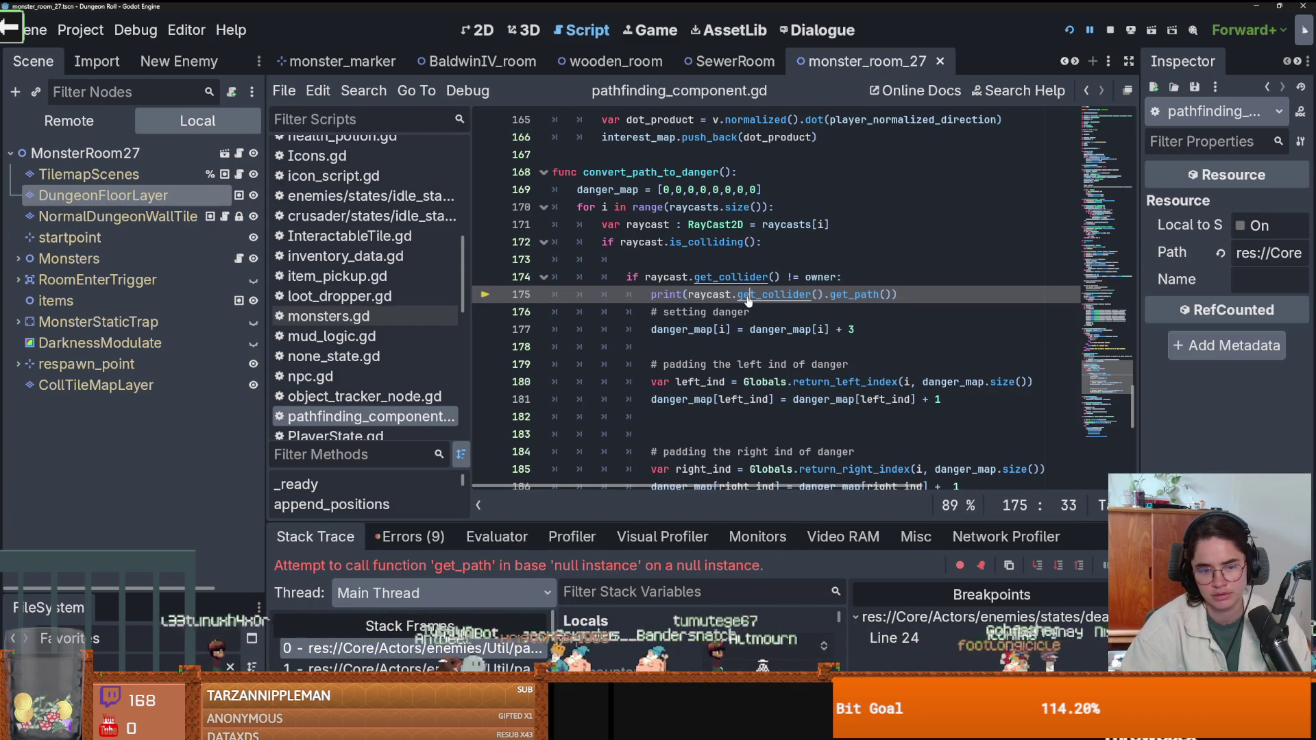
key(ctrl+k)
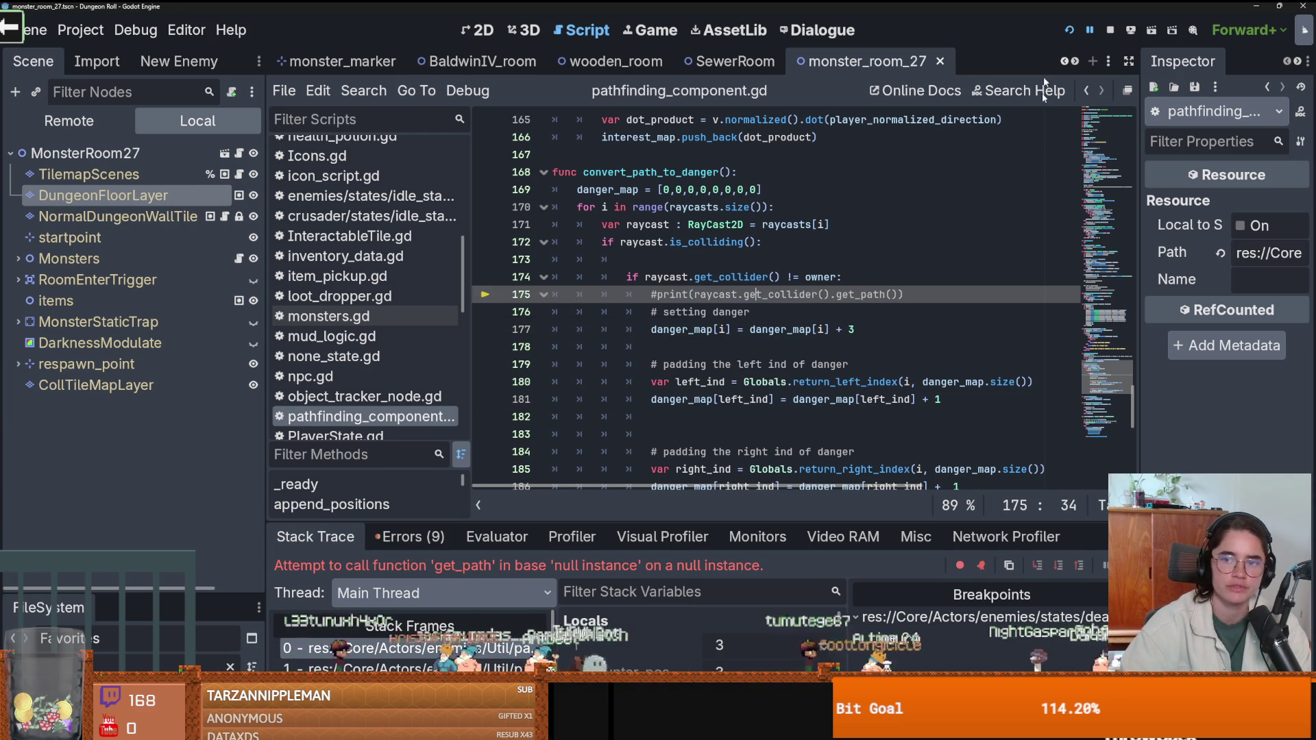
key(F12)
key(a)
key(s)
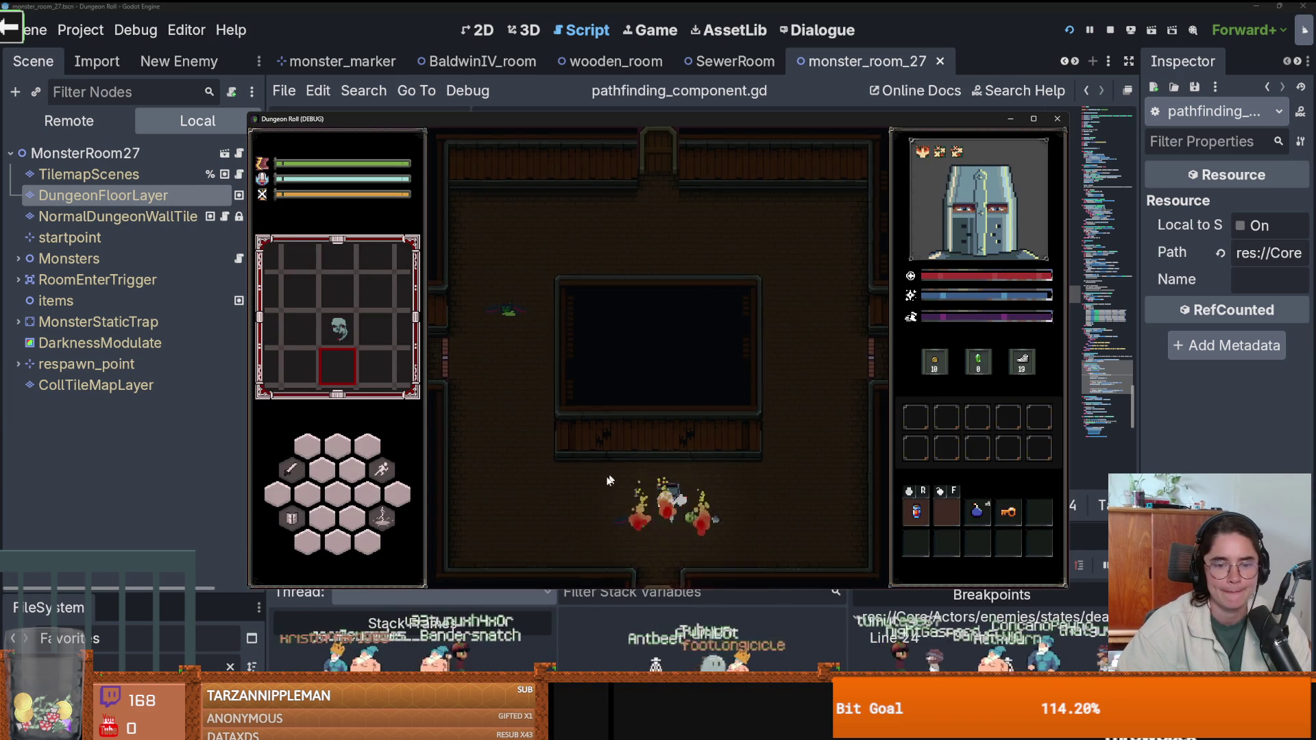
Maximize the game window, unlock the top door, and choose the default room card.
key(a)
key(w)
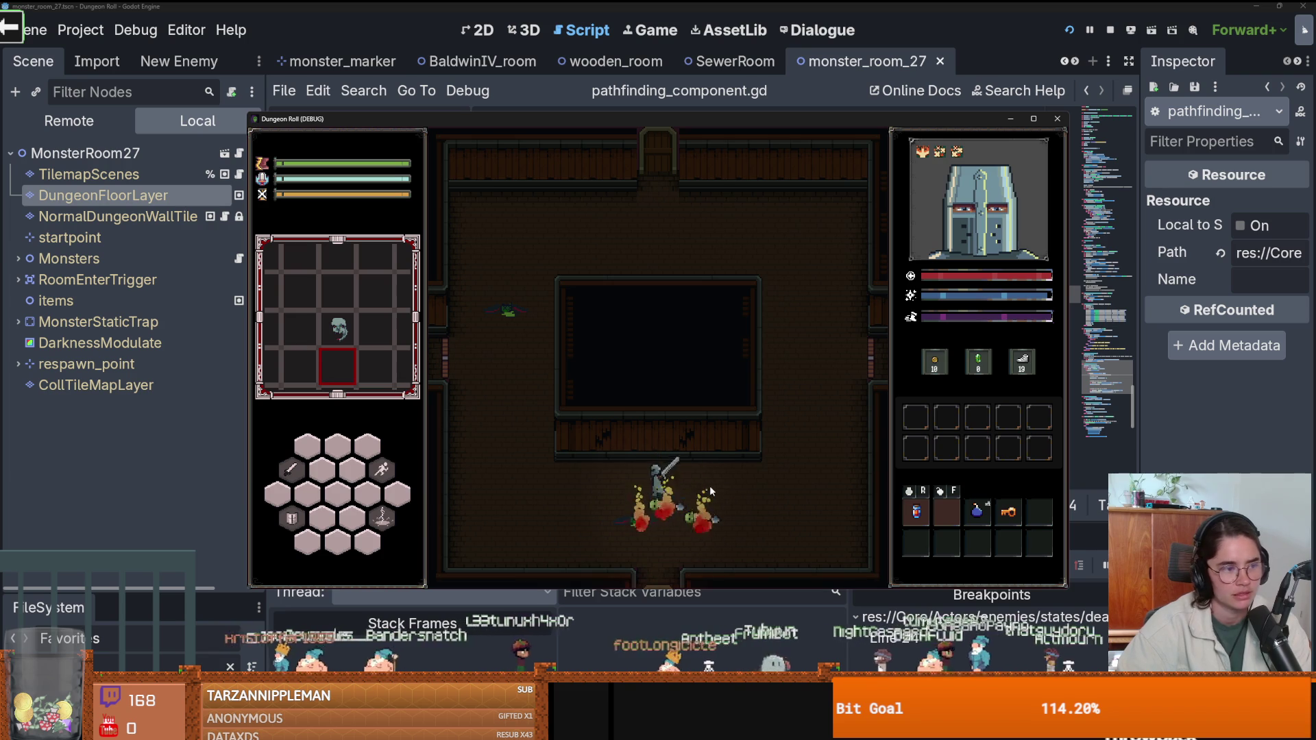
click(1034, 120)
key(w)
key(w)
key(d)
key(e)
click(594, 389)
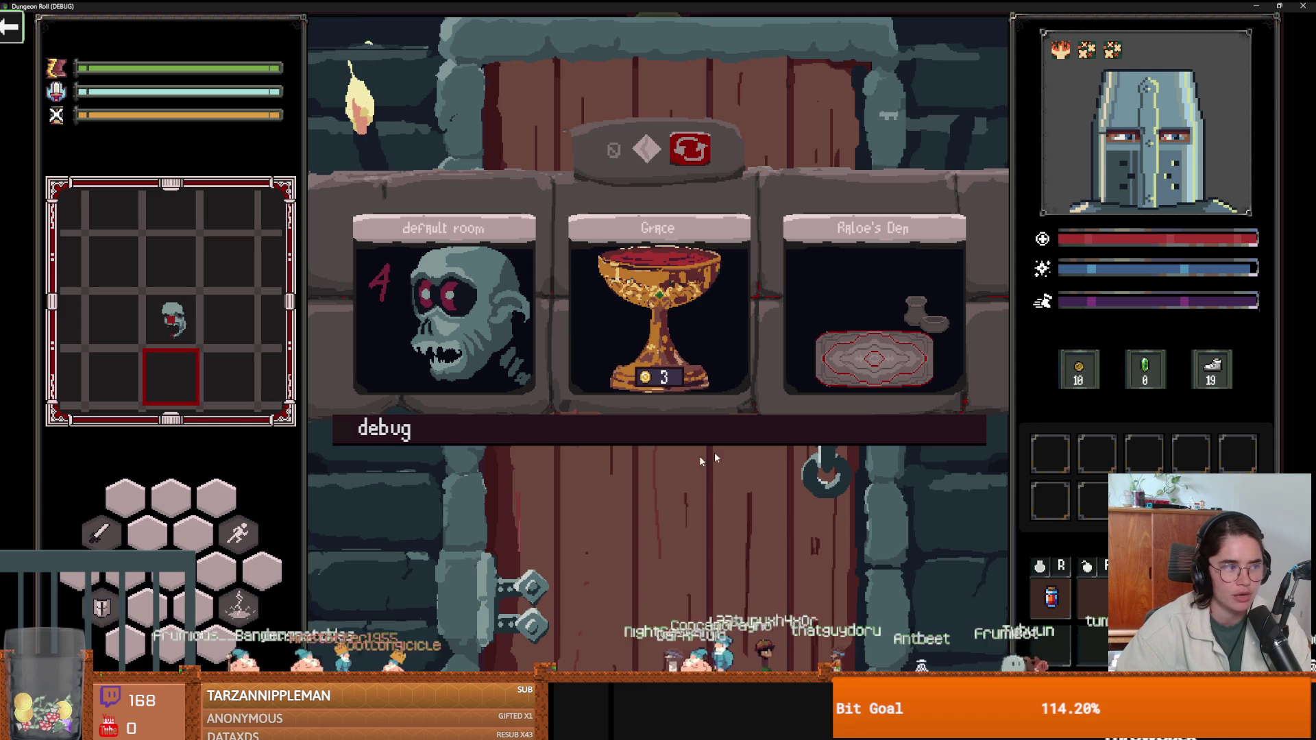
click(506, 374)
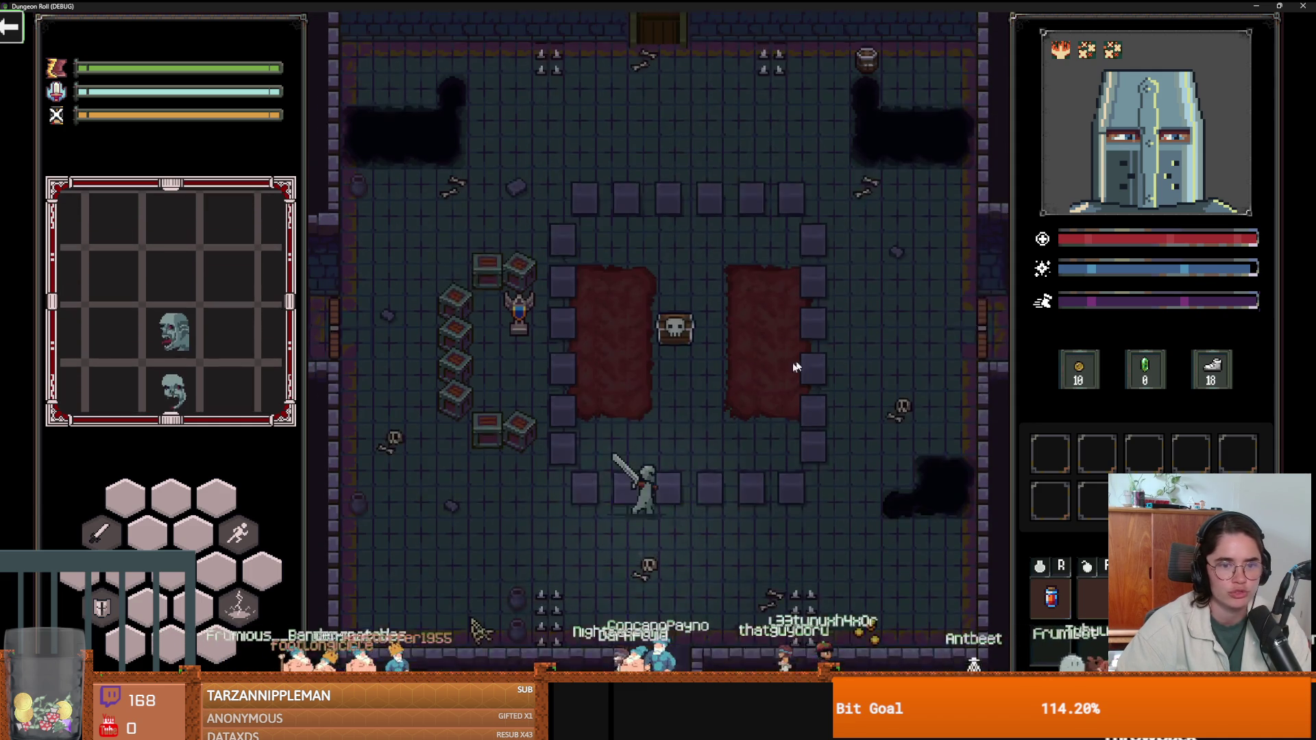
Fight the goblins near the left wall with sword swings and a lightning strike.
key(a)
key(w)
click(484, 417)
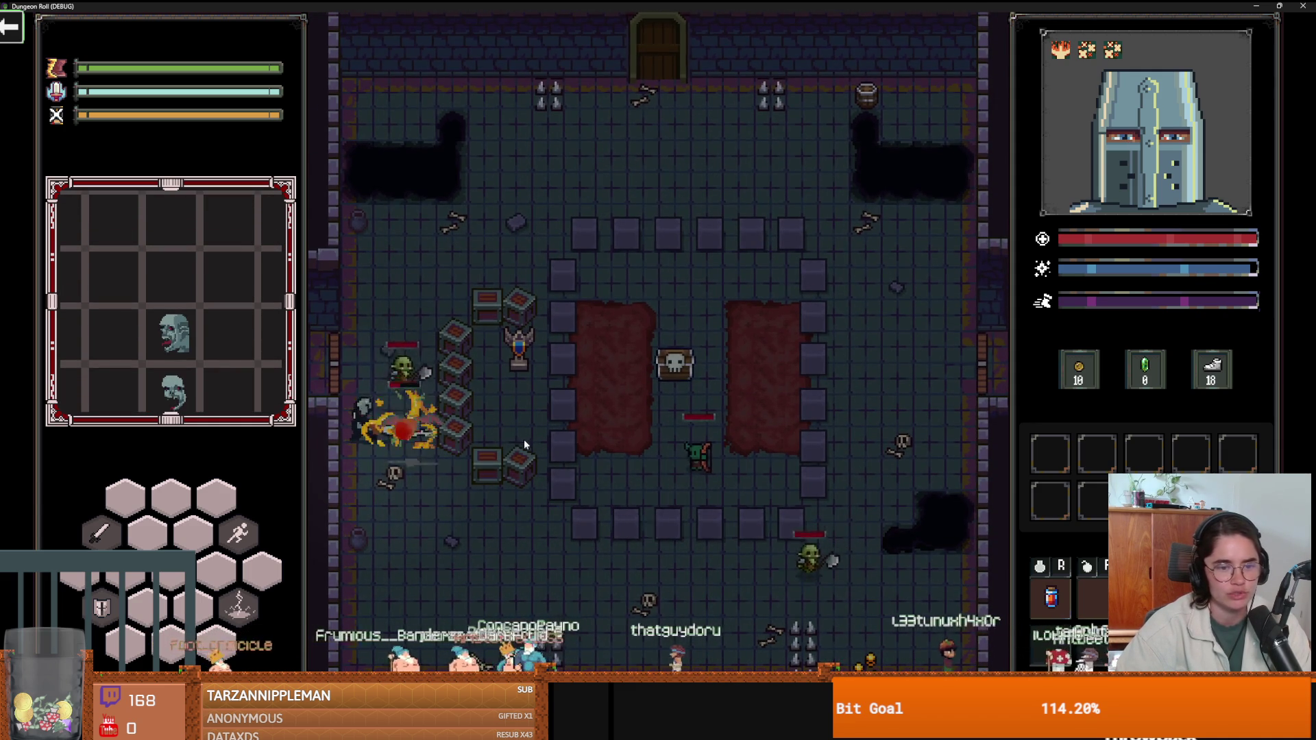
key(s)
key(d)
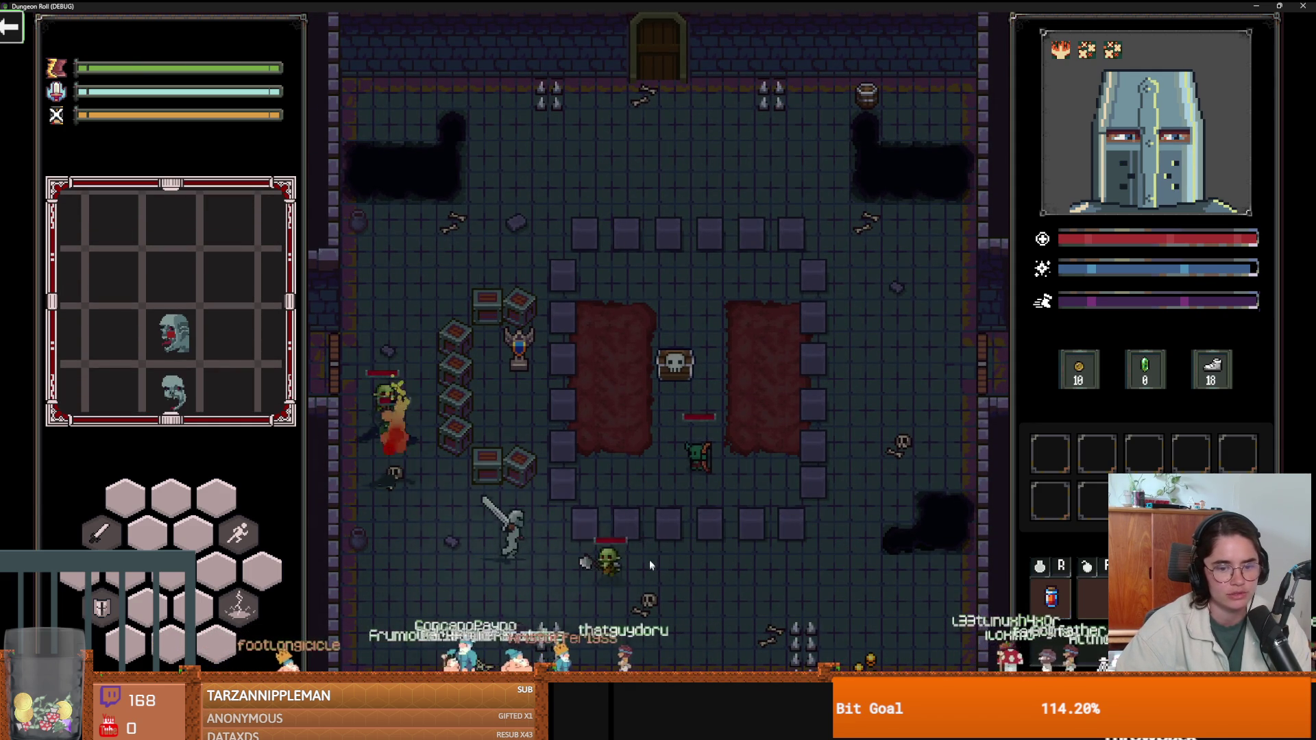
key(a)
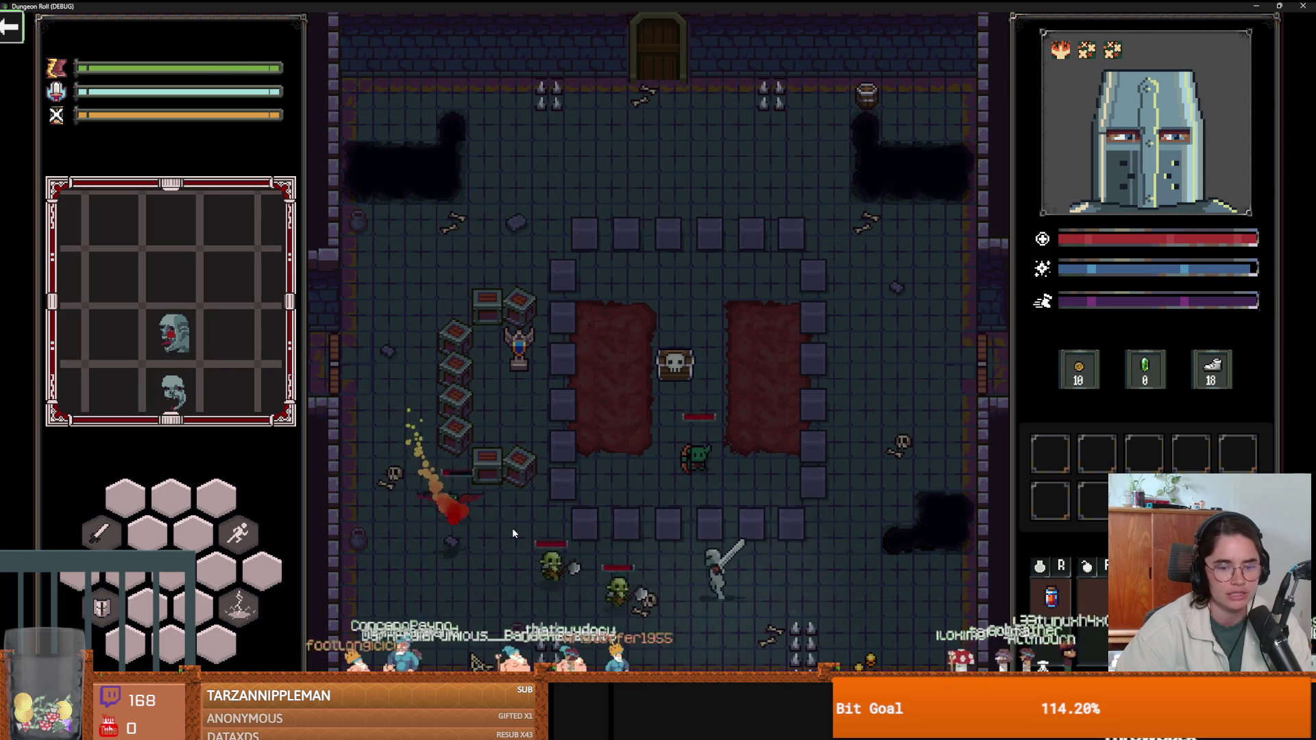
click(512, 527)
click(540, 517)
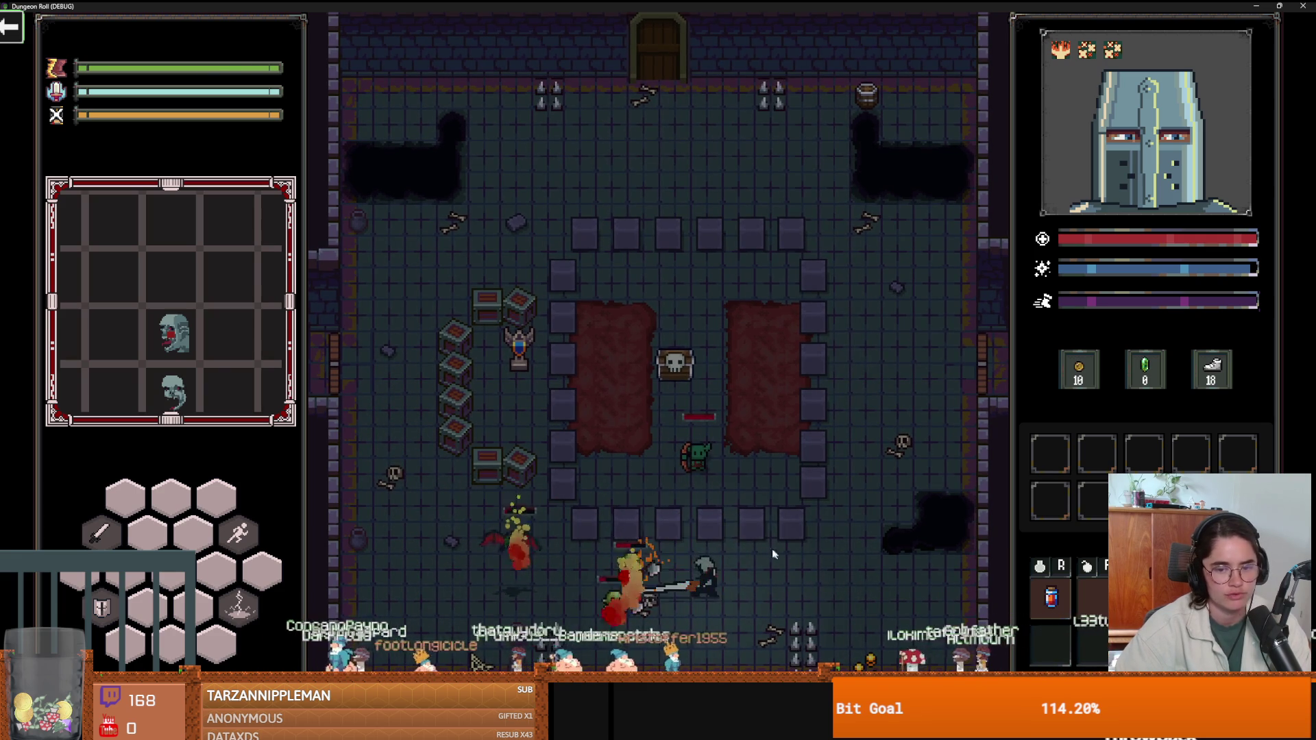
key(d)
right_click(736, 557)
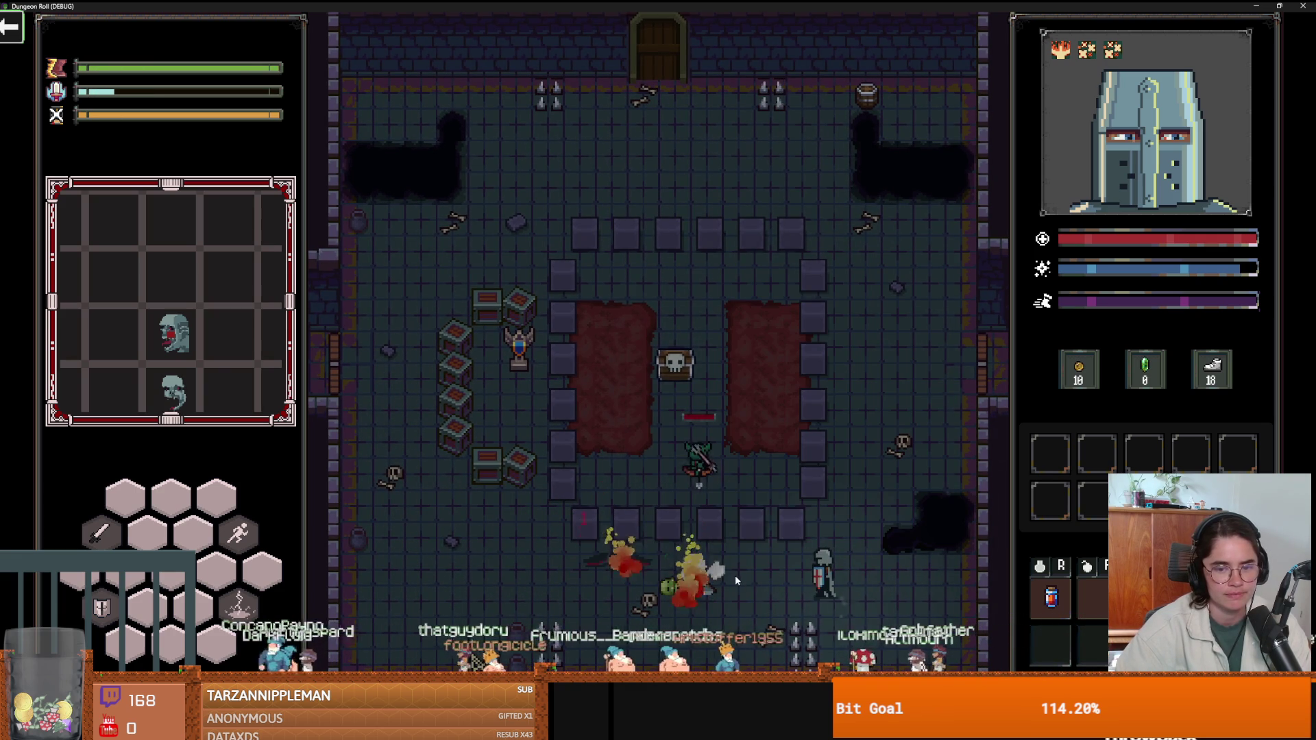
key(a)
click(723, 530)
Attack the enemies by the crates and finish the goblin there with lightning.
key(a)
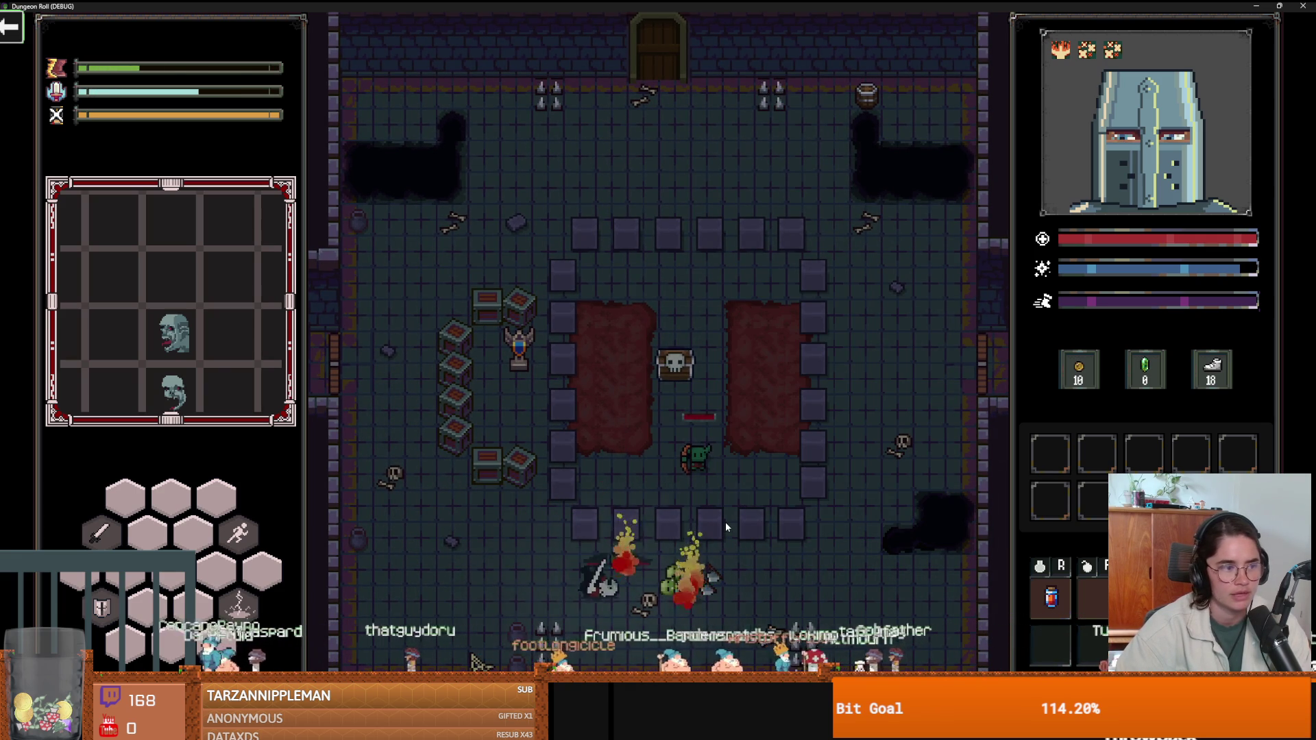
key(w)
key(d)
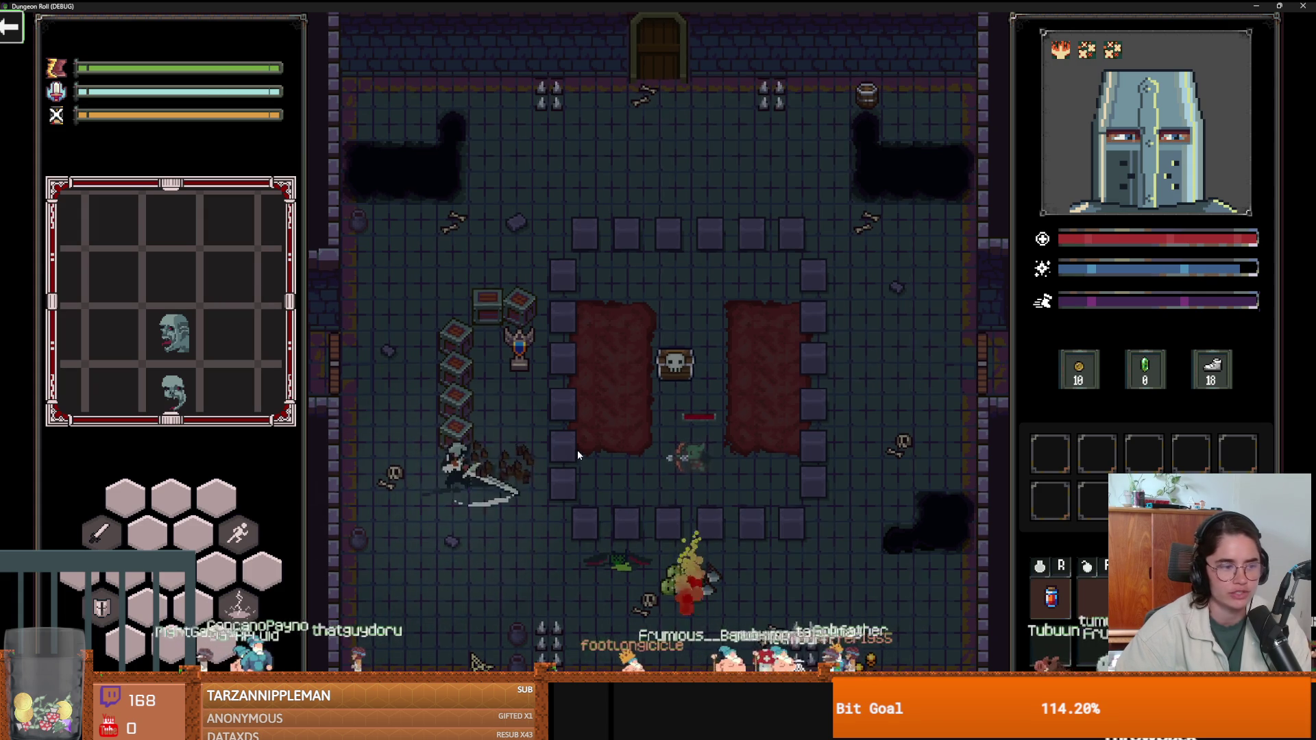
click(560, 402)
key(w)
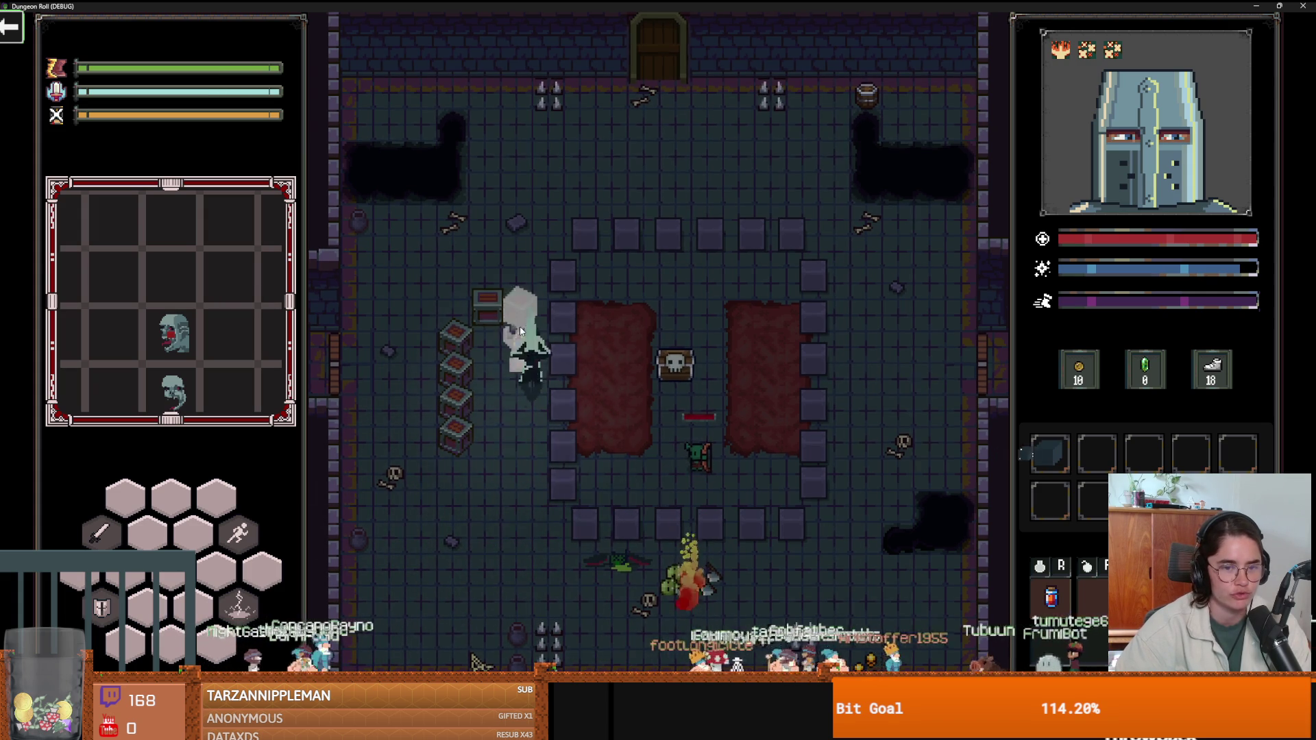
click(564, 350)
key(a)
click(587, 391)
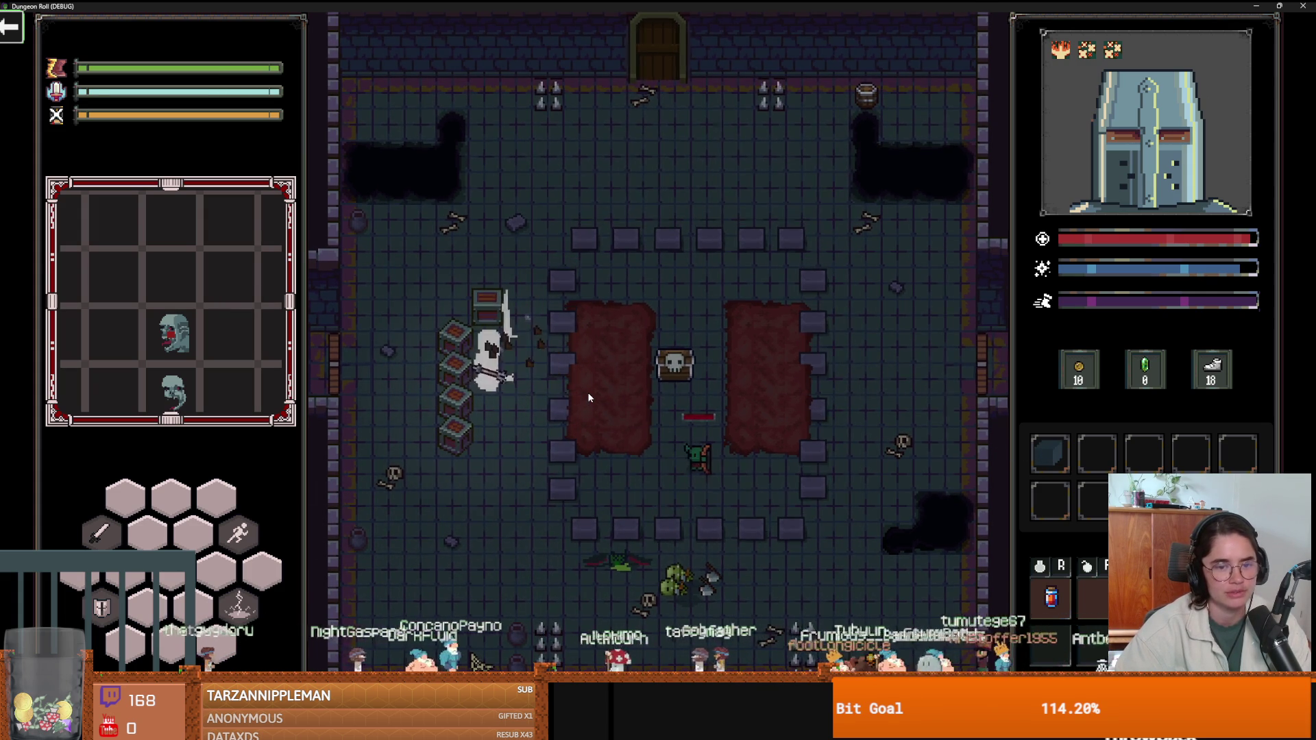
key(s)
right_click(640, 408)
key(d)
click(651, 411)
Defeat the red enemy in the room's centre, then close the game with F8.
click(680, 397)
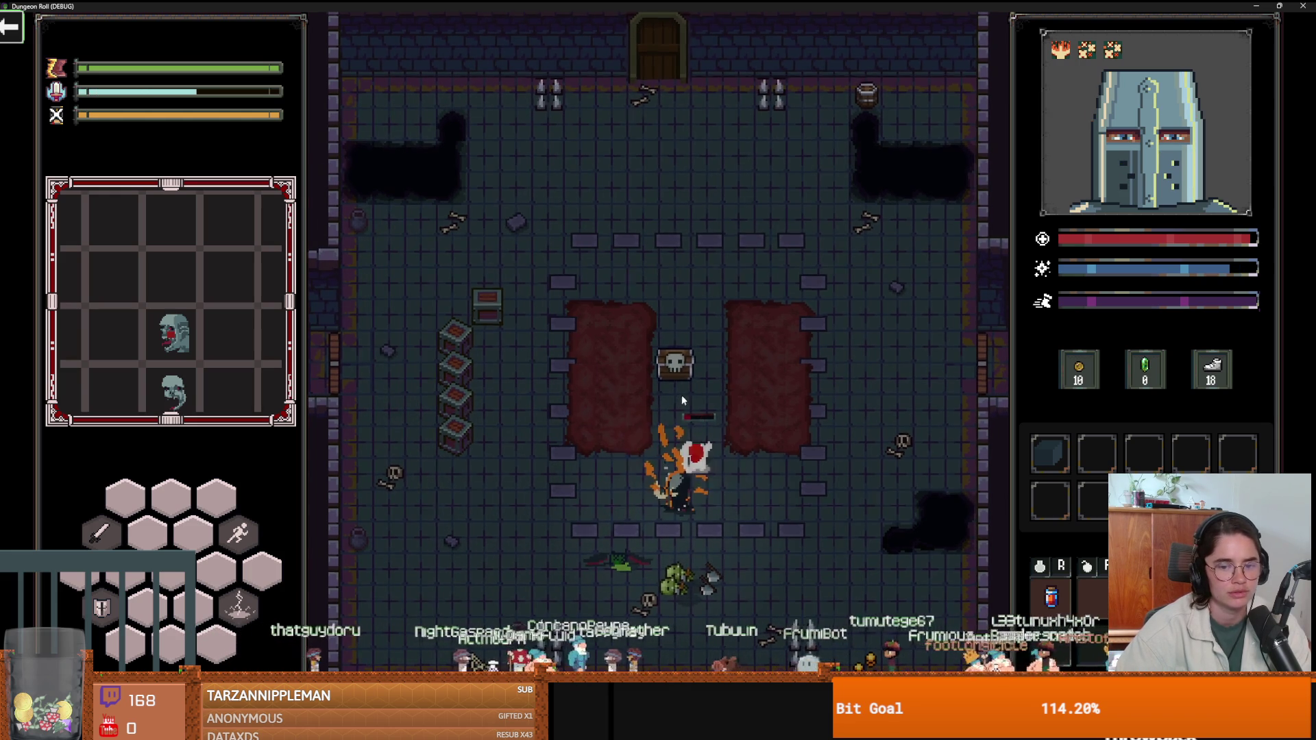
key(a)
key(d)
click(736, 495)
key(w)
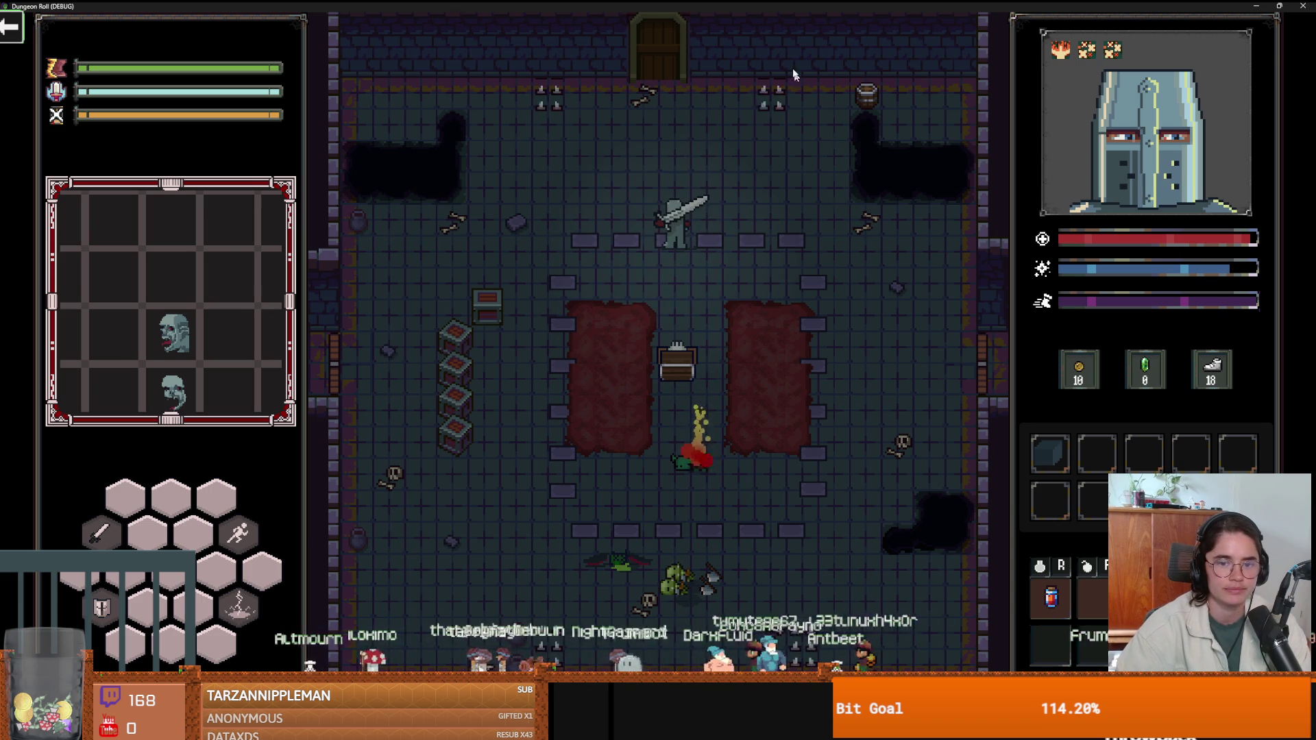
key(F8)
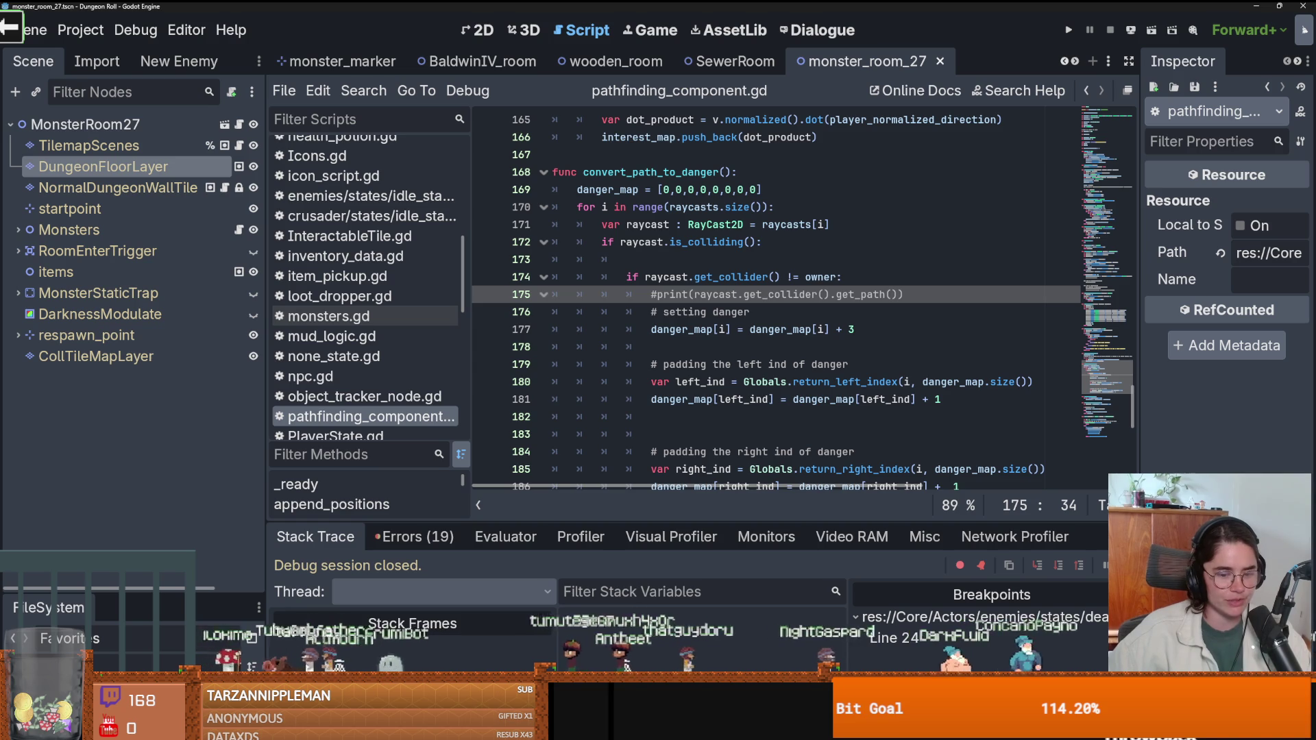
Switch to GitHub Desktop and maximize it to review the 21 changed files.
key(alt+Tab)
click(1222, 266)
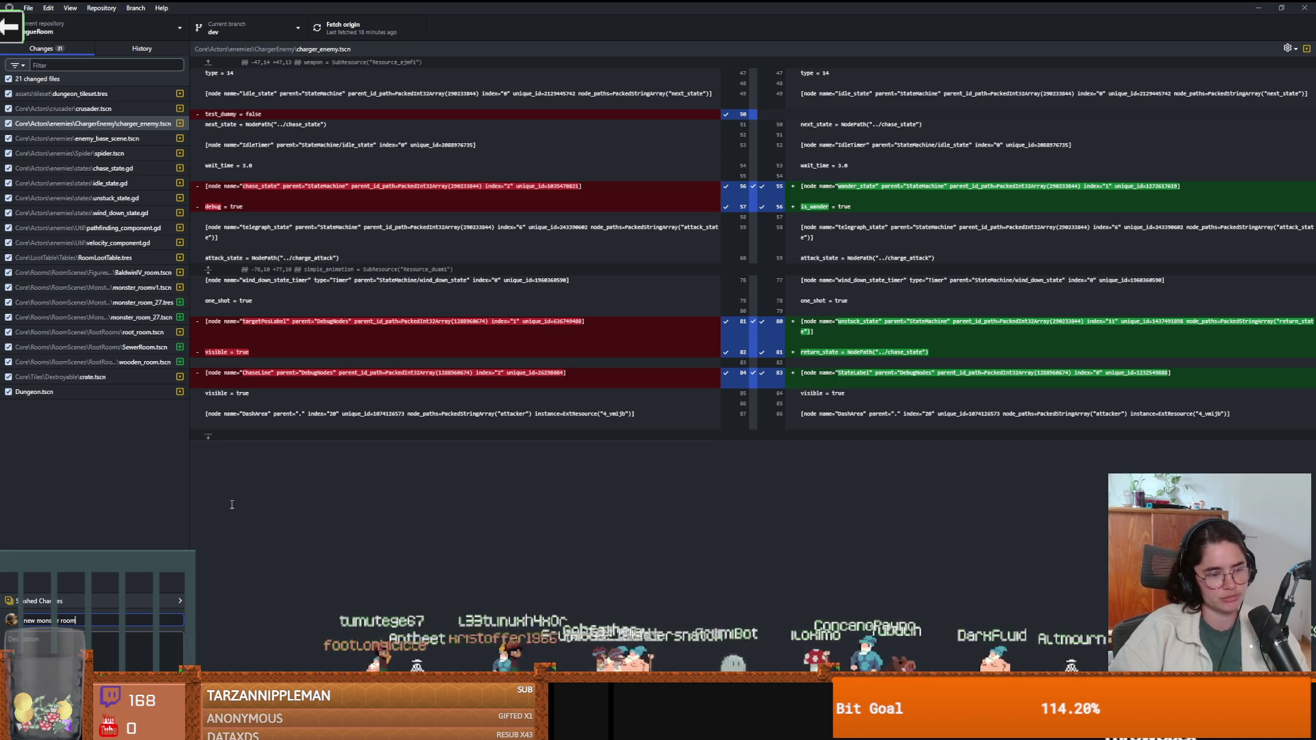
Commit 'new monster room' to dev, push to origin, and return to Godot.
key(ctrl+Return)
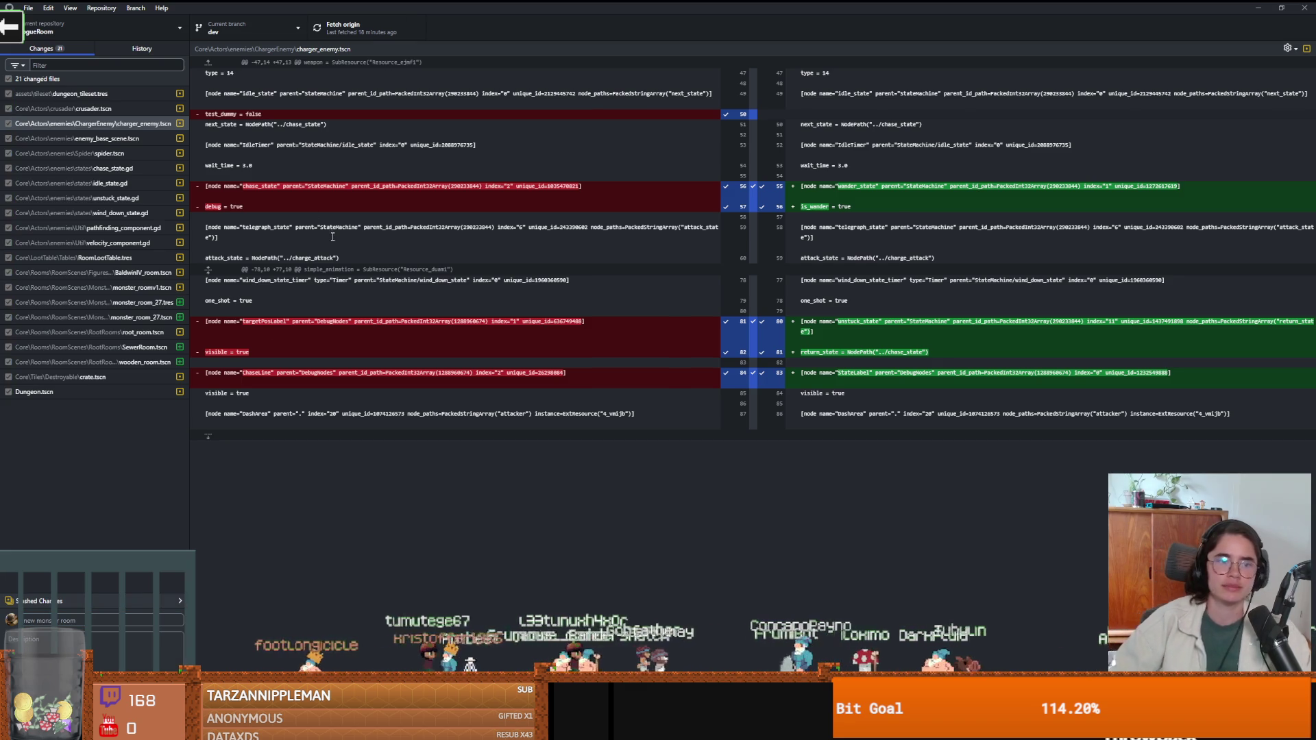
click(346, 27)
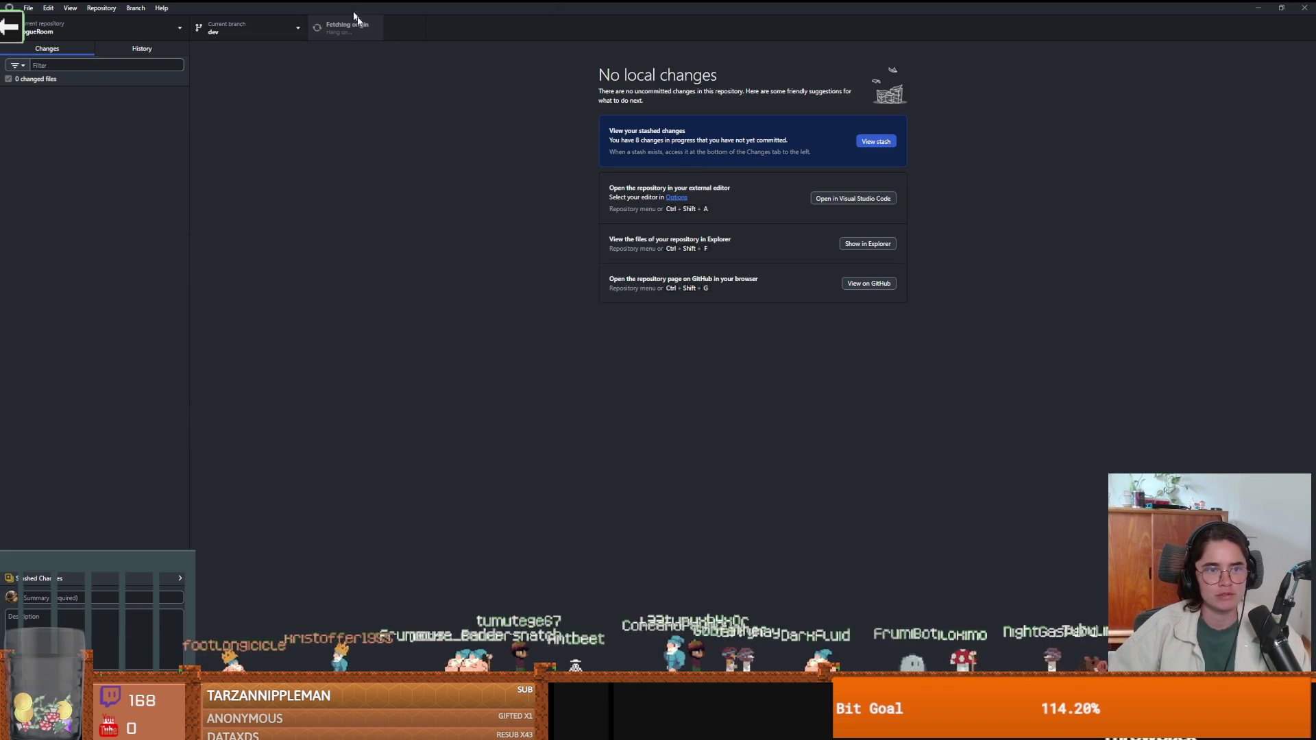
key(alt+Tab)
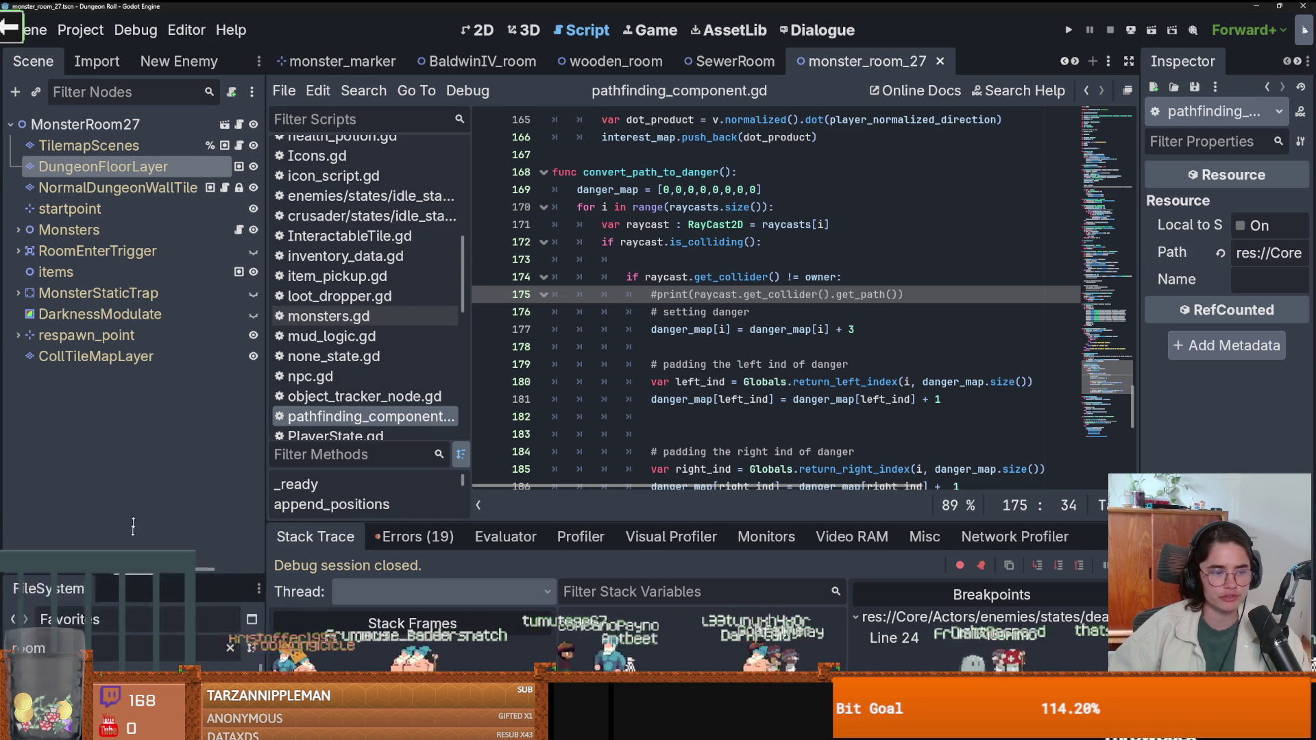
Drag the Scene/FileSystem splitter up to enlarge the FileSystem dock.
drag(128, 584, 129, 155)
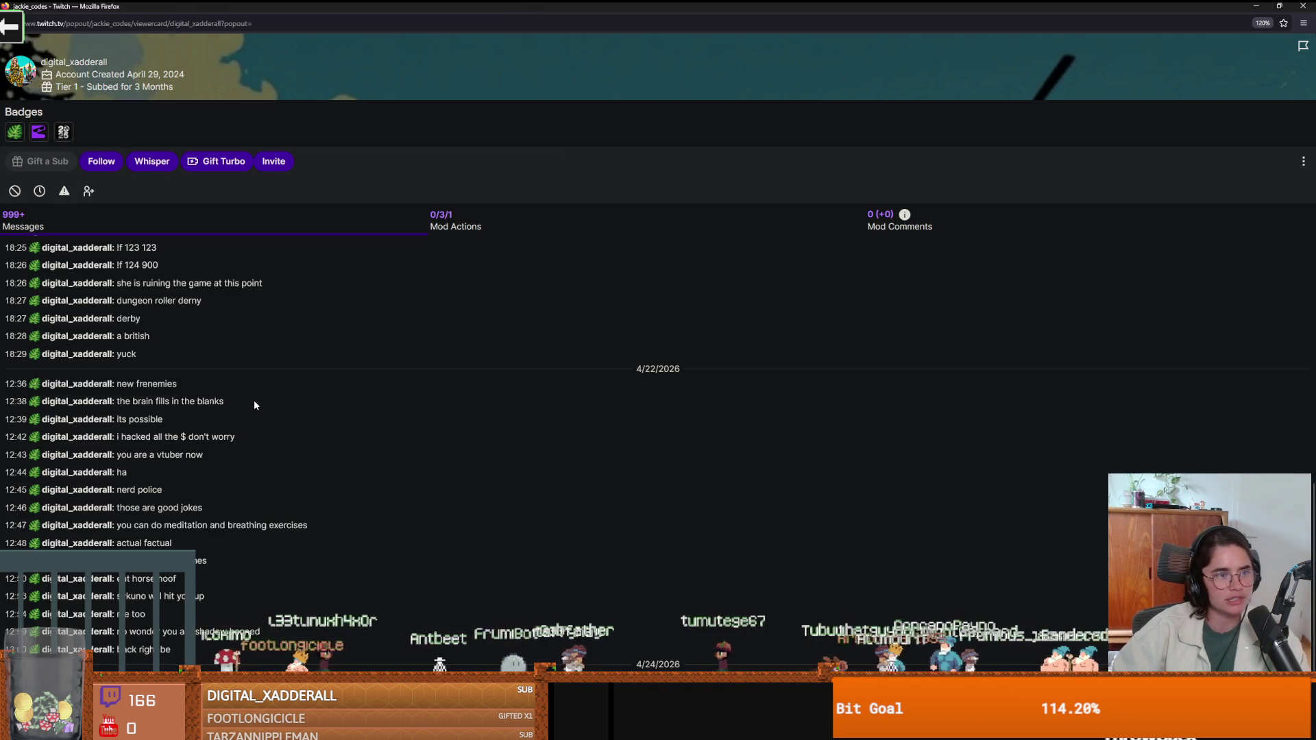
Zoom Firefox to 150% and scroll back through the viewer's messages, highlighting the 18:57 message.
key(ctrl+plus)
key(ctrl+plus)
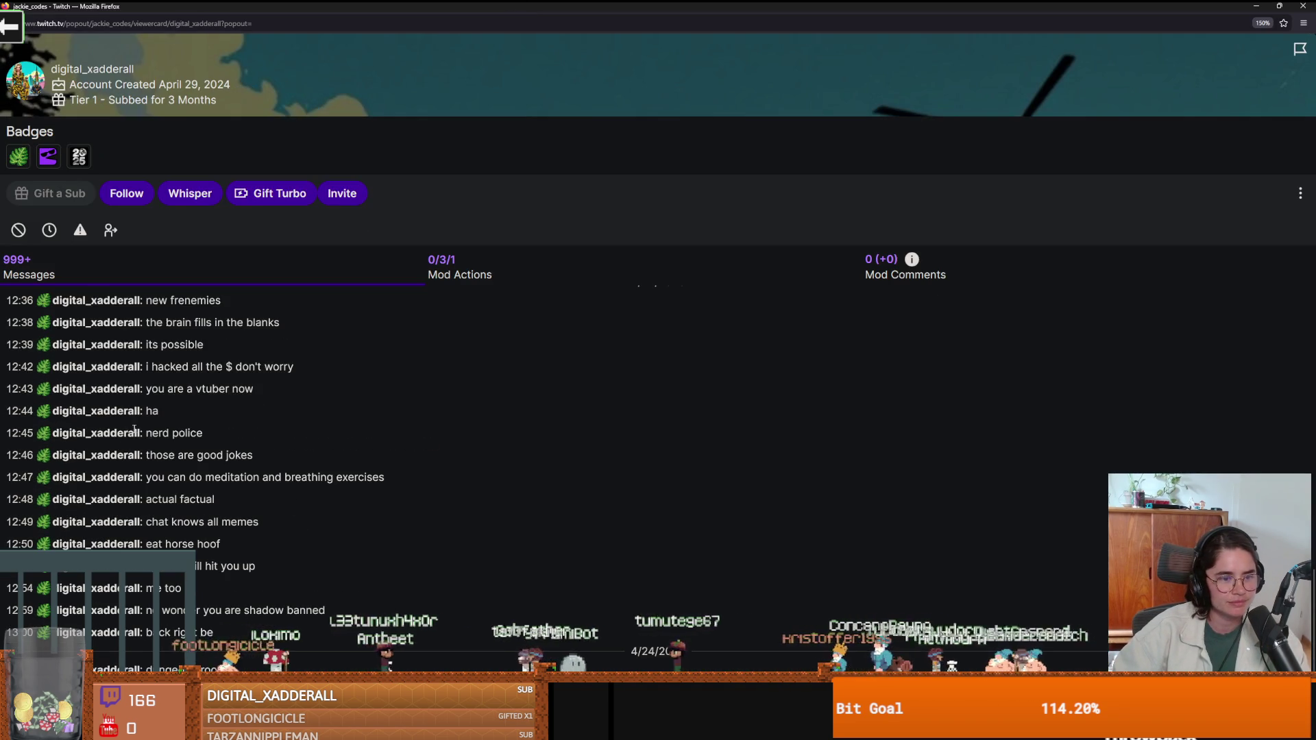
scroll(212, 433, down, 15)
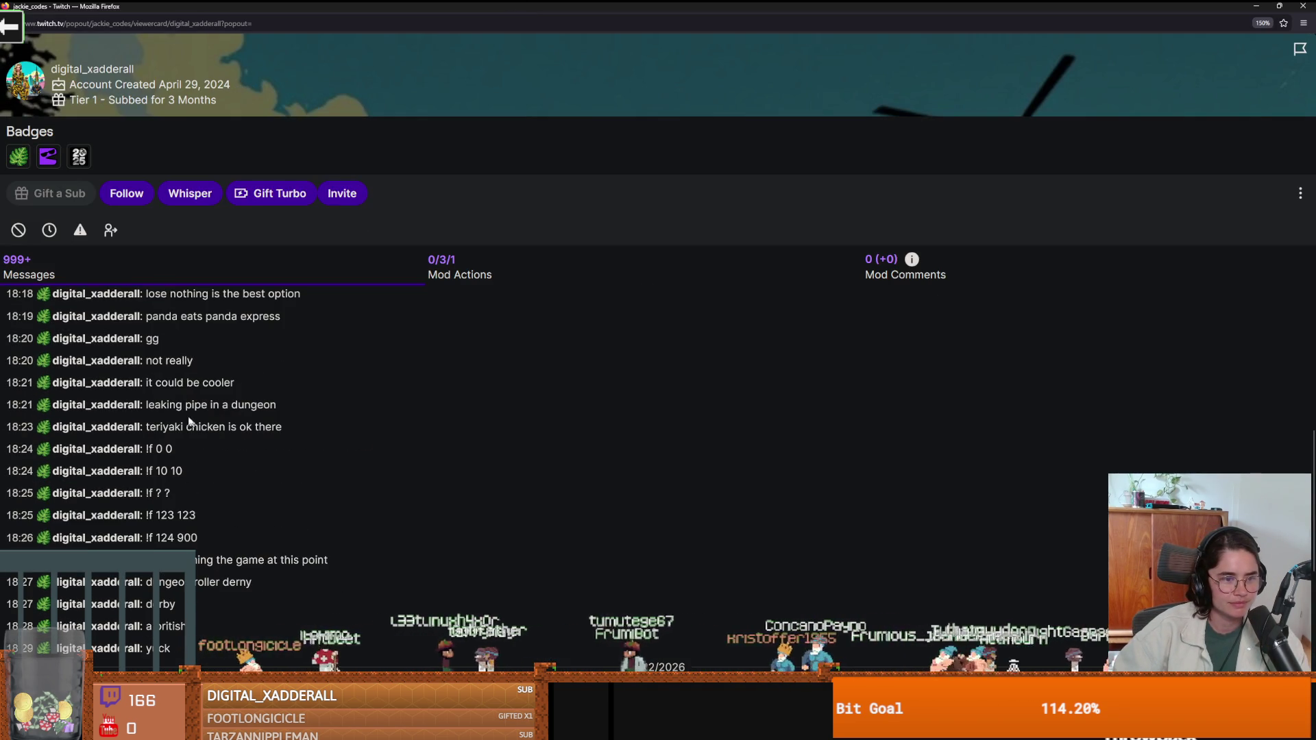
drag(155, 404, 278, 409)
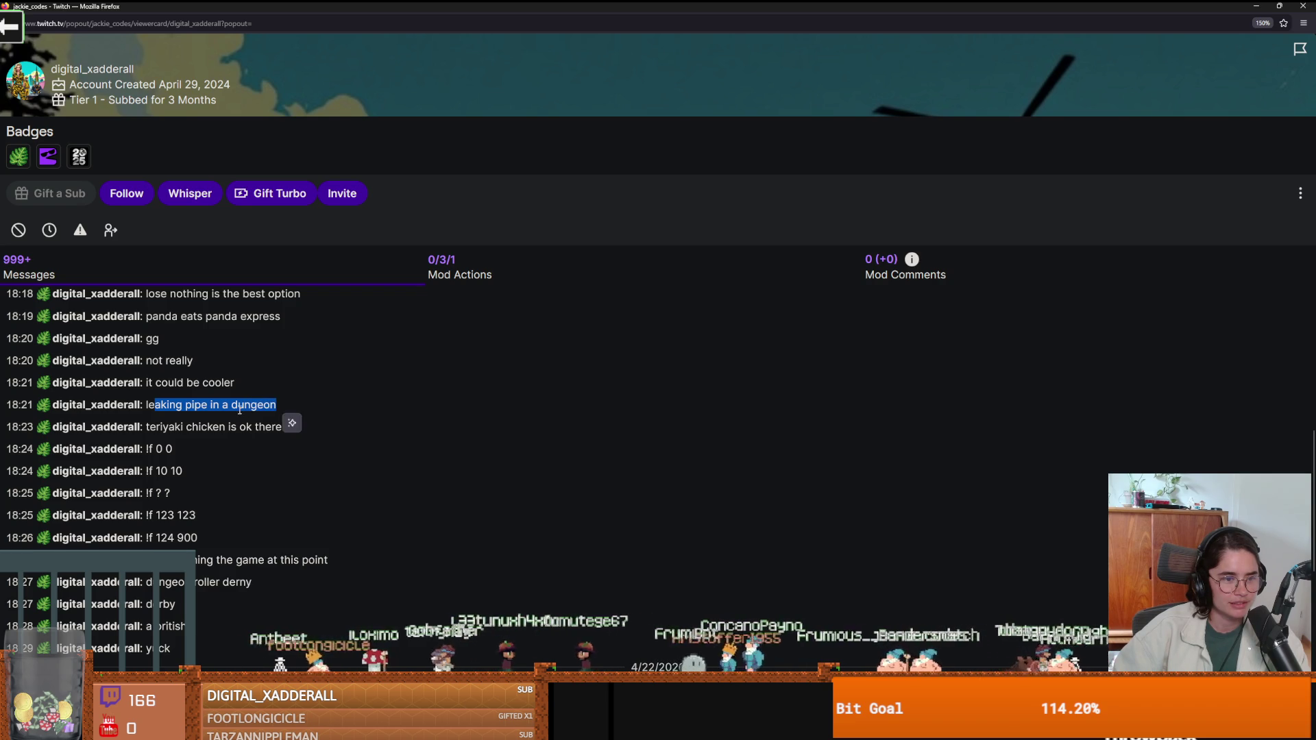
scroll(239, 413, up, 2)
scroll(239, 413, up, 2)
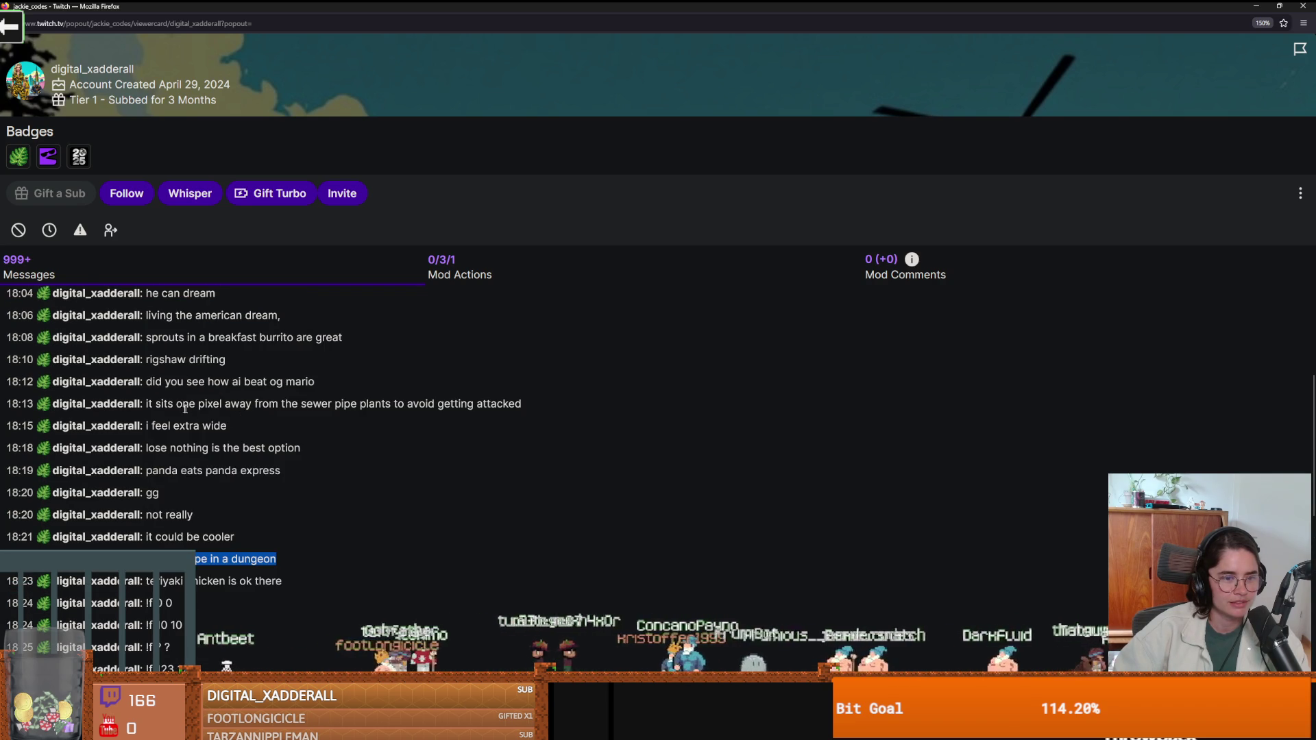
drag(151, 404, 253, 405)
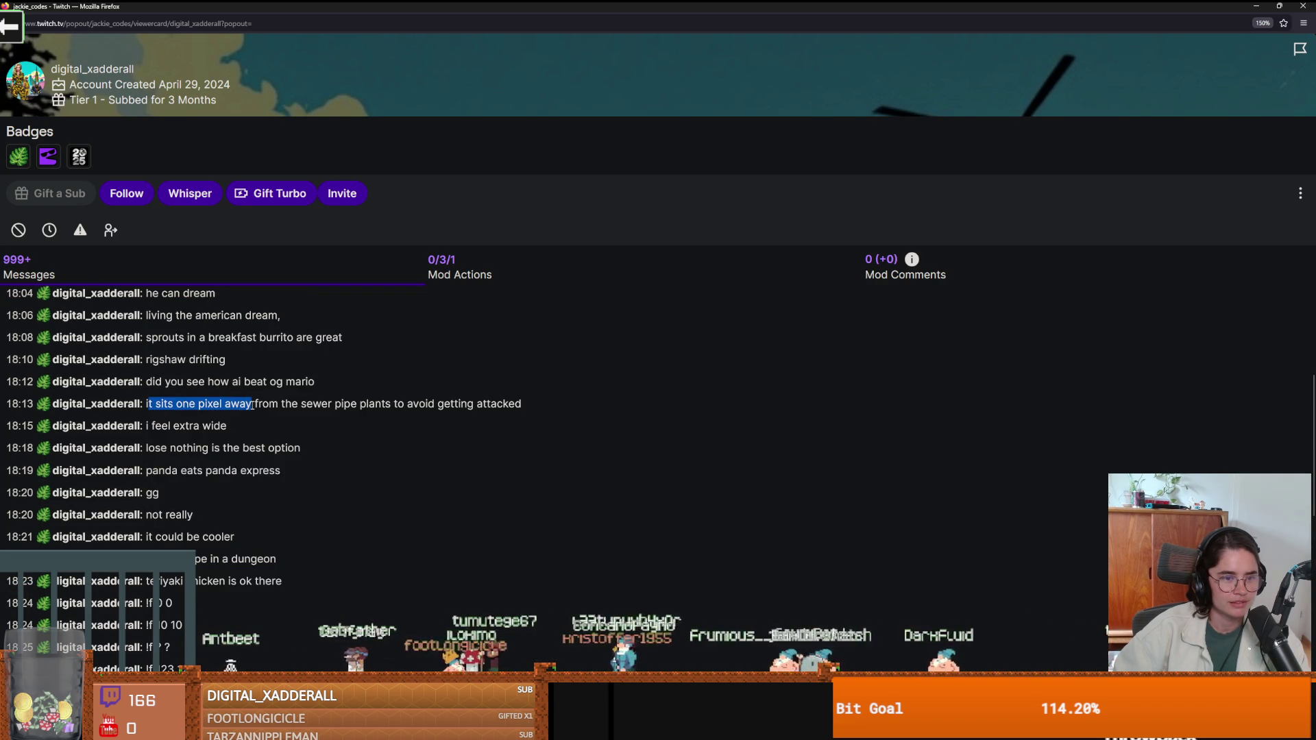
scroll(216, 413, up, 5)
scroll(216, 413, up, 2)
drag(191, 499, 168, 477)
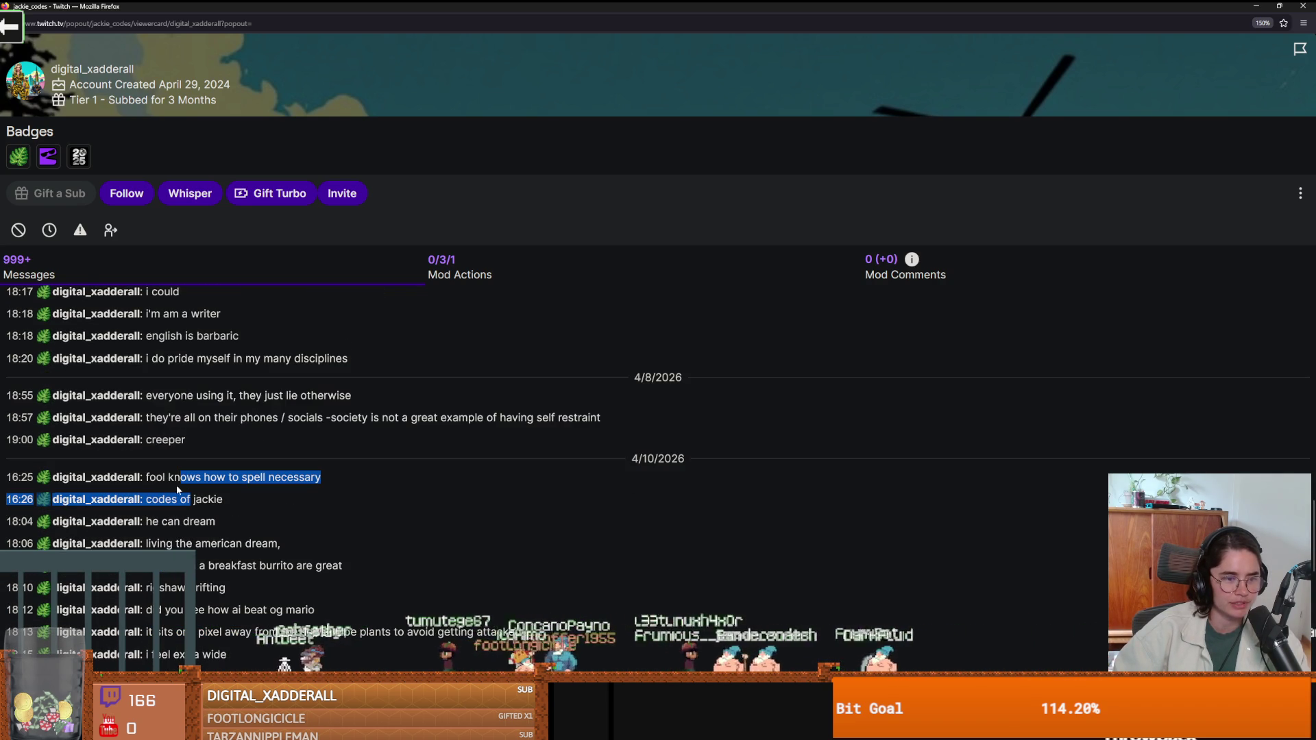
drag(164, 417, 266, 419)
click(190, 396)
Highlight the spuds microwave, thanksgiving, king of the dinos, t rex killer and writer messages.
scroll(212, 411, up, 2)
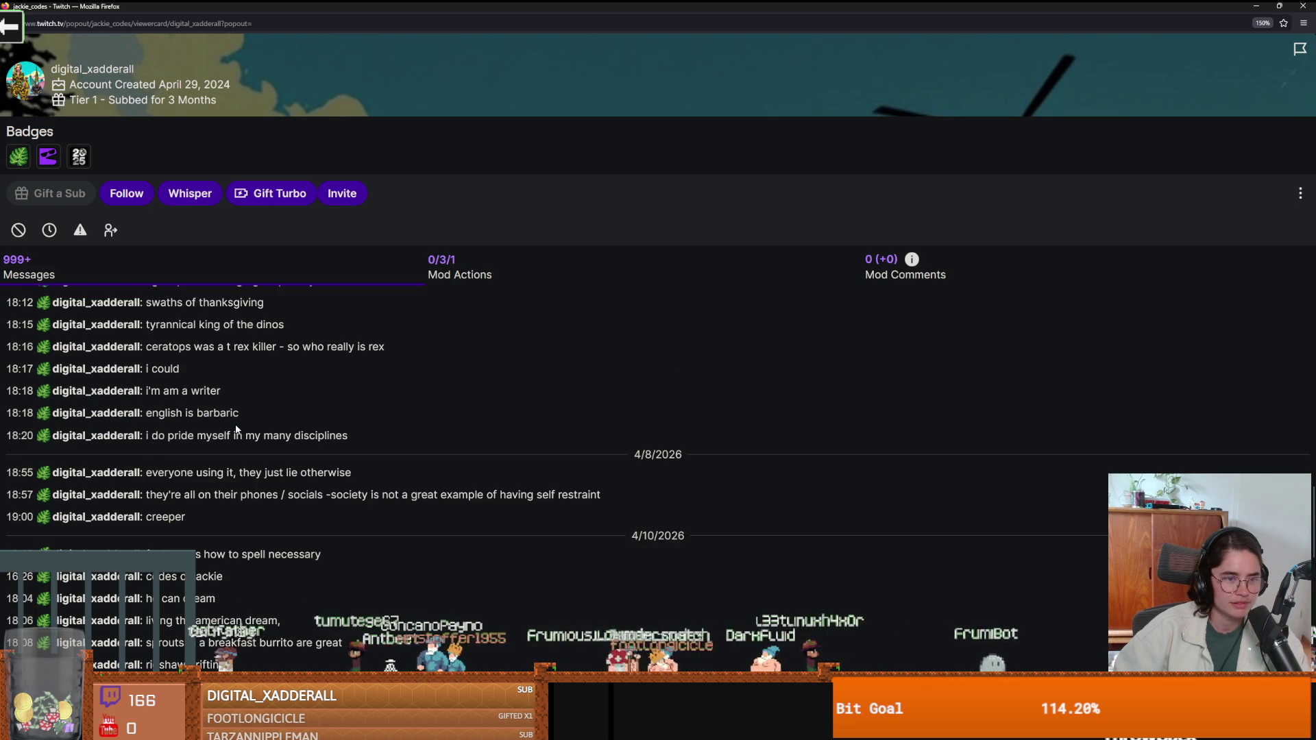
scroll(199, 401, up, 2)
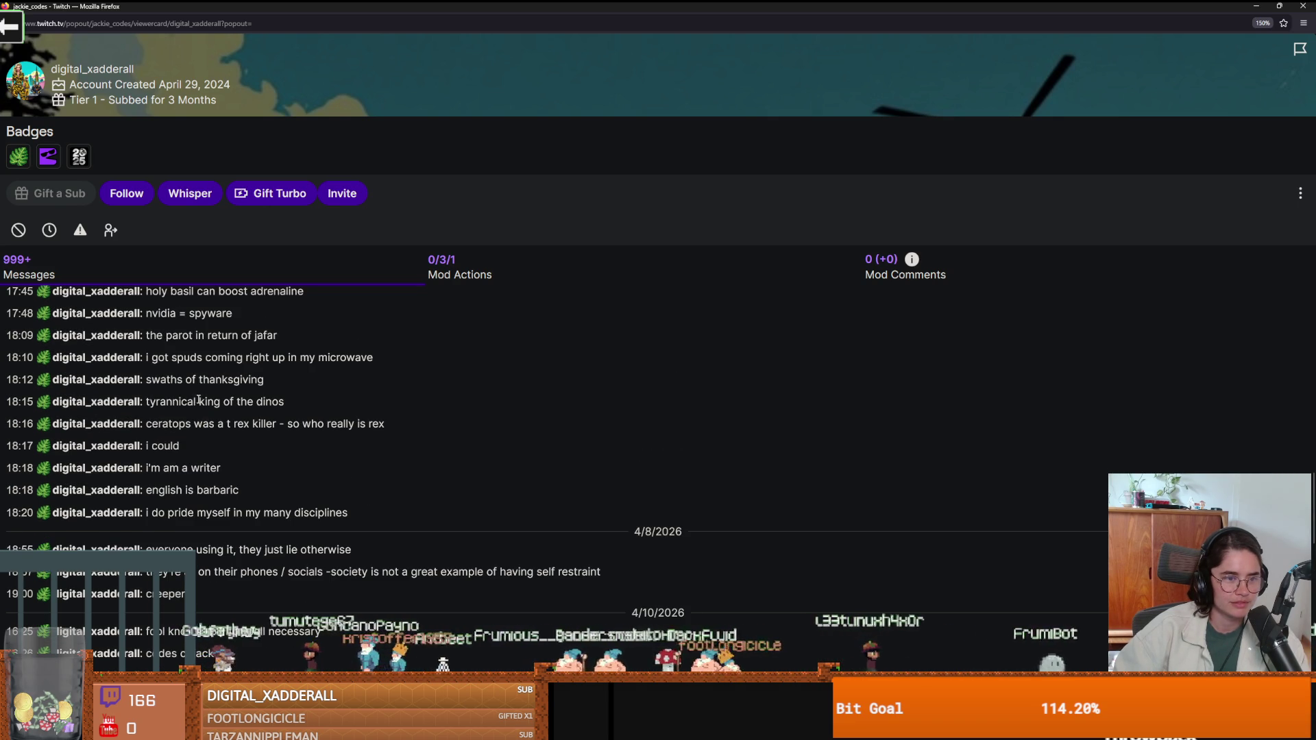
drag(152, 358, 375, 365)
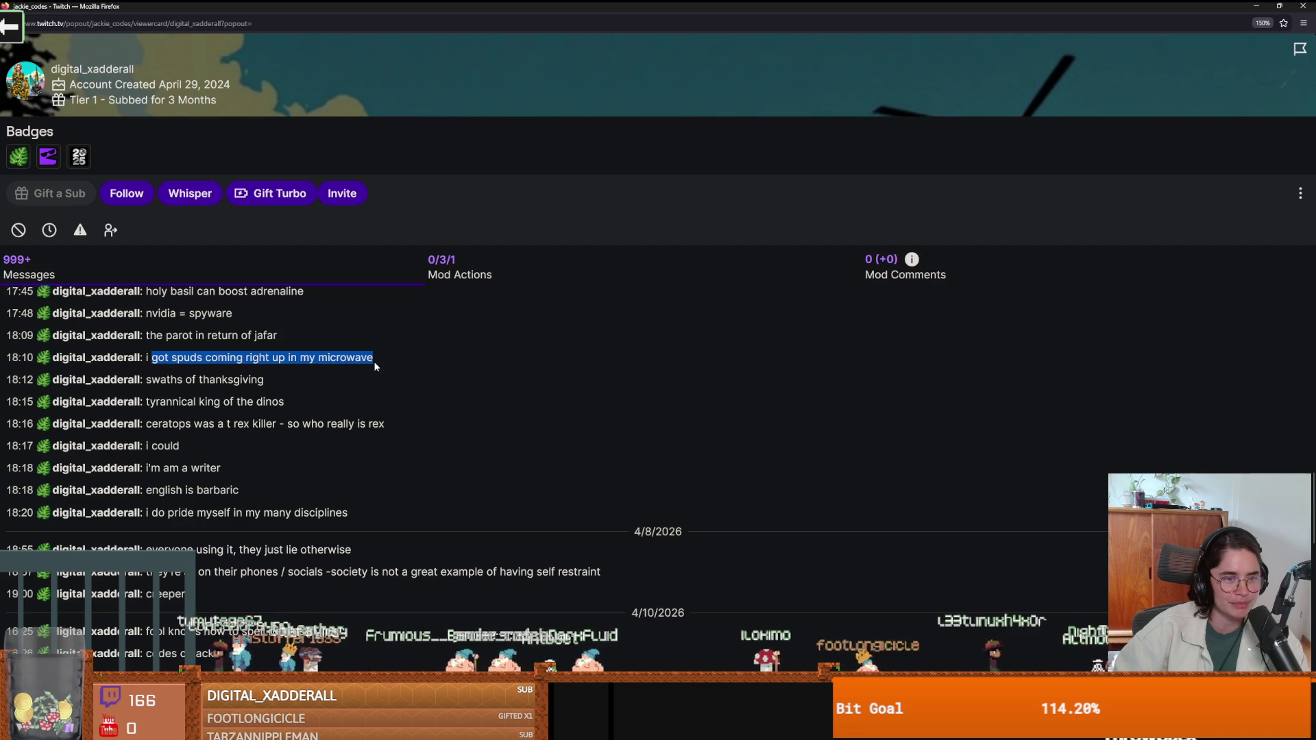
drag(160, 379, 265, 381)
drag(157, 412, 289, 414)
drag(157, 423, 388, 433)
mouse_move(146, 468)
mouse_down()
mouse_move(211, 467)
mouse_move(185, 490)
mouse_move(234, 489)
mouse_up()
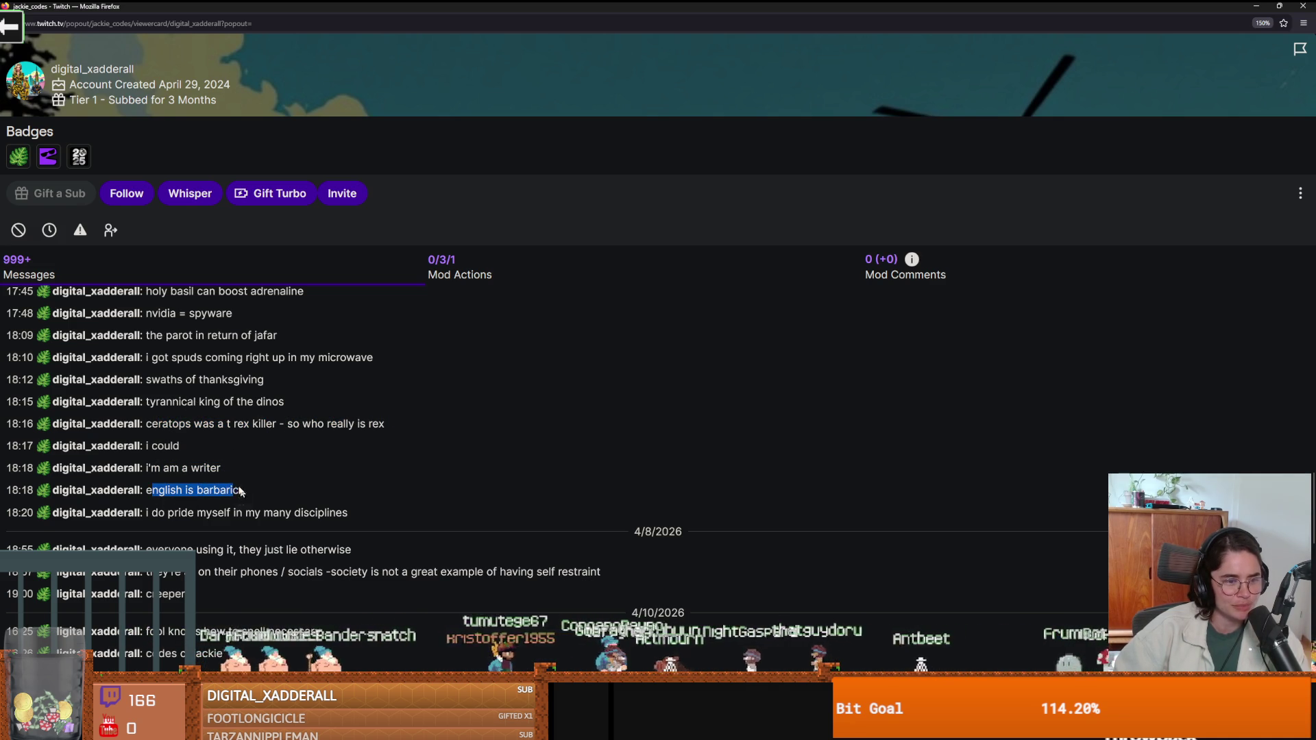
Highlight the many disciplines, gold toilets, schrodingers toilet, flu dementia, boons and liquid messages.
scroll(208, 499, down, 1)
drag(152, 436, 336, 432)
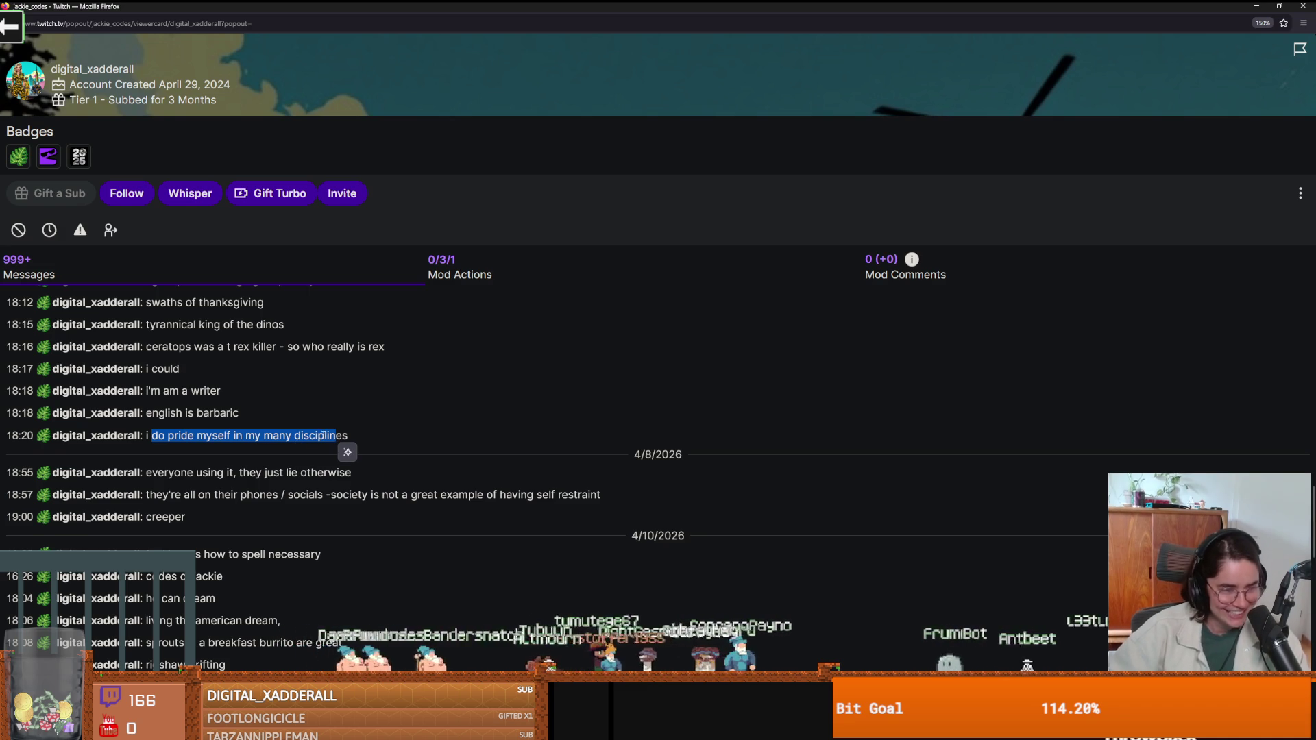
scroll(259, 455, up, 10)
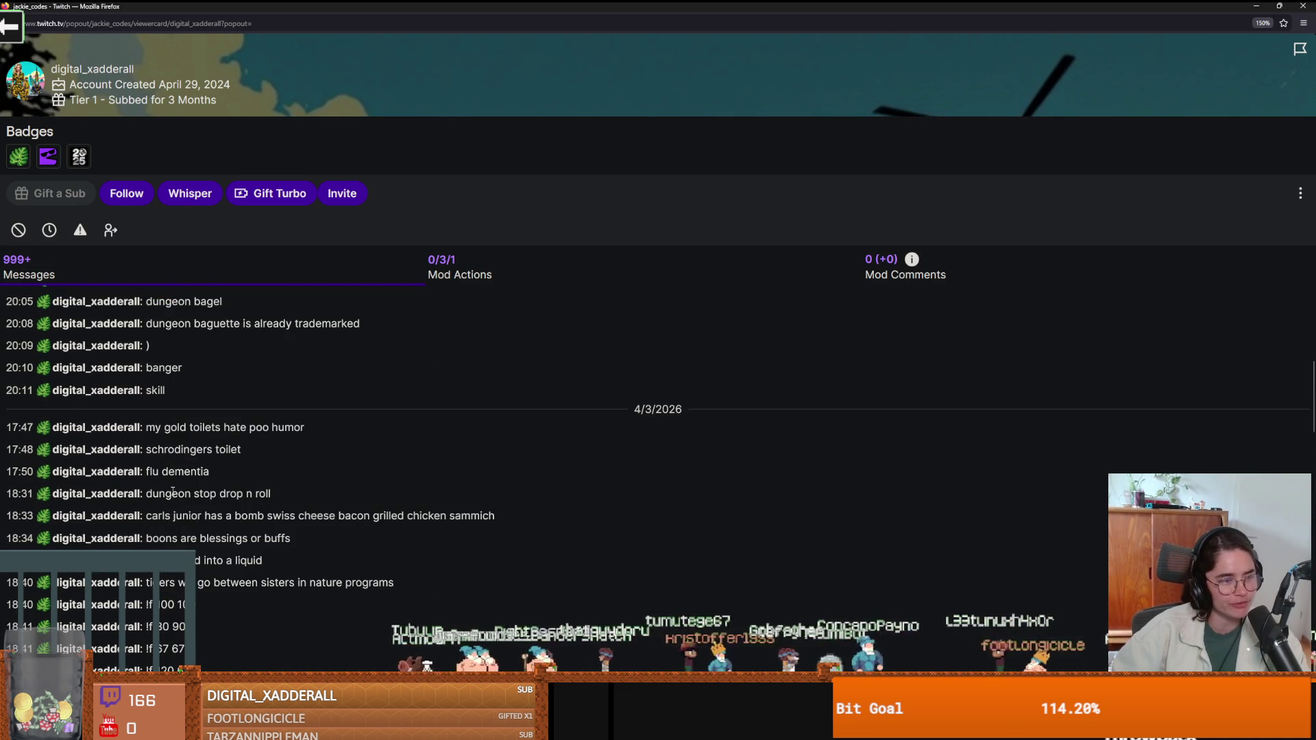
drag(148, 433, 310, 433)
drag(151, 450, 252, 453)
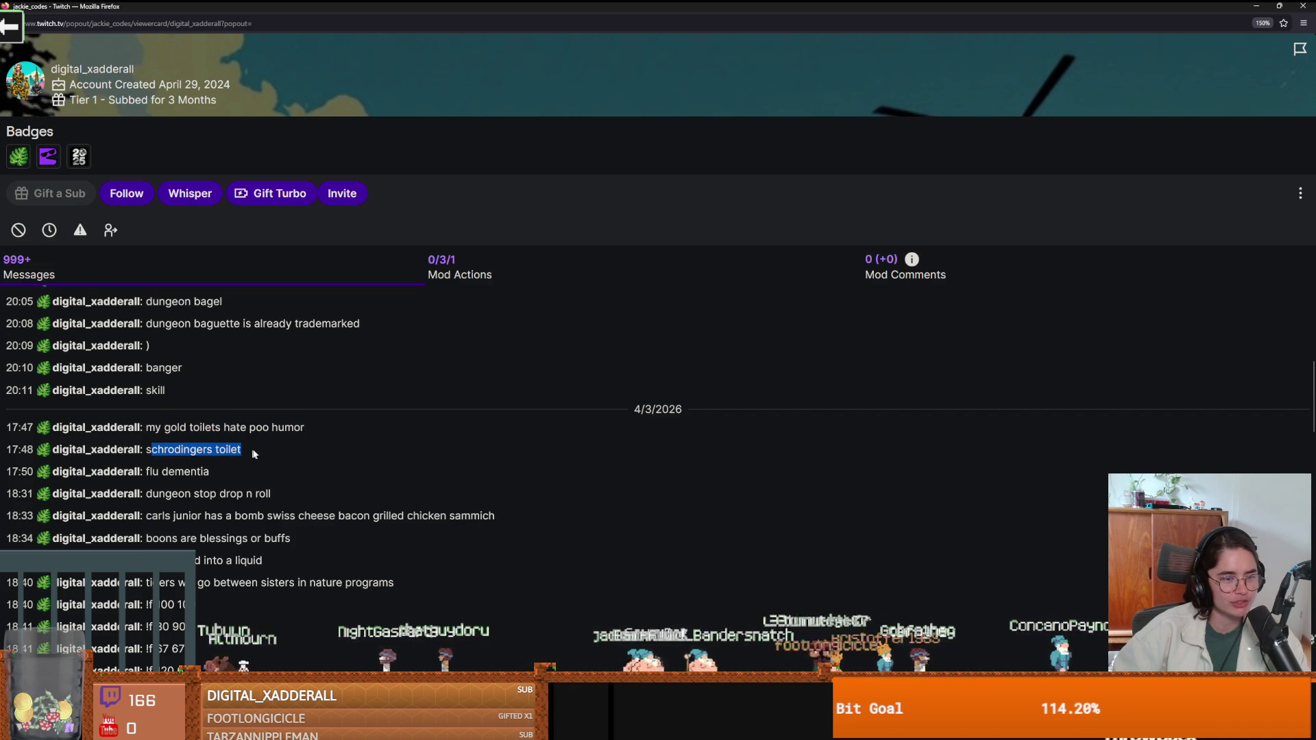
mouse_move(148, 473)
mouse_down()
mouse_move(211, 475)
mouse_move(271, 499)
mouse_up()
scroll(264, 508, down, 2)
drag(157, 438, 510, 434)
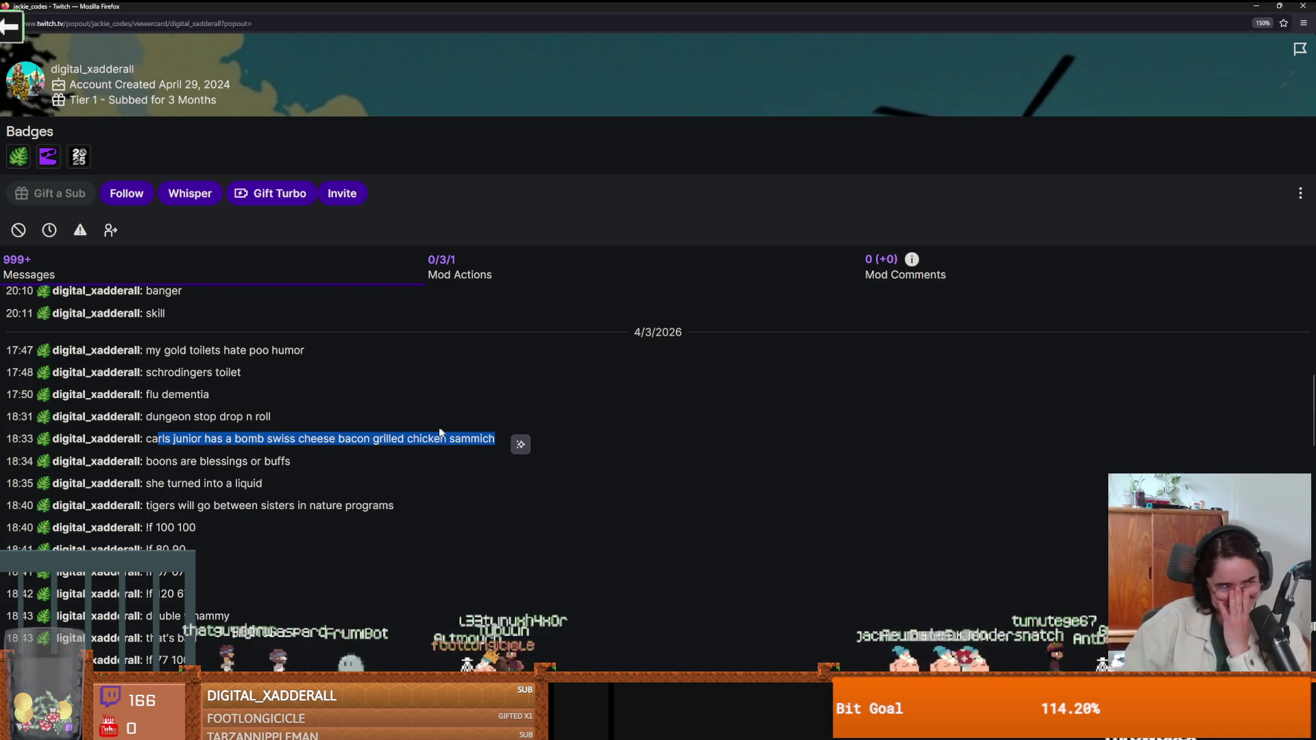
drag(160, 461, 280, 470)
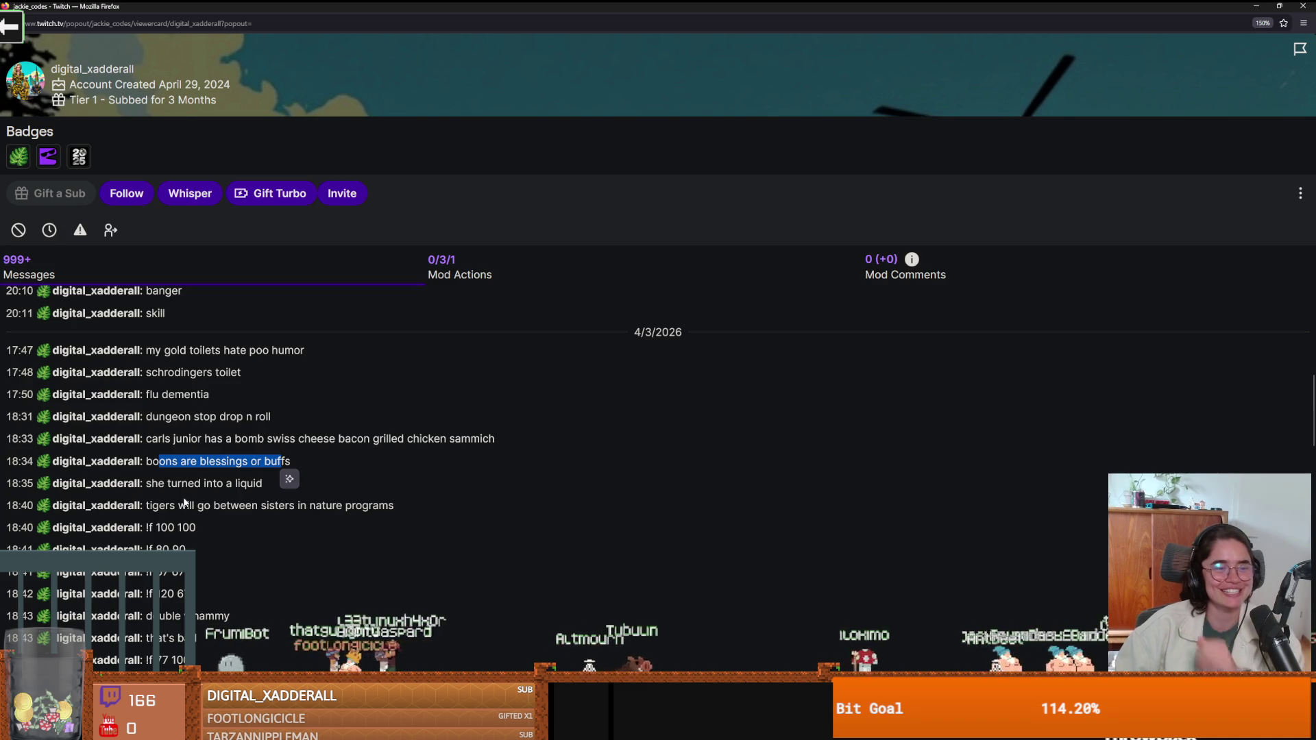
drag(170, 486, 253, 492)
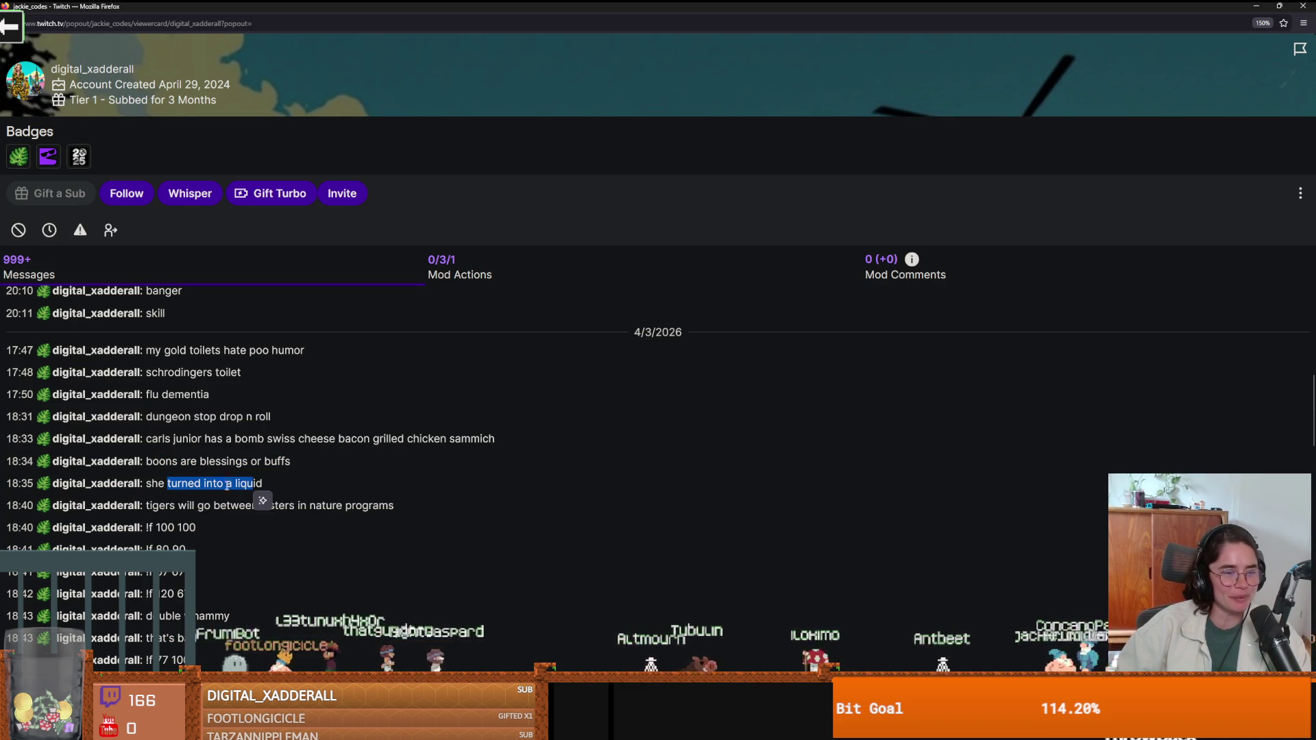
Highlight the tigers in nature programs and double whammy messages, then return to Godot.
scroll(226, 510, down, 2)
click(192, 471)
drag(179, 444, 394, 431)
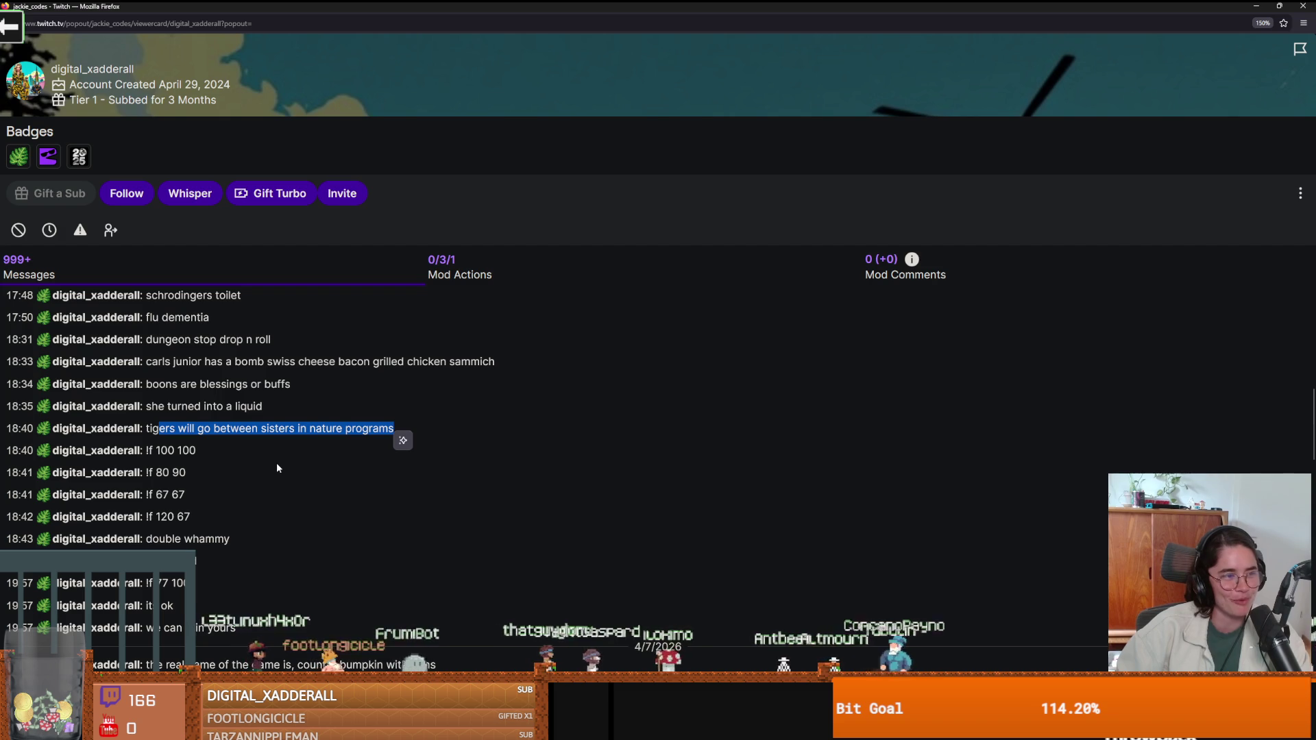
scroll(334, 489, down, 2)
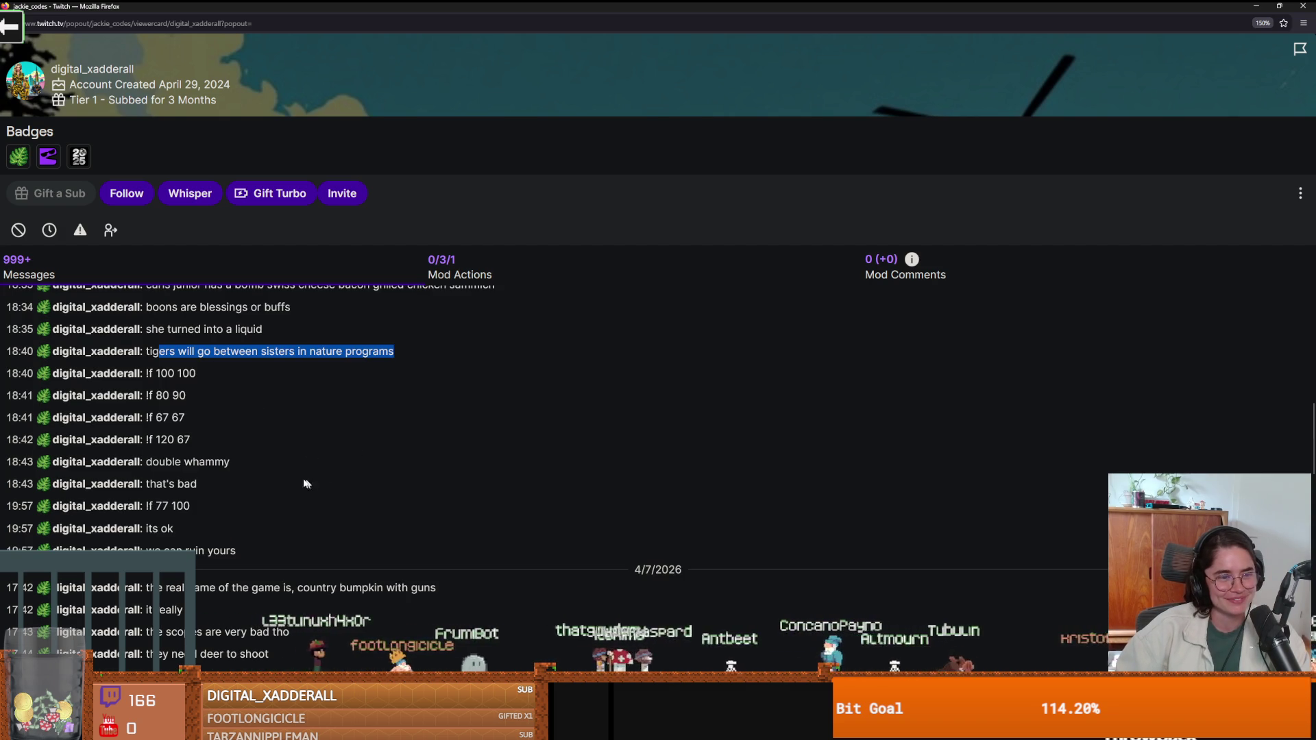
drag(231, 462, 153, 464)
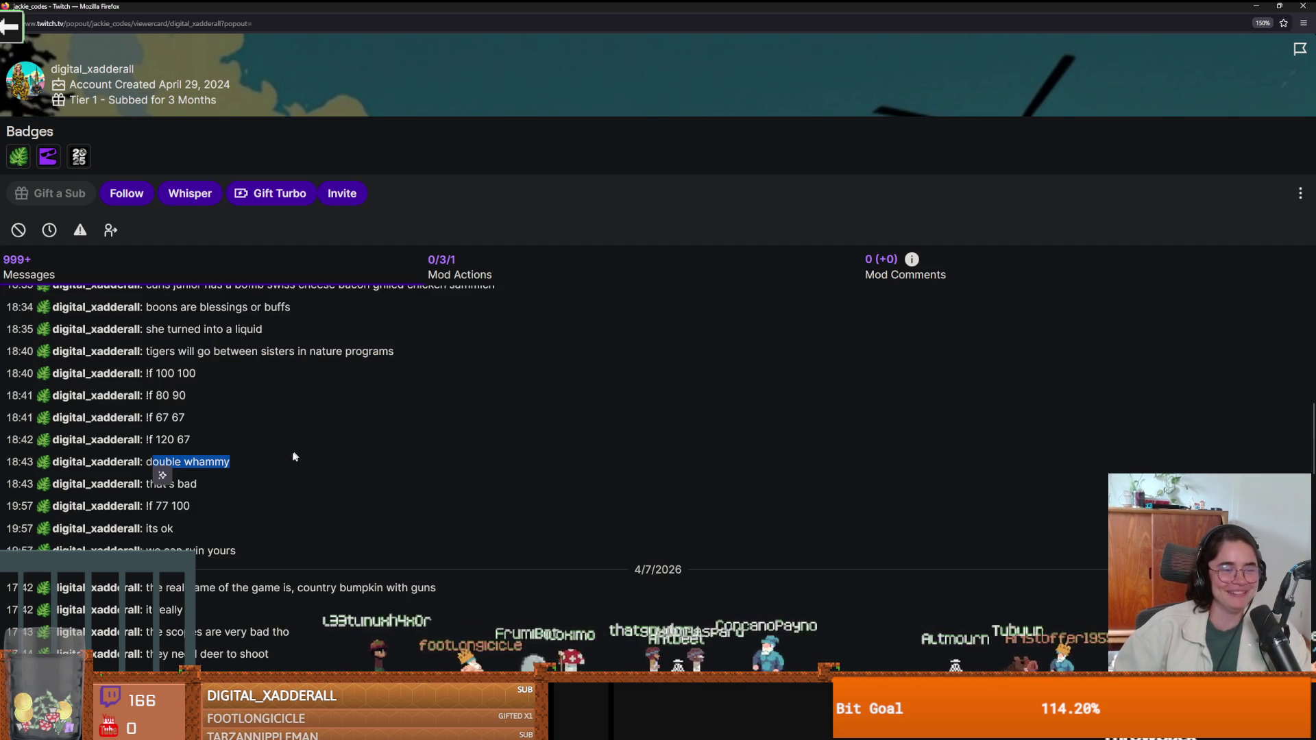
click(195, 456)
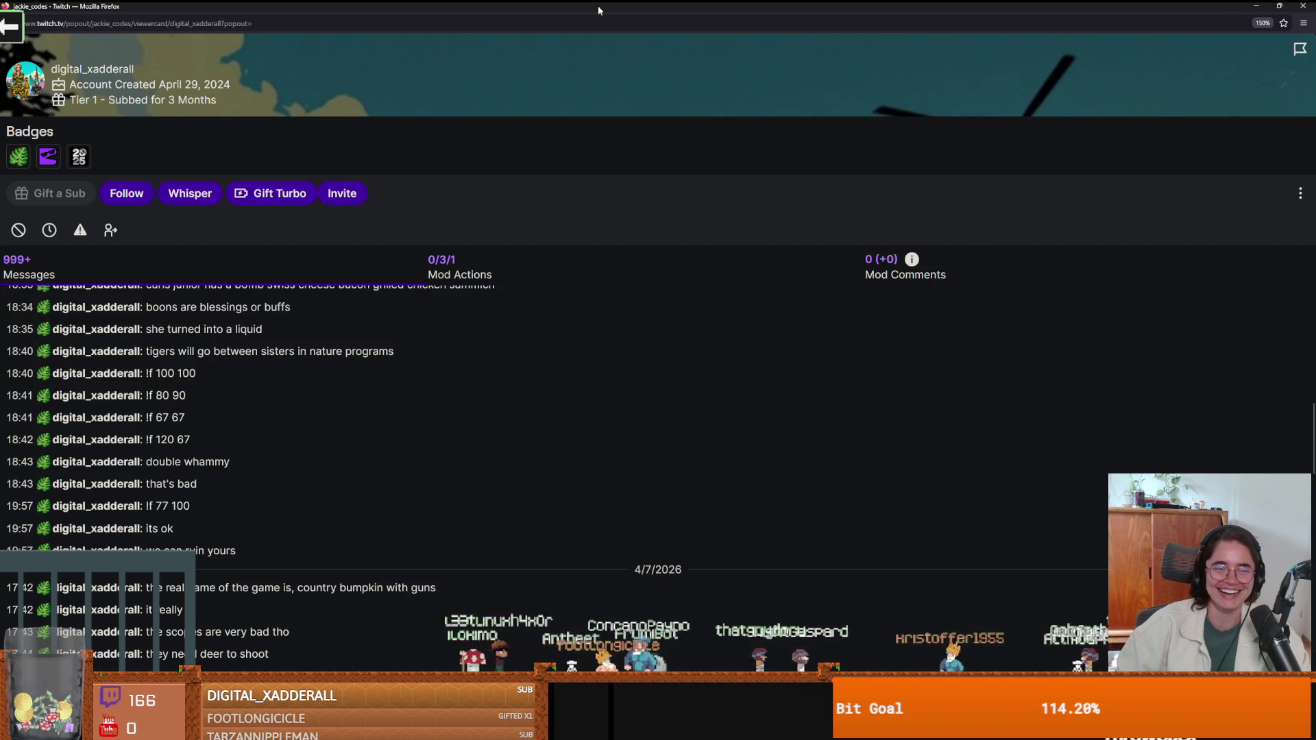
key(alt+Tab)
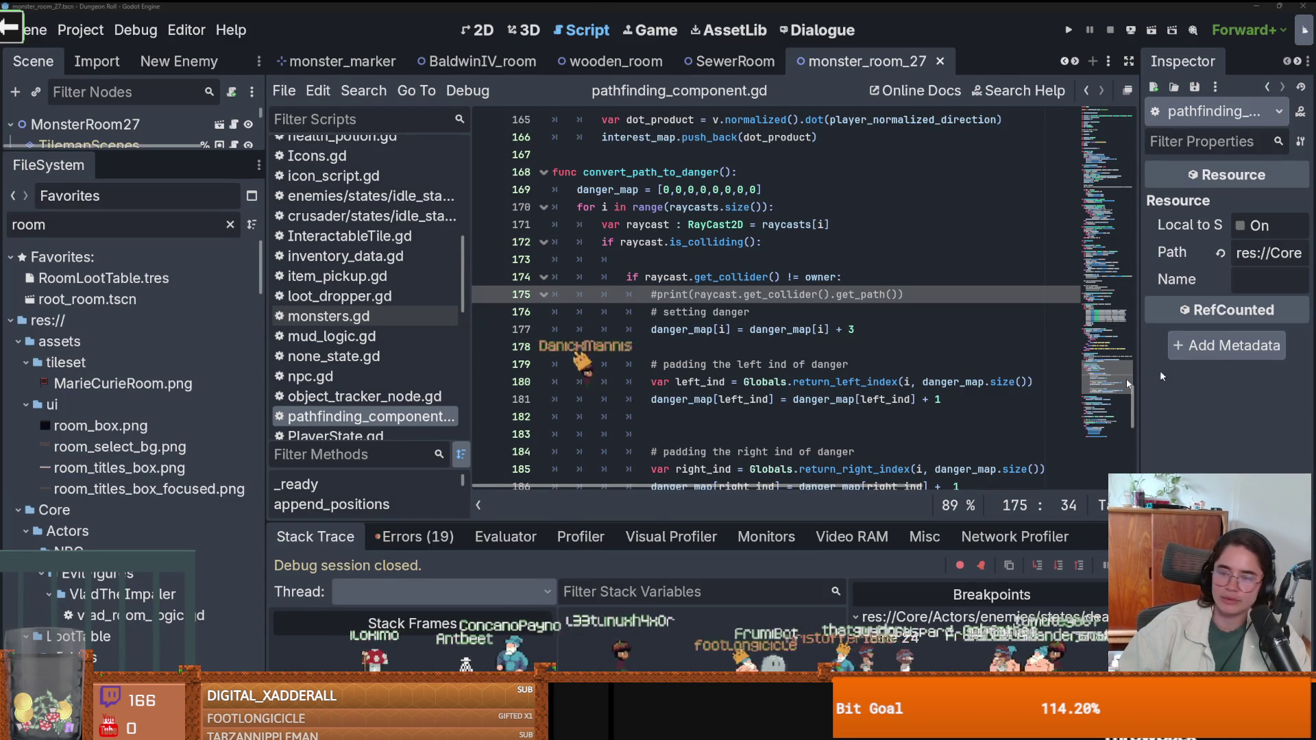
Place the caret on blank line 178 and widen the script editor and scene tree.
click(785, 330)
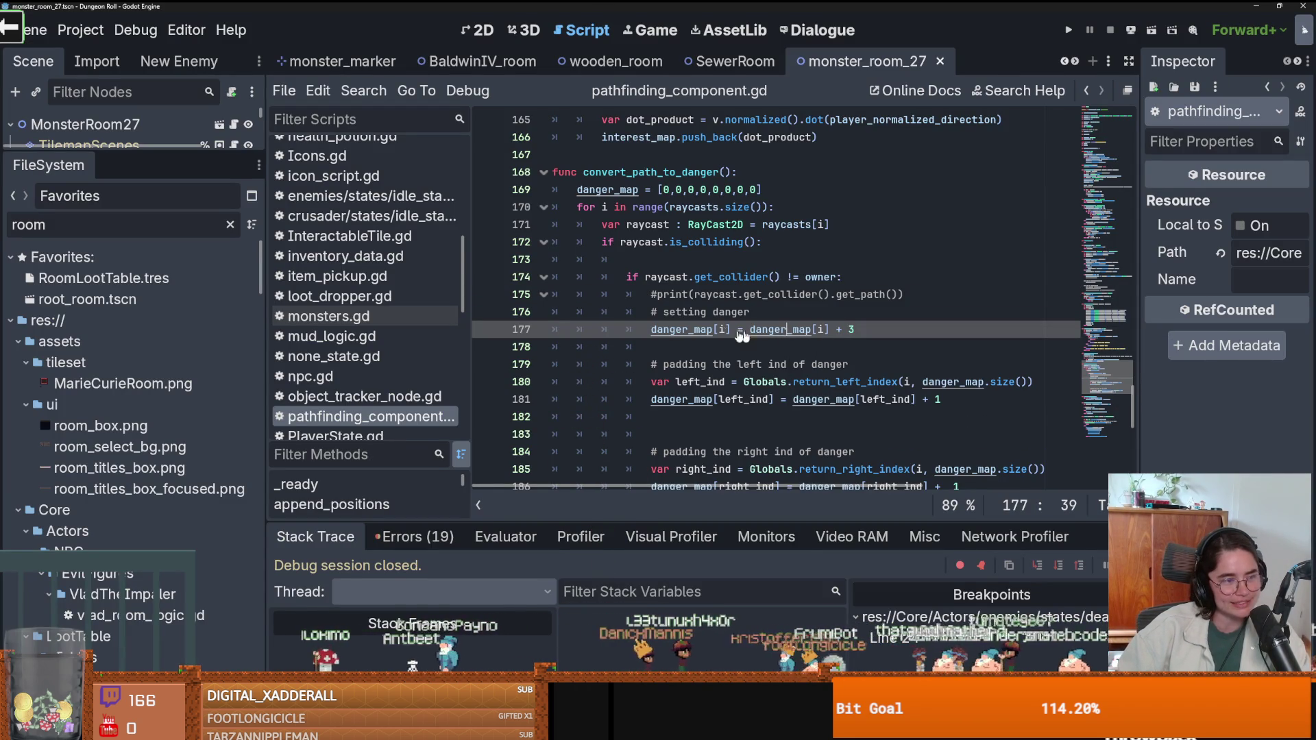
key(Down)
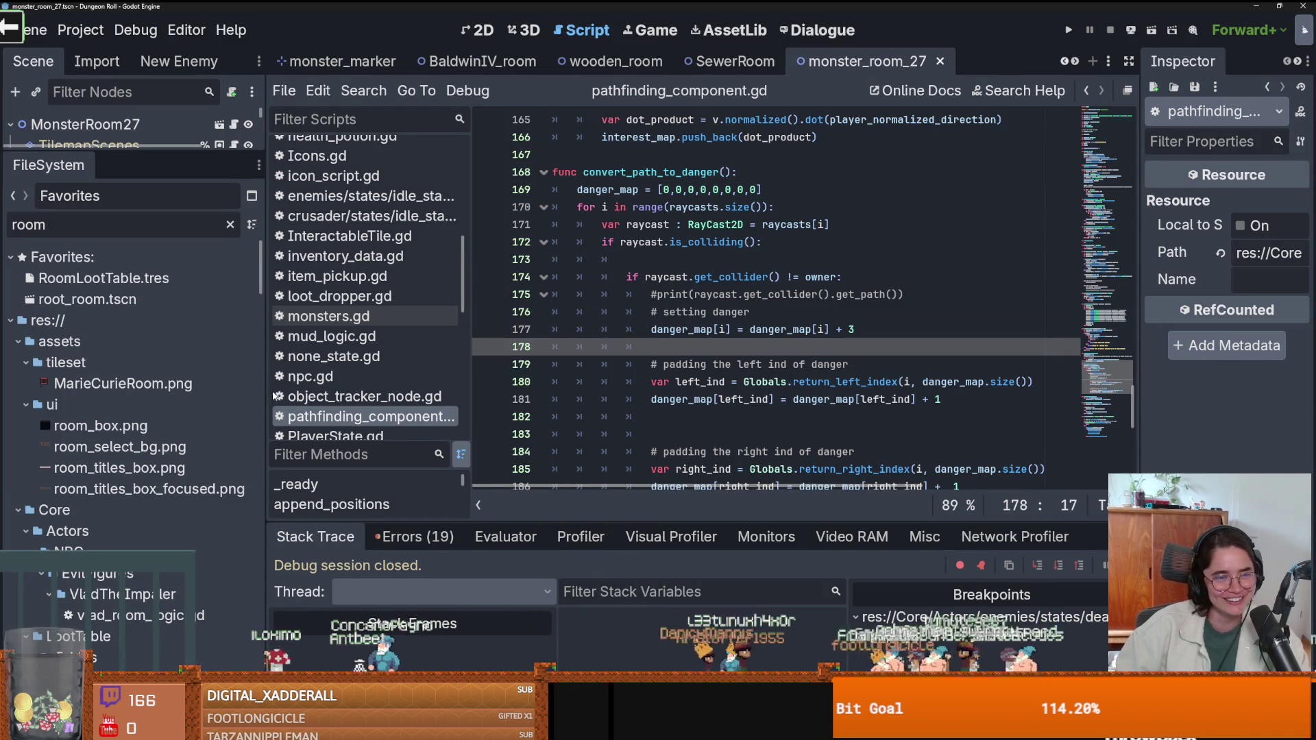
drag(267, 381, 213, 353)
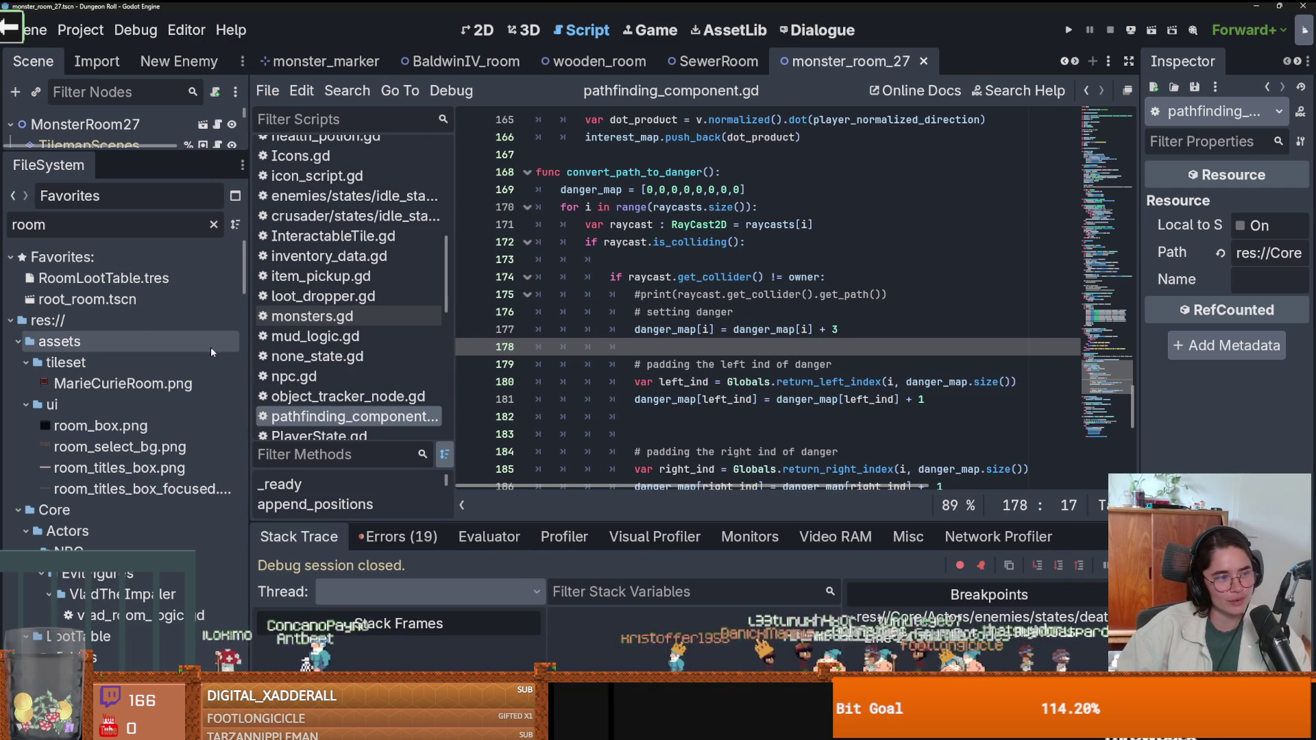
drag(137, 154, 135, 480)
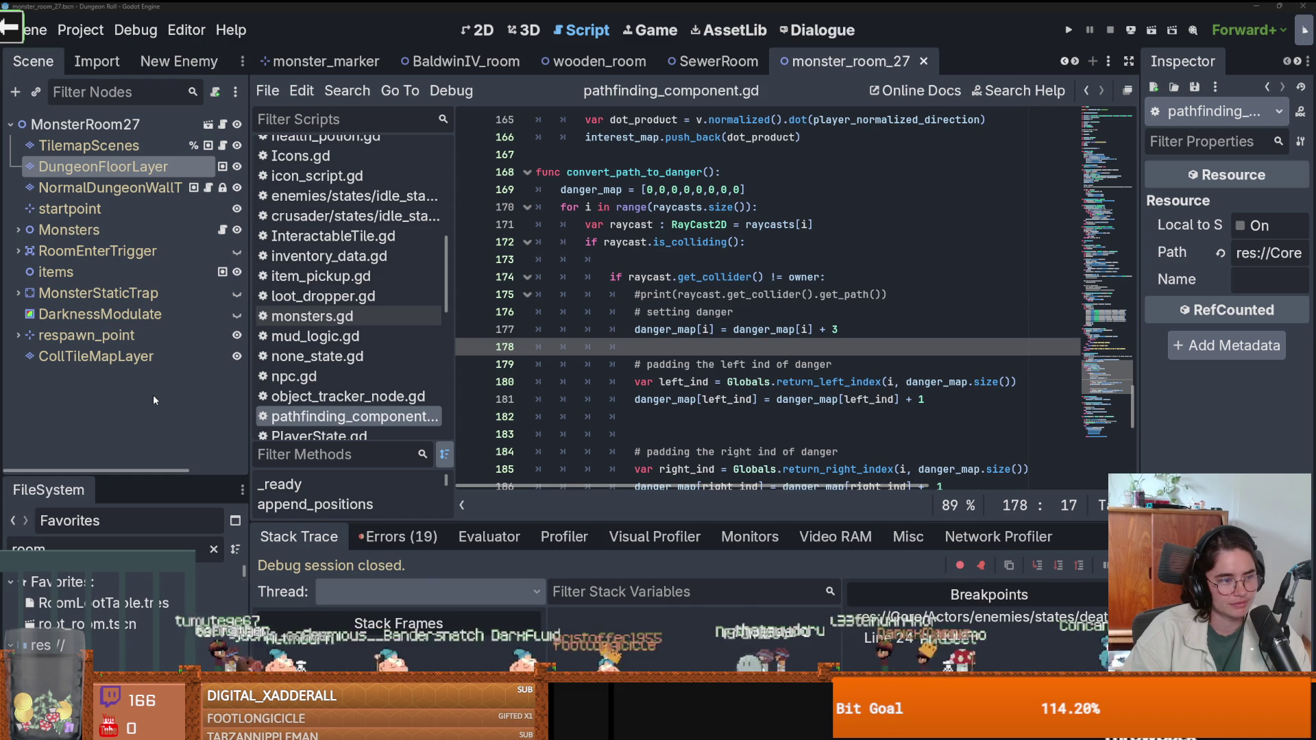
Delete the blank line, save the script, and show the debugger's 19 errors.
key(BackSpace)
key(ctrl+s)
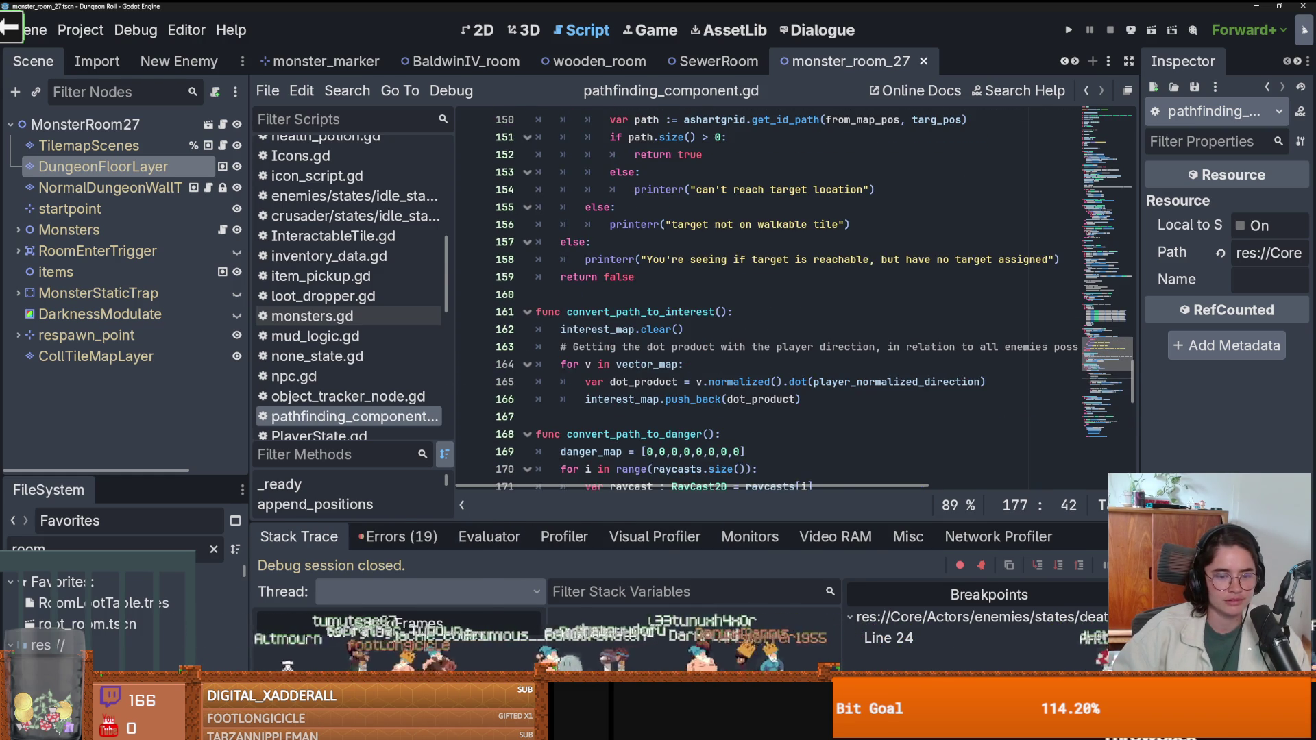
click(426, 536)
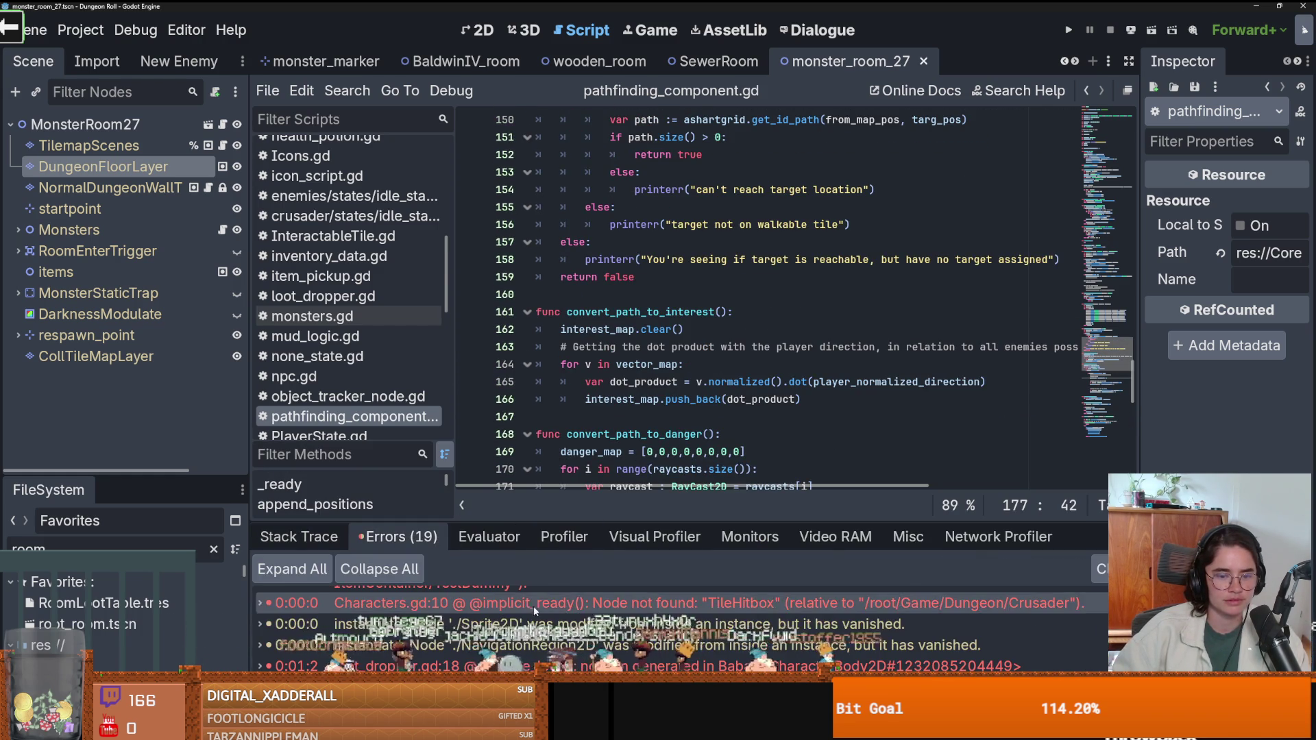
Jump from the TileHitbox error to line 10 of Characters.gd and review the nearby declarations.
double_click(617, 602)
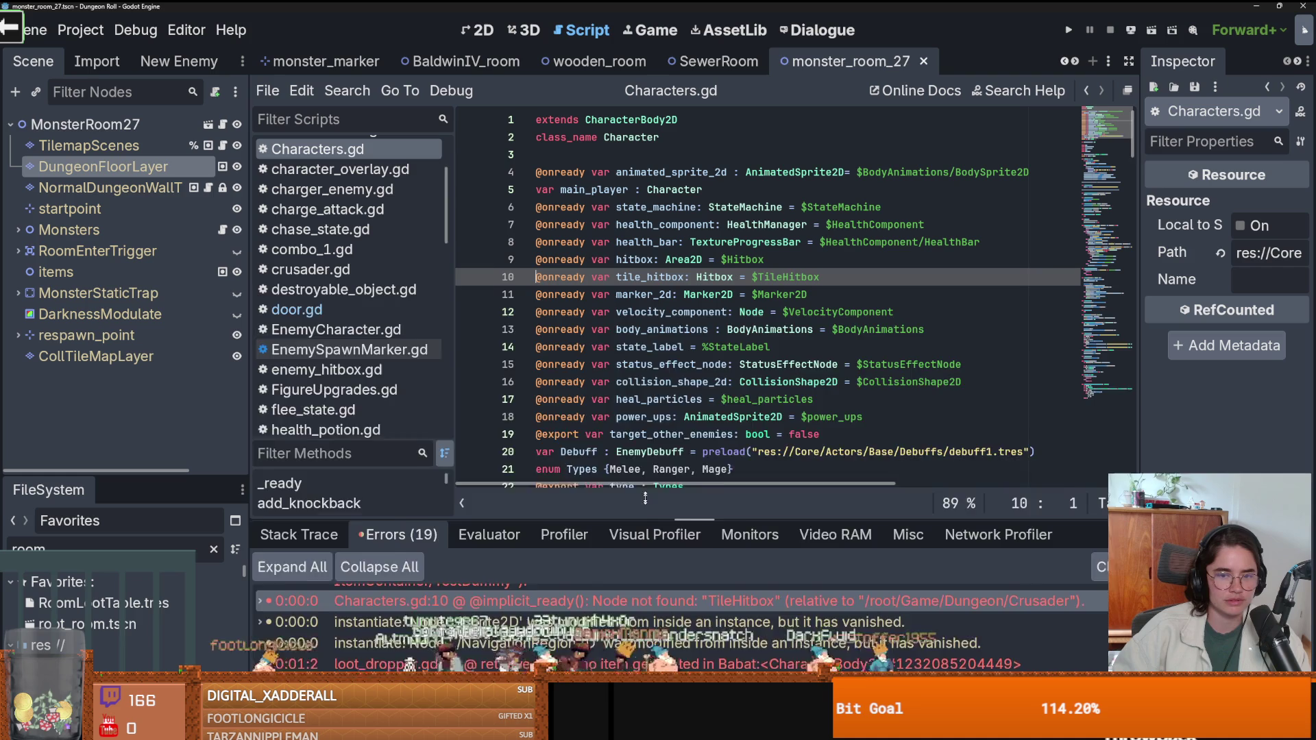
click(624, 400)
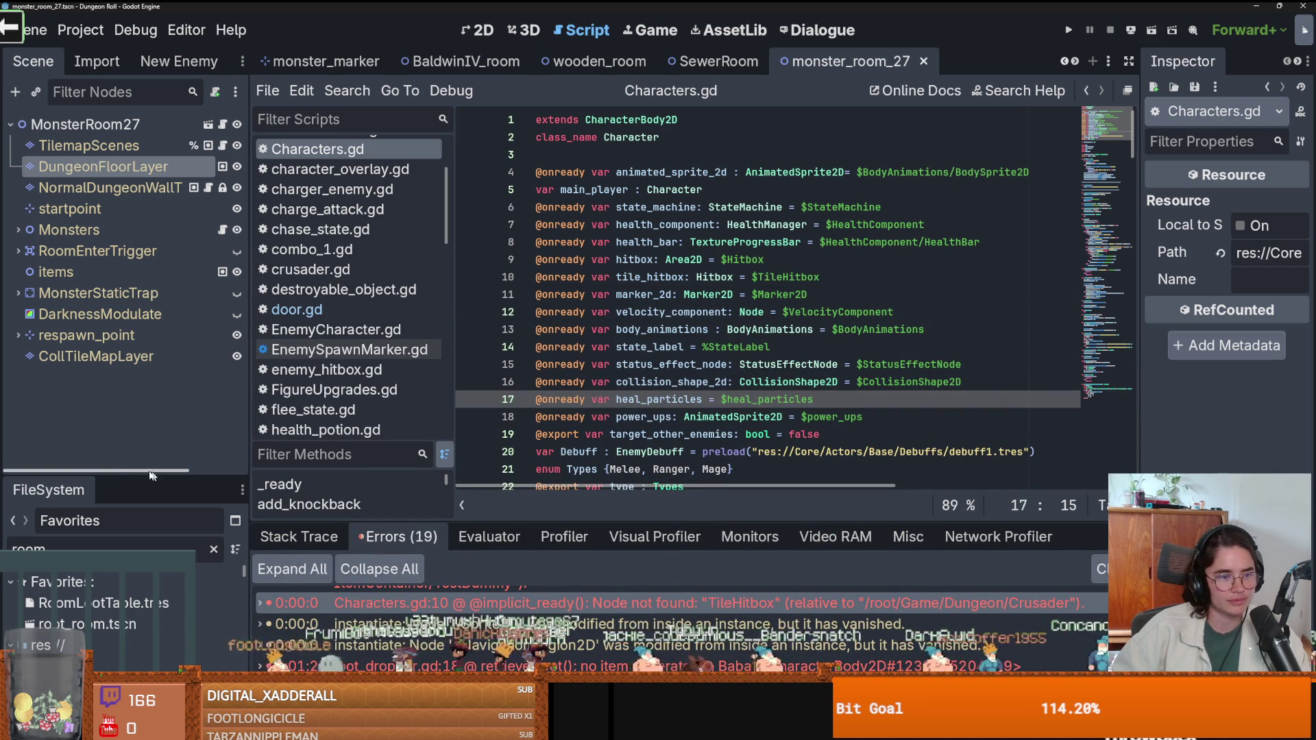
drag(122, 477, 123, 599)
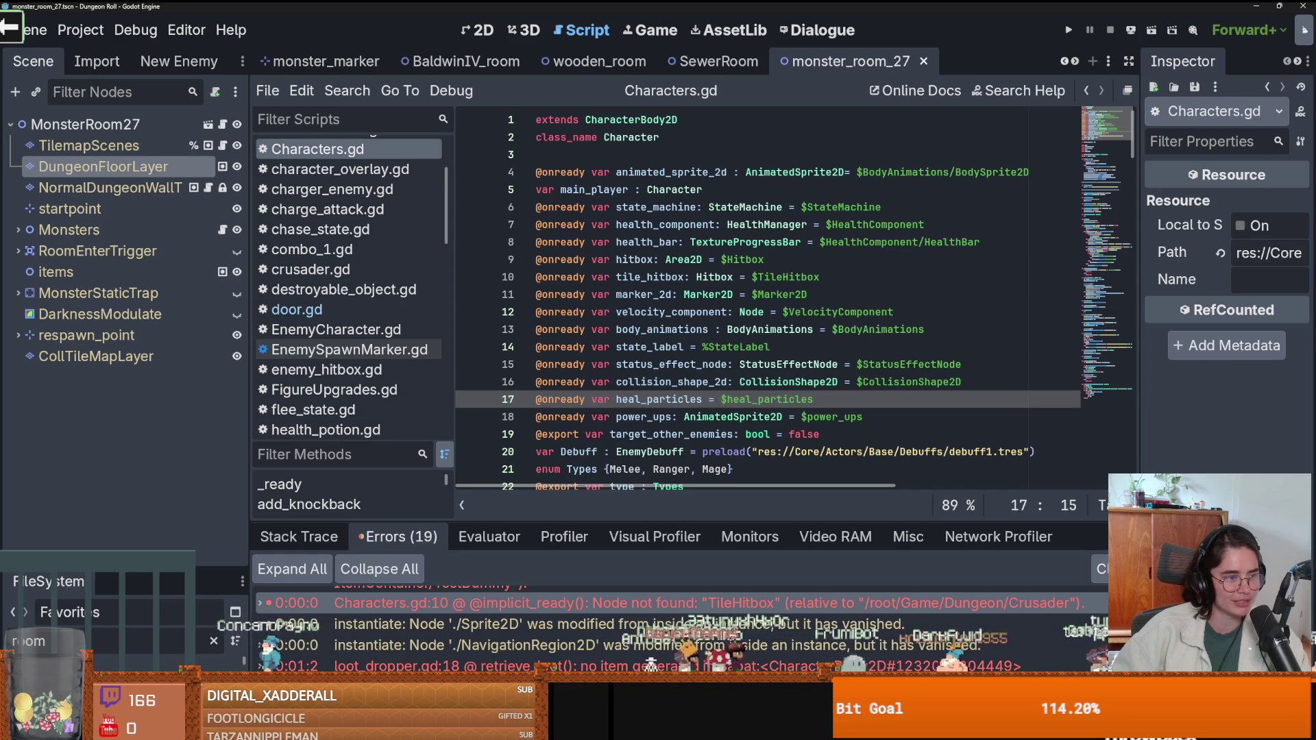
click(732, 381)
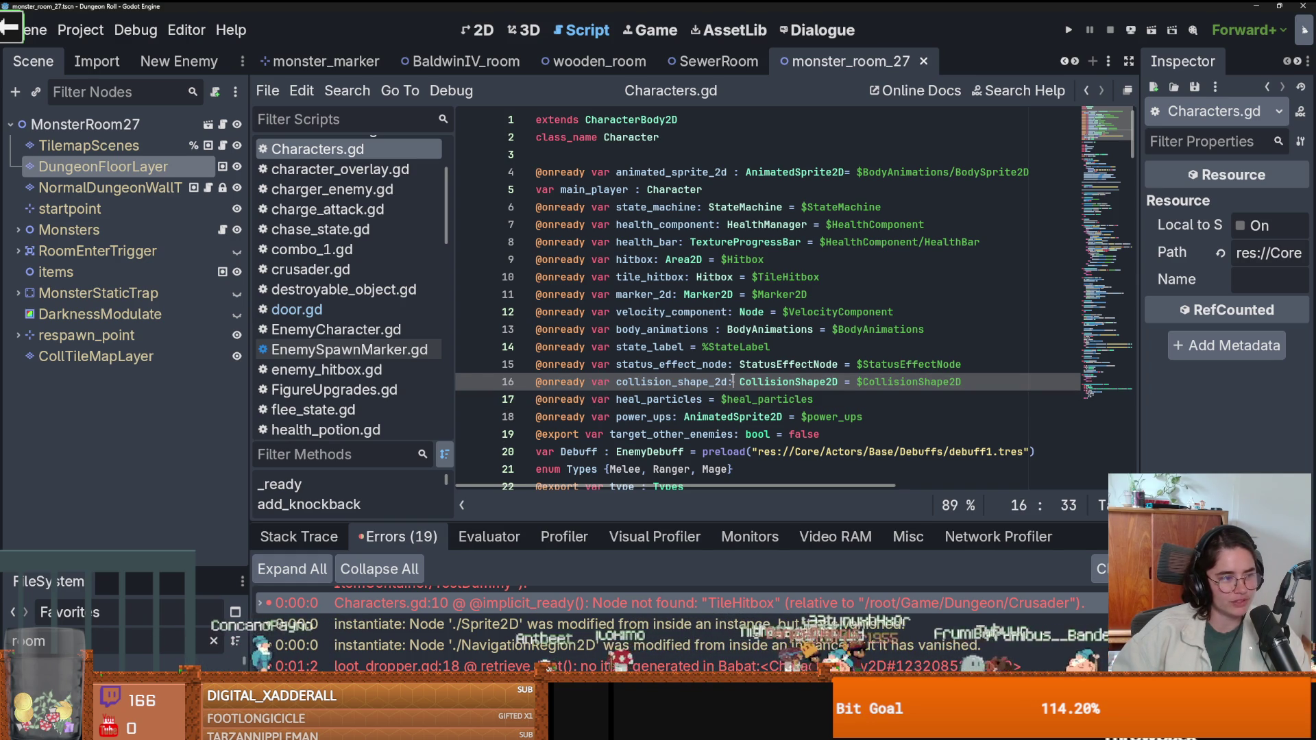
scroll(727, 381, down, 3)
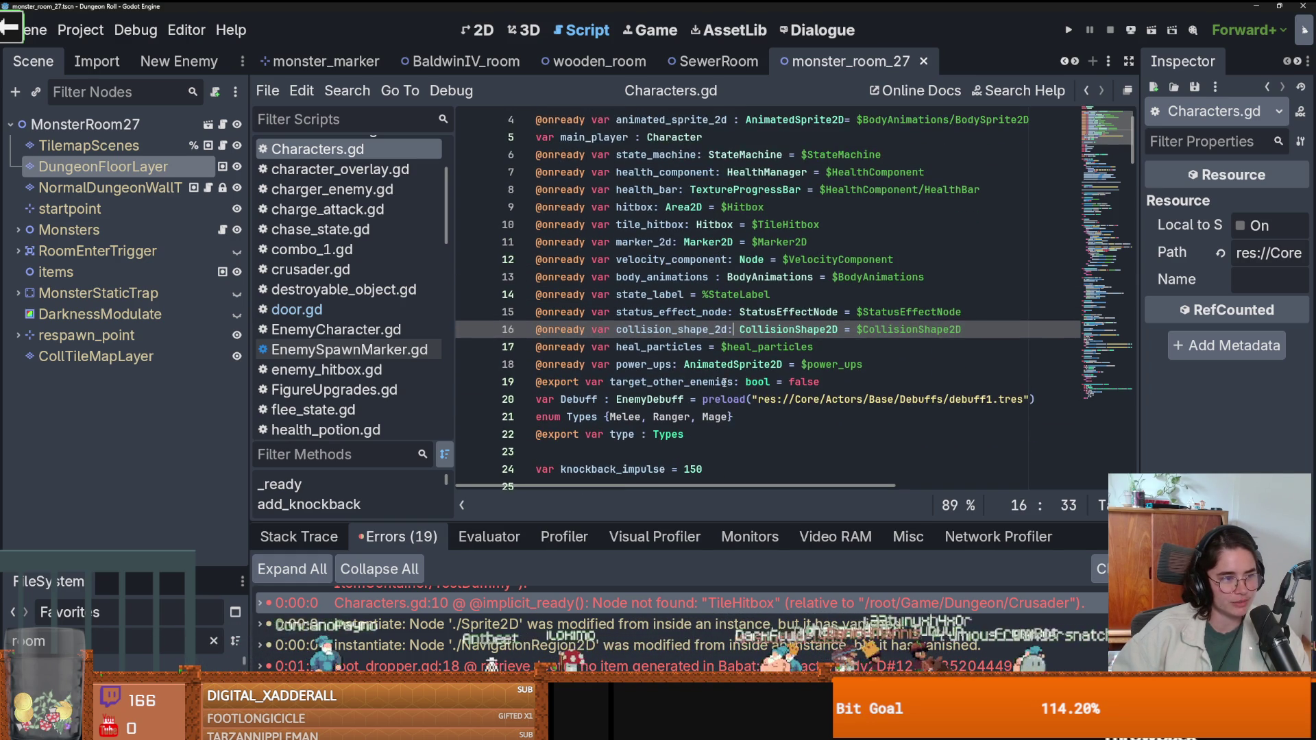
click(765, 396)
key(ctrl+s)
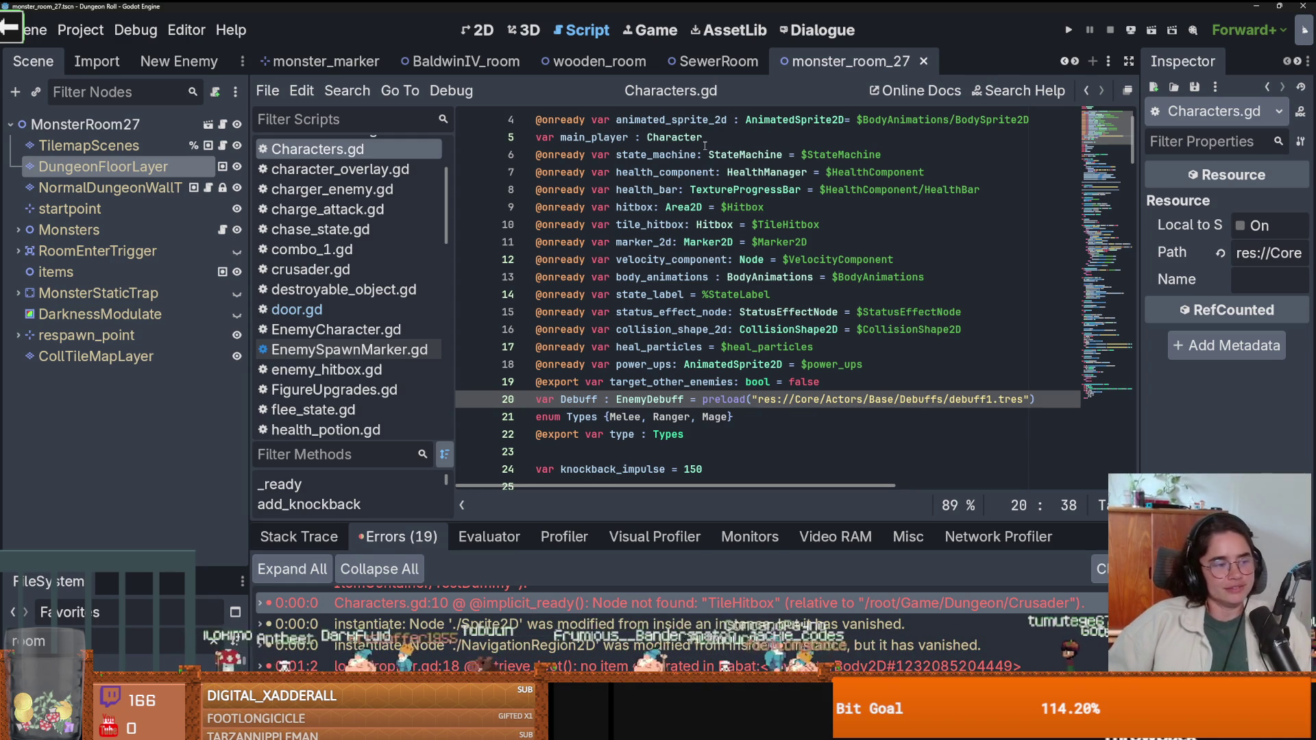
key(Left)
key(Left)
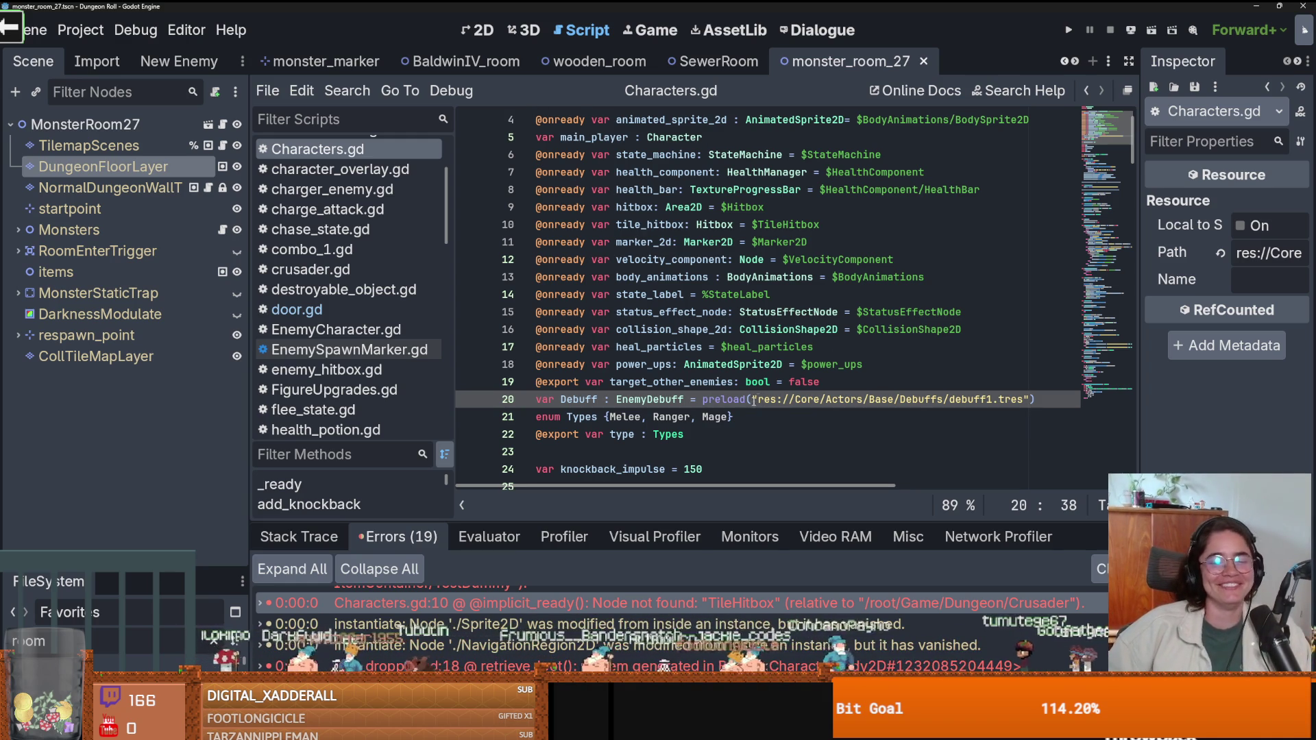
scroll(762, 388, up, 1)
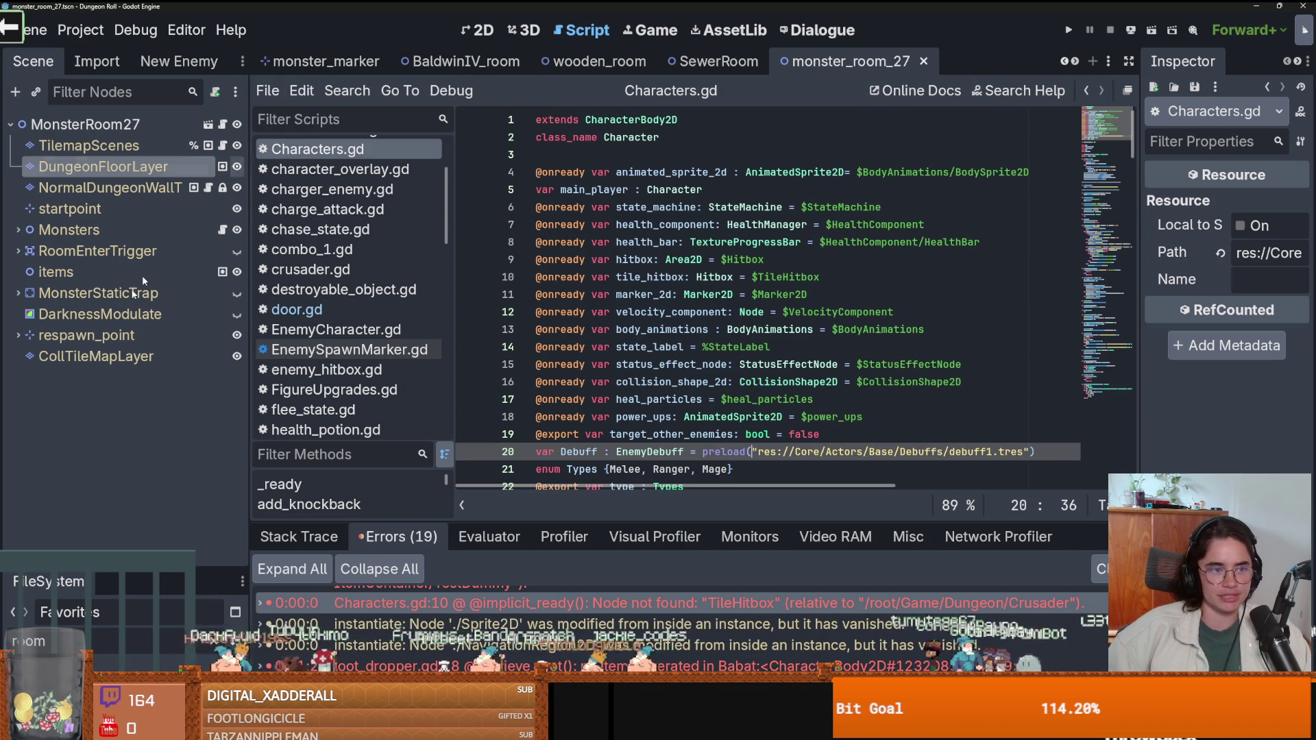
Expand the FileSystem dock and replace the 'room' file filter with 'spike'.
drag(200, 557, 110, 245)
double_click(108, 316)
key(BackSpace)
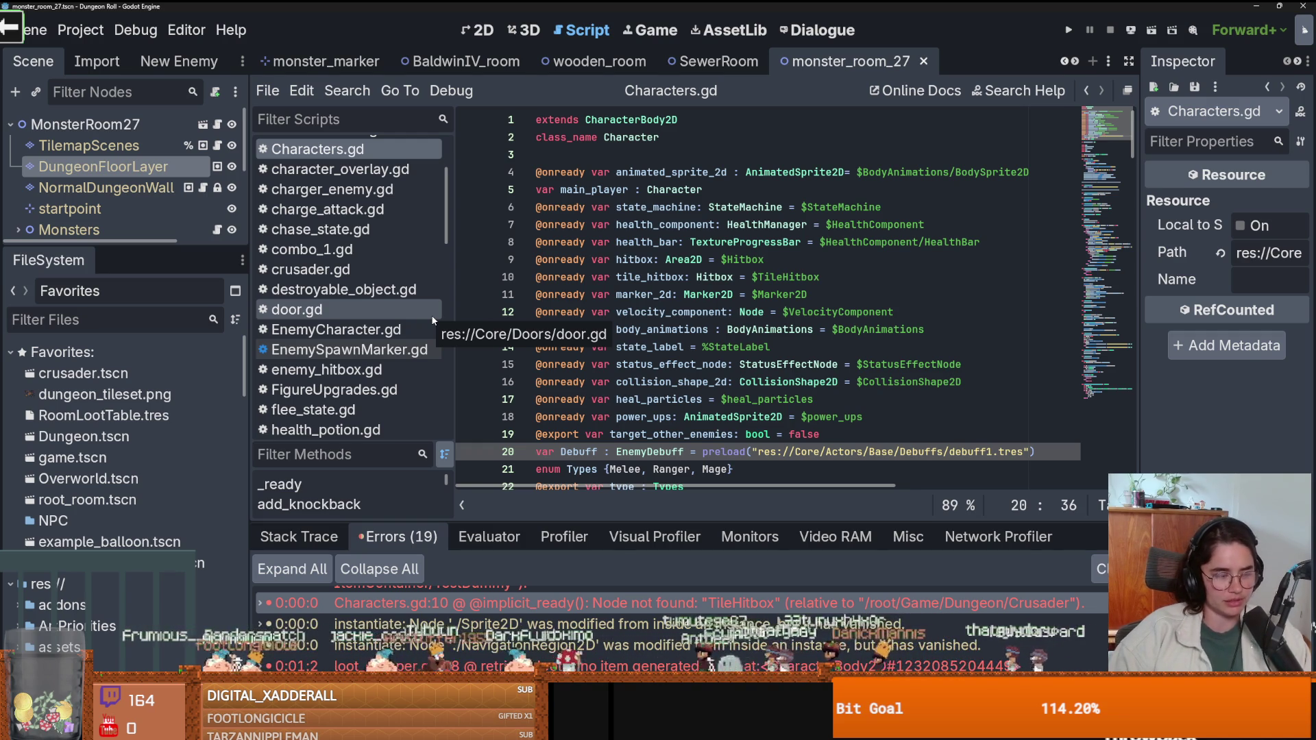
text(spike)
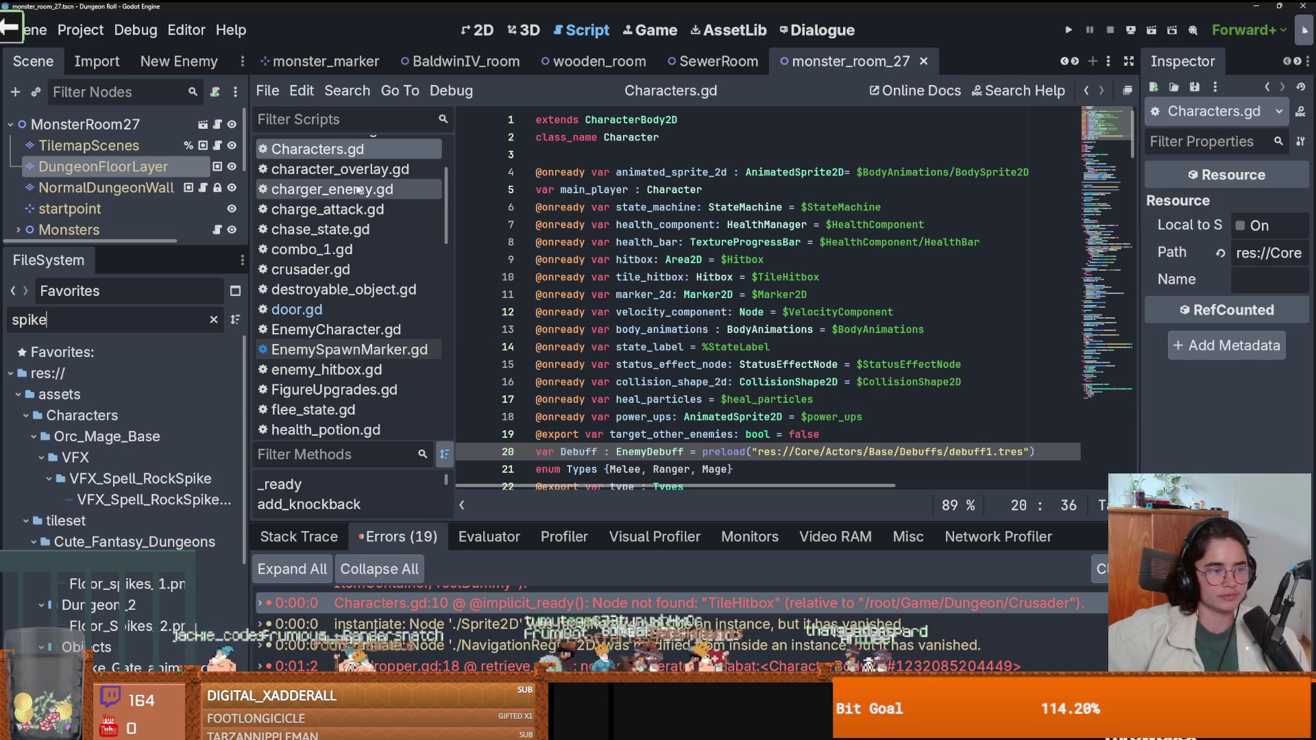
Open spikes.tscn from the Traps folder and show it in the 2D workspace.
scroll(151, 530, down, 4)
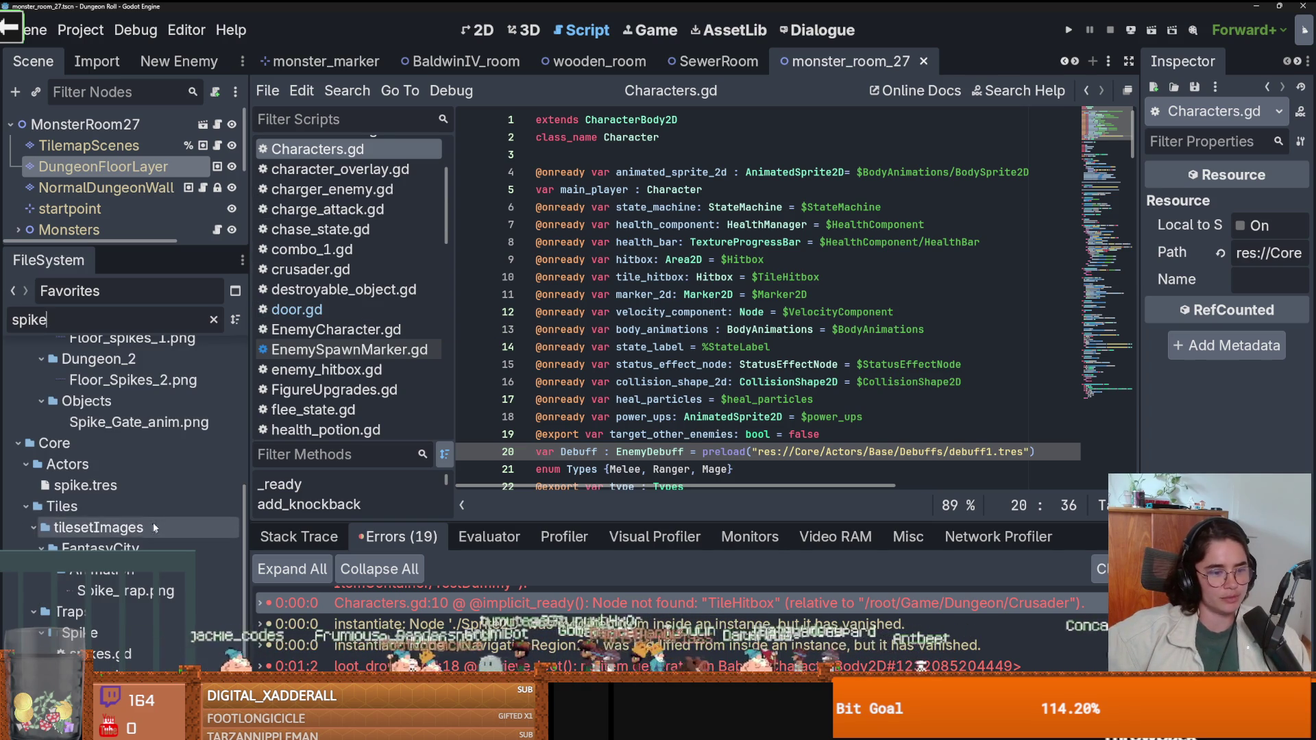
scroll(151, 514, up, 4)
scroll(103, 590, down, 4)
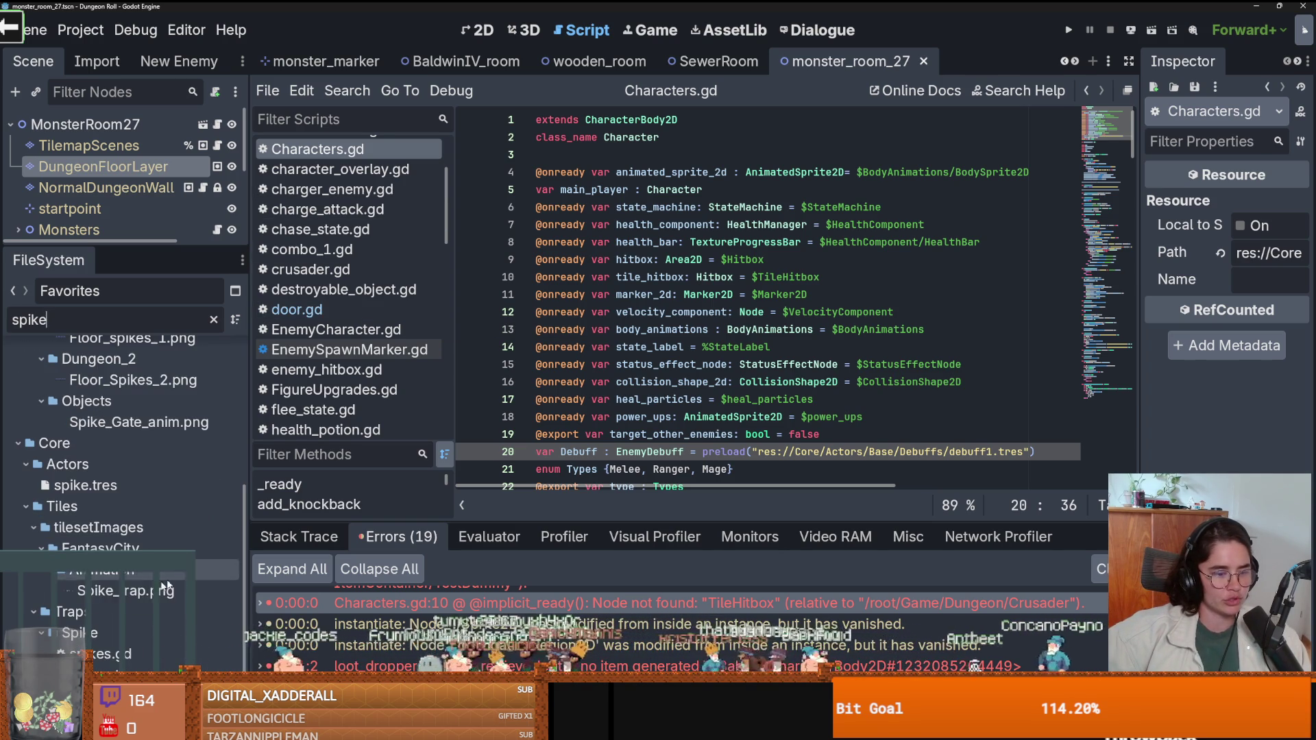
double_click(103, 654)
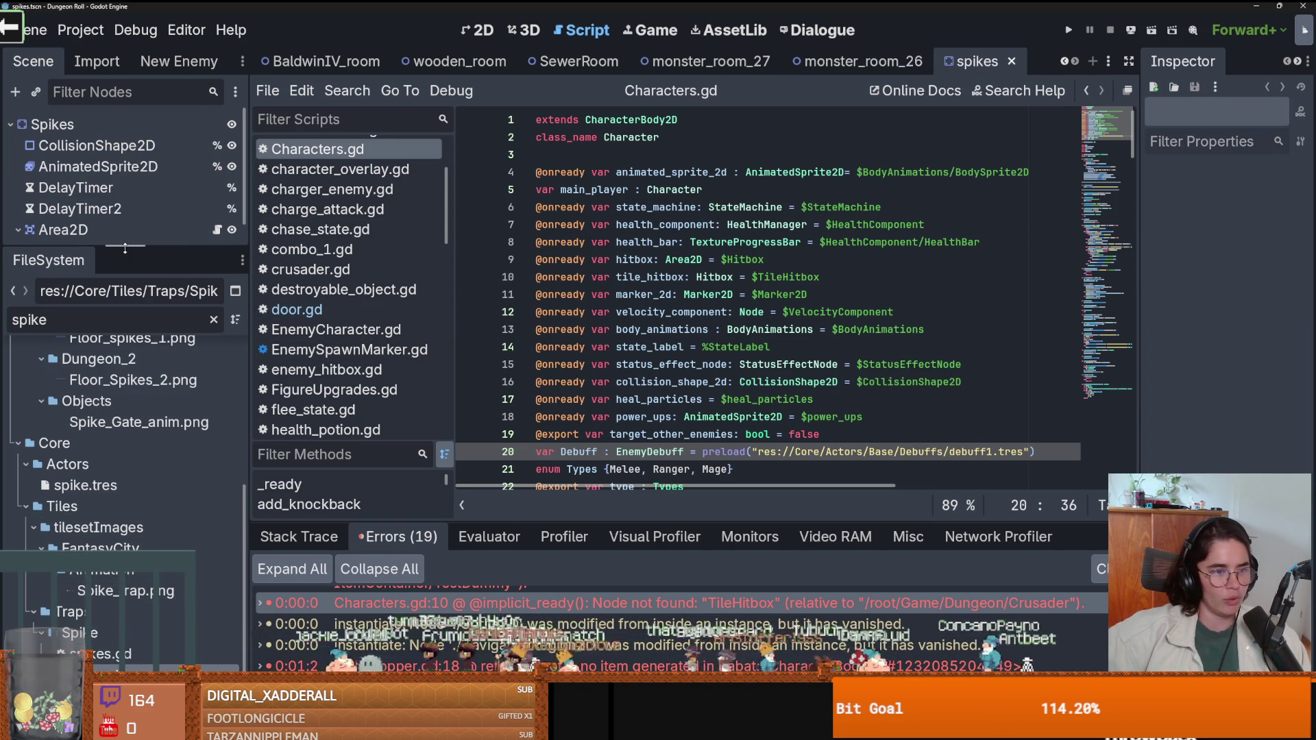
click(477, 29)
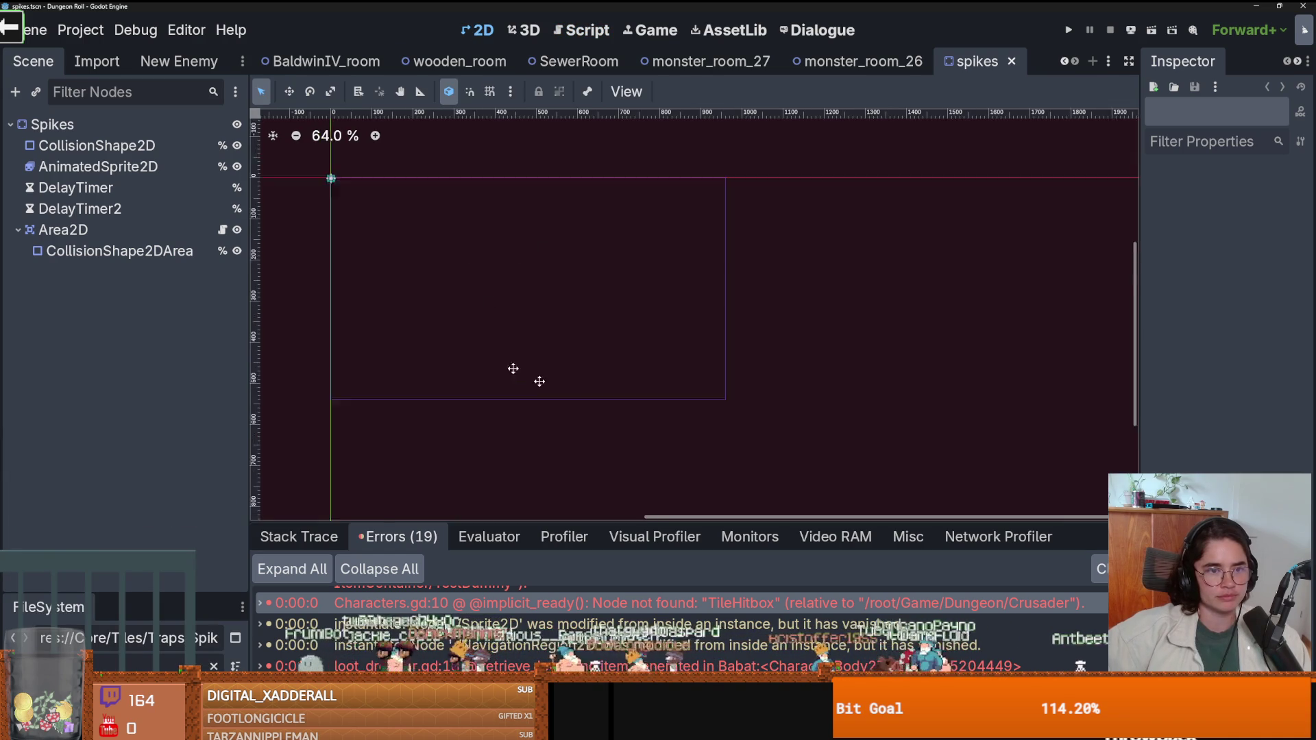
Select the spikes Area2D, widen the Inspector and check its collision layer 9 and mask 5 names.
scroll(456, 266, up, 6)
click(120, 251)
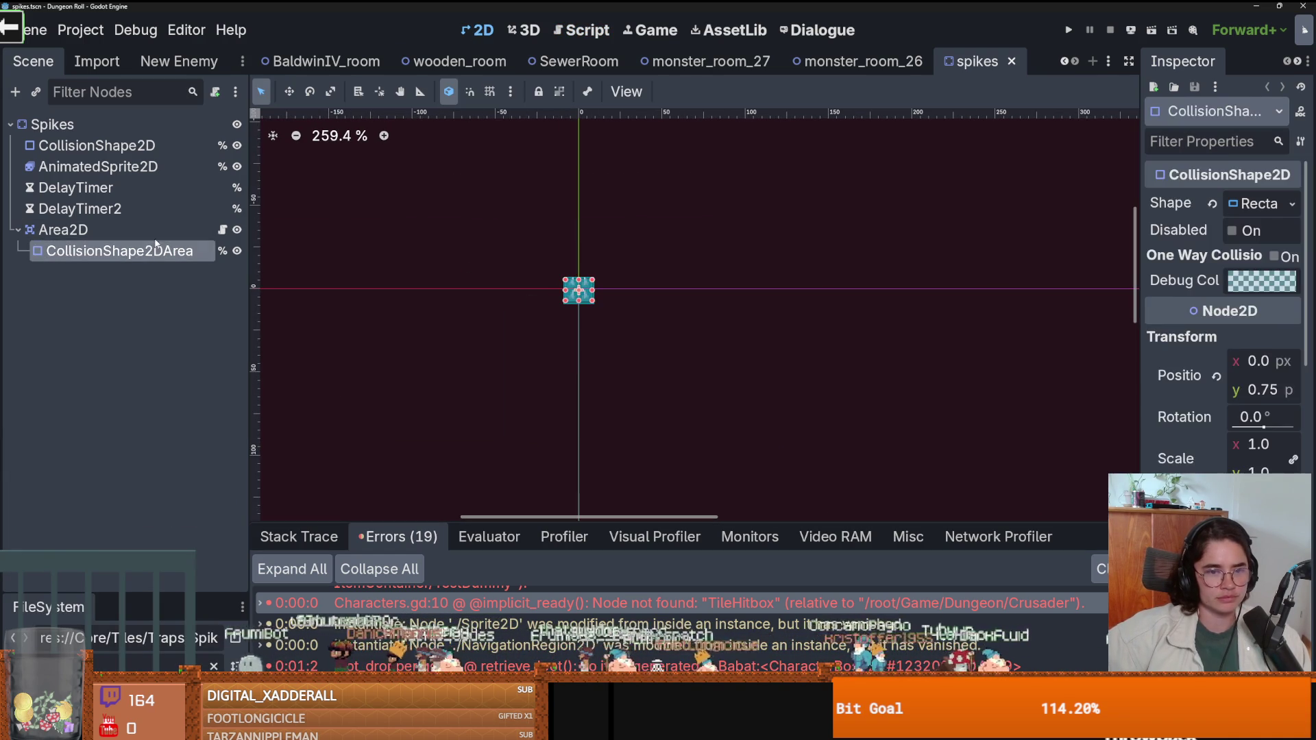
click(63, 229)
drag(1141, 354, 877, 299)
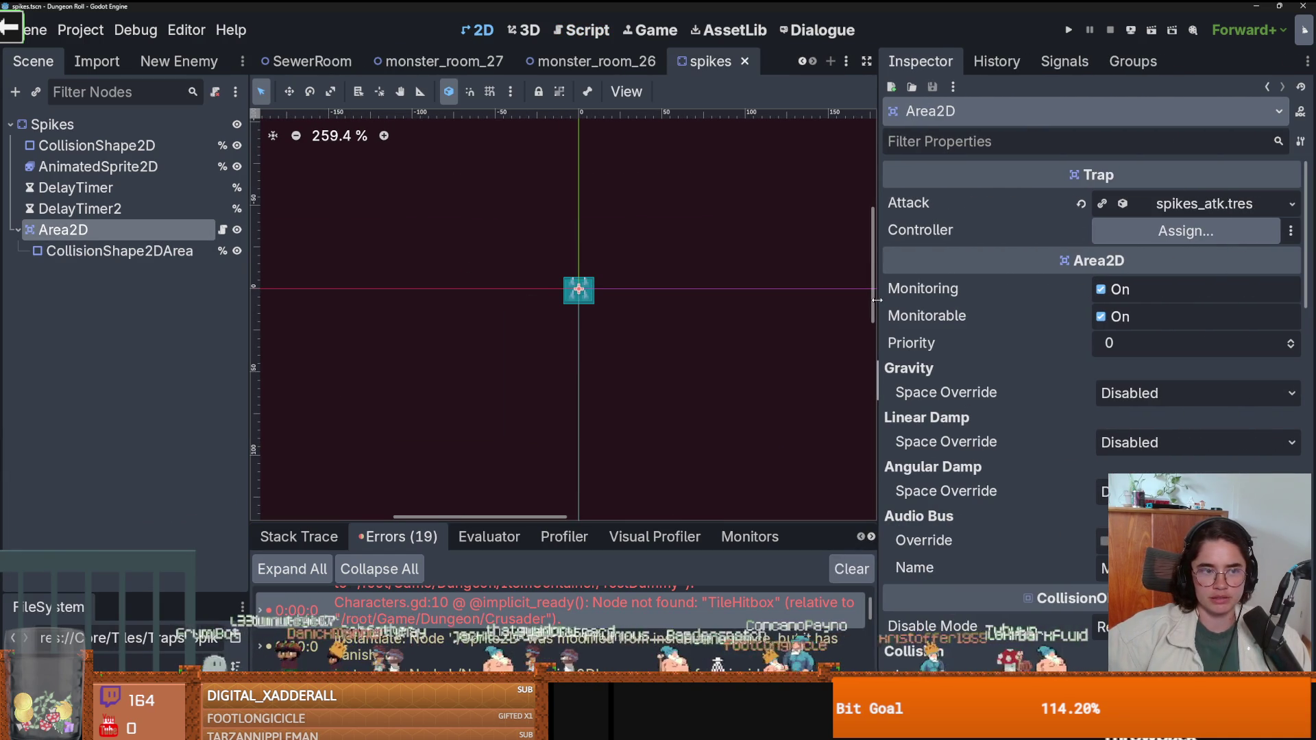
scroll(1063, 421, down, 5)
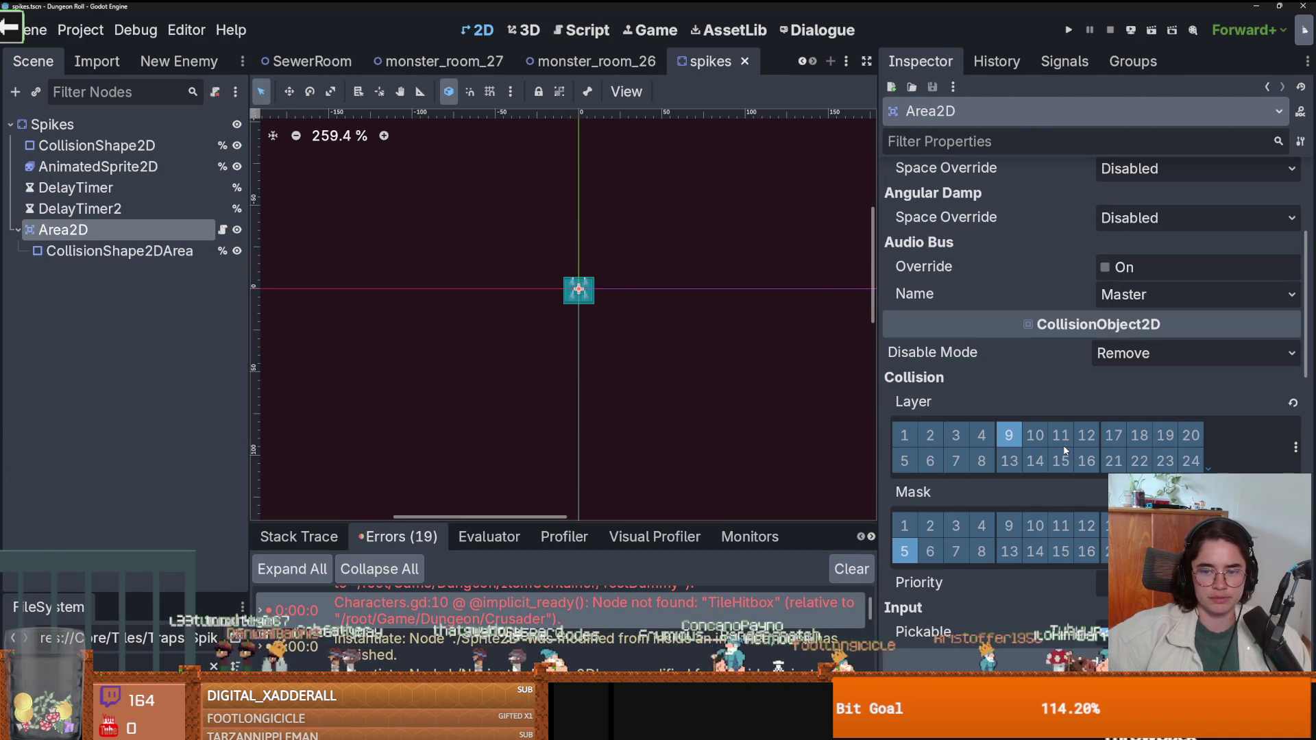
click(1295, 448)
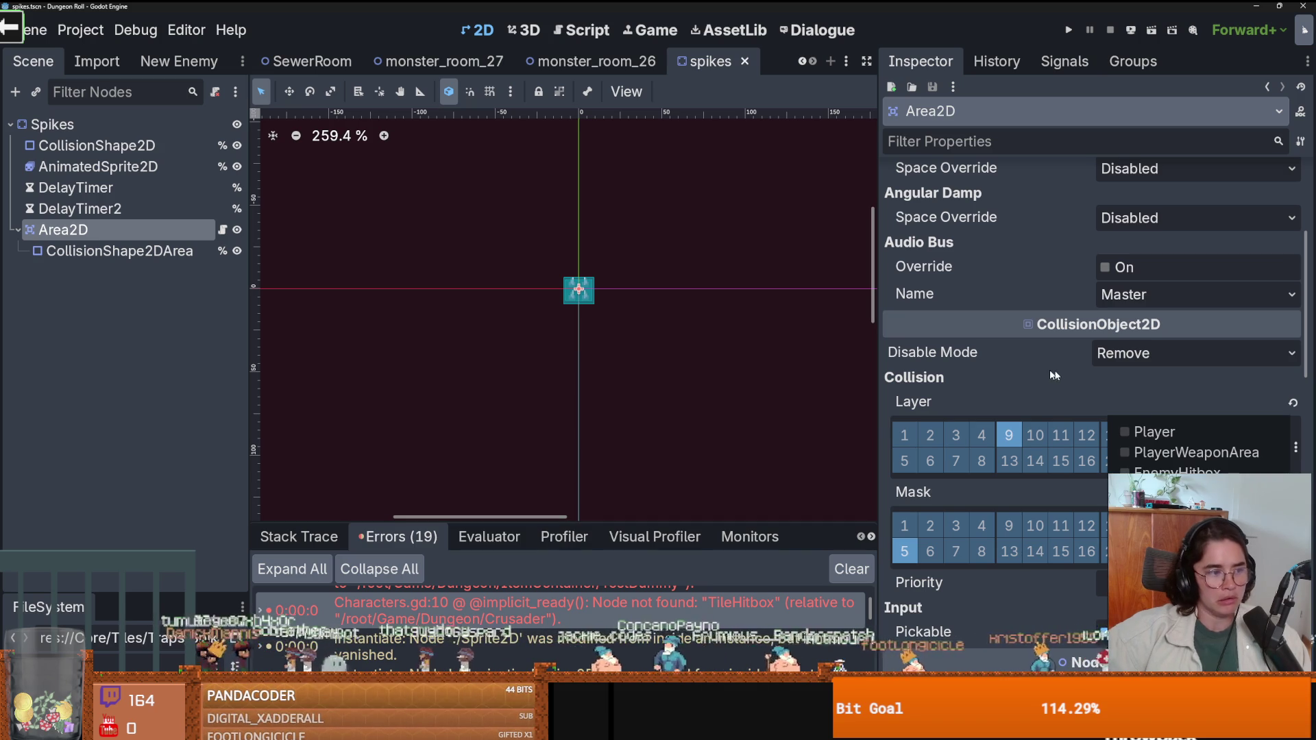
click(1035, 349)
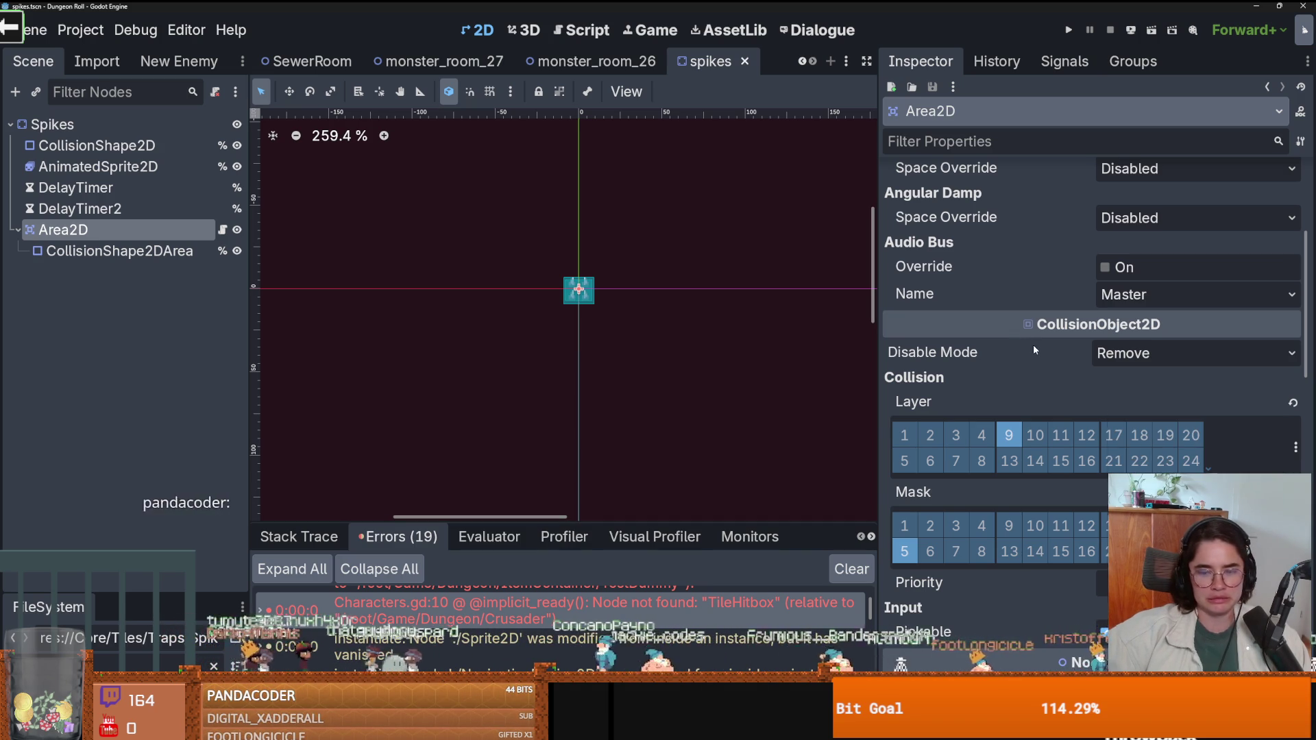
mouse_move(1022, 350)
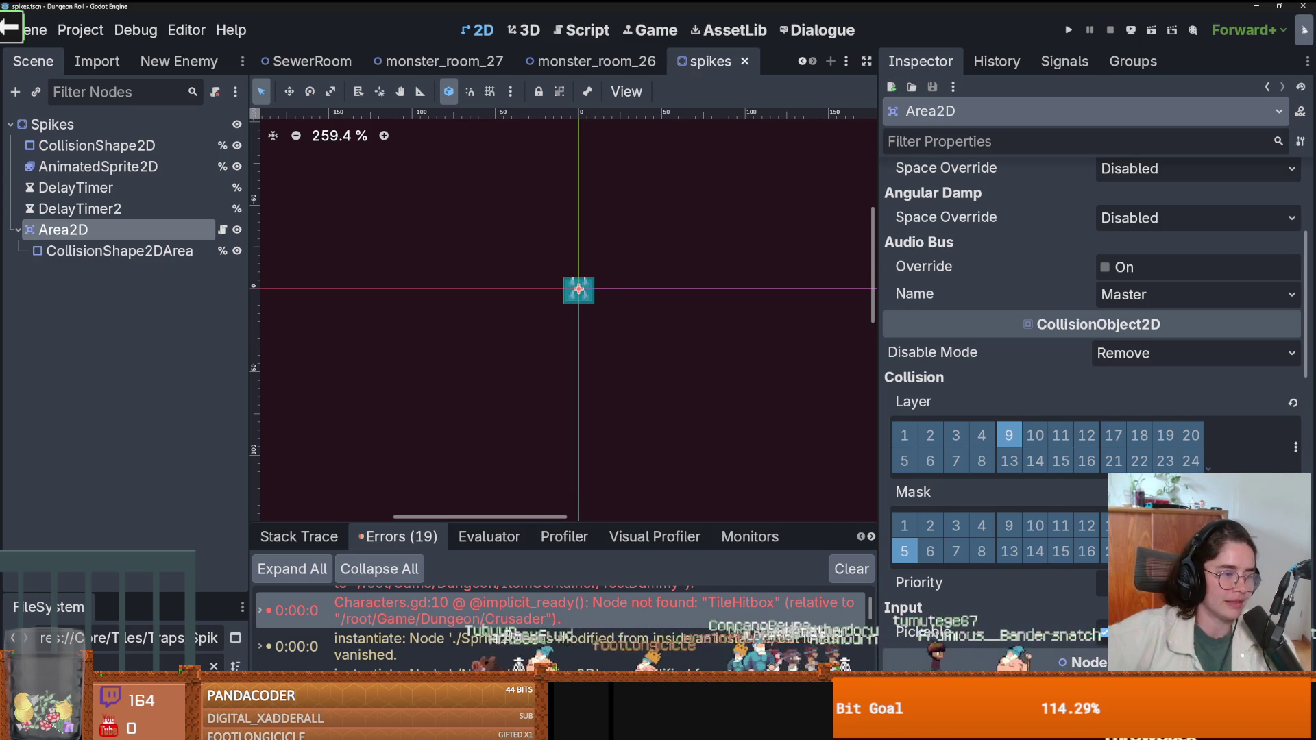
Recheck the Area2D's named layers, such as EnemyHitbox, leaving its name unchanged, and save the spikes scene.
key(ctrl+s)
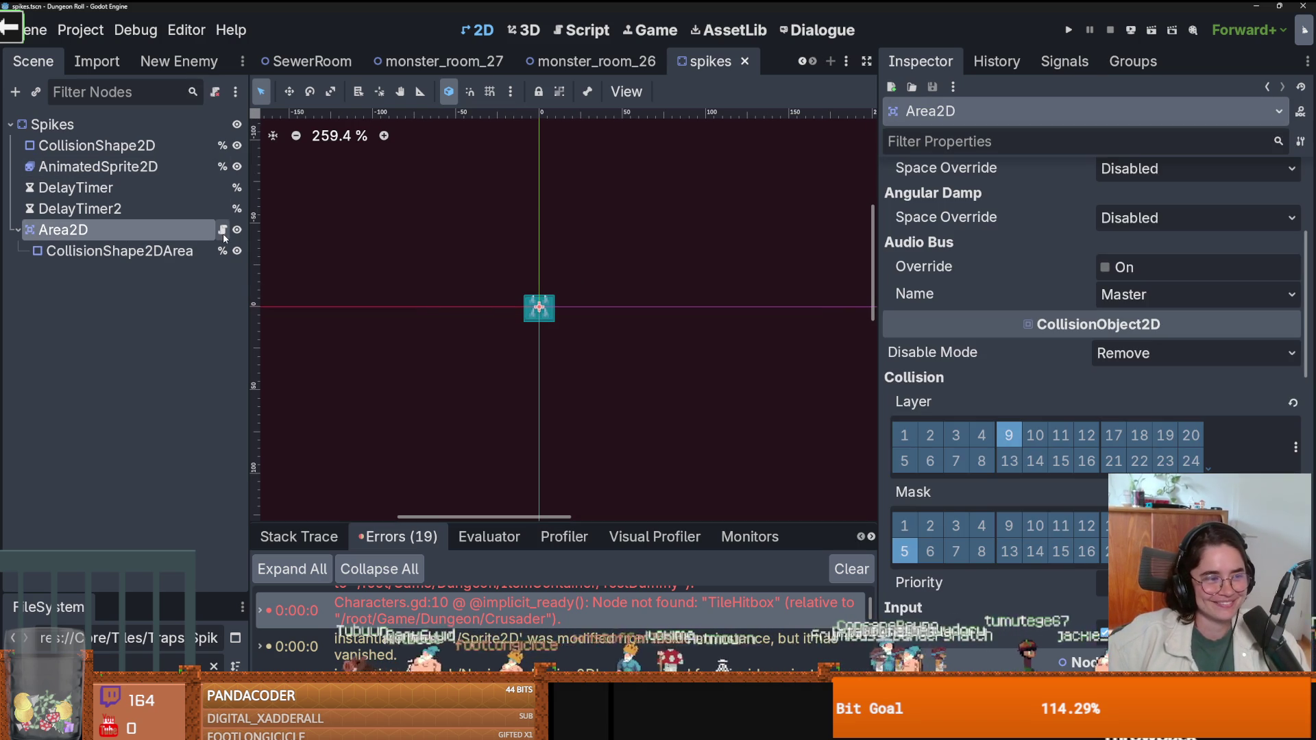
double_click(107, 234)
key(Escape)
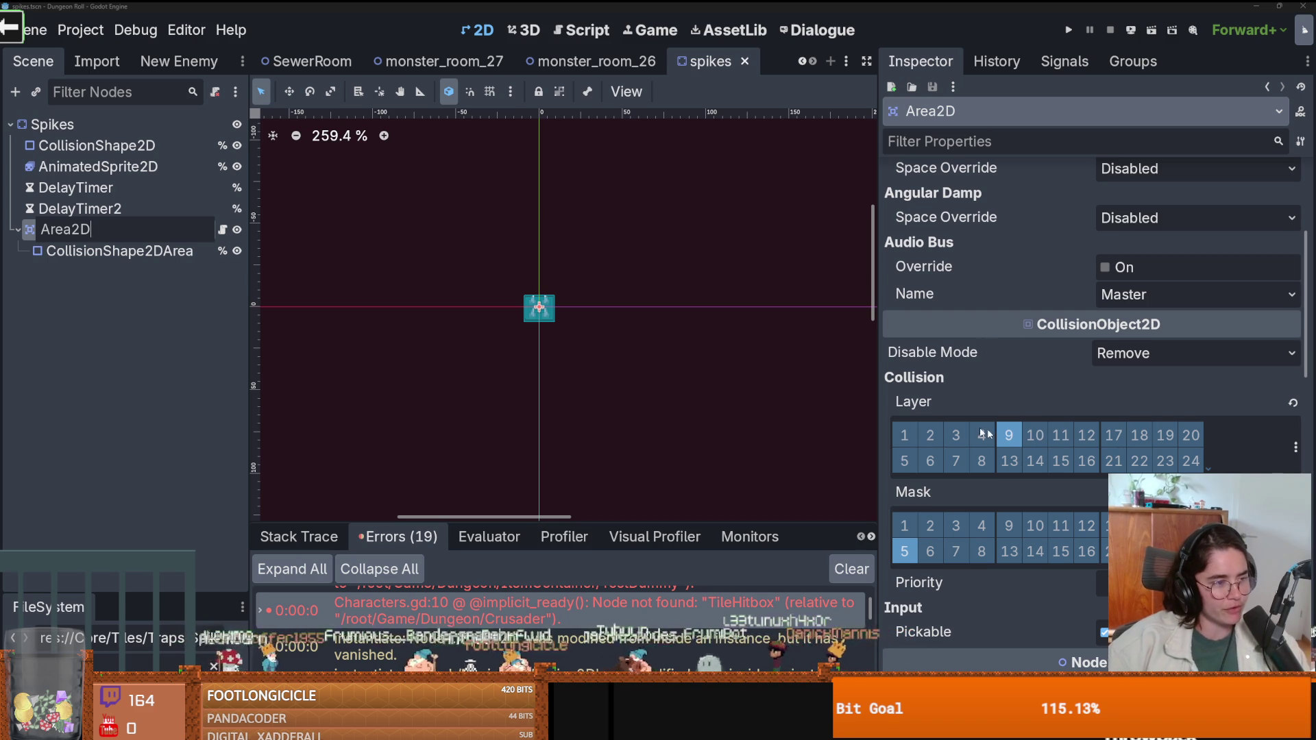
key(Return)
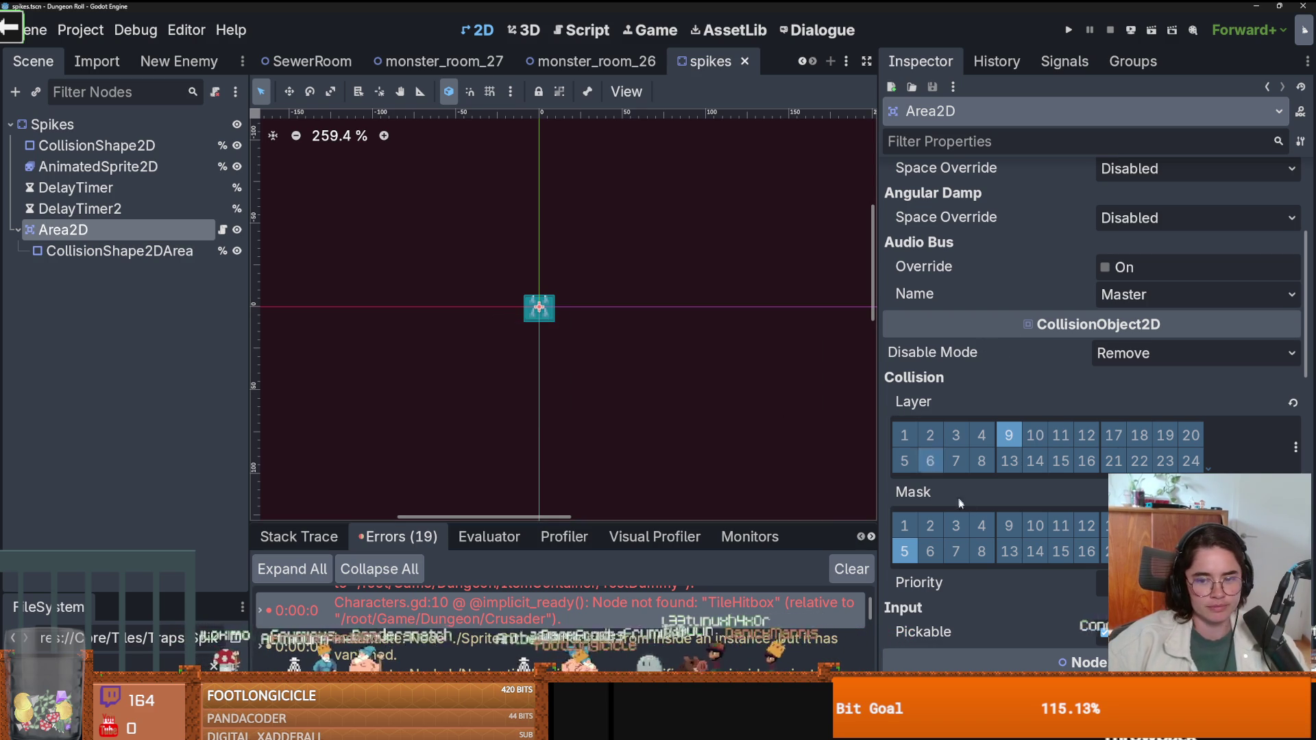
click(1295, 447)
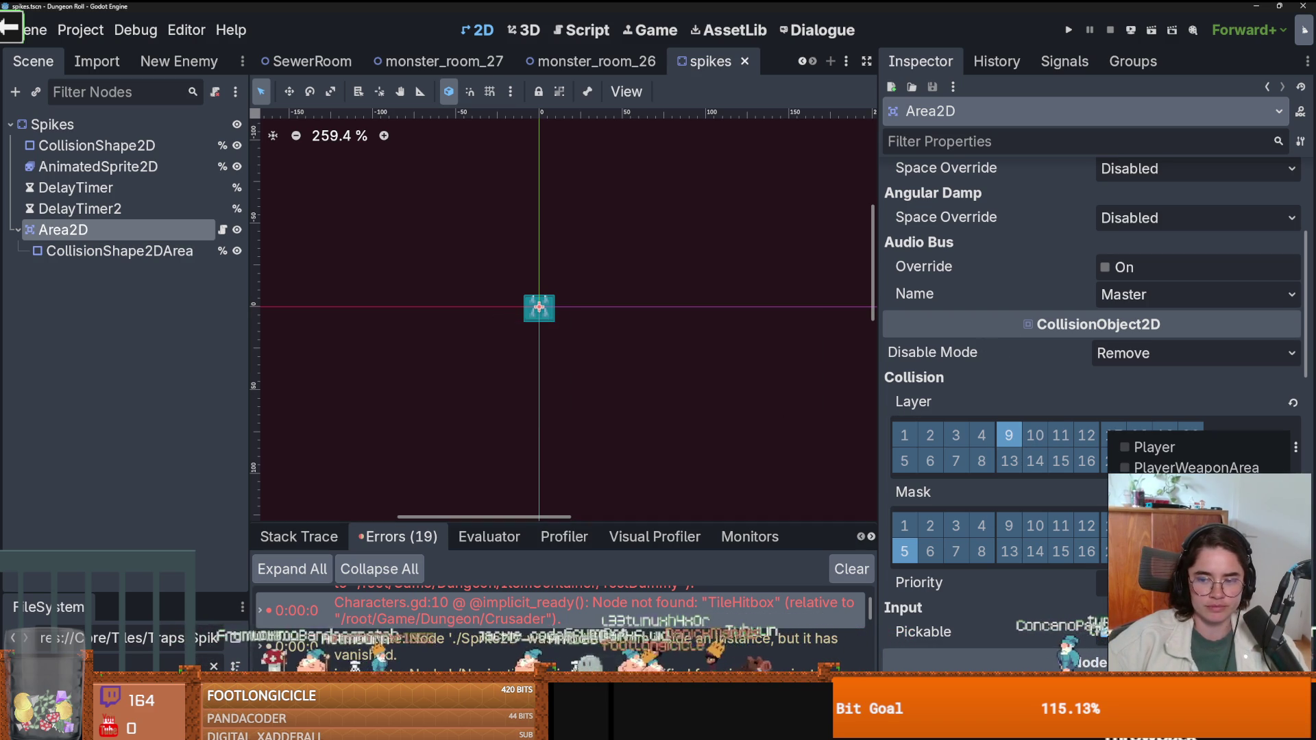
click(1296, 451)
click(1296, 451)
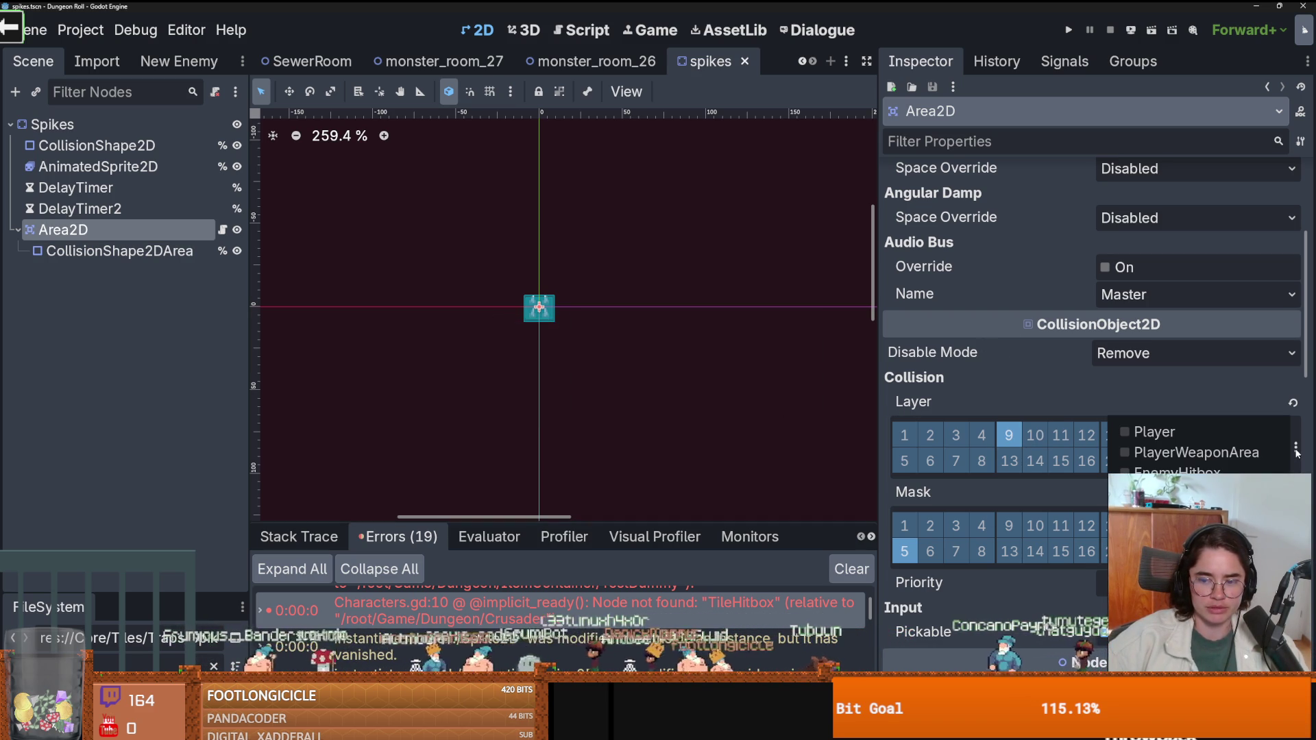
click(1142, 404)
key(ctrl+s)
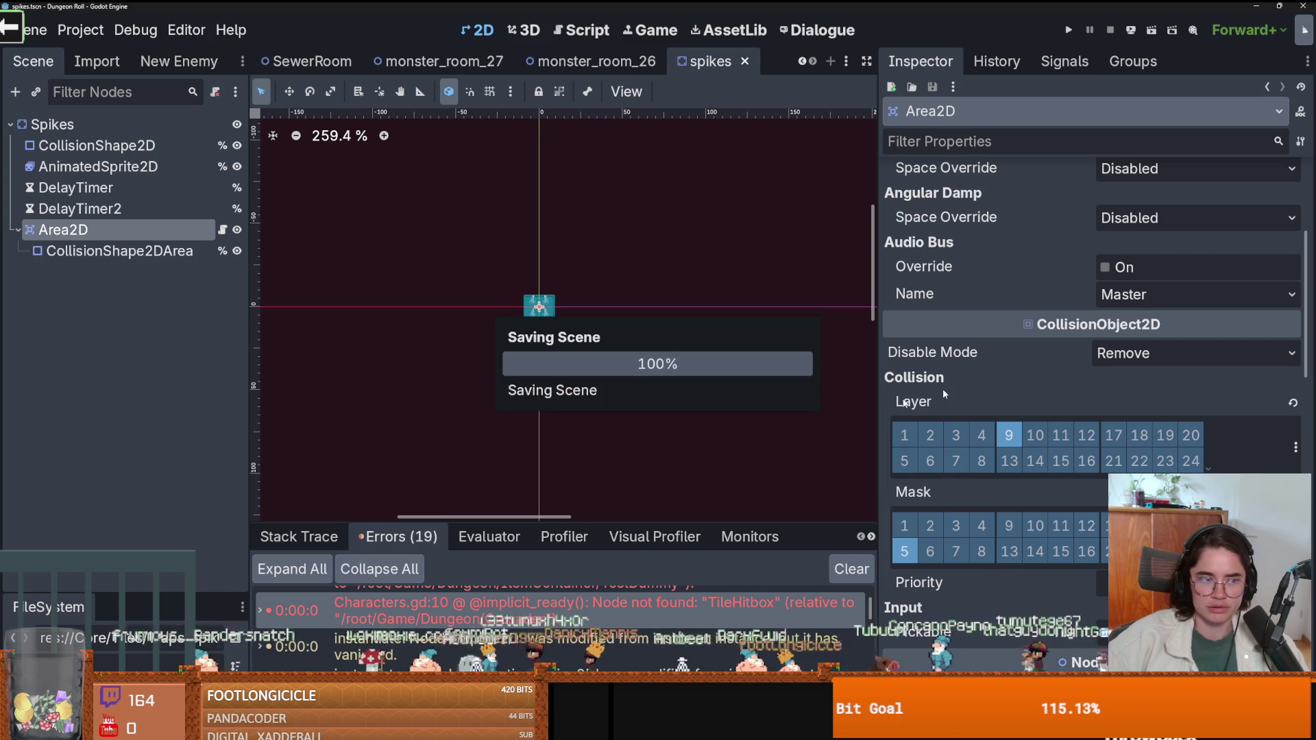
Bring the FileSystem dock back into view and clear the 'spike' filter.
mouse_move(82, 591)
mouse_down()
mouse_move(123, 305)
mouse_move(146, 266)
mouse_up()
double_click(130, 343)
key(BackSpace)
Filter files by 'chandel', open the chandelier scene and select its Area2D.
text(chandel)
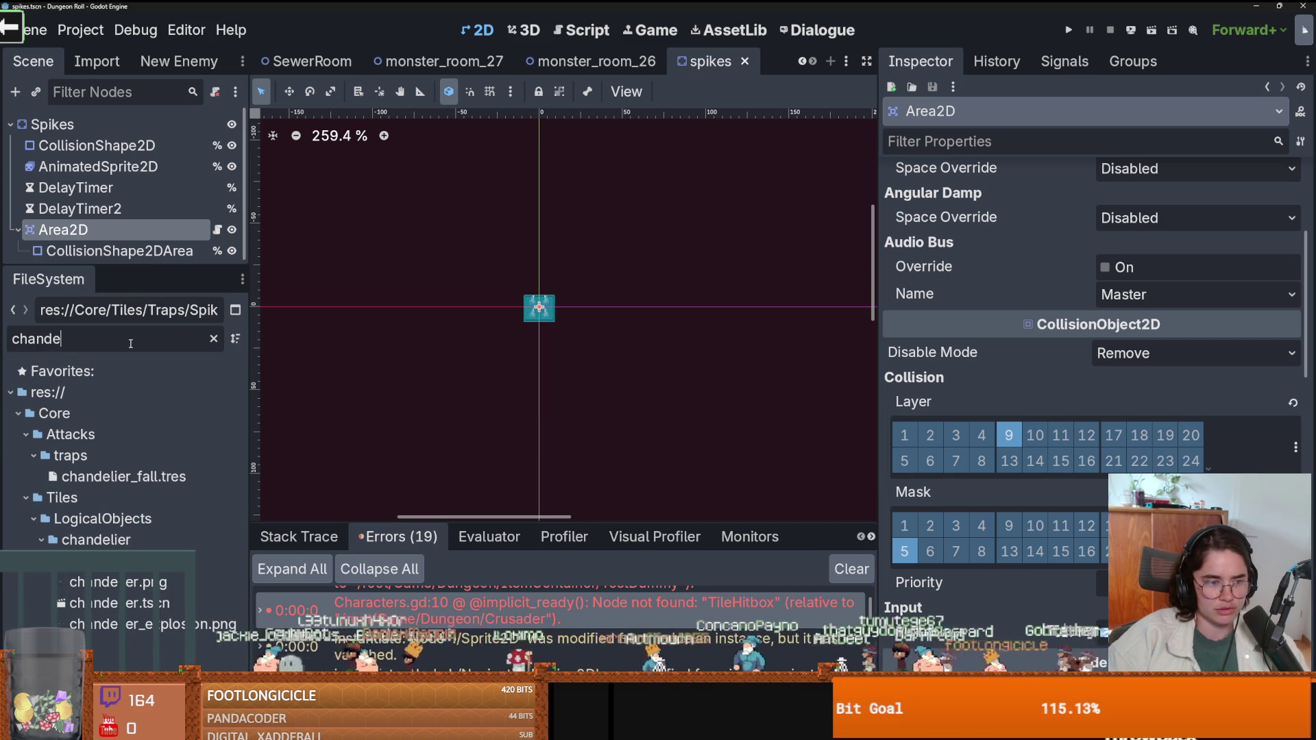
double_click(113, 602)
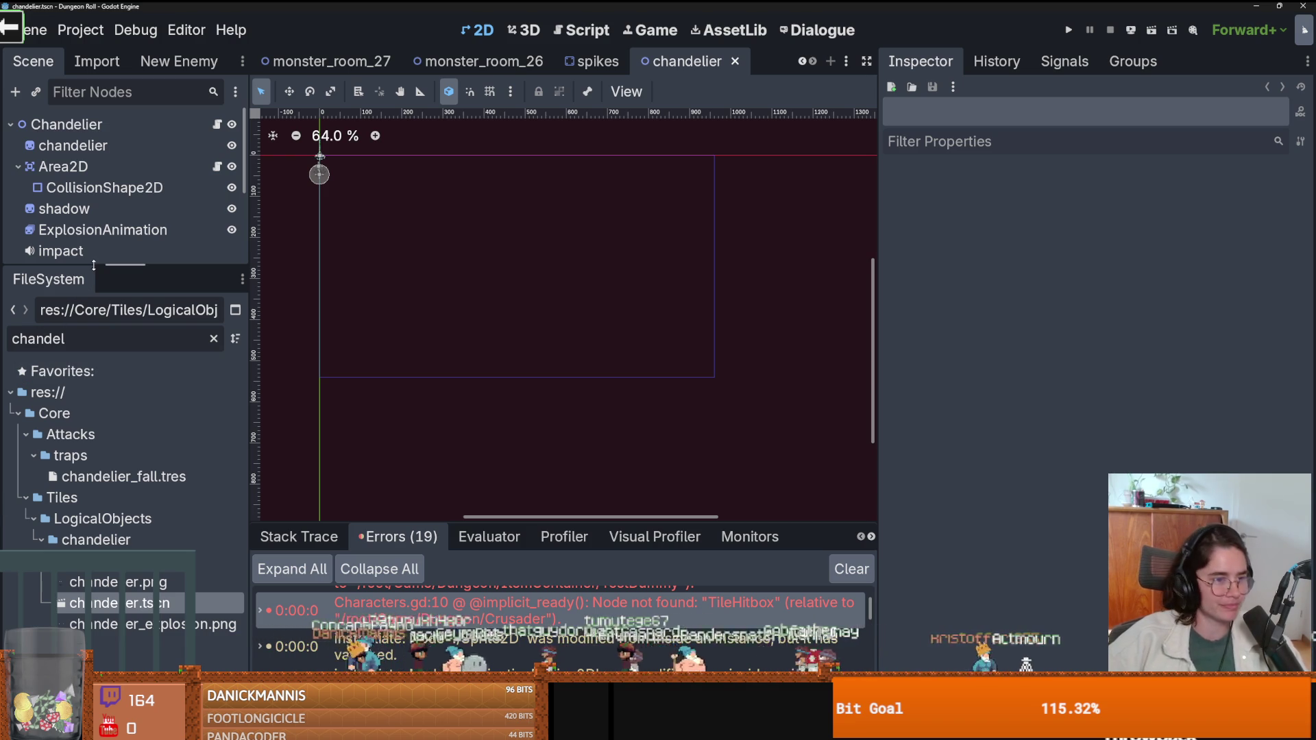
drag(96, 266, 99, 559)
click(63, 167)
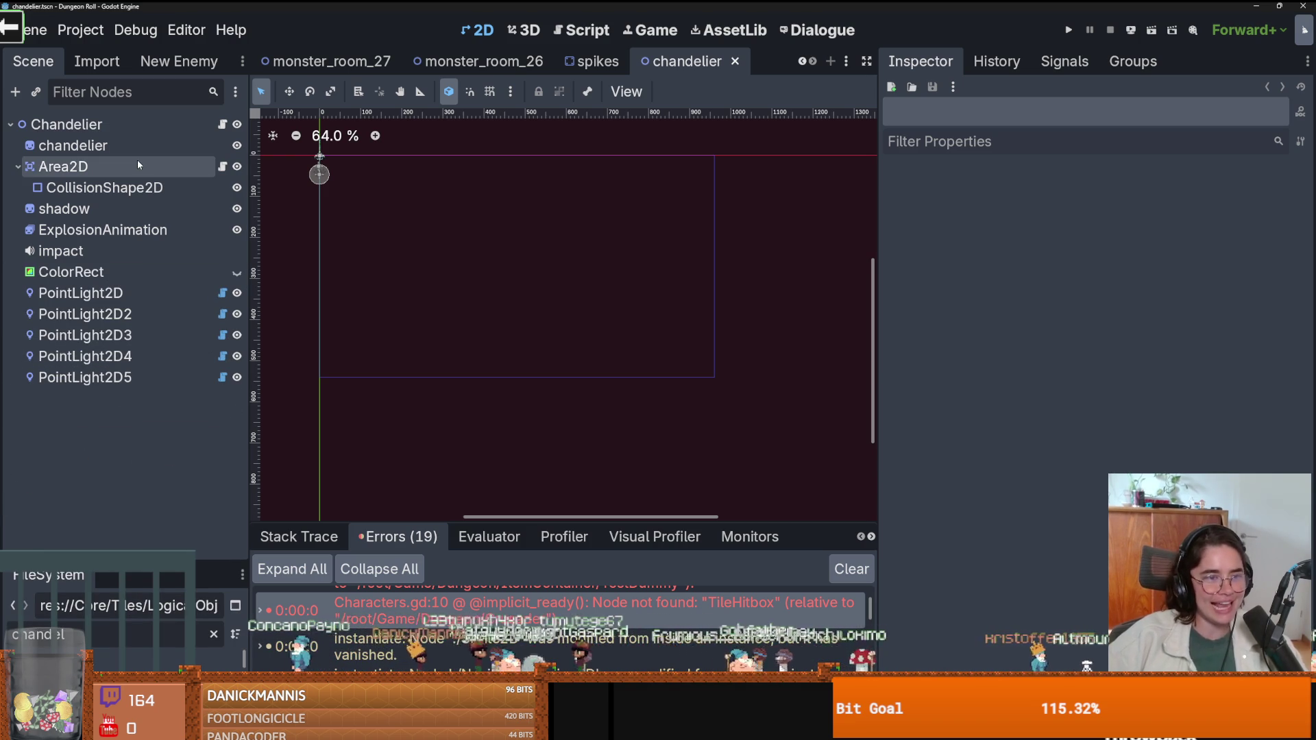
Confirm the chandelier Area2D sits on collision layer 9, TileDamageArea.
scroll(1050, 446, down, 5)
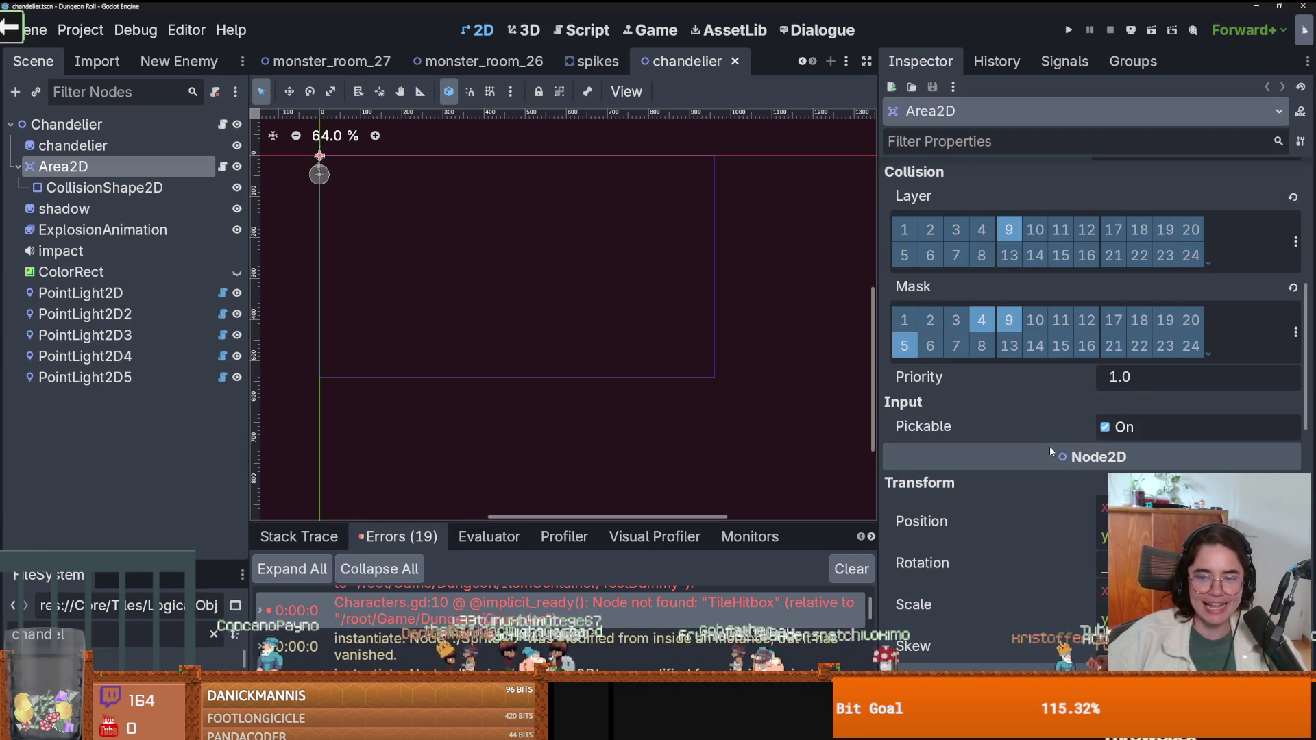
click(1295, 244)
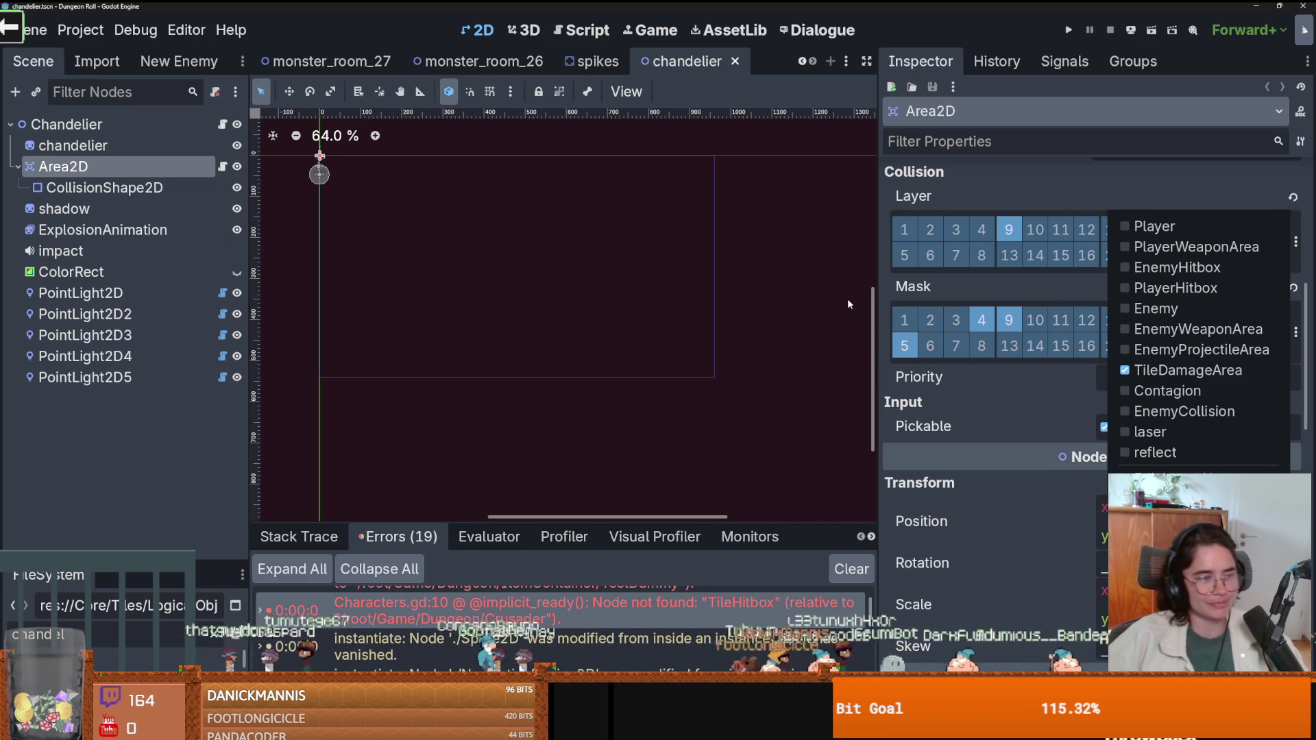
click(1112, 203)
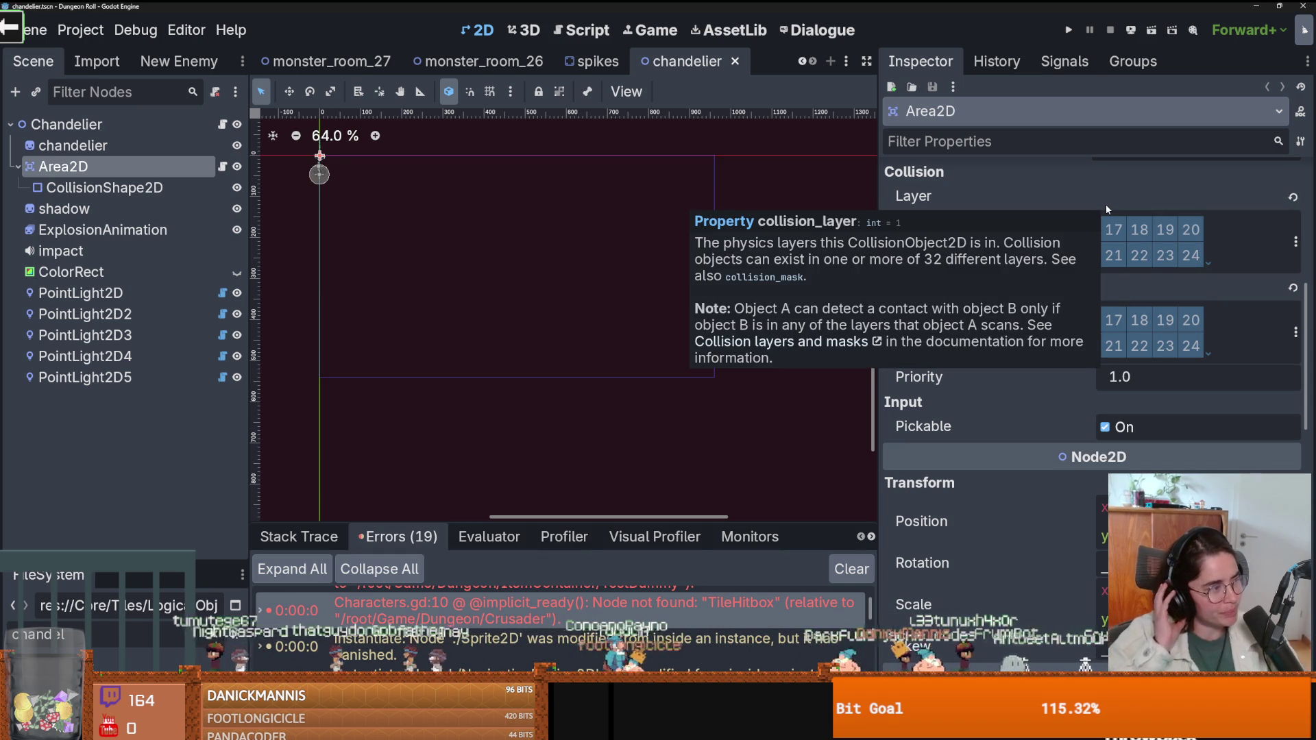
scroll(1188, 271, down, 2)
scroll(1187, 272, up, 2)
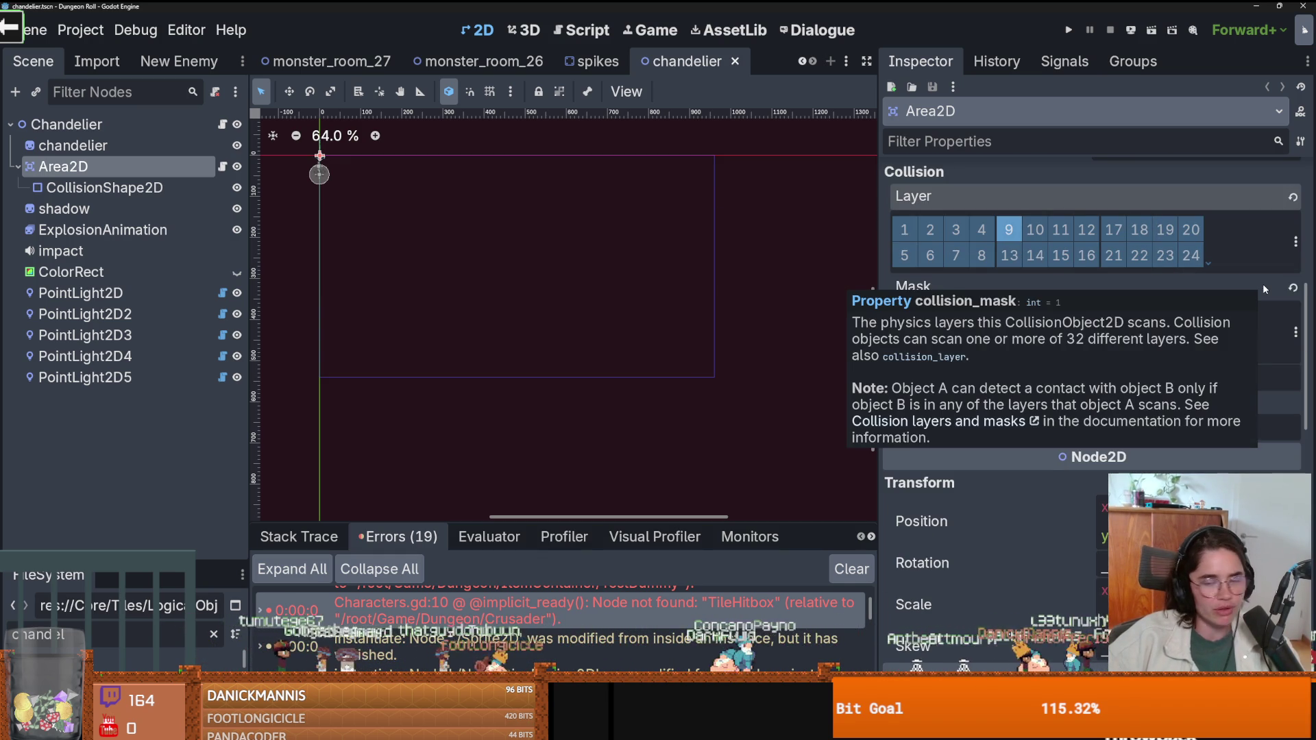
scroll(1263, 289, up, 1)
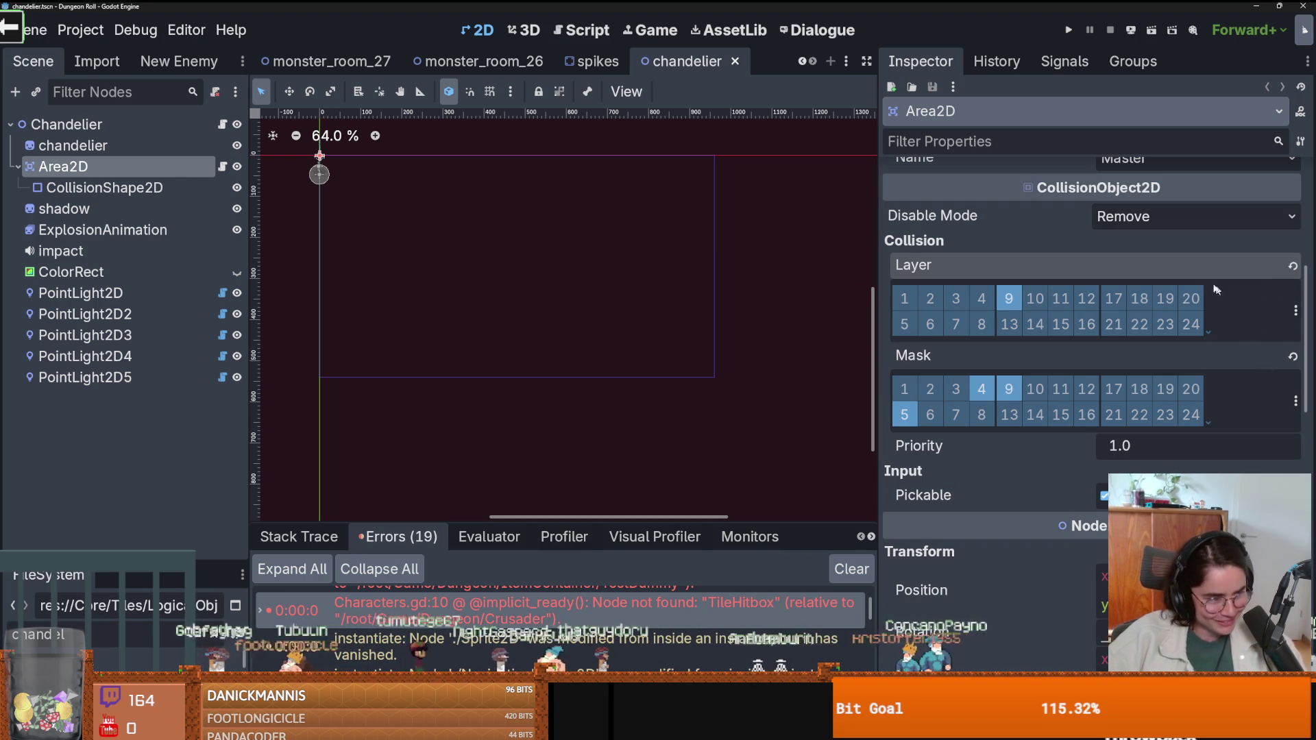
Verify the Area2D mask covers layers 4, 5 and 9, then widen the viewport.
click(1295, 401)
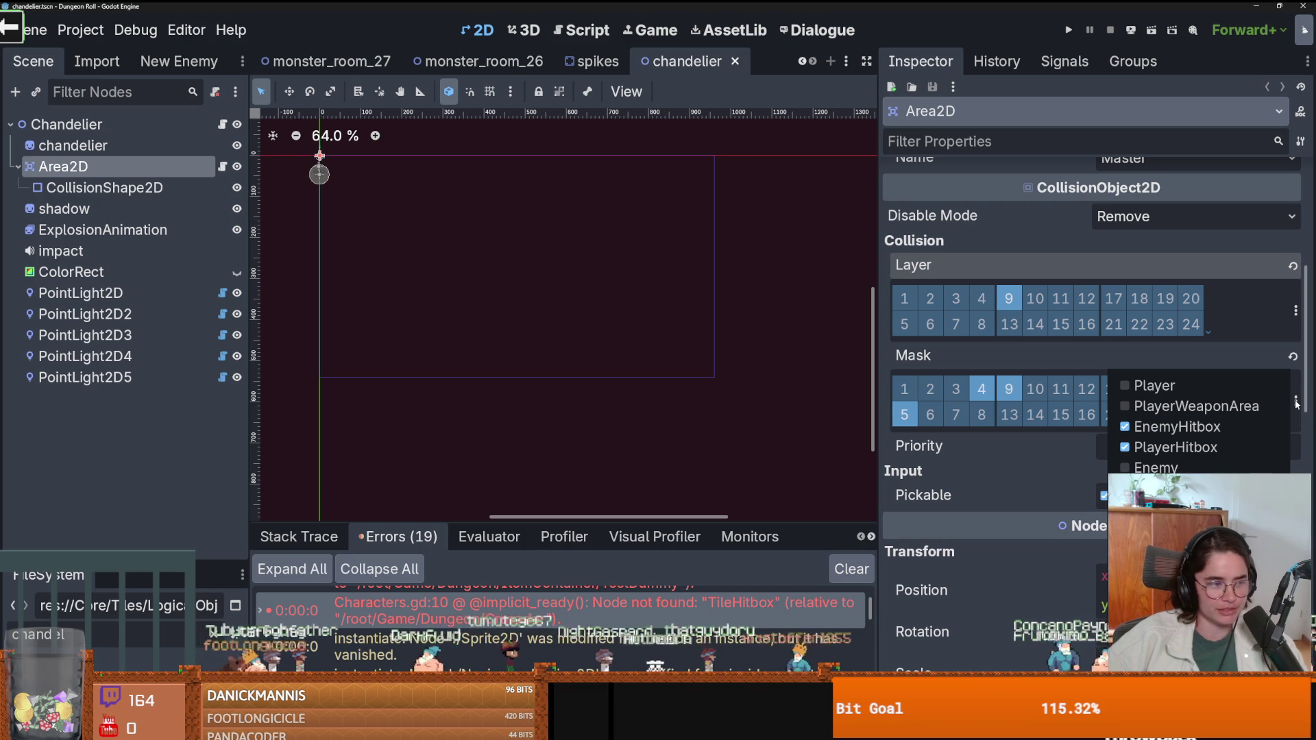
click(1010, 471)
click(1295, 311)
click(1296, 312)
click(1295, 400)
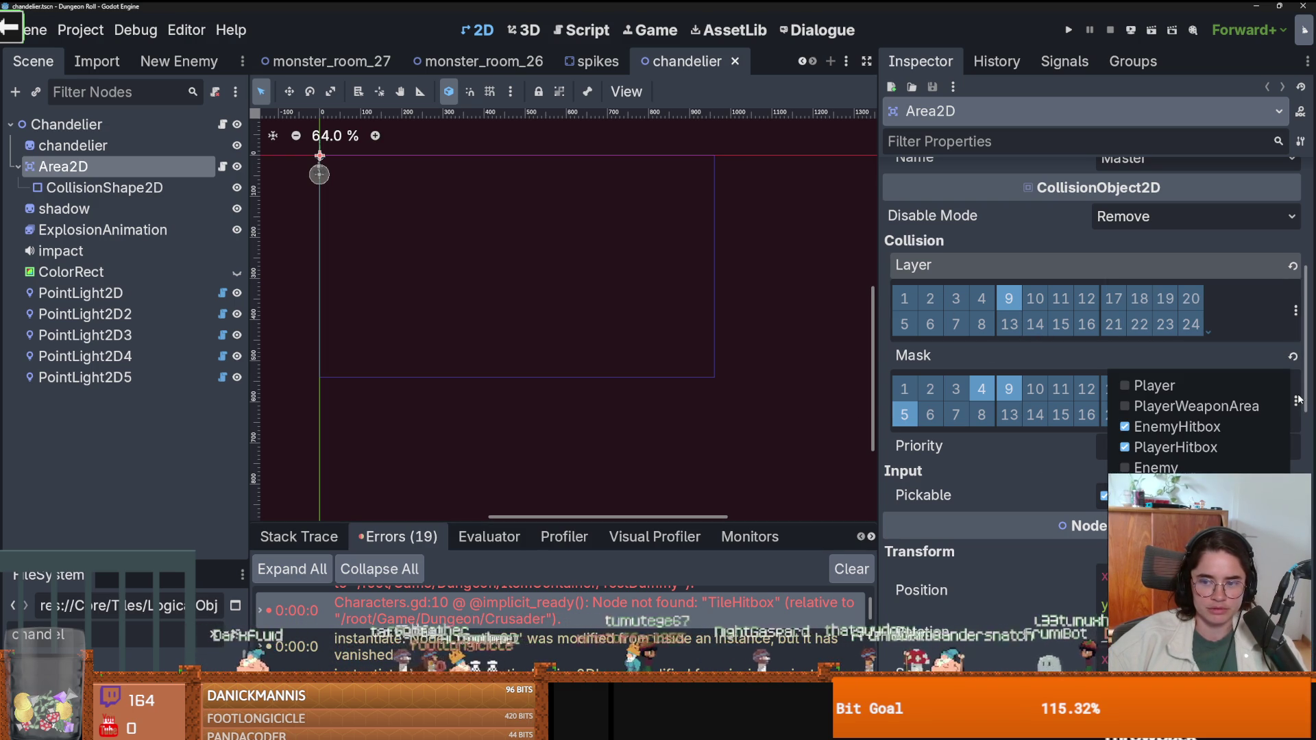
click(1297, 400)
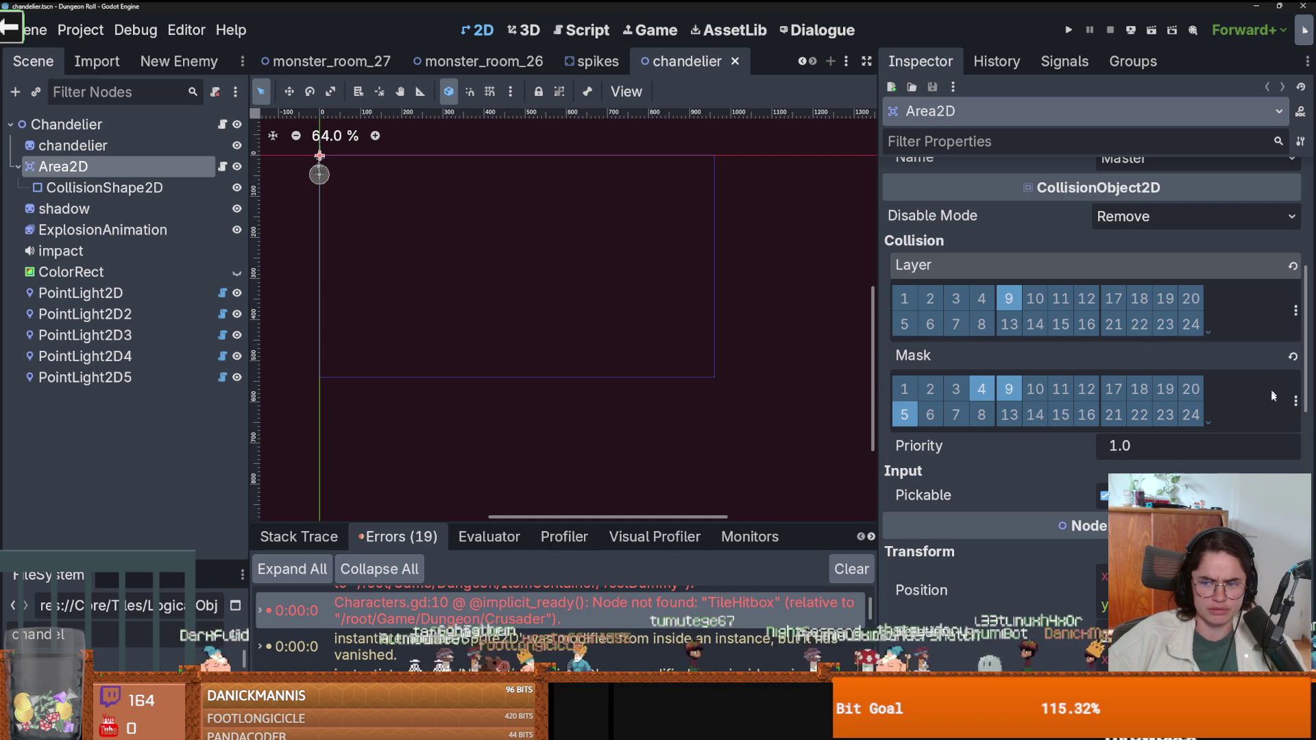
click(1296, 401)
click(1296, 401)
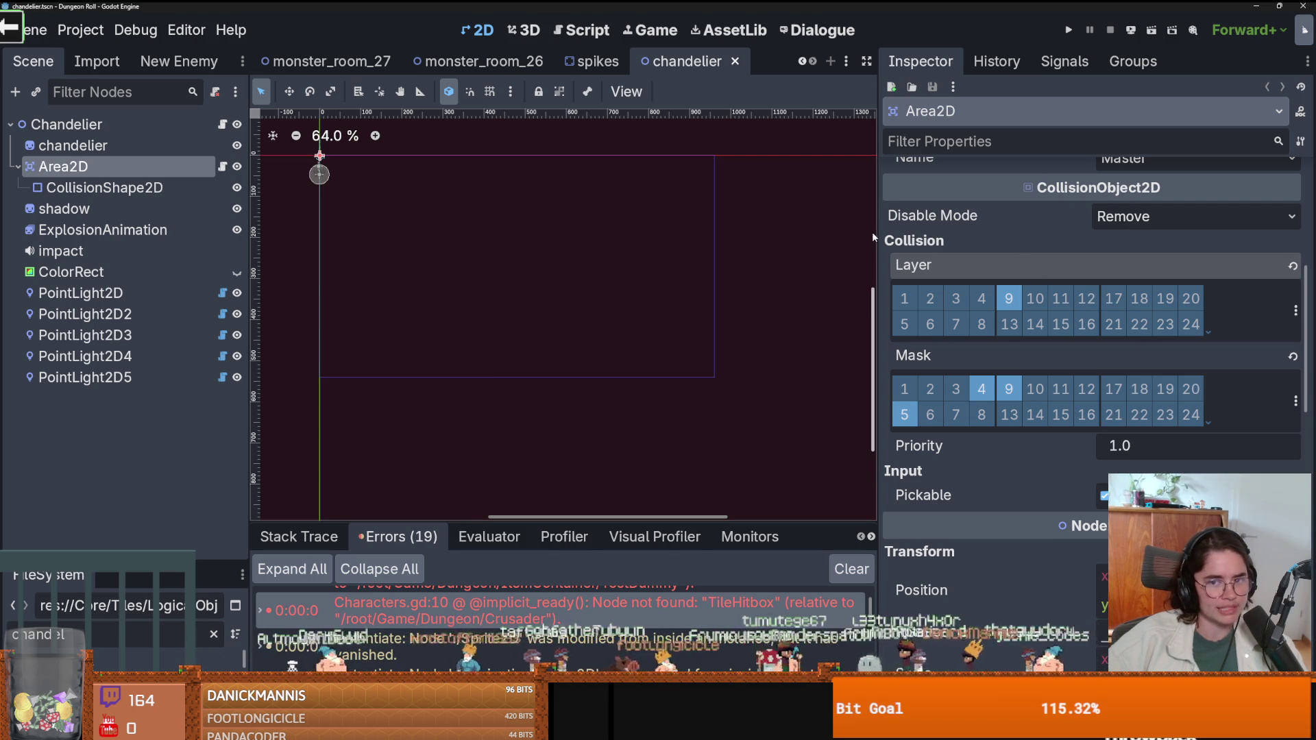
drag(878, 237, 959, 236)
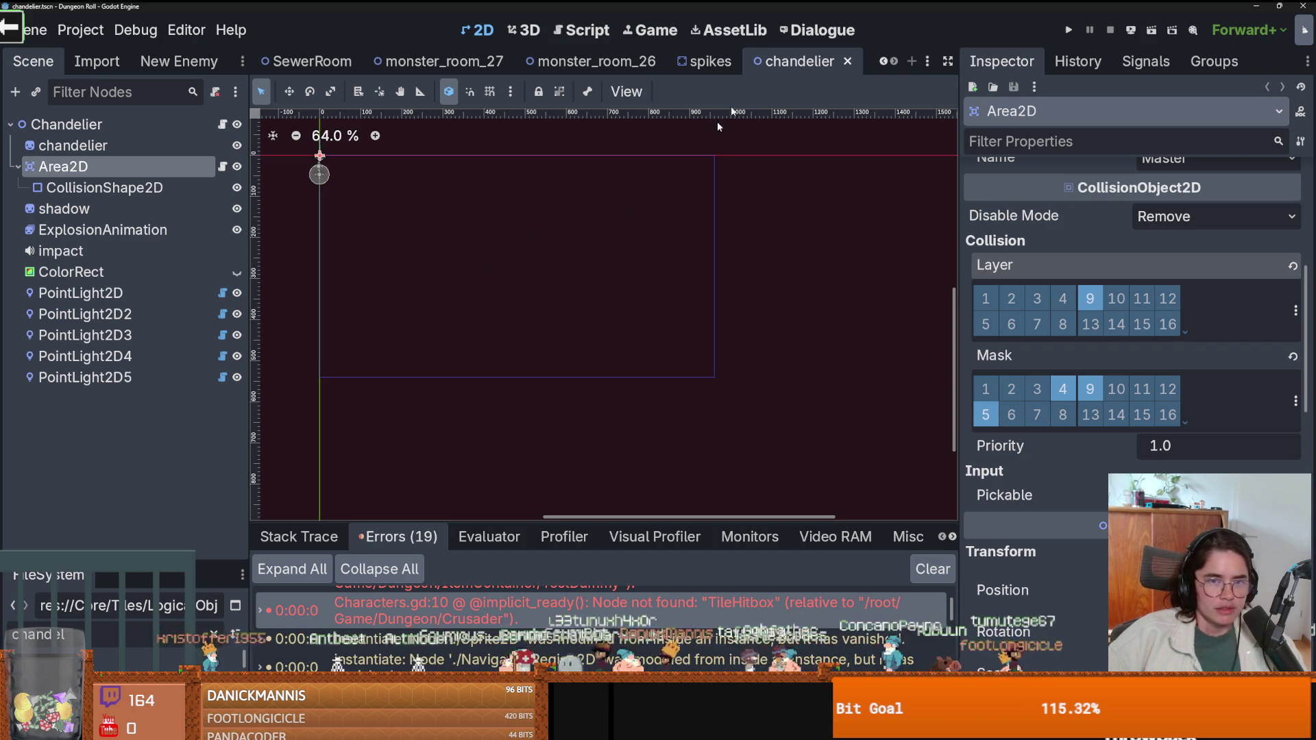
click(693, 61)
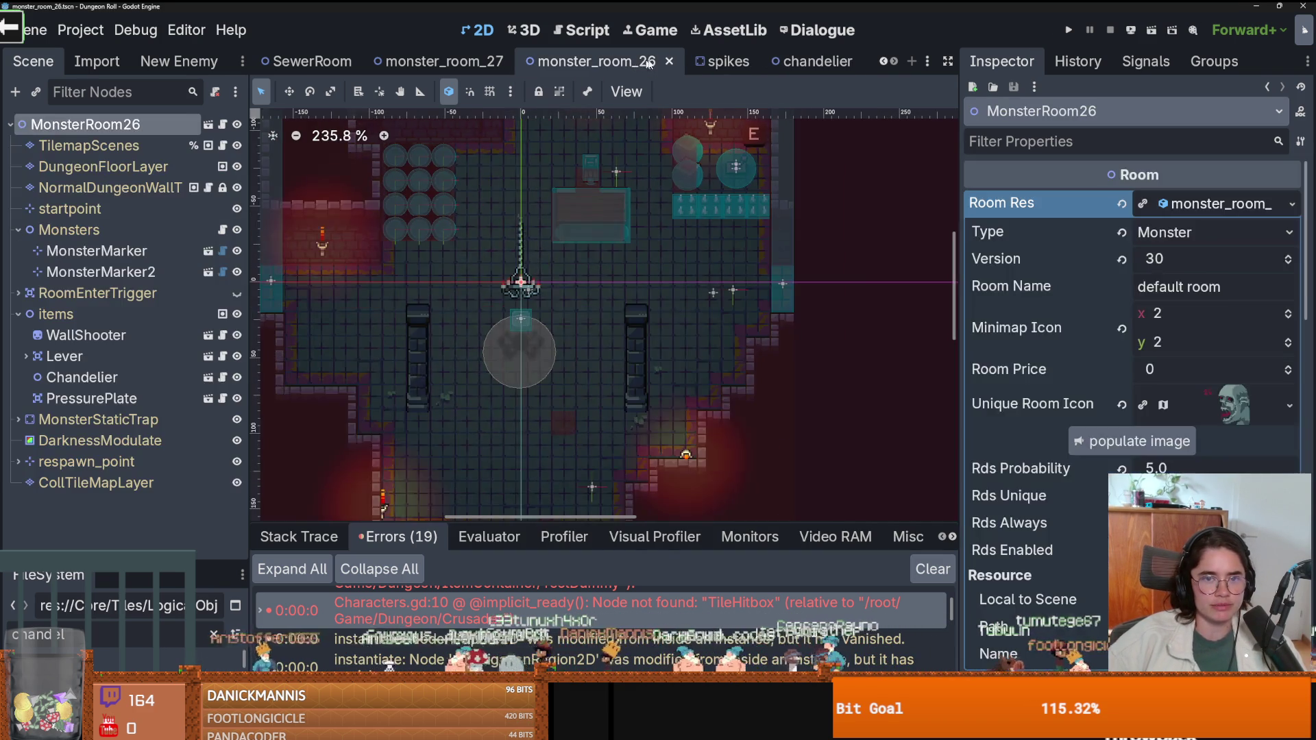
Close the monster_room, wooden_room, BaldwinIV_room, monster_marker and enemy_body_animations scene tabs.
click(596, 61)
click(637, 61)
click(645, 61)
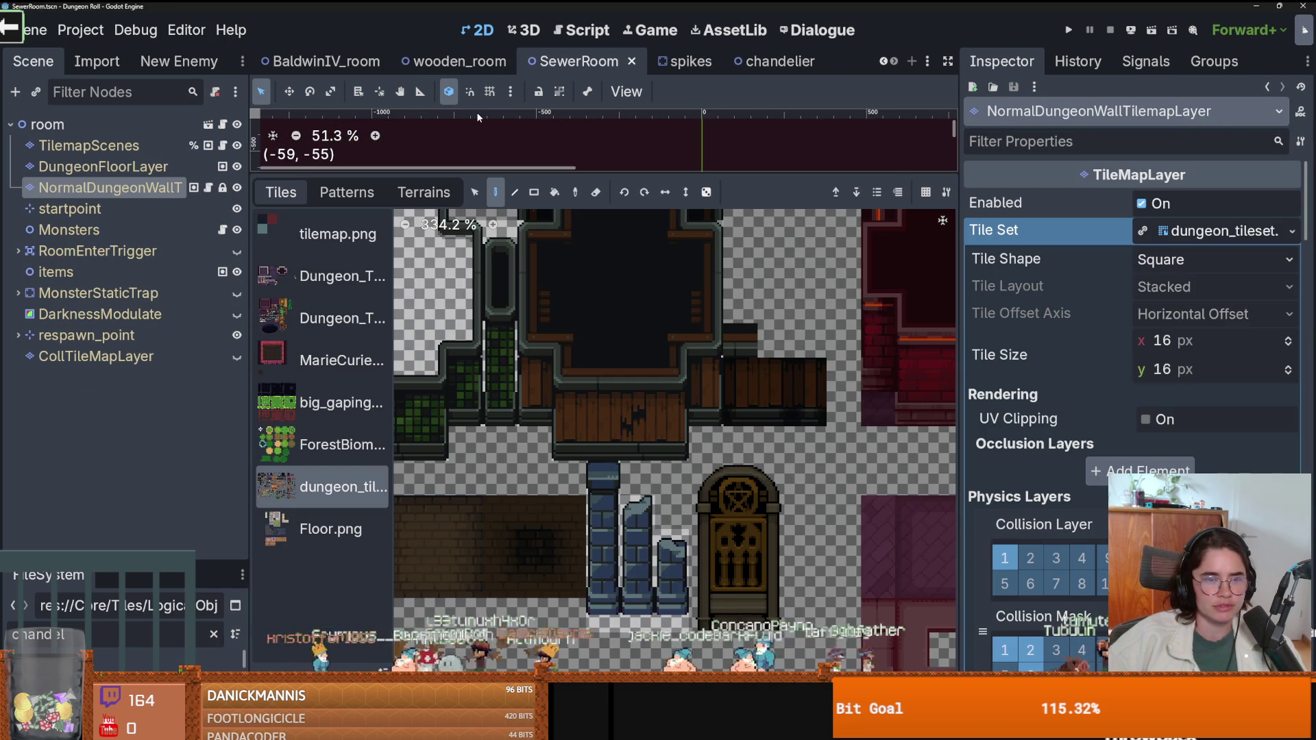
click(507, 62)
click(517, 63)
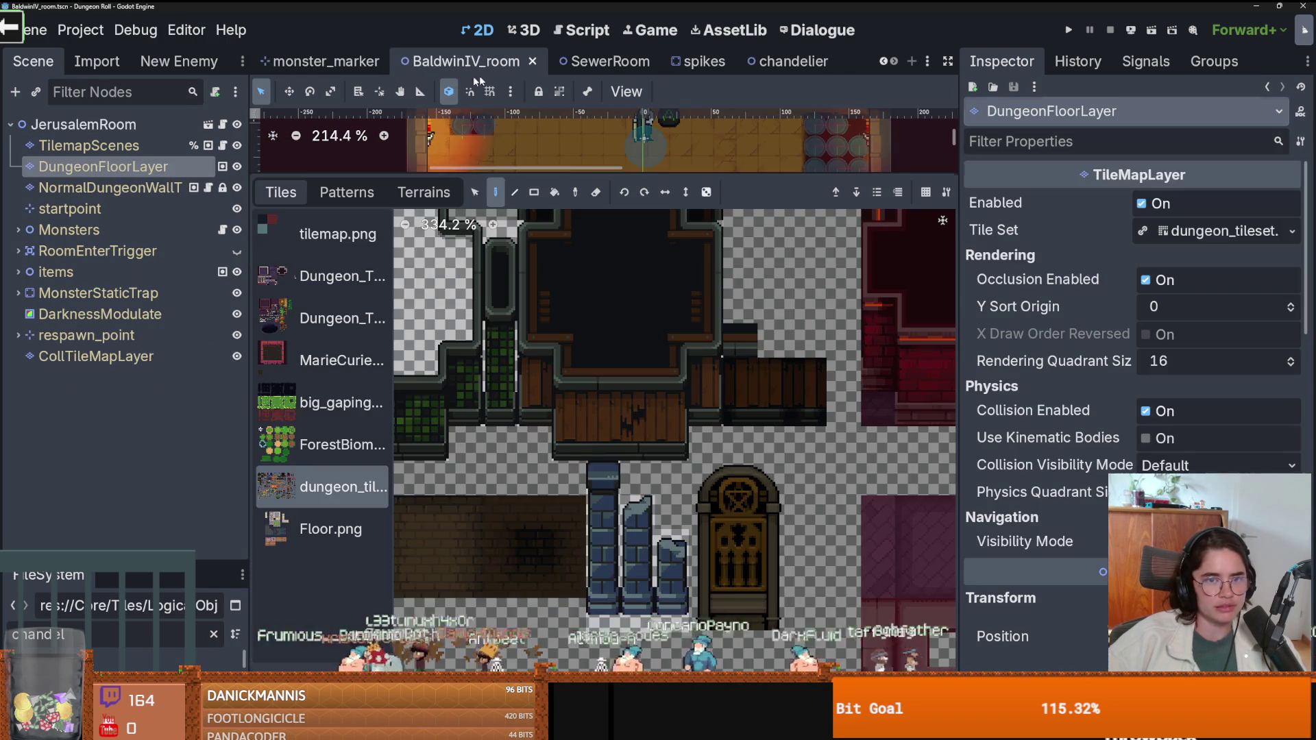
click(609, 61)
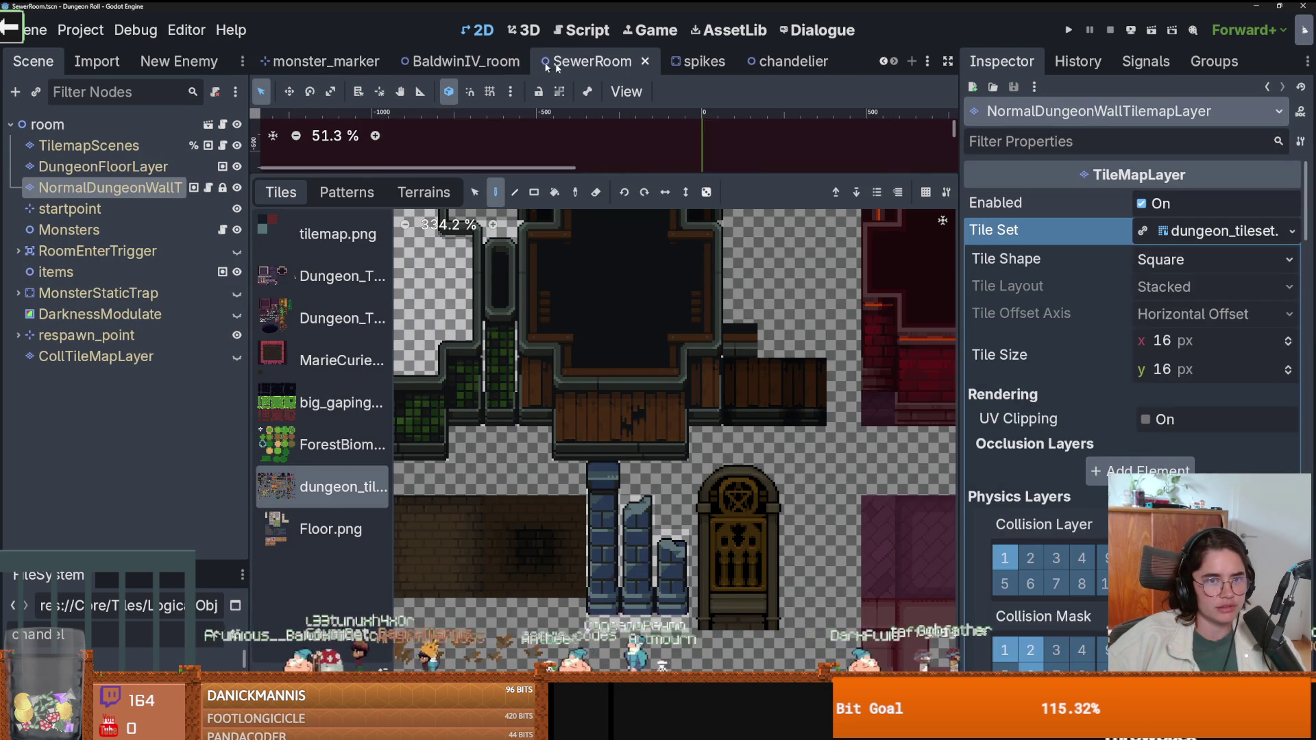
click(466, 61)
click(532, 61)
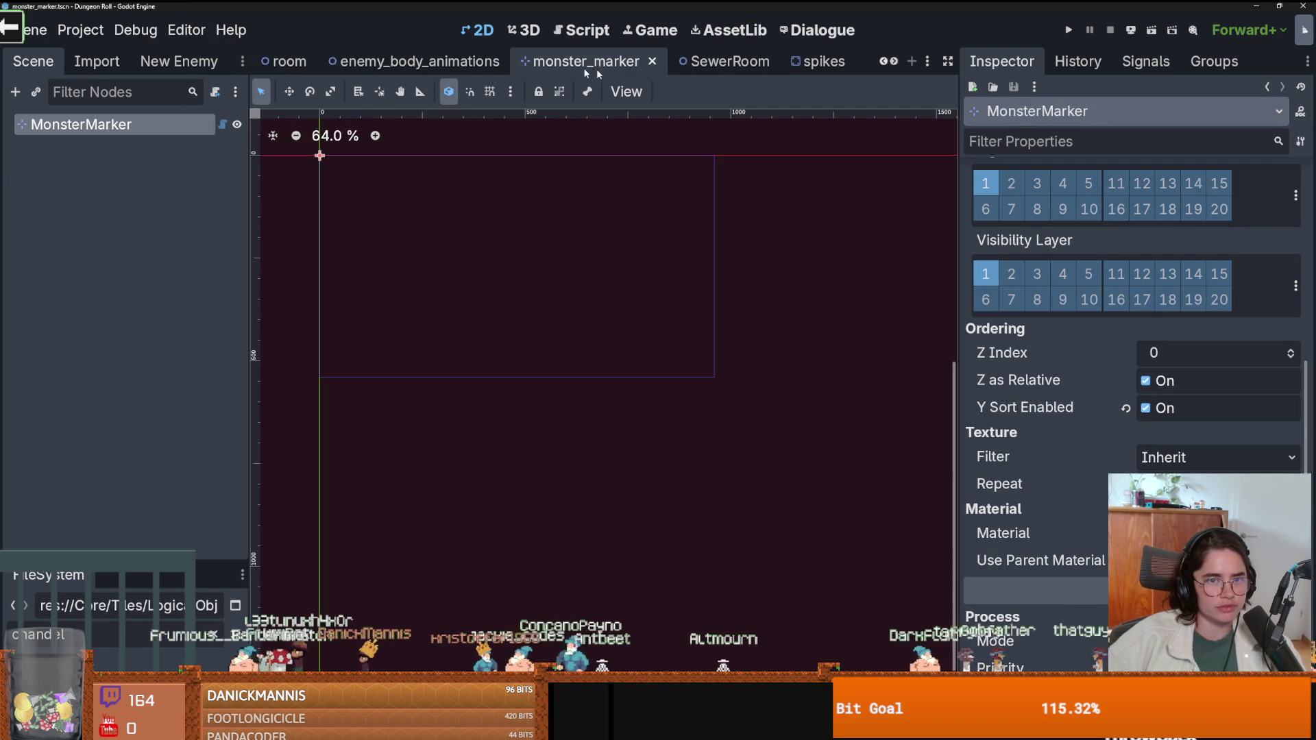
click(652, 62)
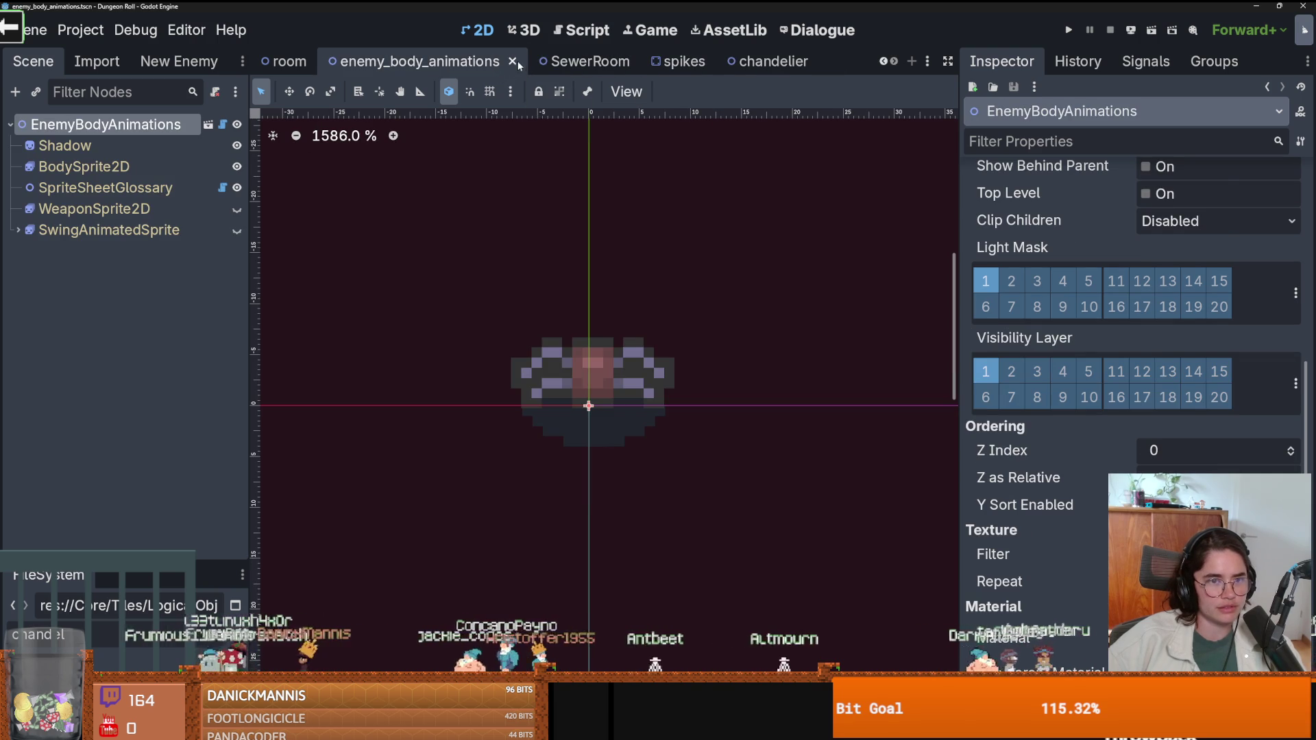
click(514, 61)
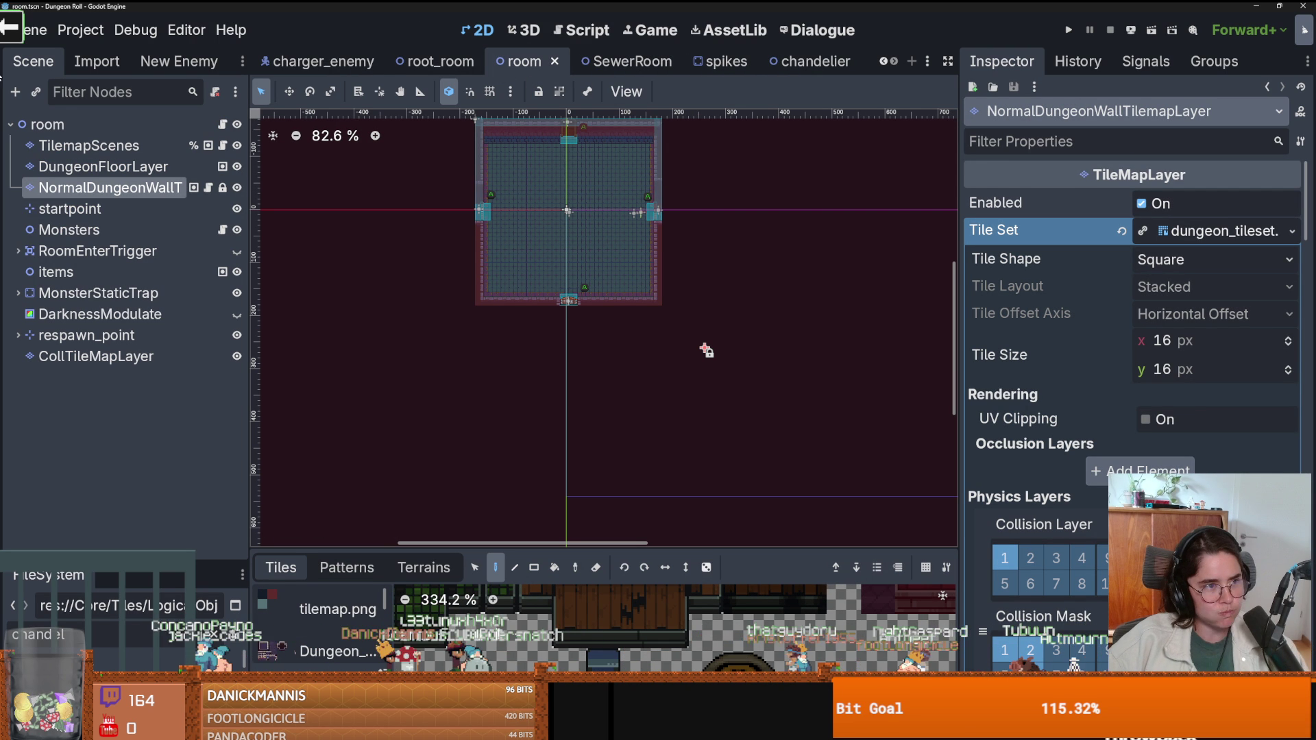
Scroll the scene tabs left and switch to enemy_base_scene.
click(884, 62)
click(884, 62)
click(884, 62)
click(884, 62)
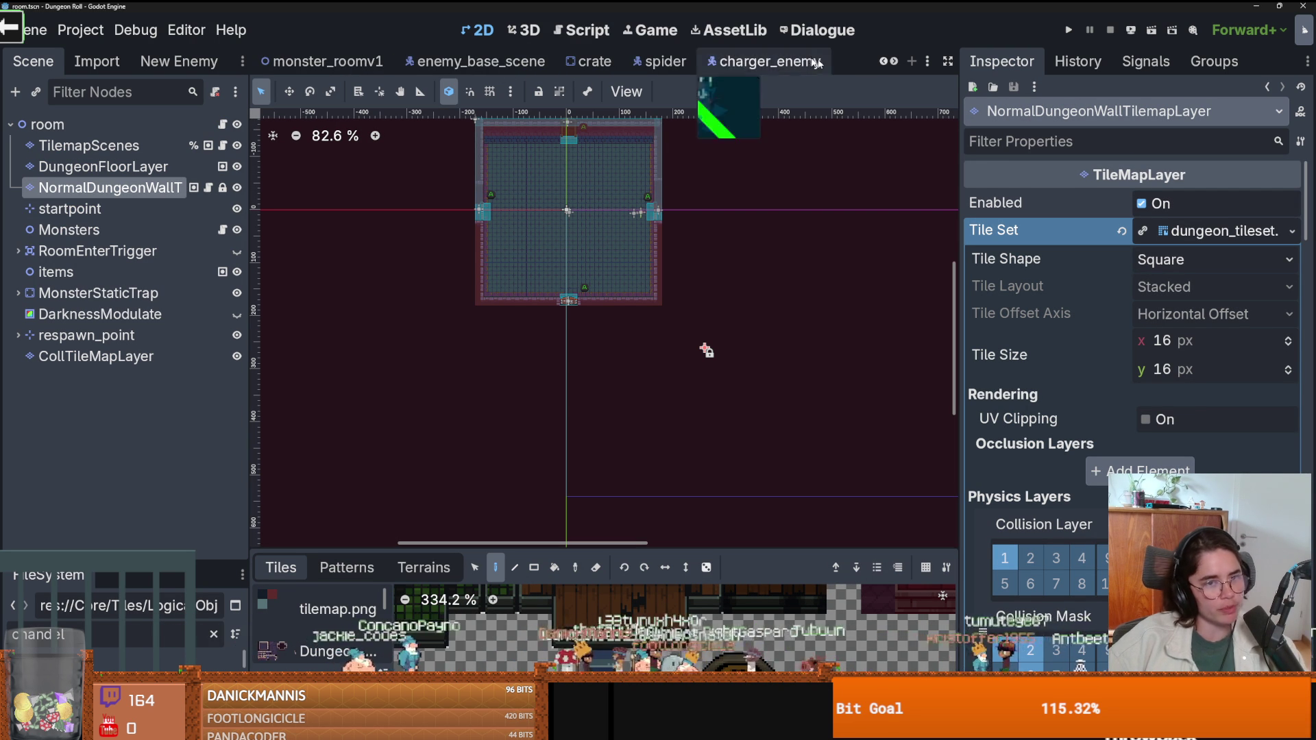
click(884, 63)
click(569, 61)
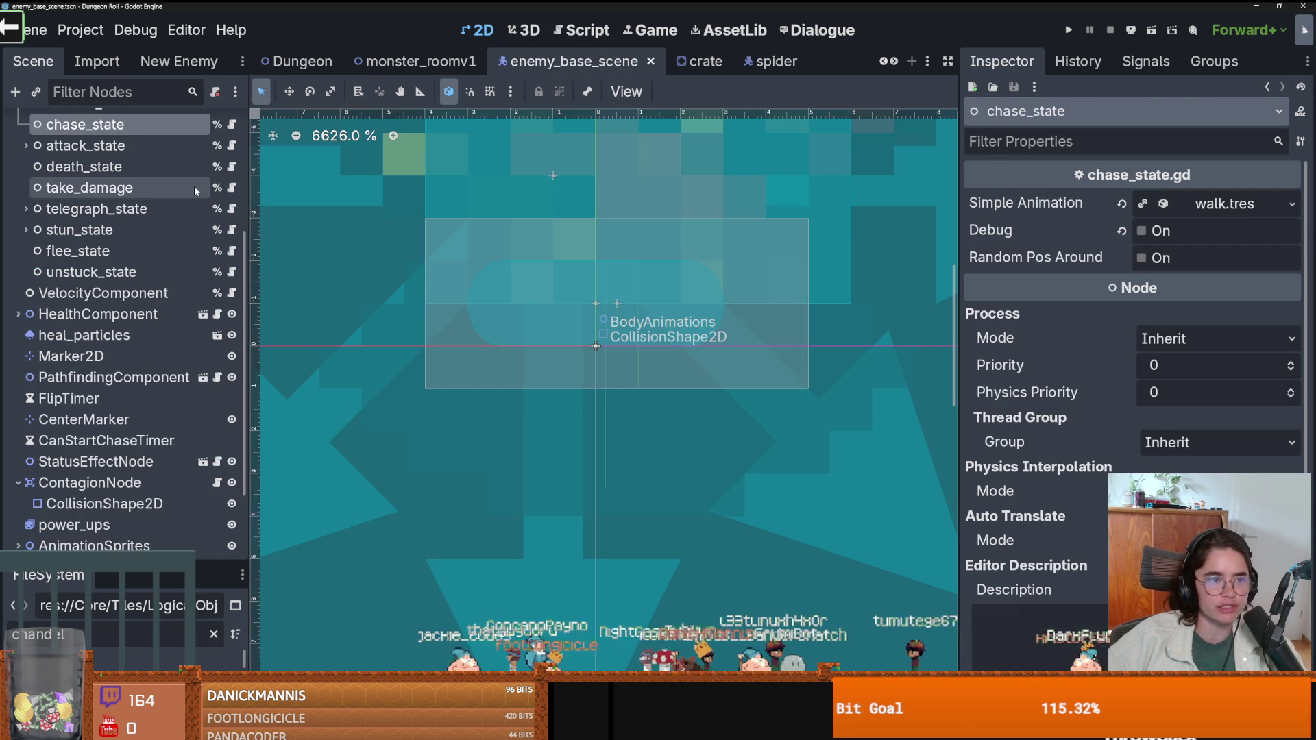
Select the enemy's TileHitbox, untick layer 4 EnemyHitbox, and save enemy_base_scene.
scroll(103, 206, up, 5)
click(90, 224)
click(89, 251)
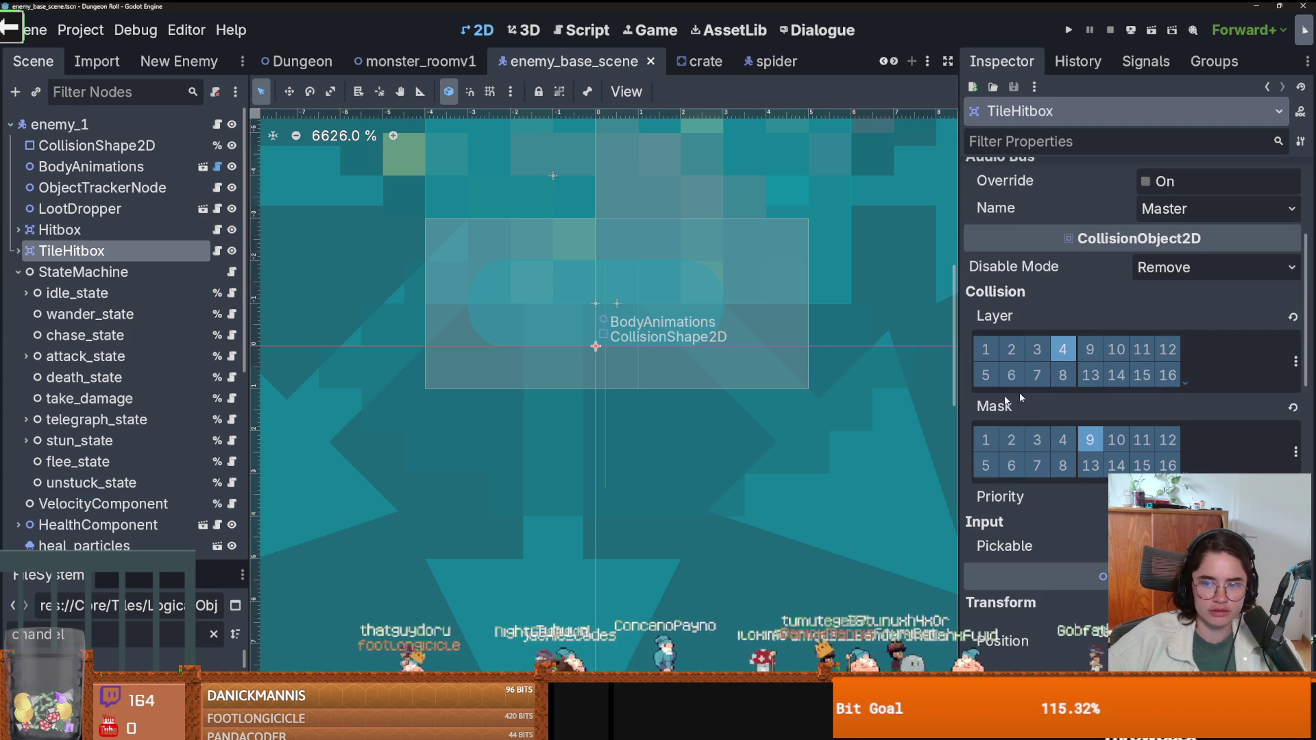
click(1295, 361)
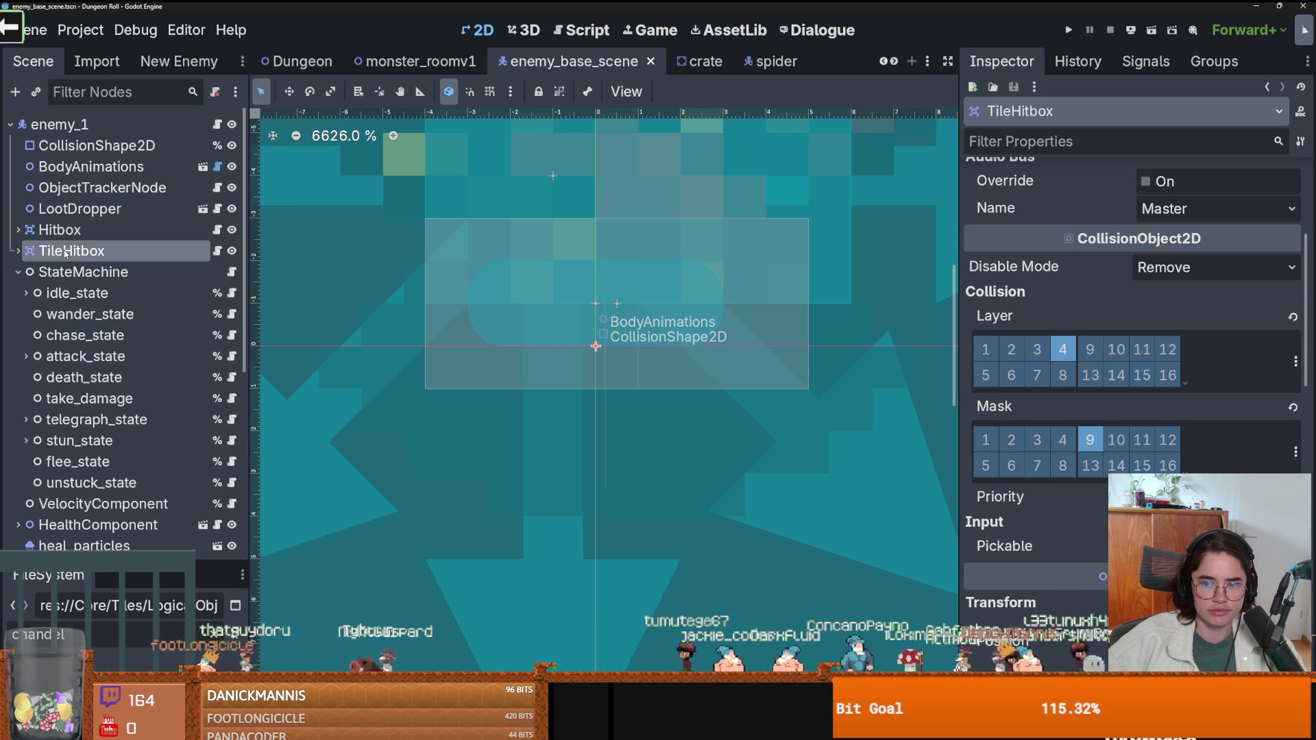
click(1062, 349)
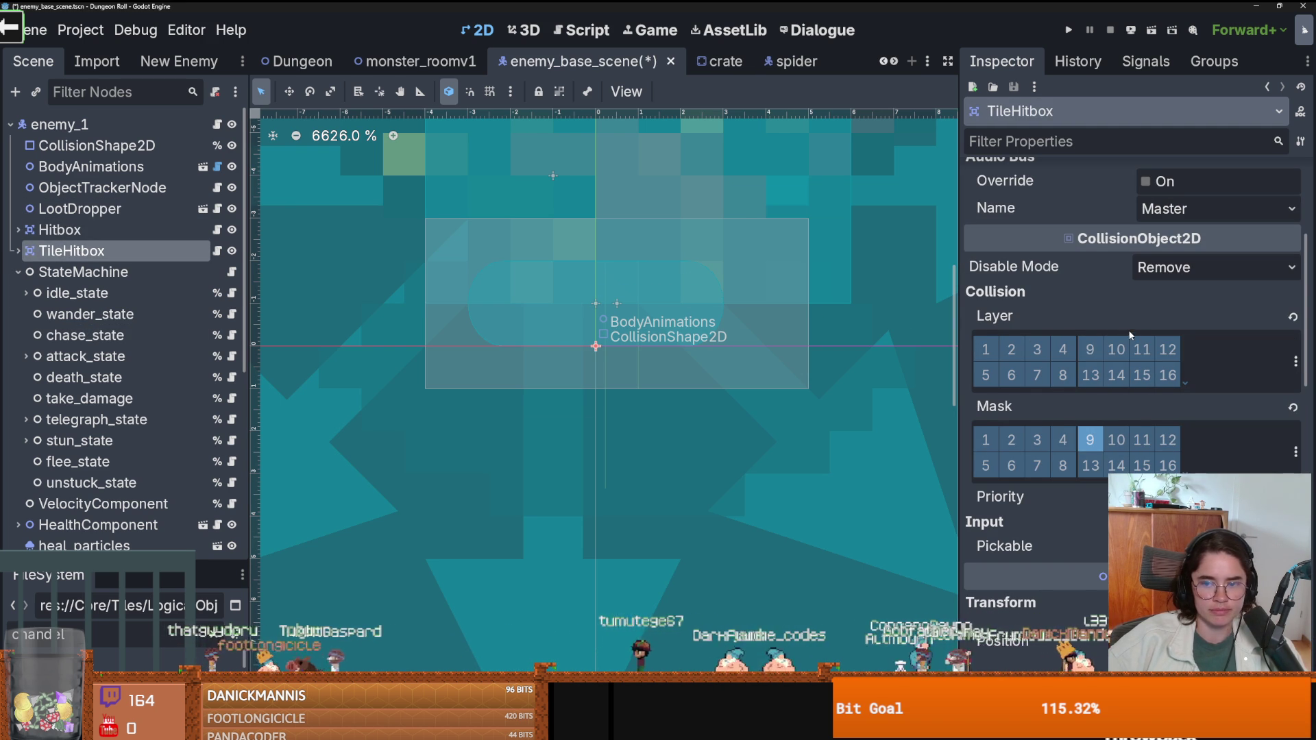
key(ctrl+s)
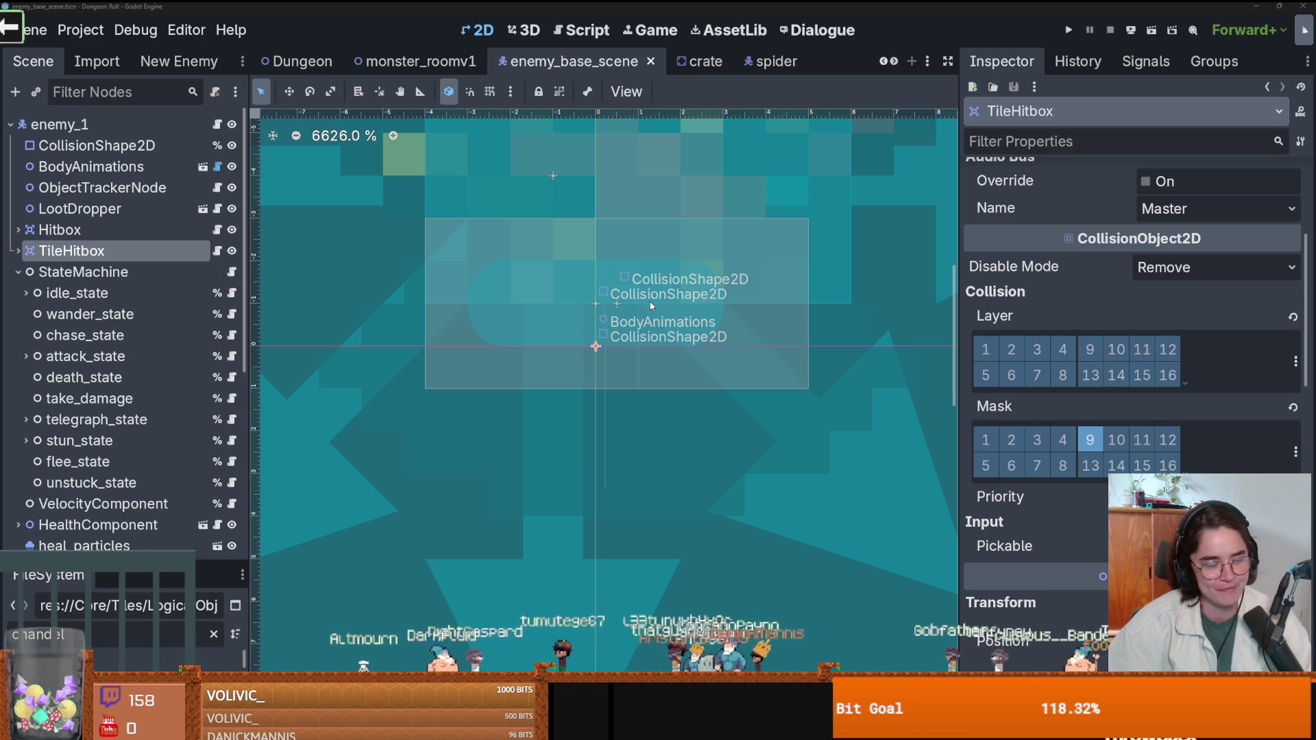
scroll(584, 385, down, 2)
Center the view on the enemy's collision circle, widen the scene tree and save enemy_base_scene.
scroll(601, 430, down, 6)
scroll(631, 457, down, 6)
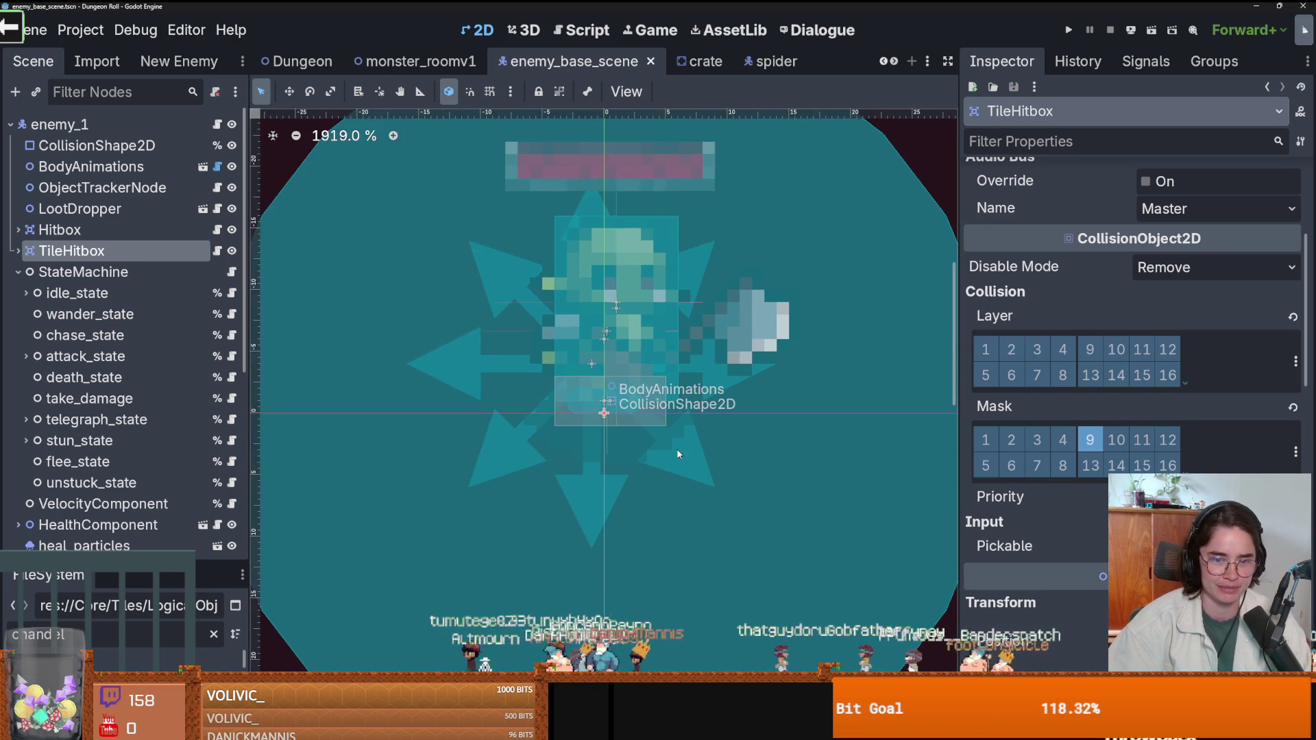
key(ctrl+s)
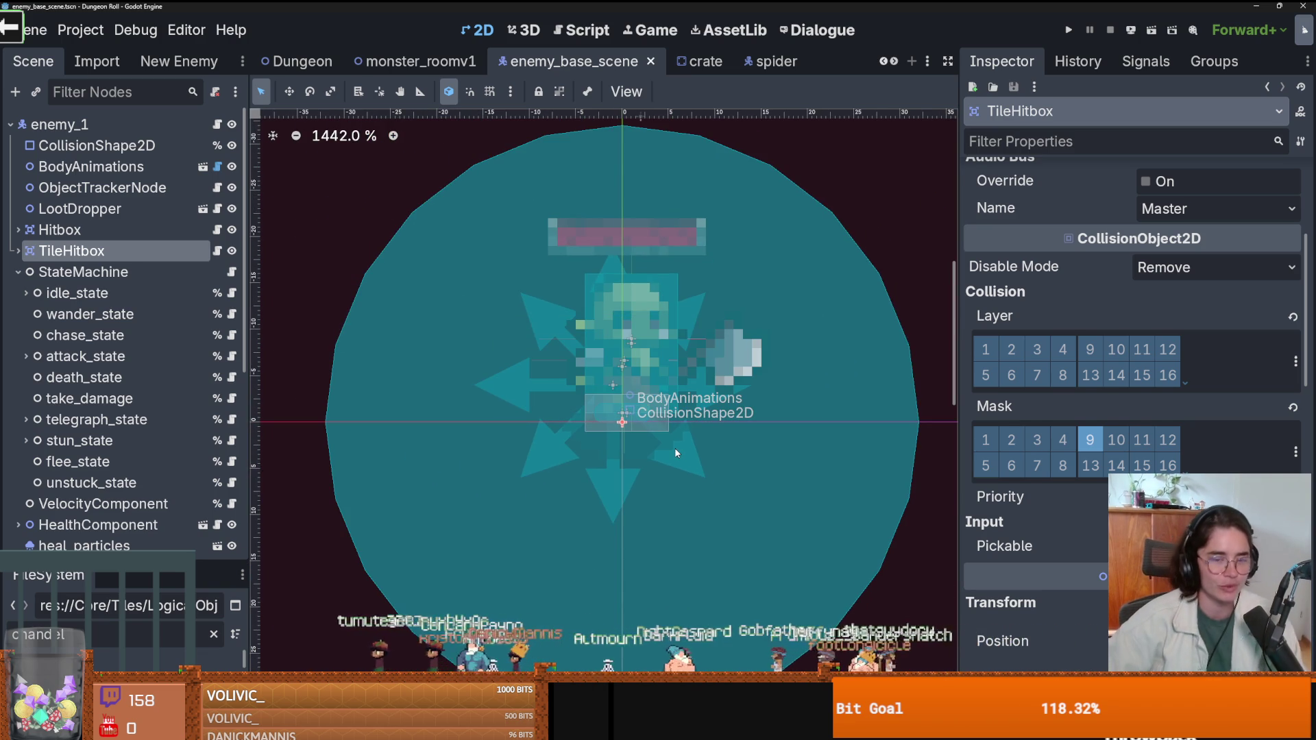
drag(546, 346, 632, 362)
key(ctrl+s)
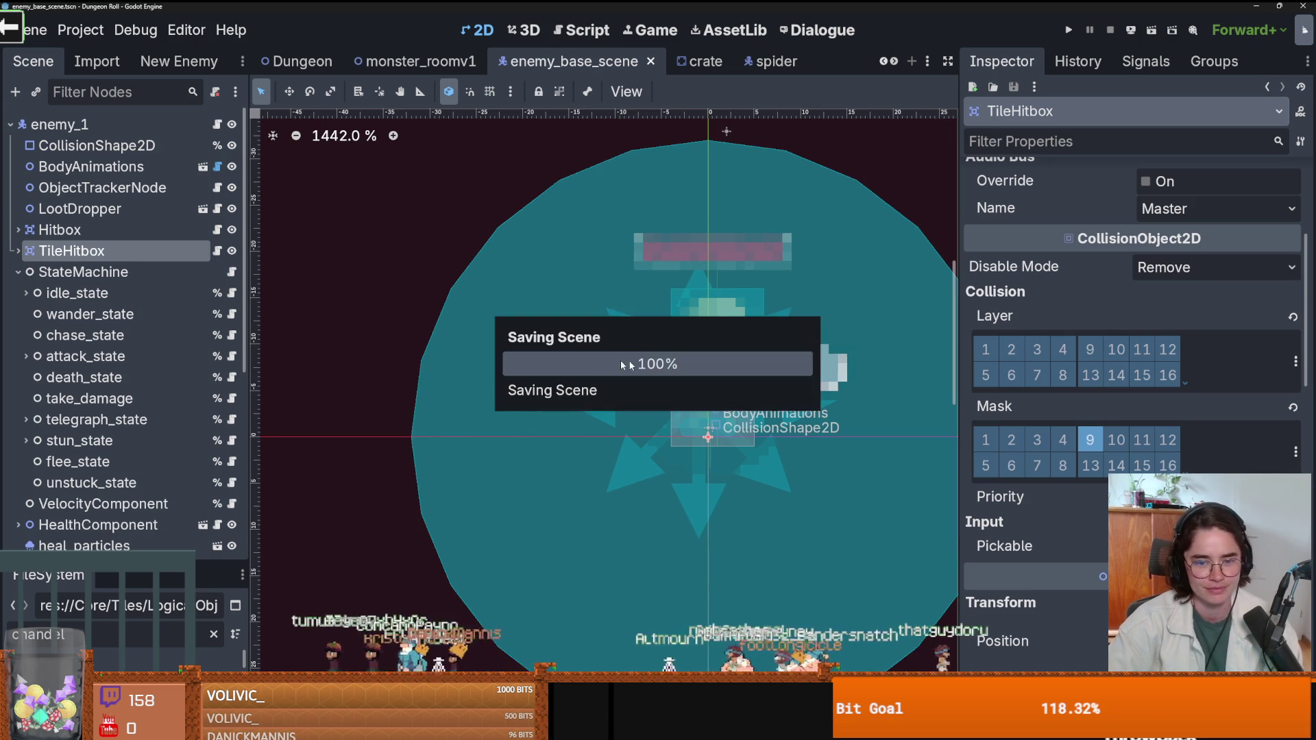
scroll(297, 327, down, 1)
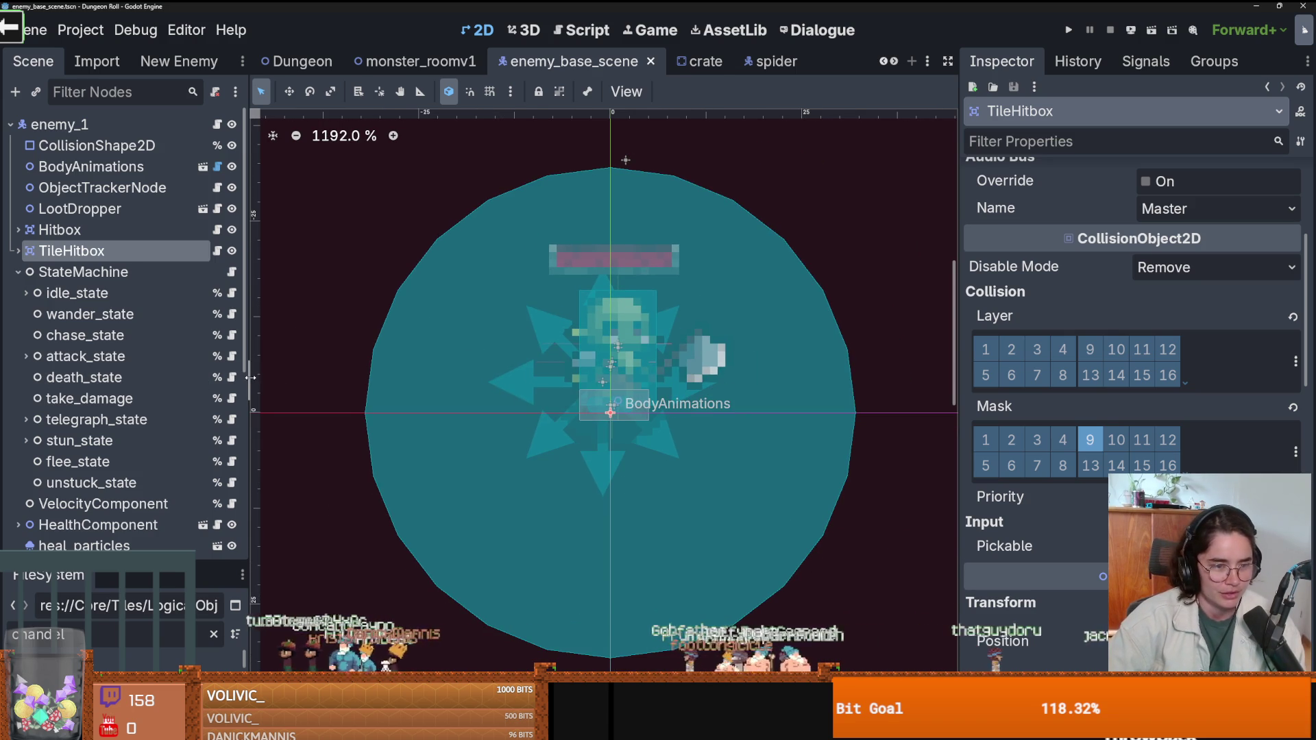
drag(251, 377, 266, 378)
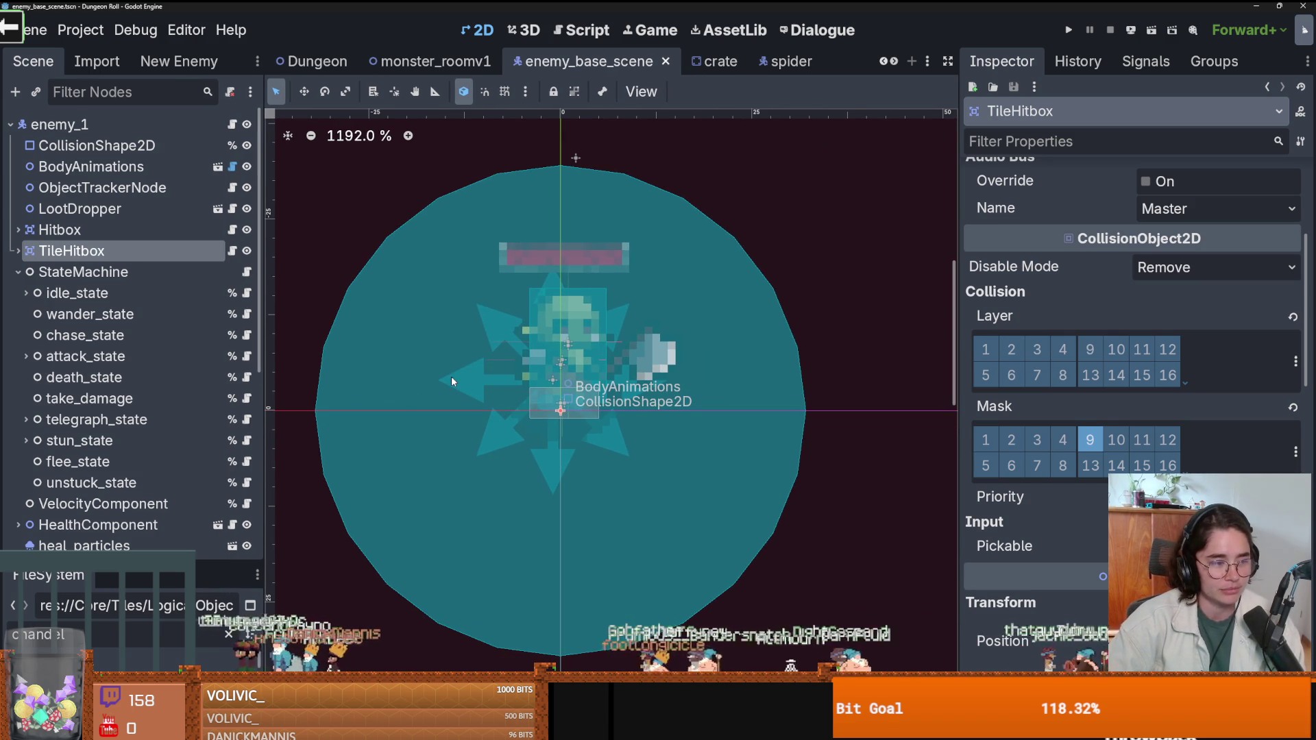
scroll(574, 413, up, 1)
scroll(574, 413, down, 1)
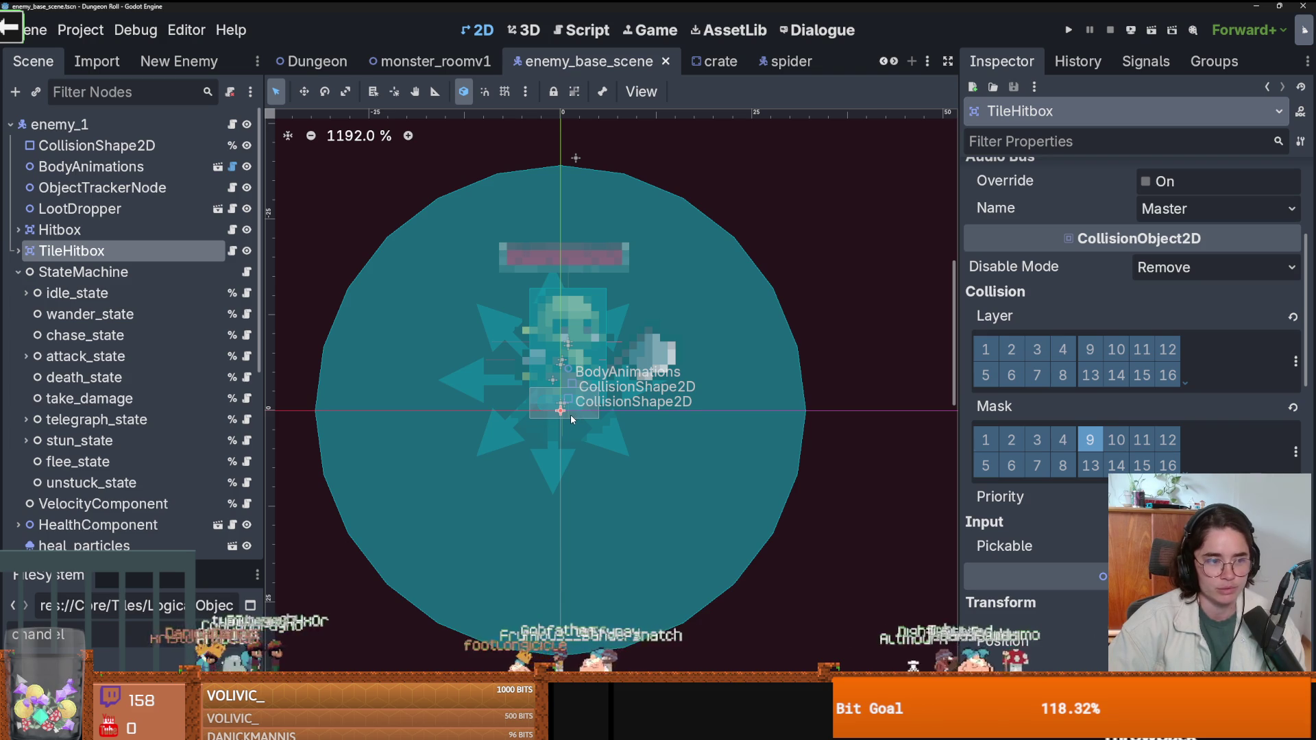
key(ctrl+s)
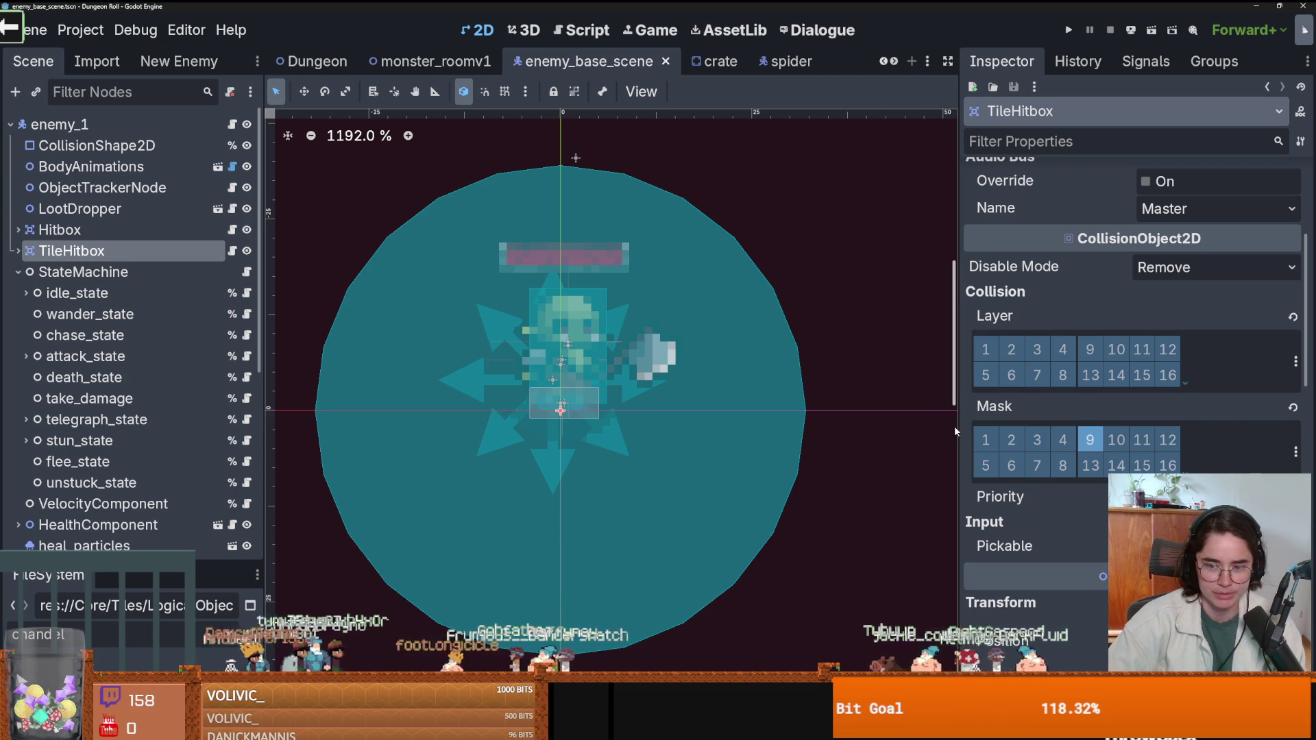
Widen the Inspector and confirm TileHitbox masks only layer 9 TileDamageArea, with no collision layer.
drag(955, 425, 863, 400)
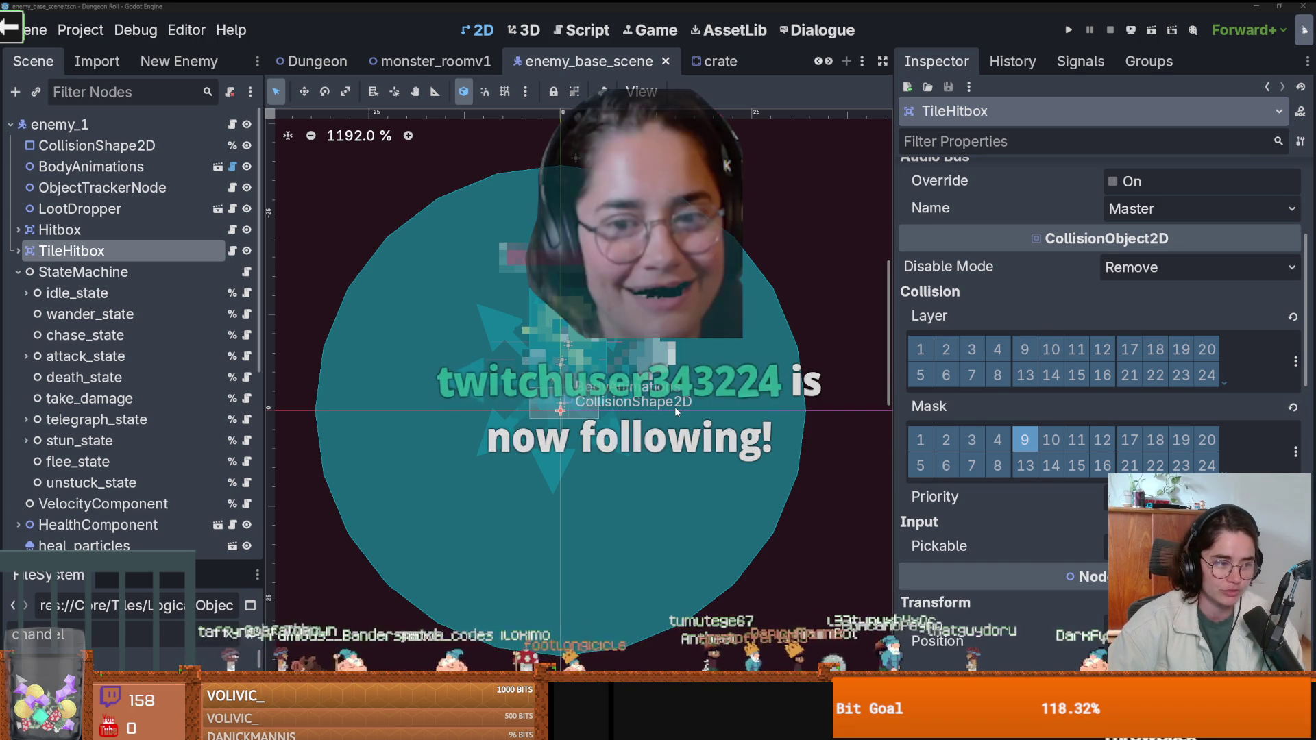
click(1294, 452)
click(1026, 540)
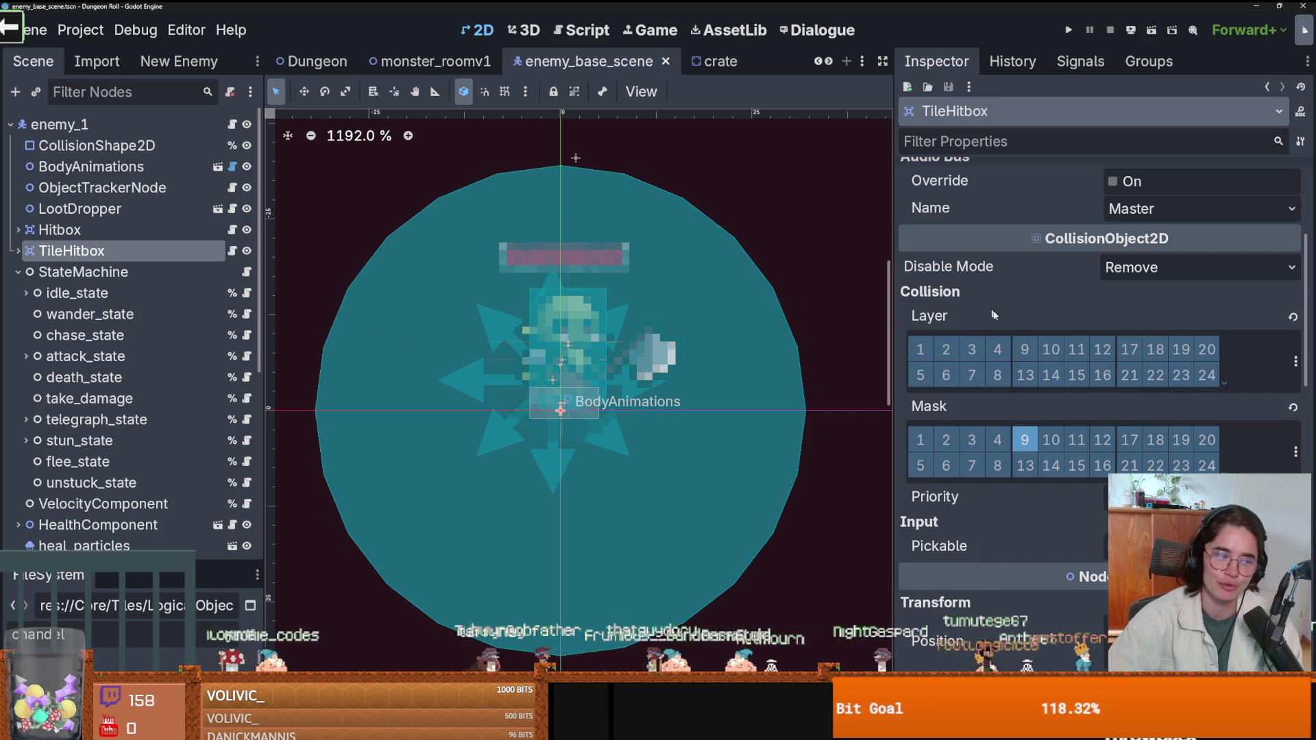
click(1299, 453)
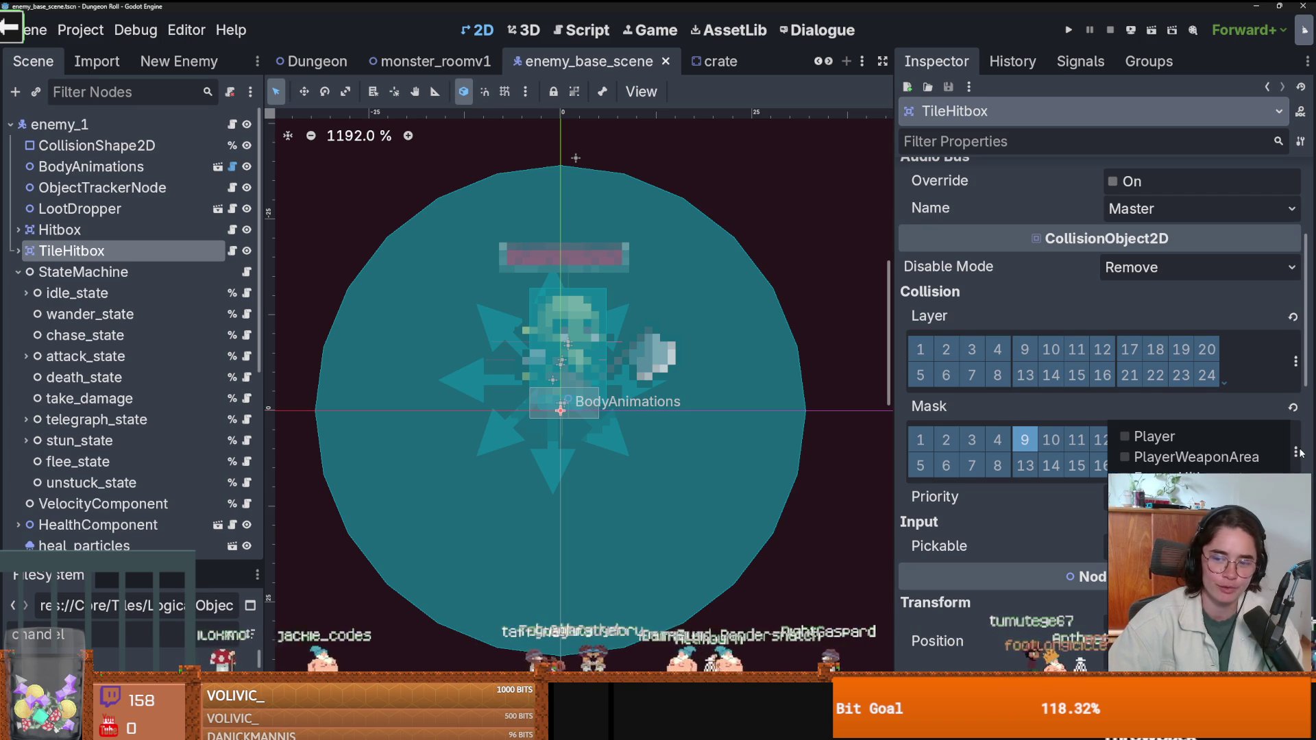
click(980, 537)
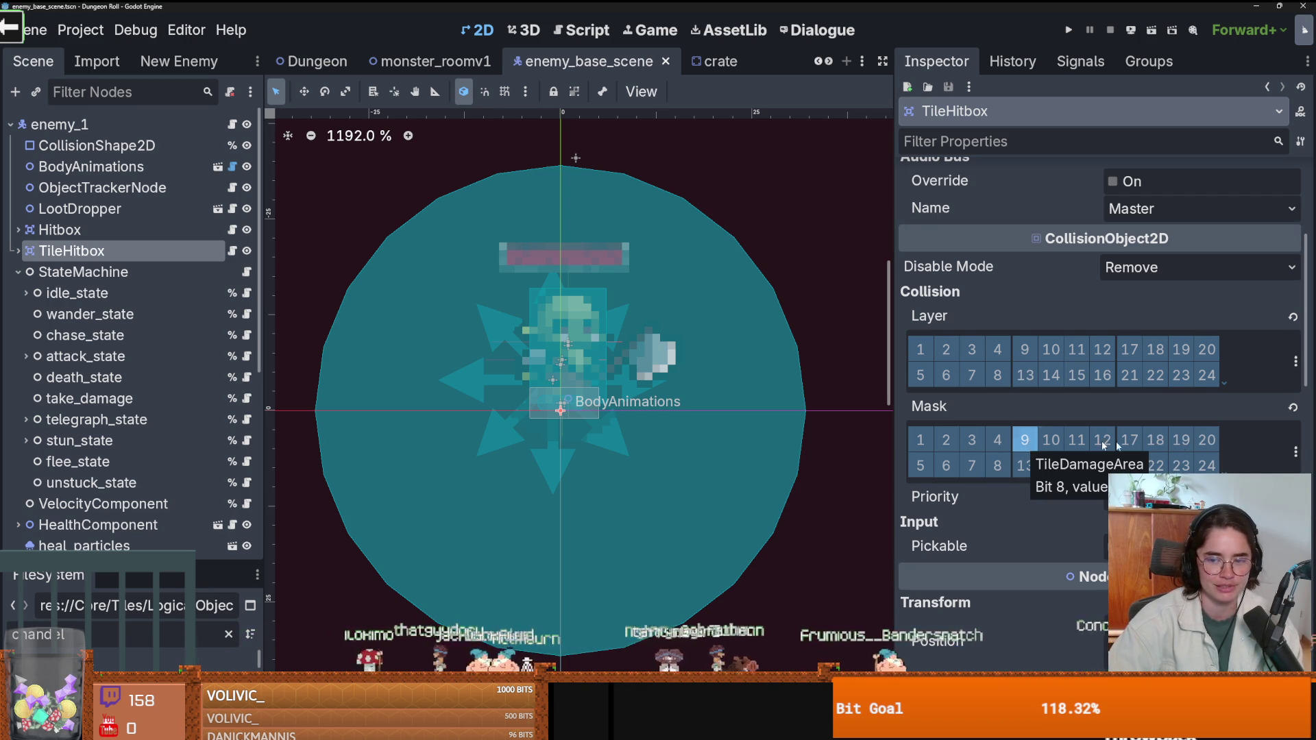
click(1294, 370)
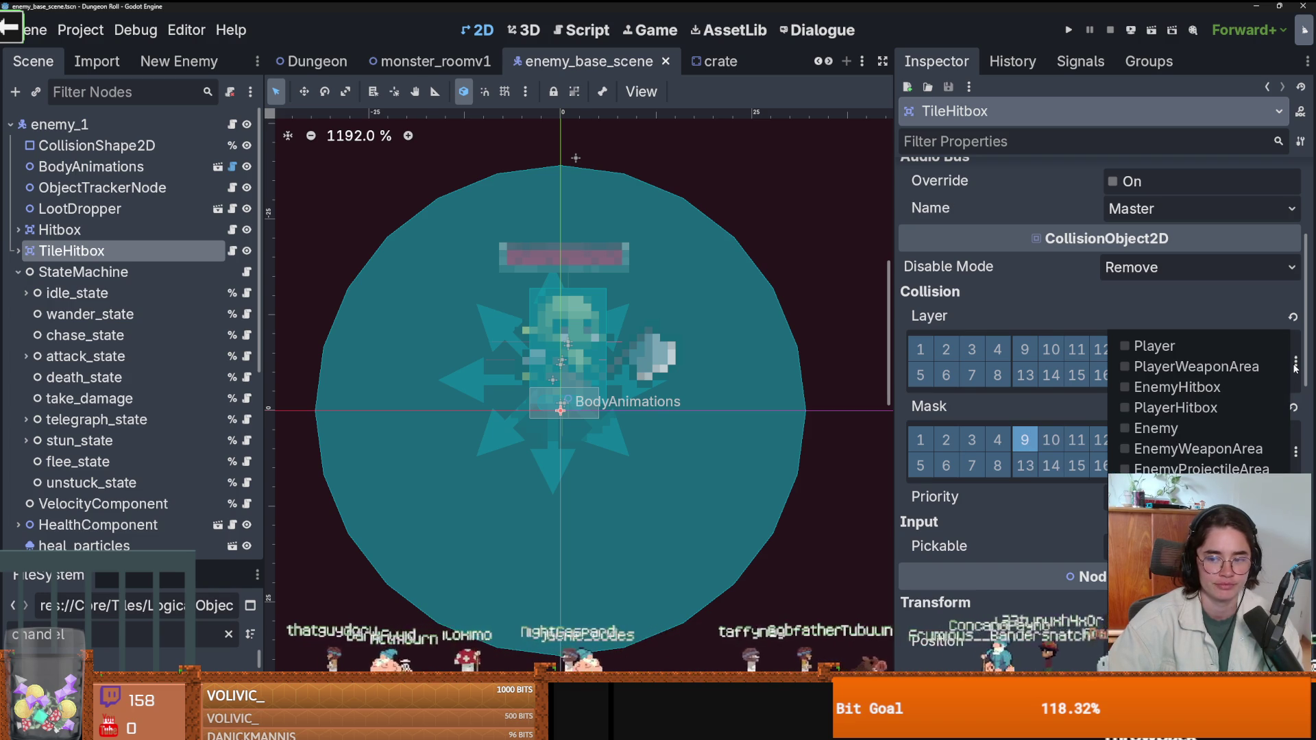
click(973, 286)
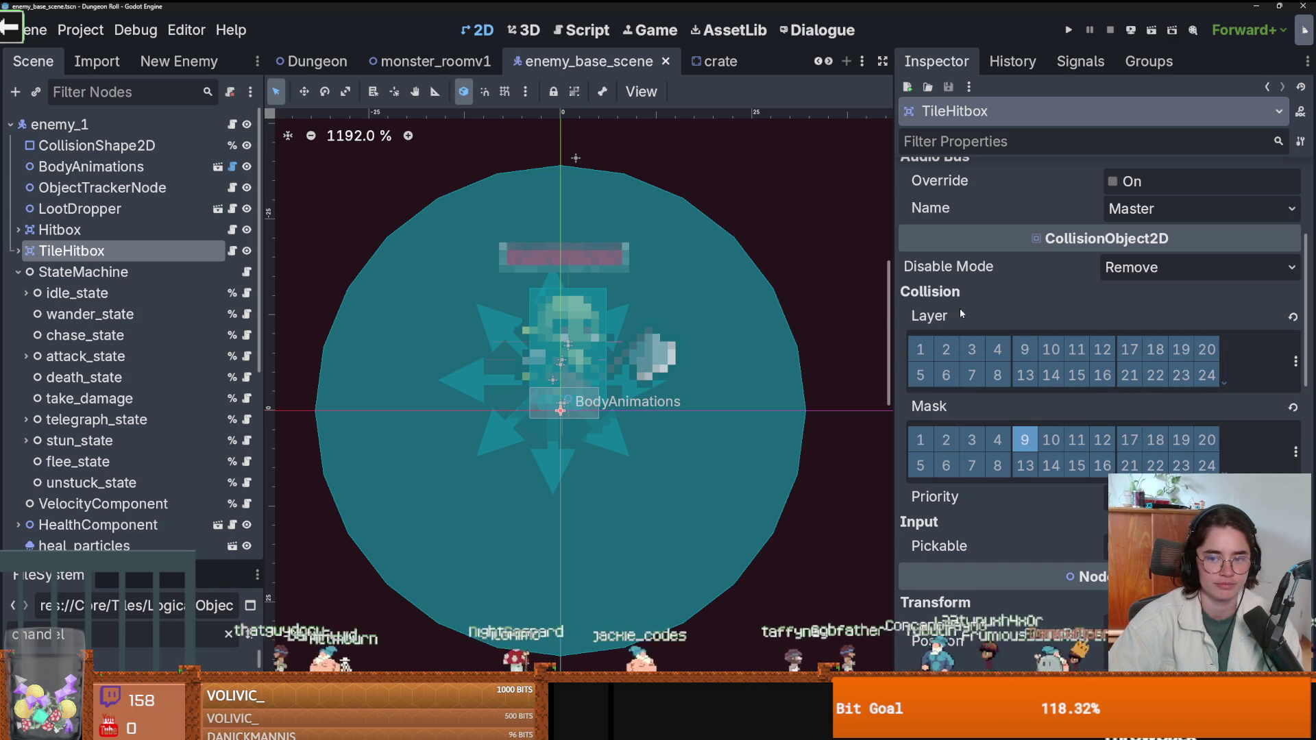
click(69, 39)
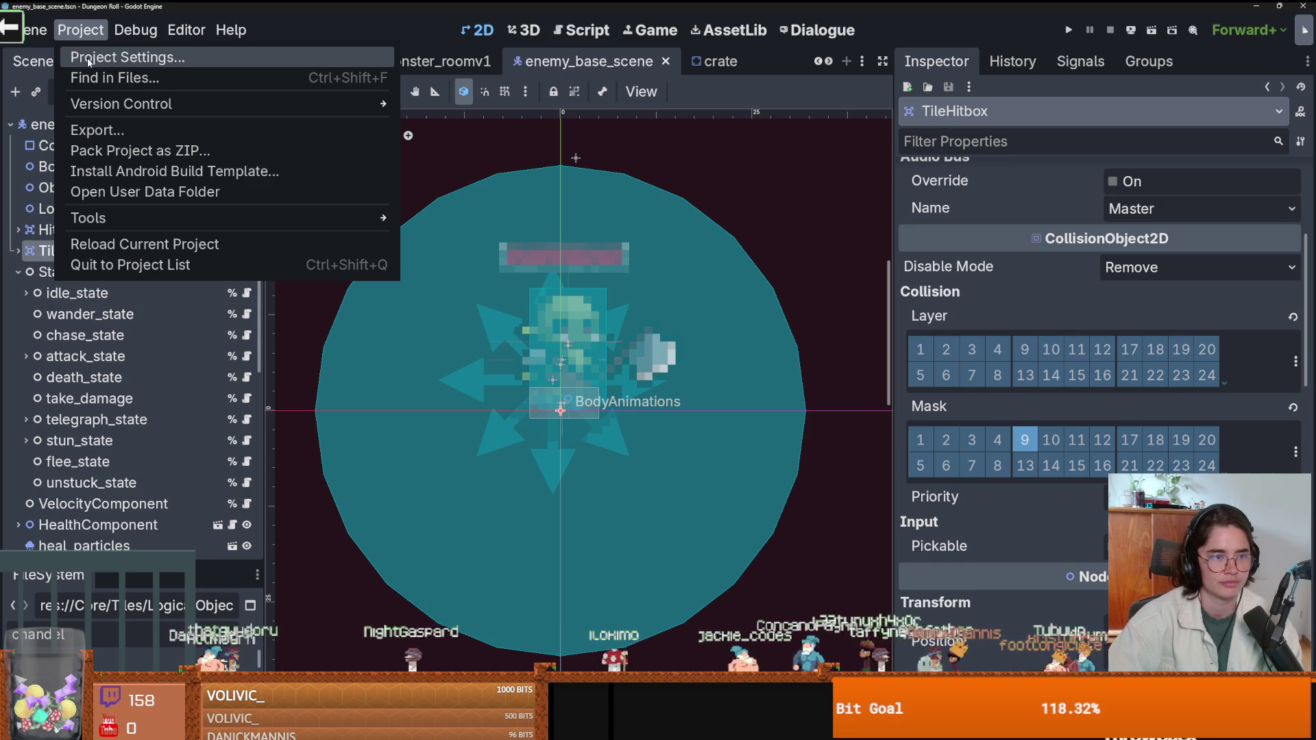
Open Project Settings and scroll the General list to Layer Names > 2D Render.
click(113, 59)
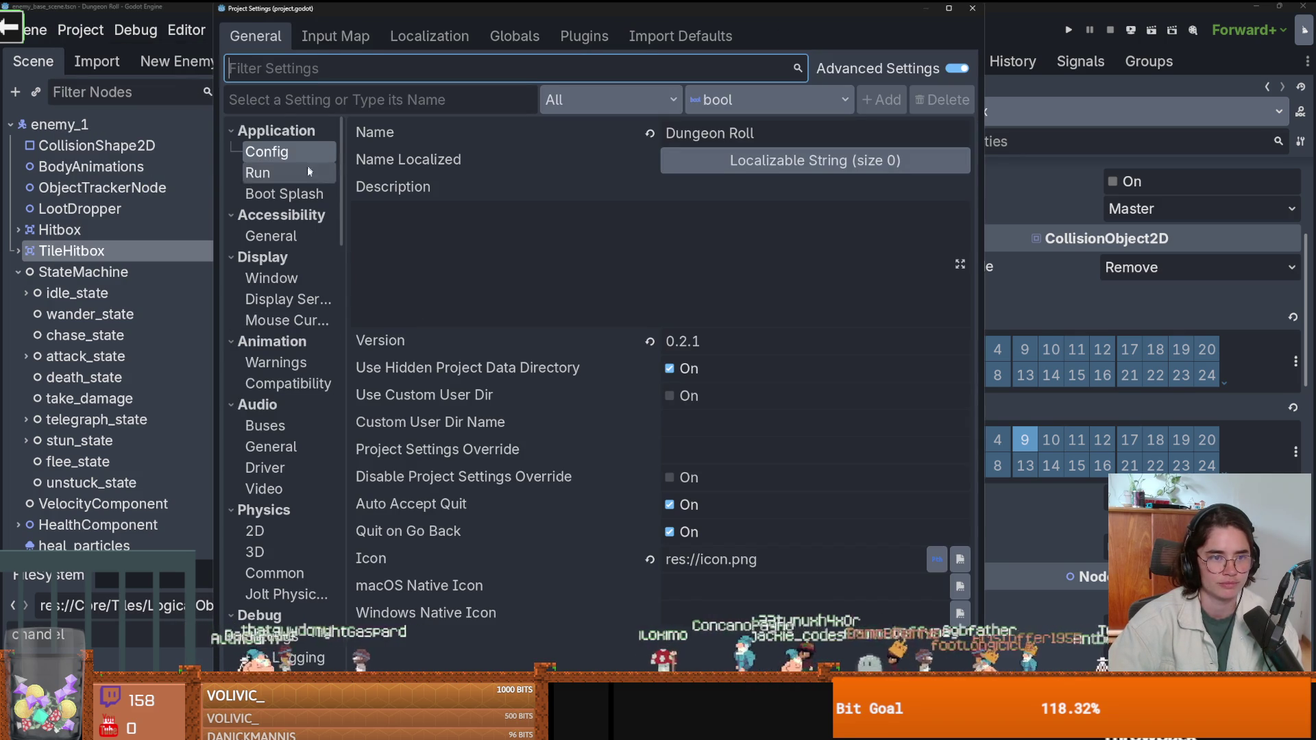
click(972, 8)
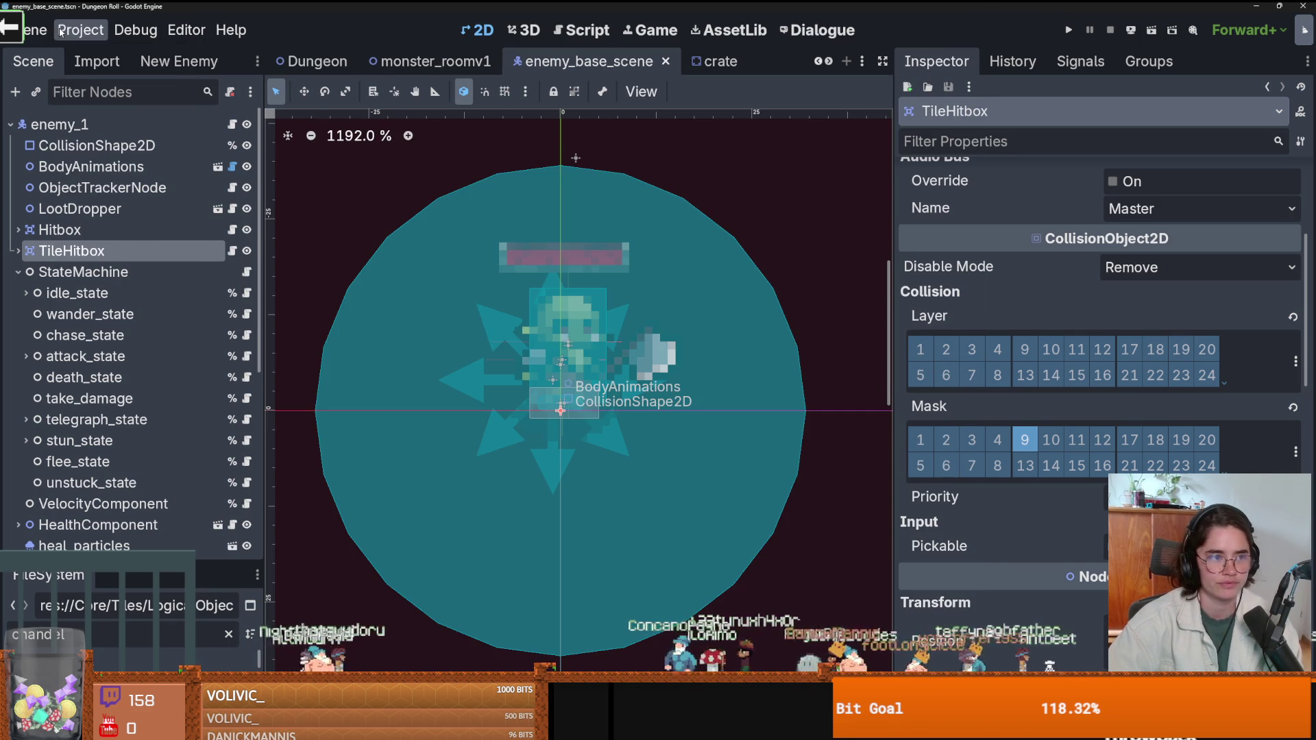
click(80, 30)
click(109, 55)
scroll(301, 403, down, 15)
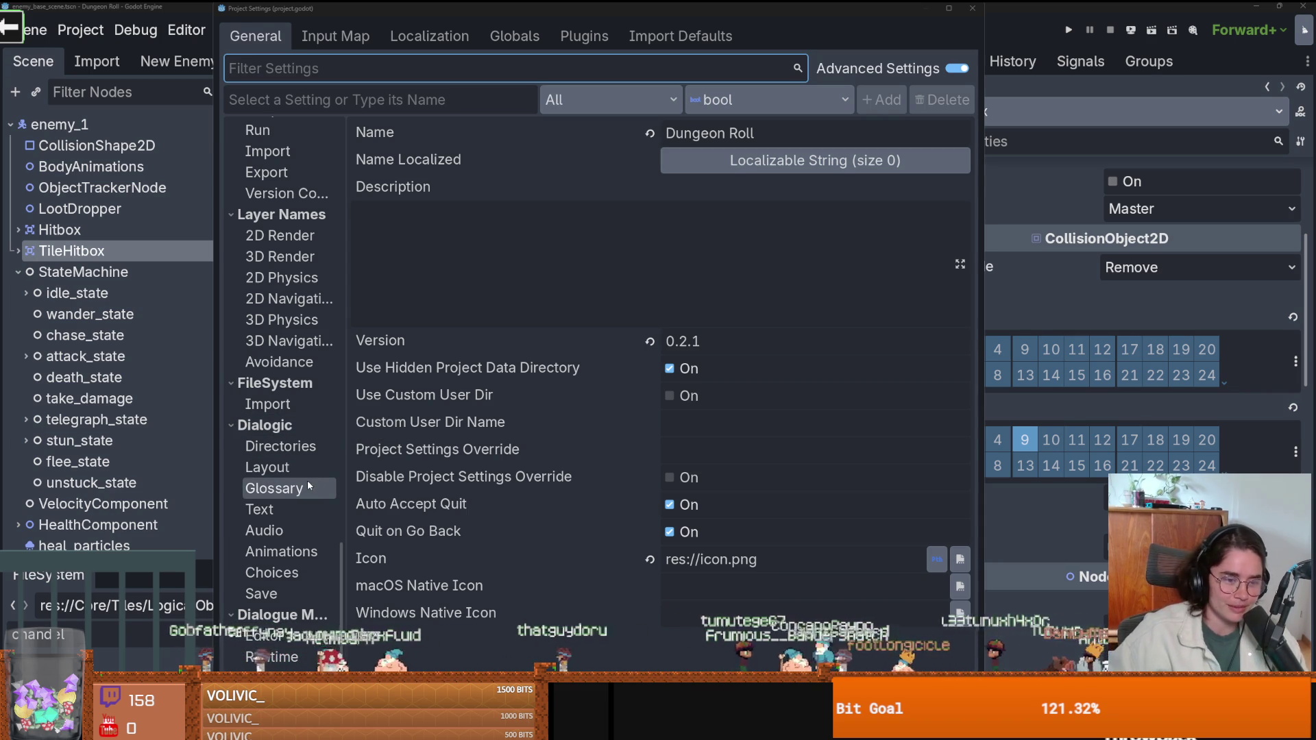
scroll(301, 480, up, 5)
scroll(300, 482, down, 4)
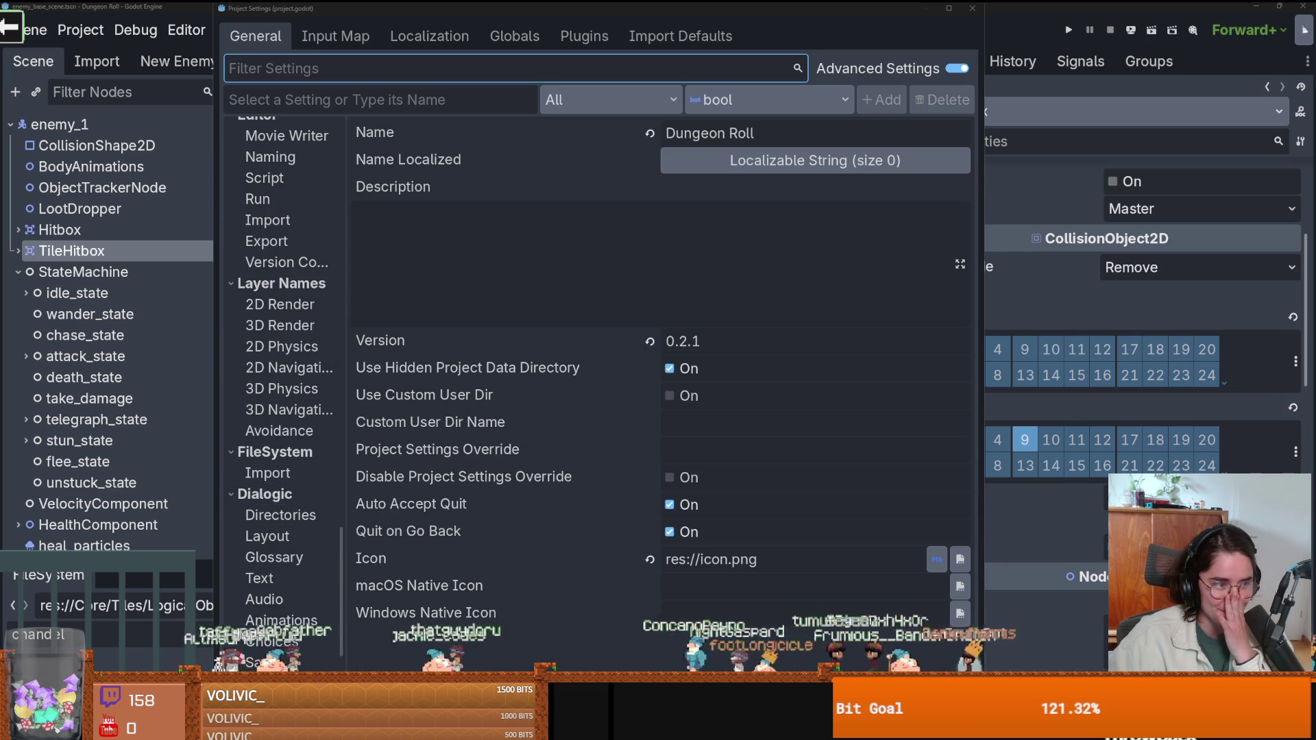
scroll(288, 412, up, 3)
click(279, 441)
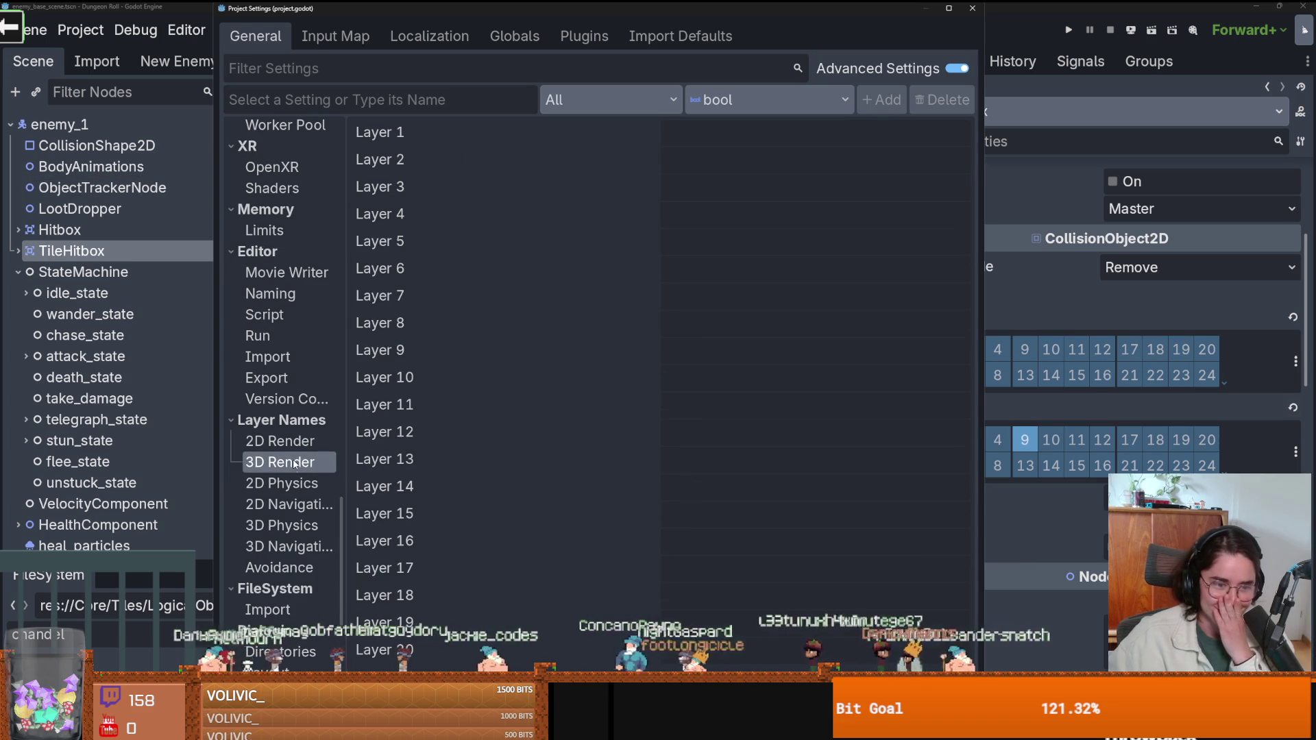
Under Layer Names > 2D Physics, fill layer 14's empty name field with EnemyTileColl.
click(281, 483)
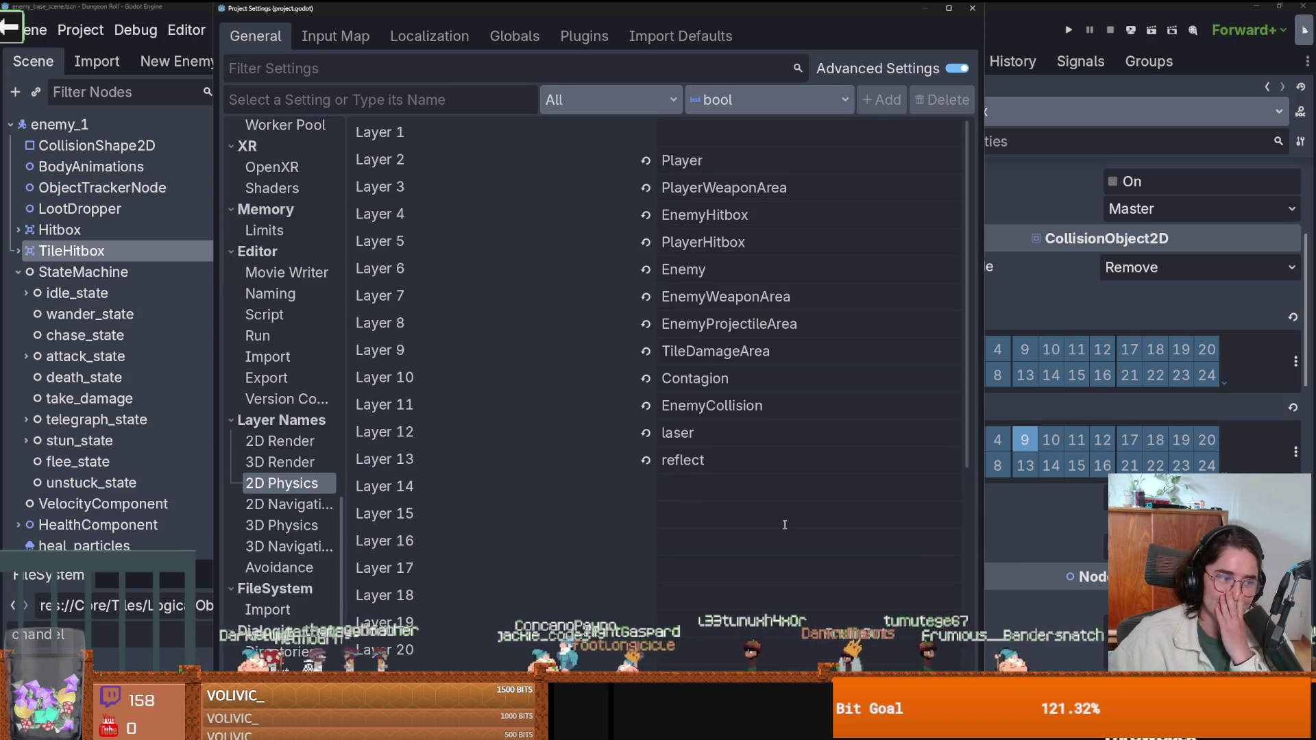
click(716, 496)
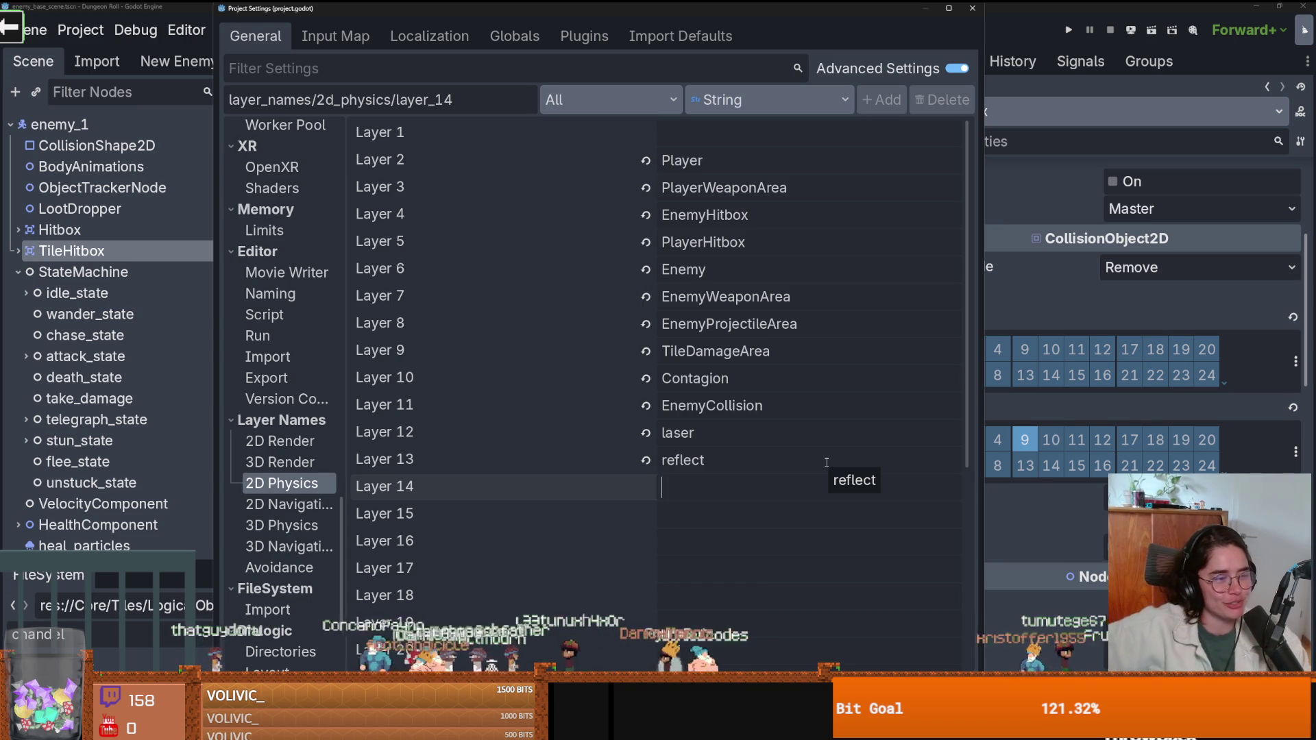
click(752, 487)
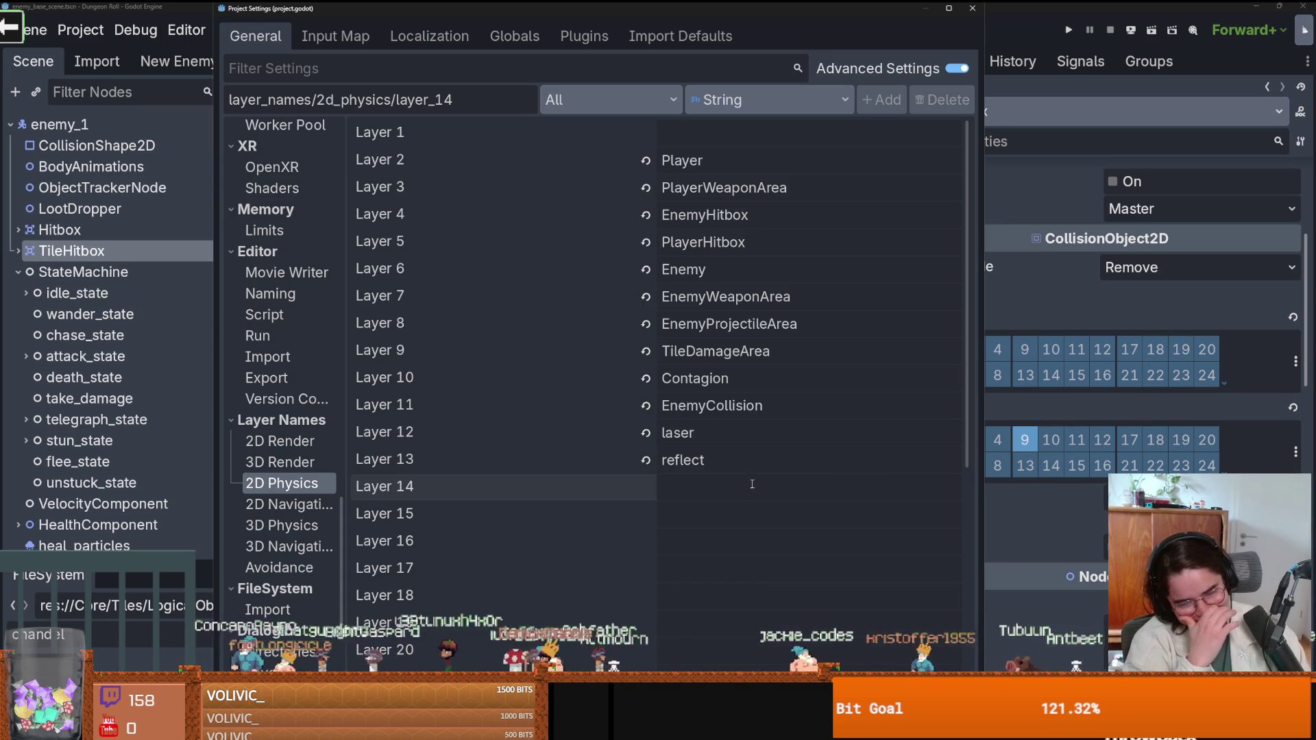
text(dfaksjdlfajsldfkja;sdlfk)
key(BackSpace)
key(BackSpace)
key(BackSpace)
text(EnemyTileColl)
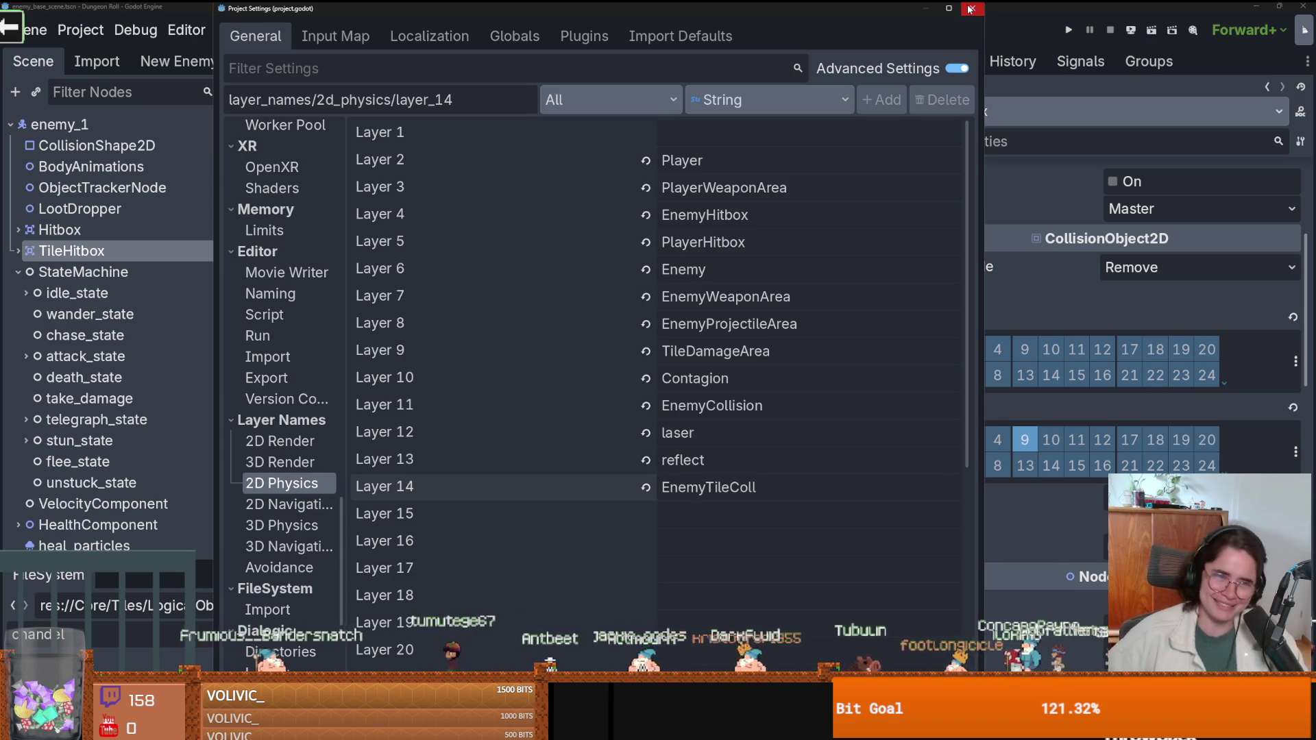
Close Project Settings, tick EnemyTileColl (layer 14) for TileHitbox, and save enemy_base_scene.
click(972, 8)
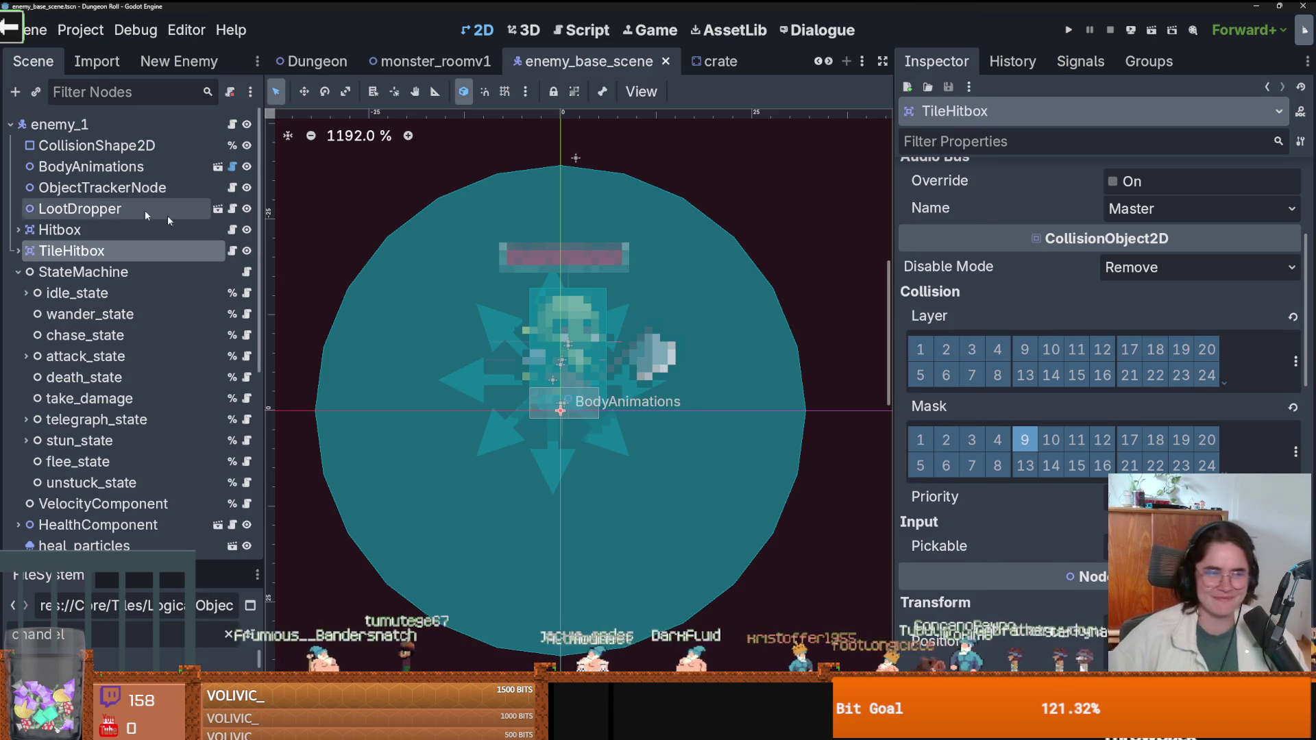
click(1295, 363)
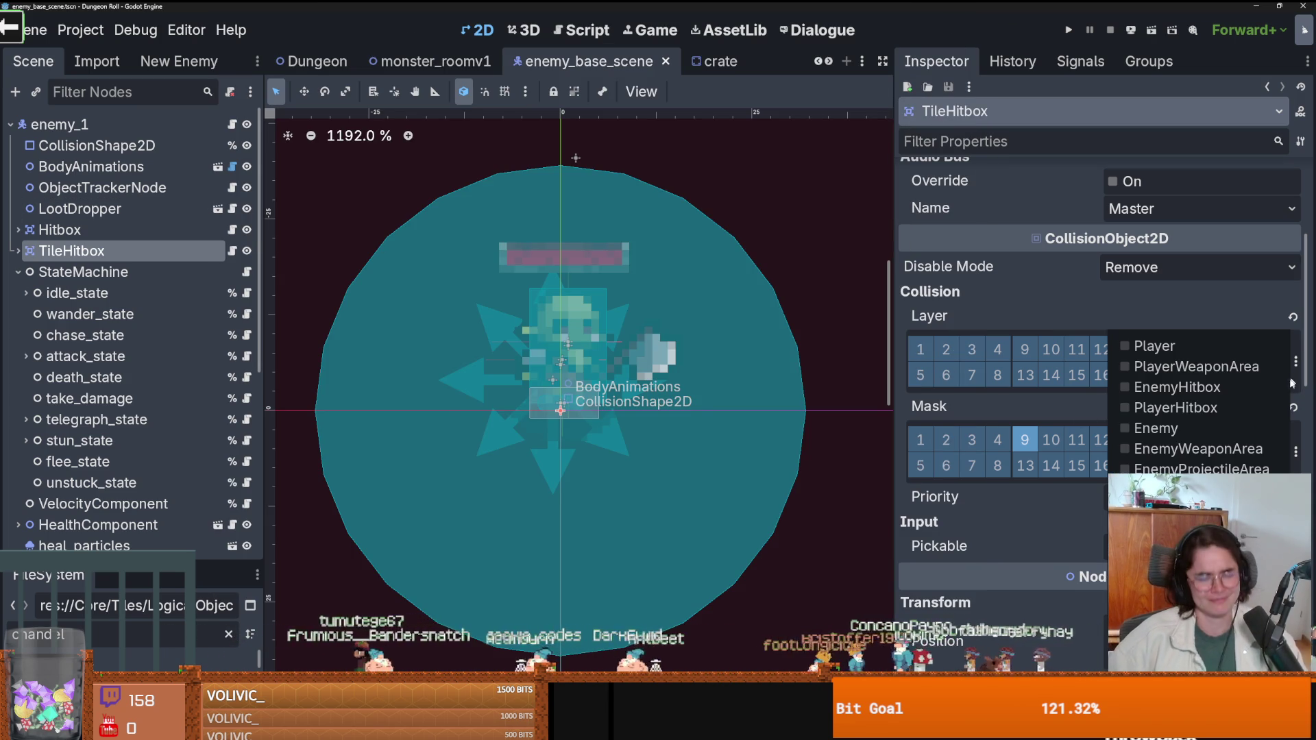
click(1051, 375)
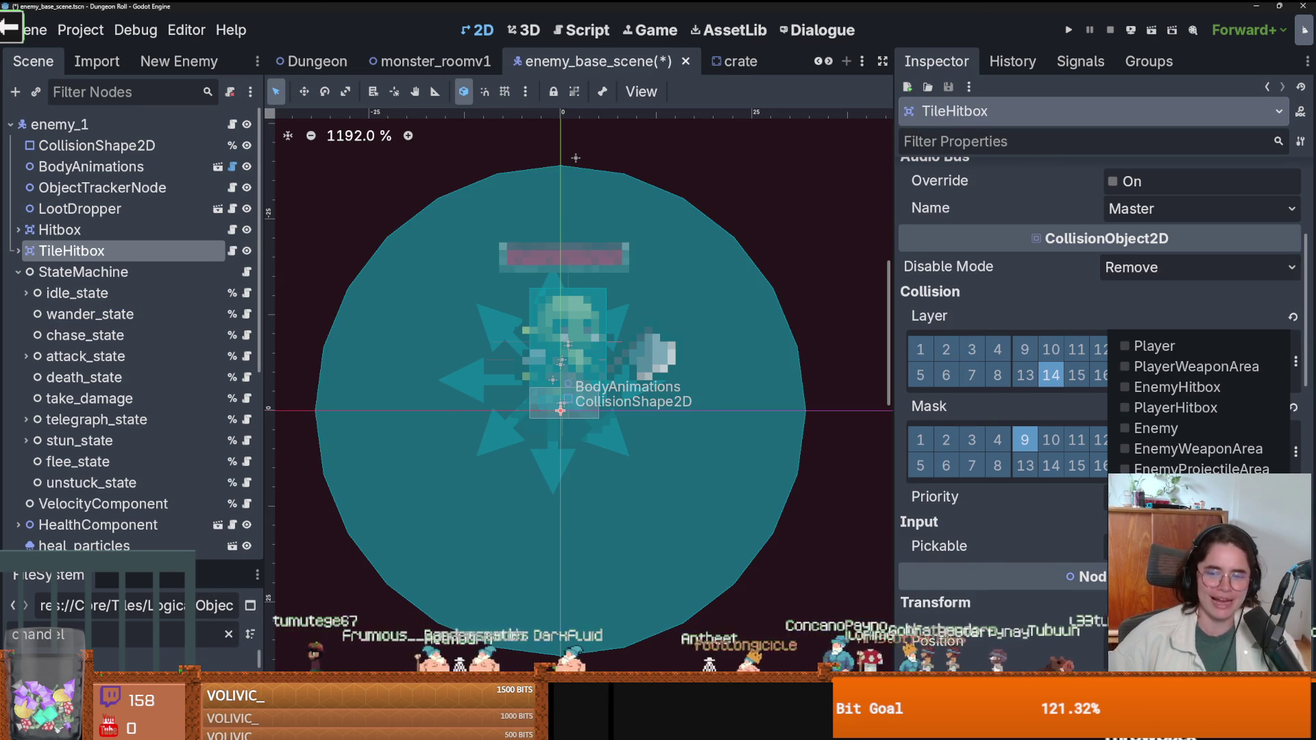
click(1065, 315)
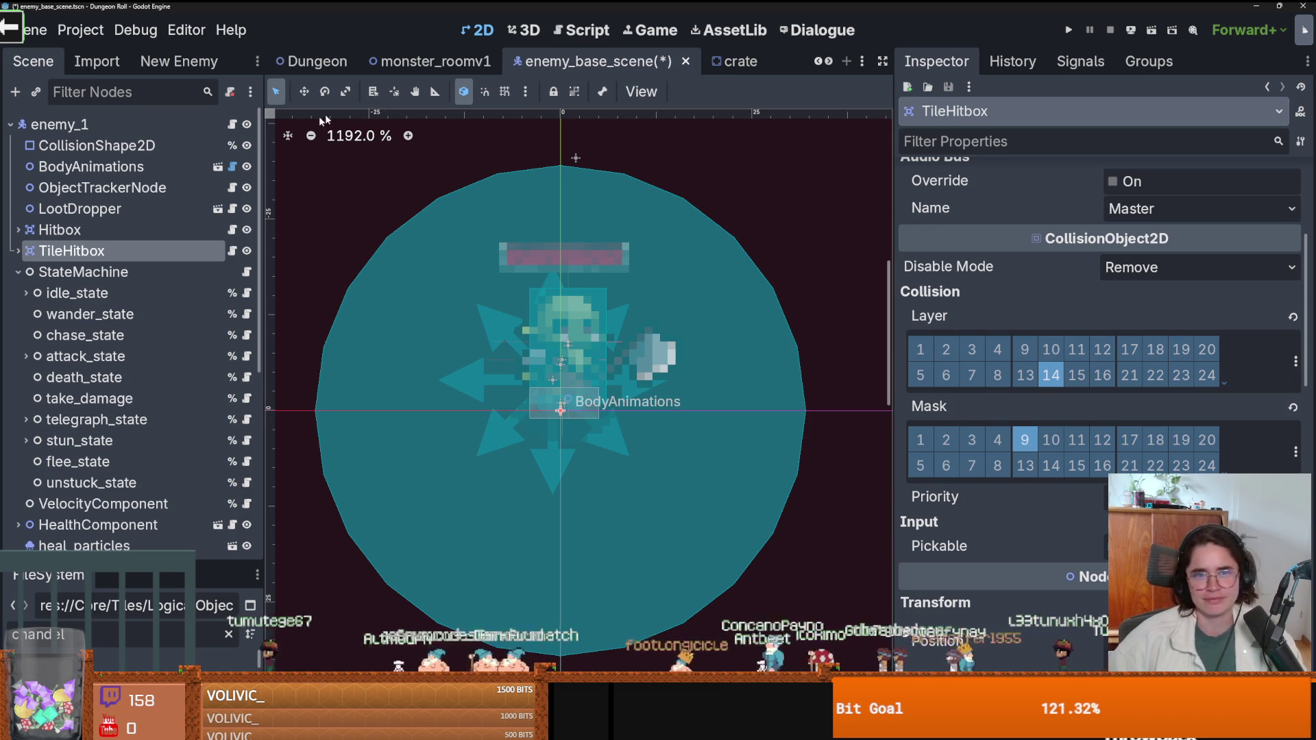
key(ctrl+s)
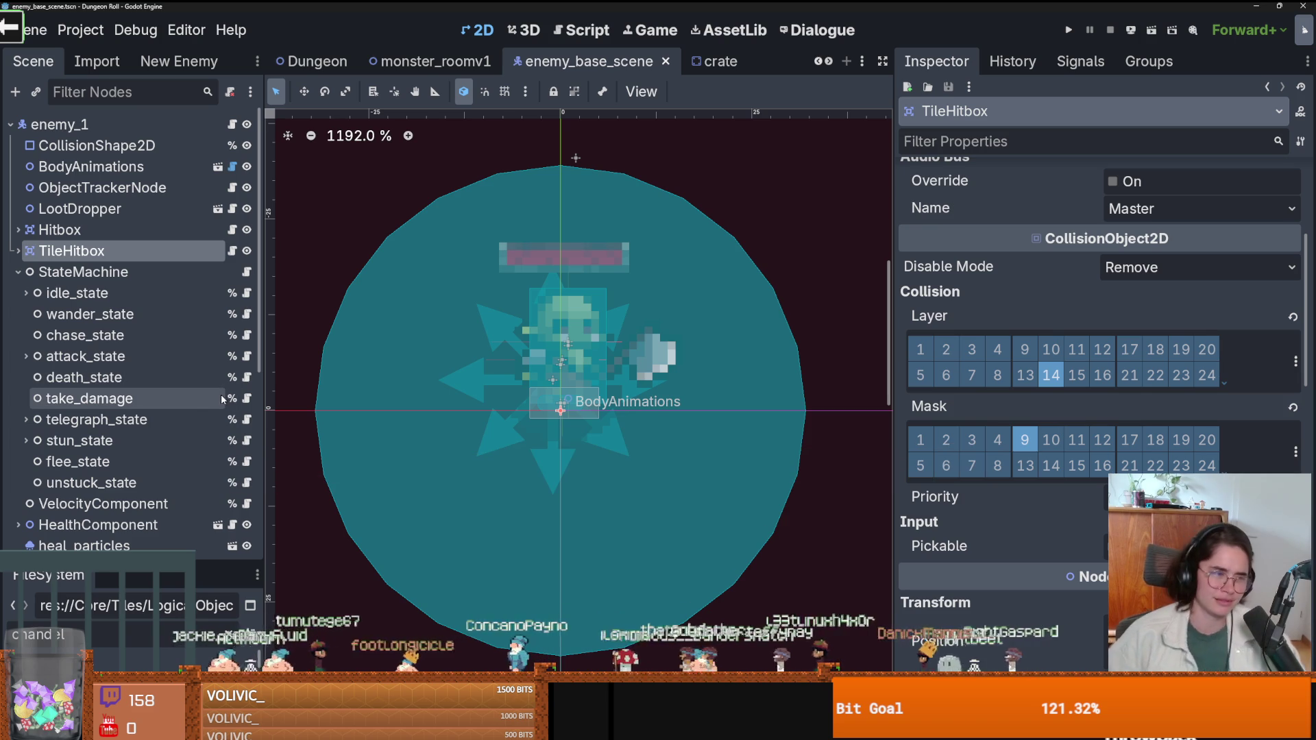
Resize the Scene and FileSystem docks and collapse the StateMachine branch in the scene tree.
mouse_move(100, 561)
mouse_down()
mouse_move(102, 473)
mouse_move(128, 373)
mouse_up()
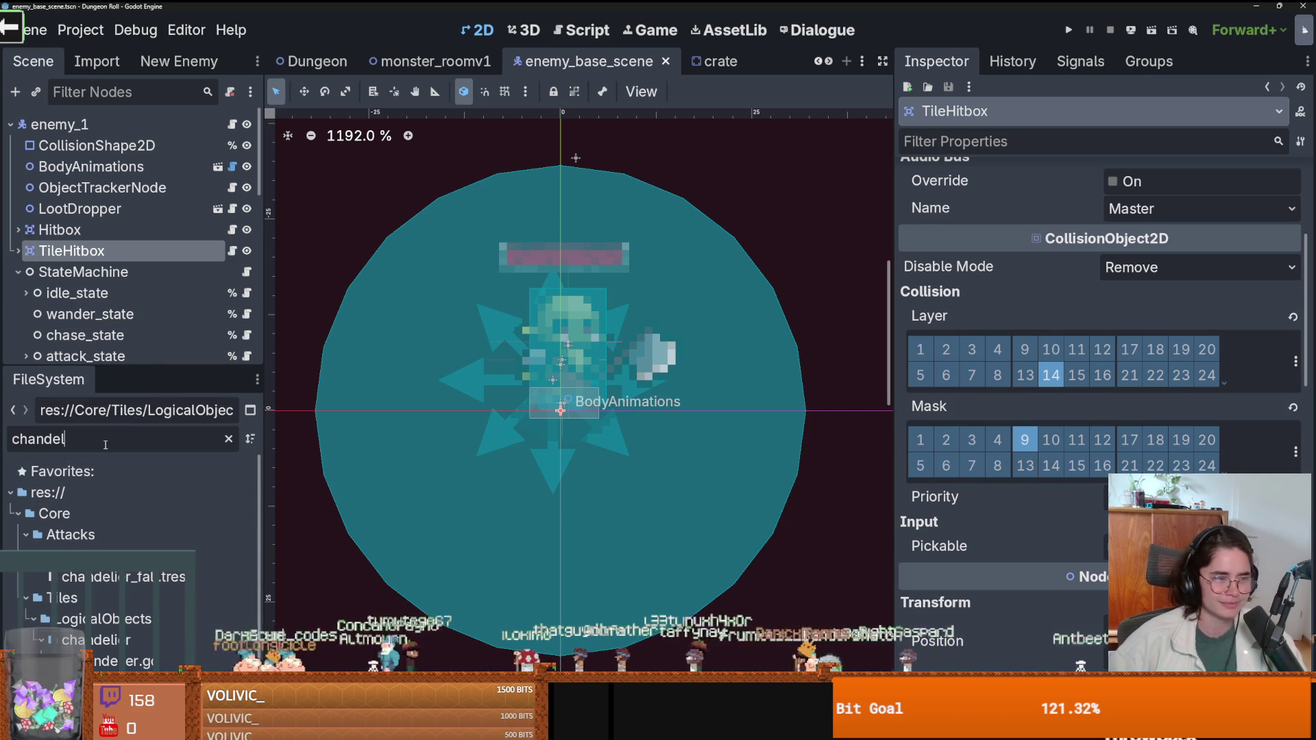
drag(173, 372, 171, 498)
click(18, 272)
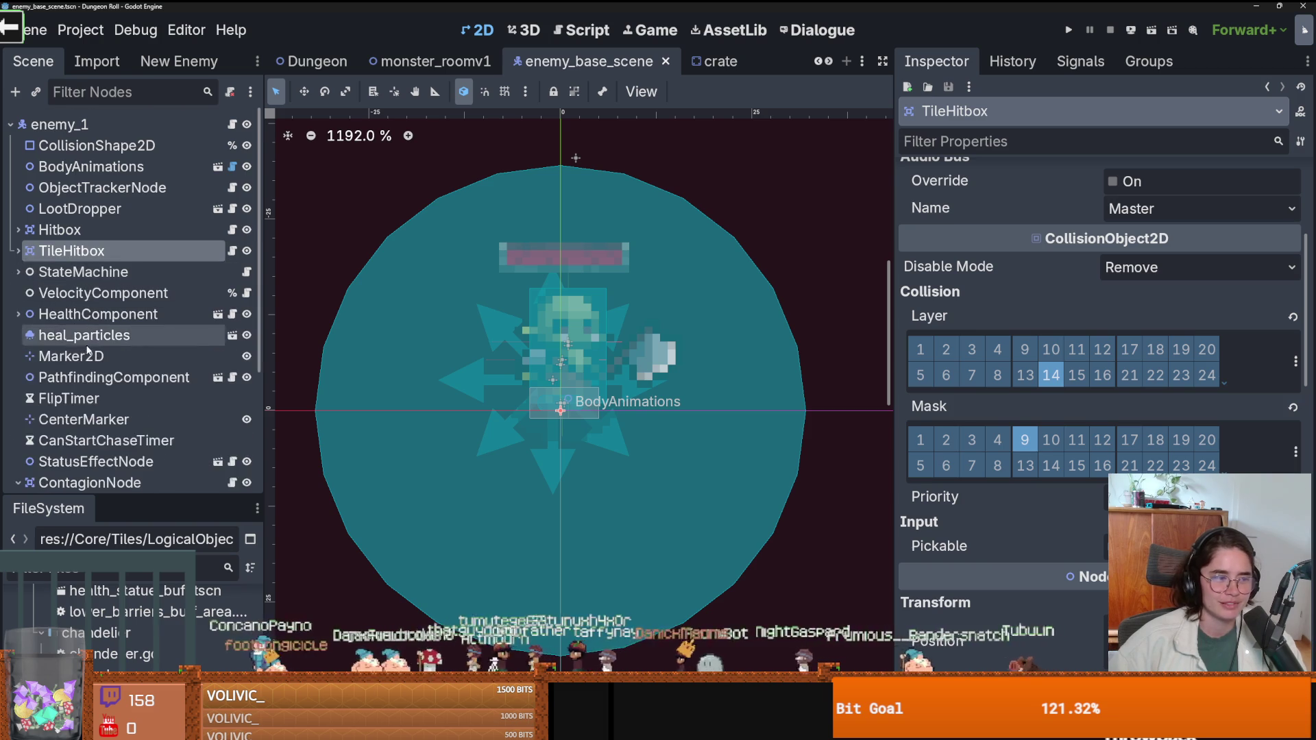
scroll(82, 346, down, 5)
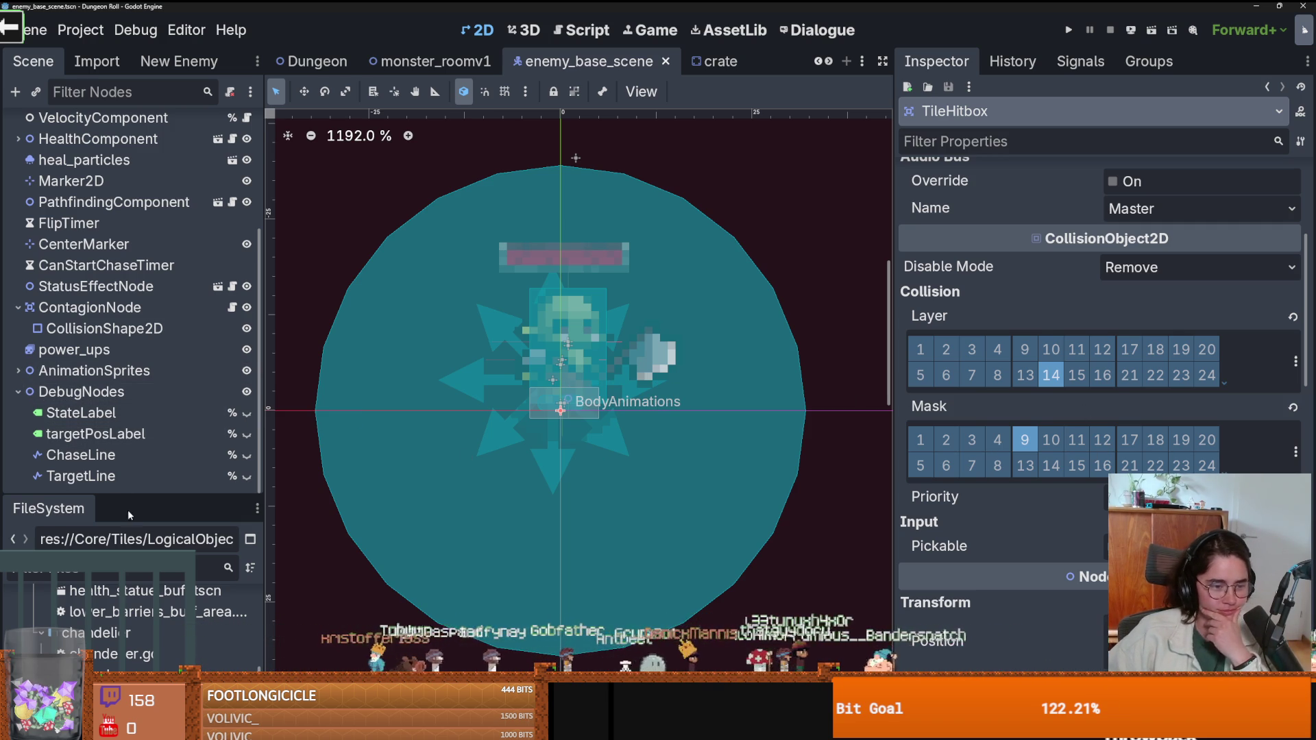
drag(137, 496, 137, 352)
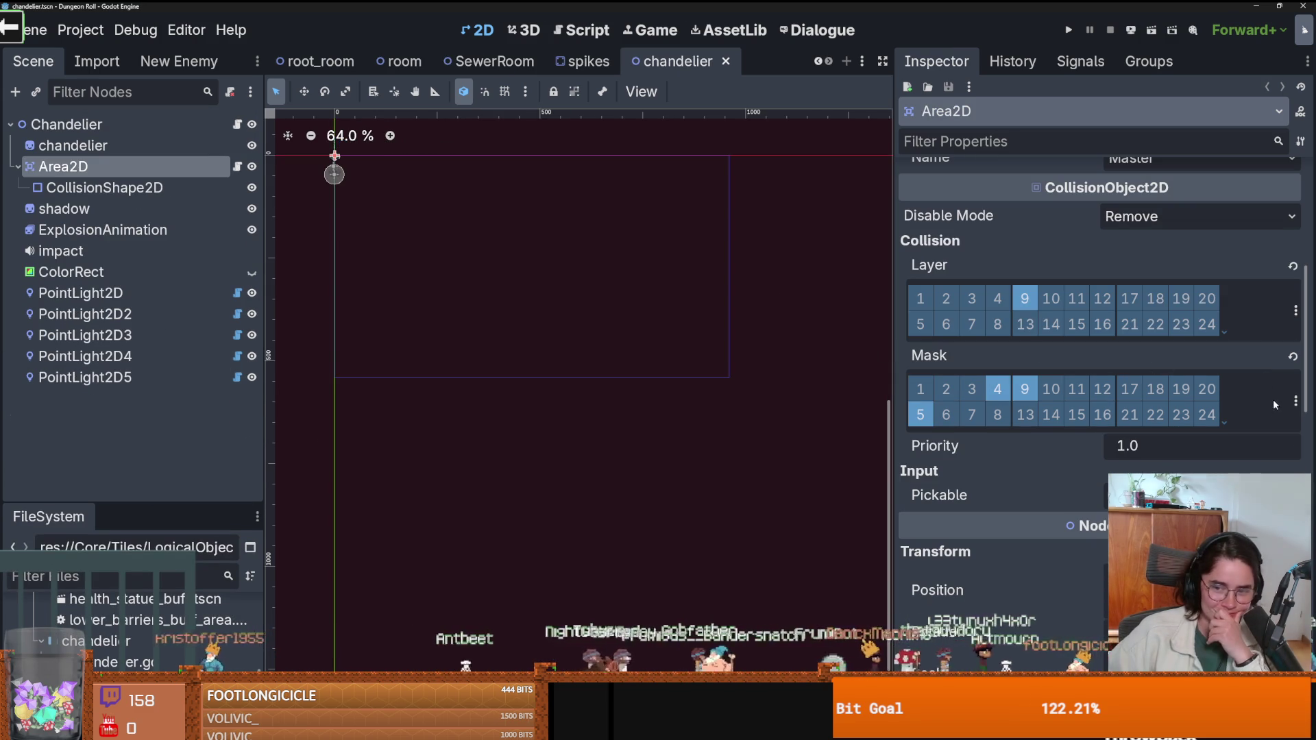
Add layer 14 (EnemyTileColl) to the chandelier Area2D's collision mask and save.
click(1295, 401)
click(1050, 415)
click(1023, 389)
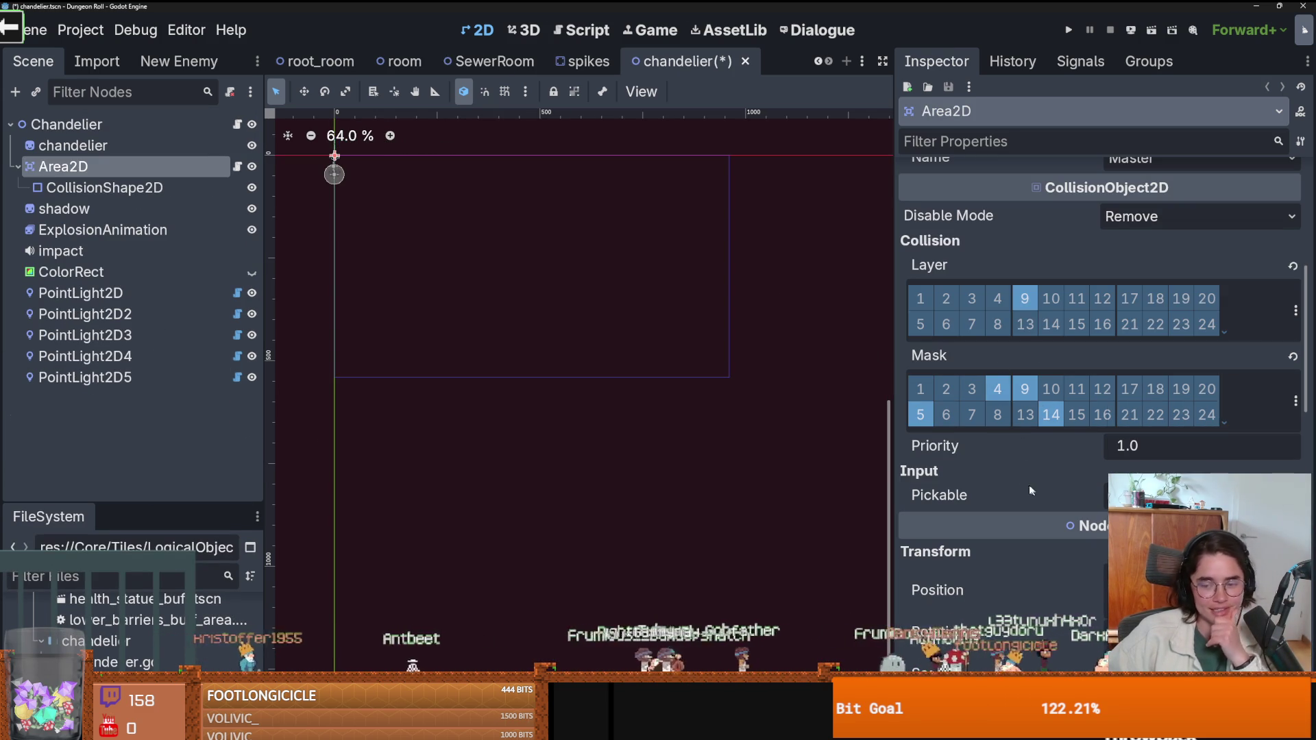
scroll(459, 406, left, 2)
key(ctrl+s)
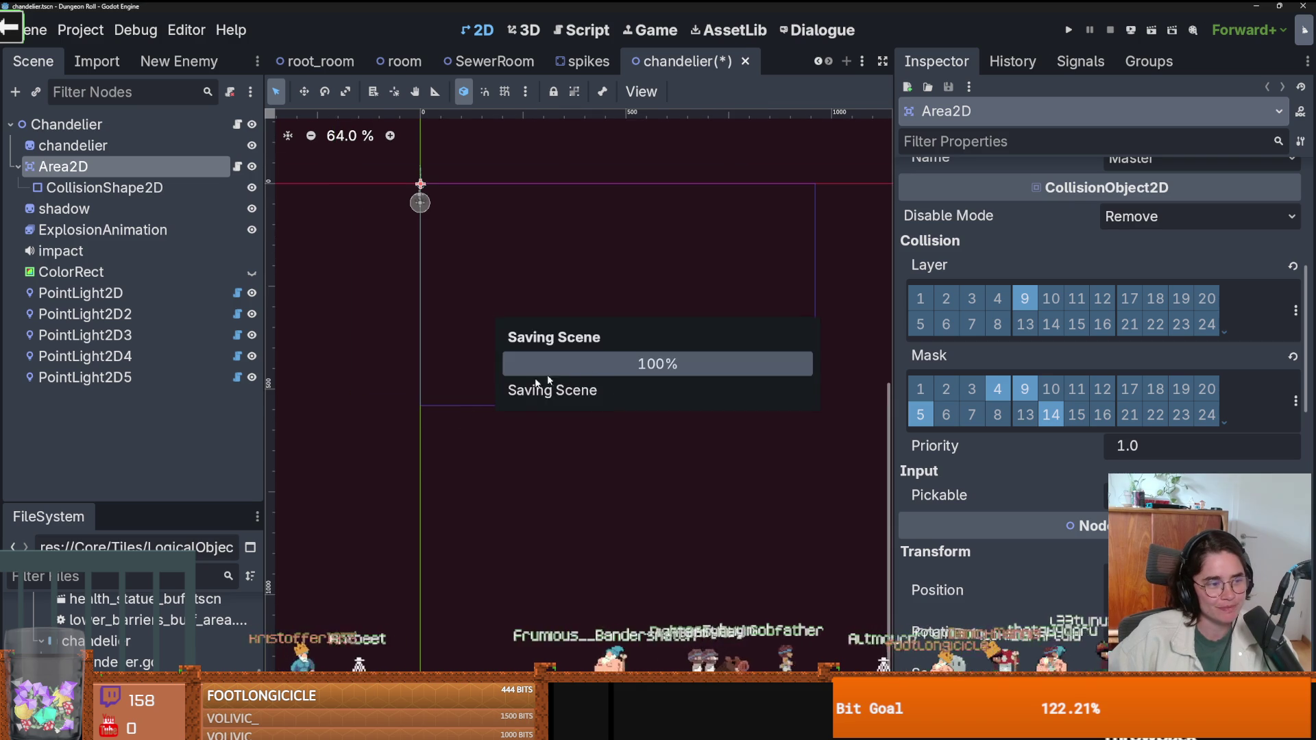
Enlarge the FileSystem dock to browse the project files.
scroll(476, 388, down, 1)
scroll(487, 401, up, 2)
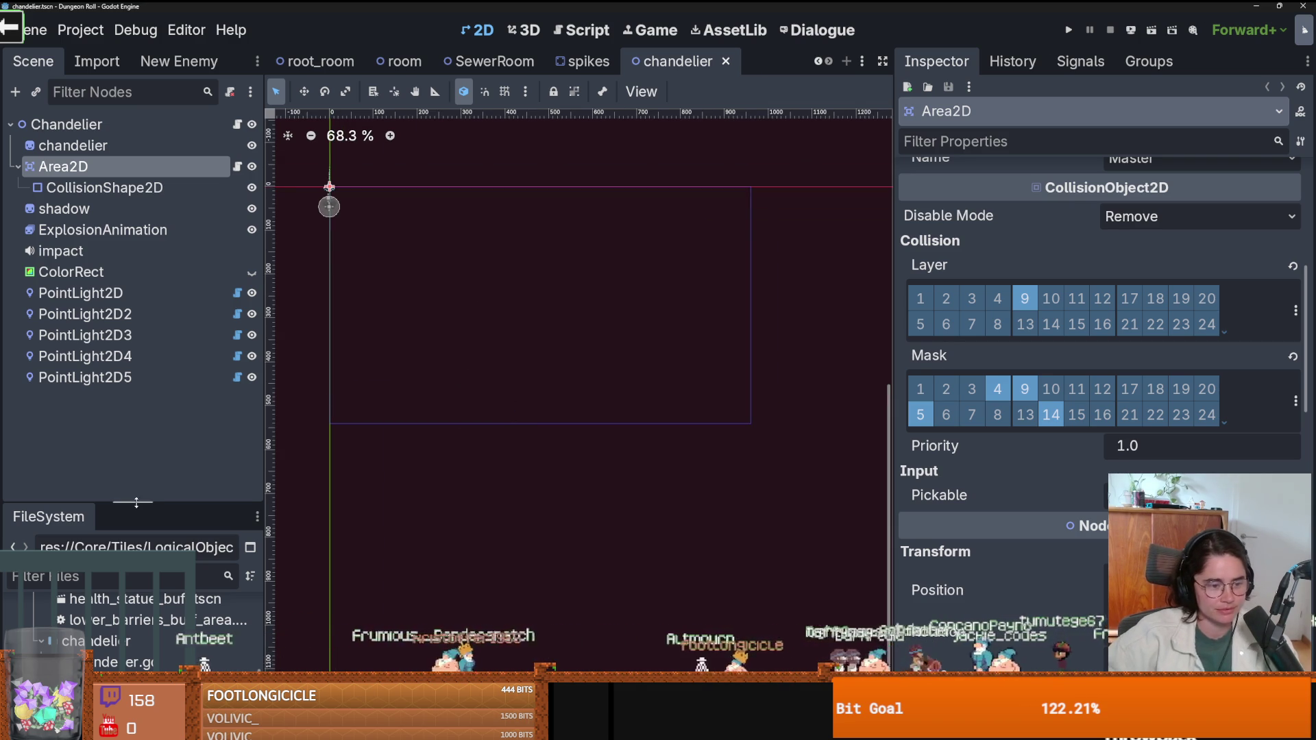
drag(134, 507, 134, 335)
scroll(171, 501, up, 1)
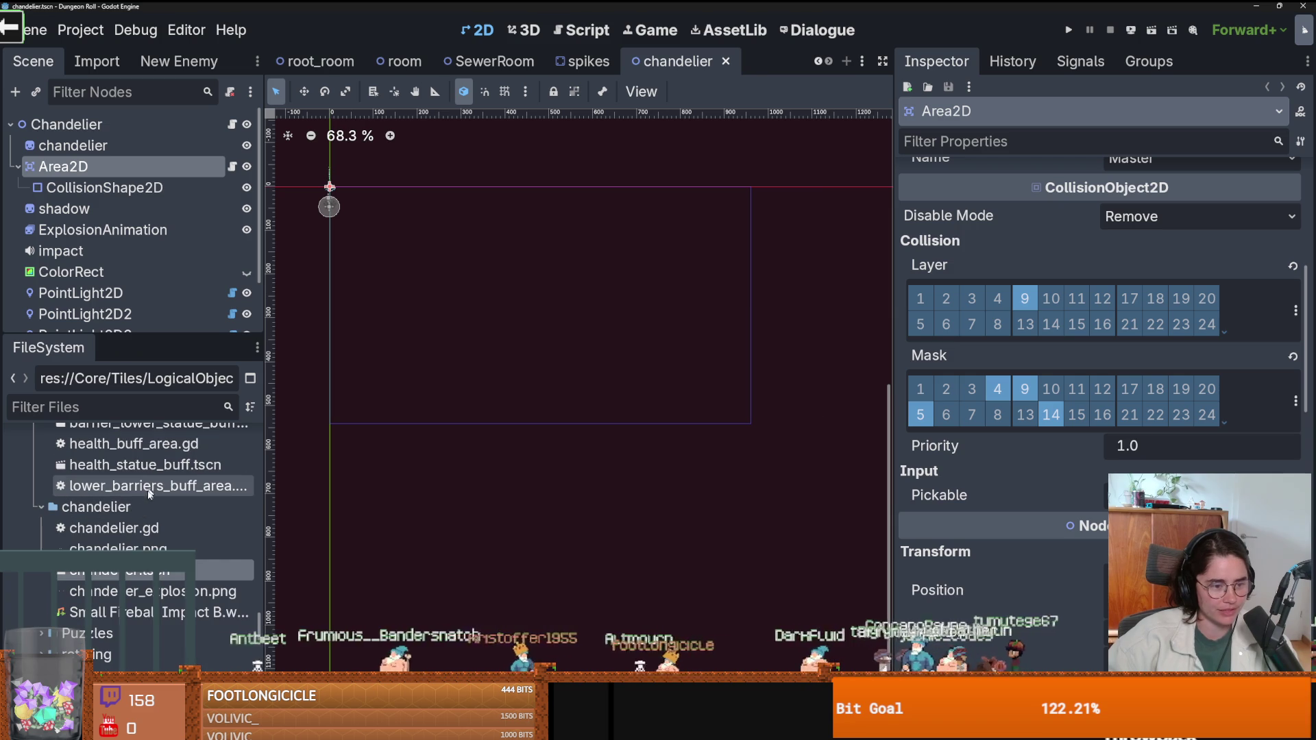
click(106, 411)
Enlarge the FileSystem dock and save the chandelier scene.
mouse_move(138, 332)
mouse_down()
mouse_move(139, 431)
mouse_move(138, 165)
mouse_up()
scroll(152, 438, down, 5)
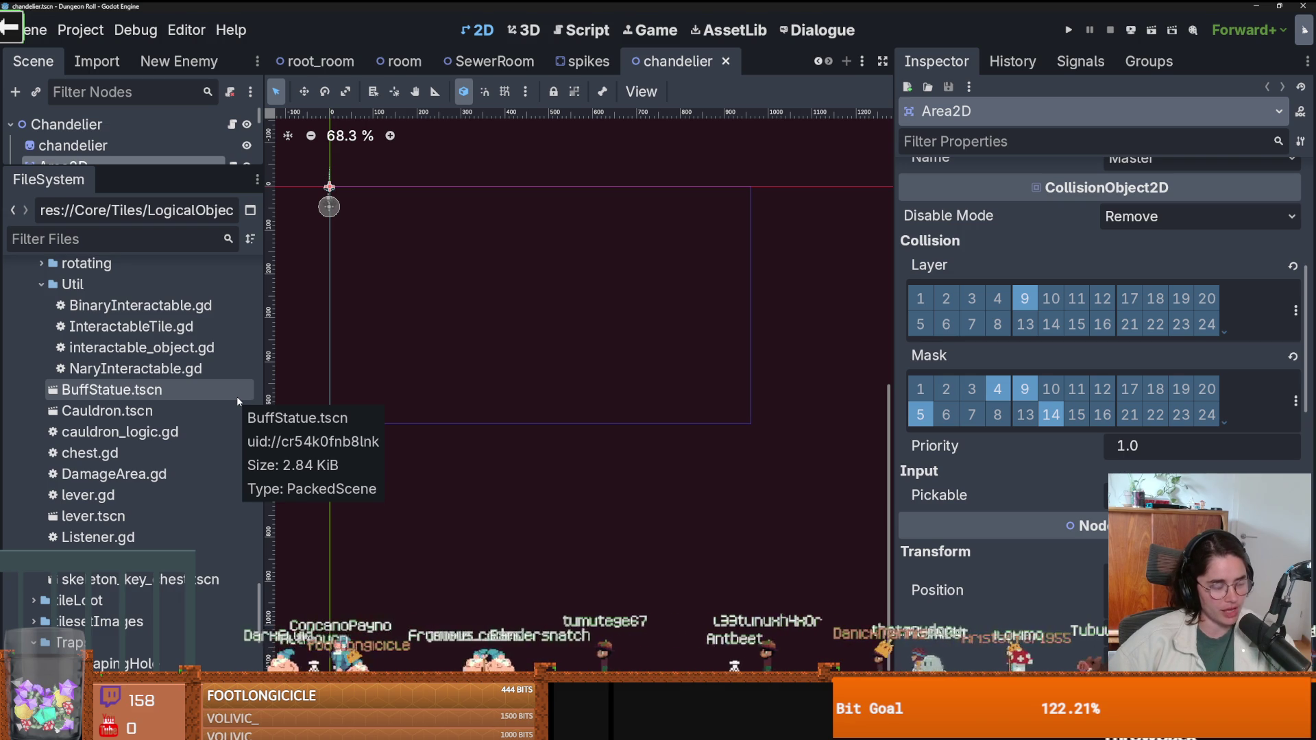
scroll(185, 472, down, 5)
key(ctrl+s)
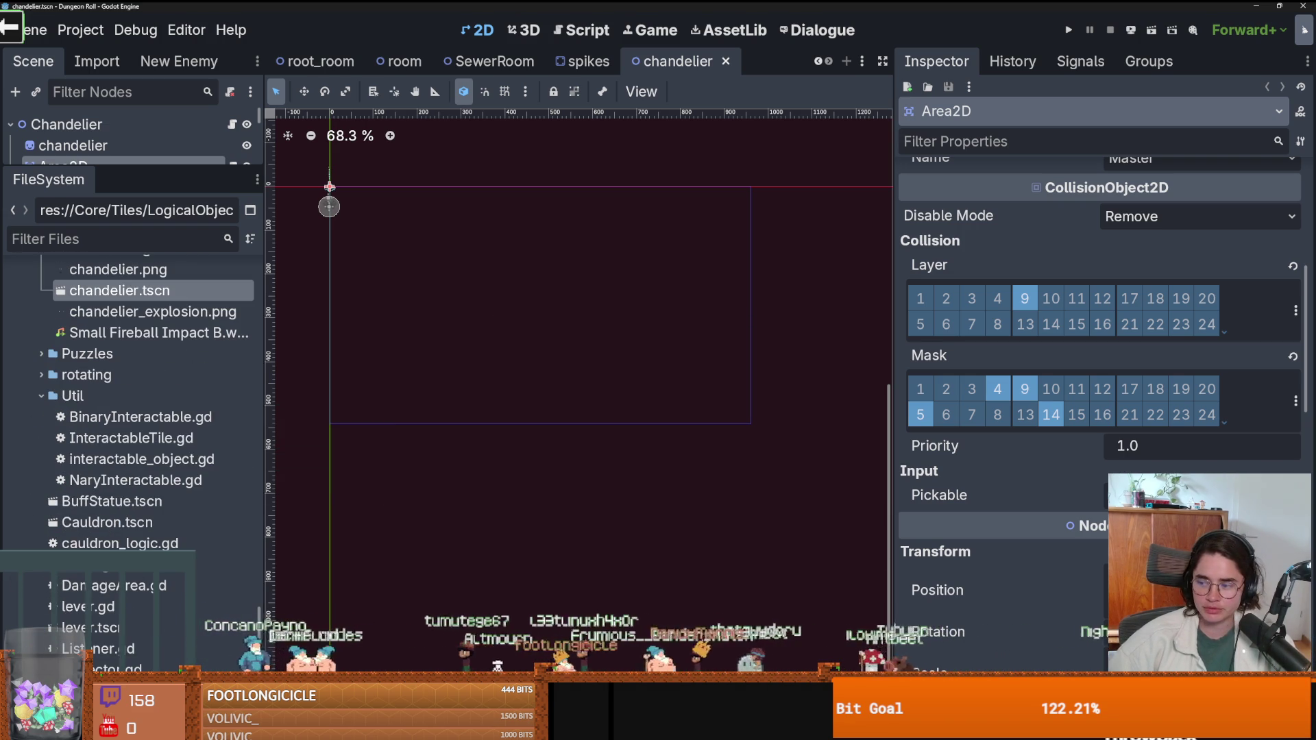
scroll(151, 446, down, 5)
scroll(150, 445, up, 4)
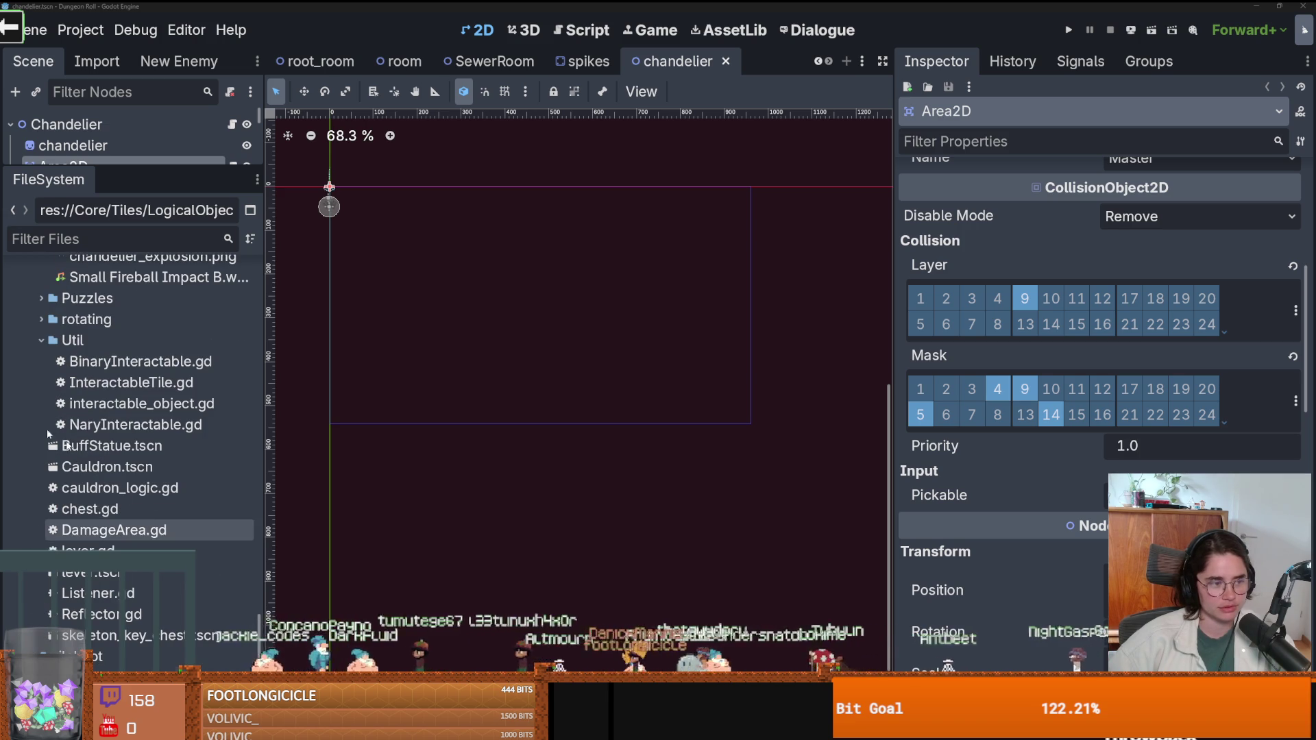
scroll(205, 445, up, 5)
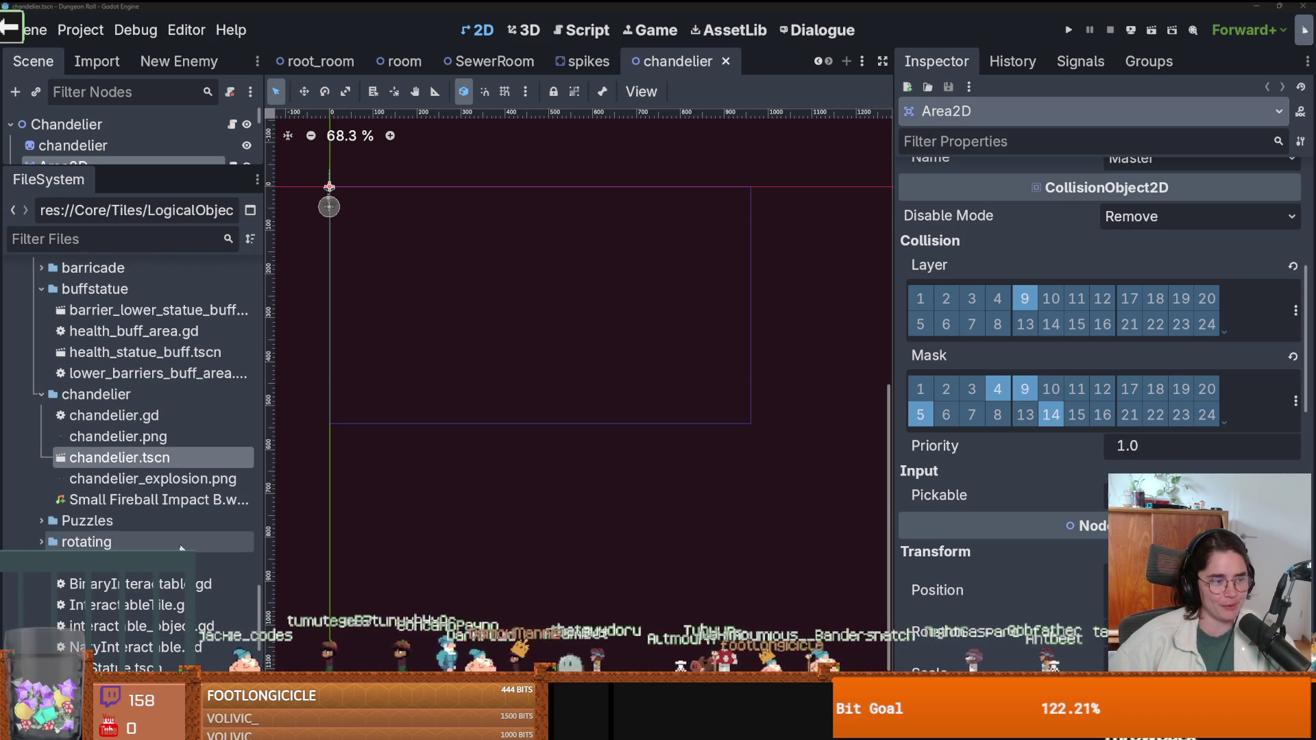
scroll(151, 579, down, 6)
scroll(150, 579, up, 8)
Collapse the chandelier, buffstatue and Destroyable folders, then save the scene.
click(41, 505)
click(39, 401)
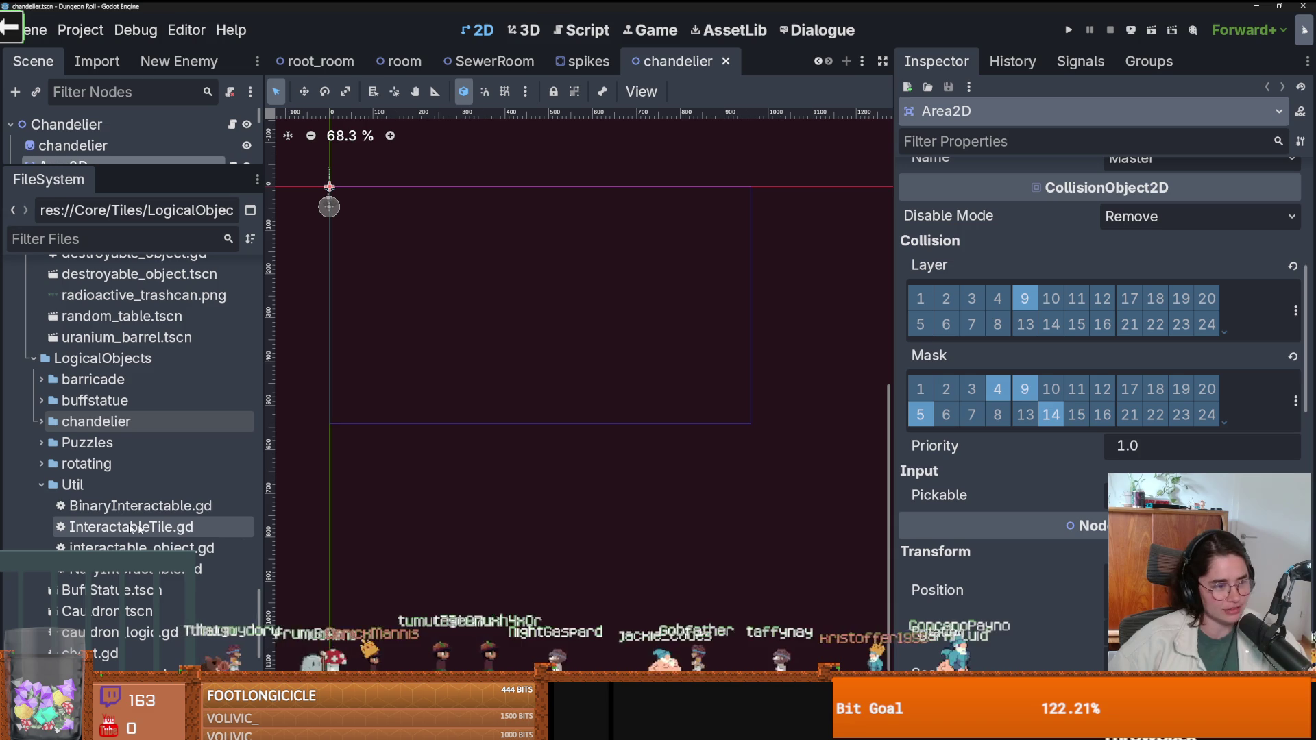
scroll(103, 480, up, 4)
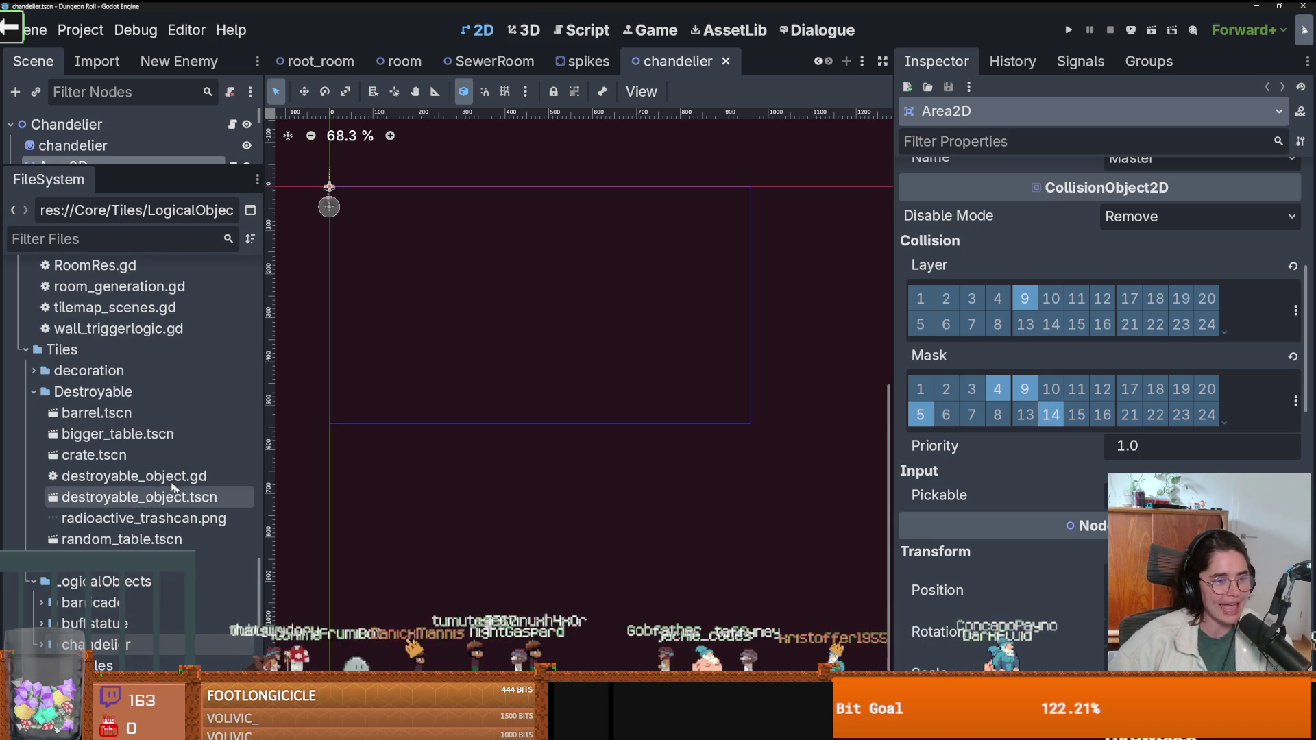
click(34, 392)
key(ctrl+s)
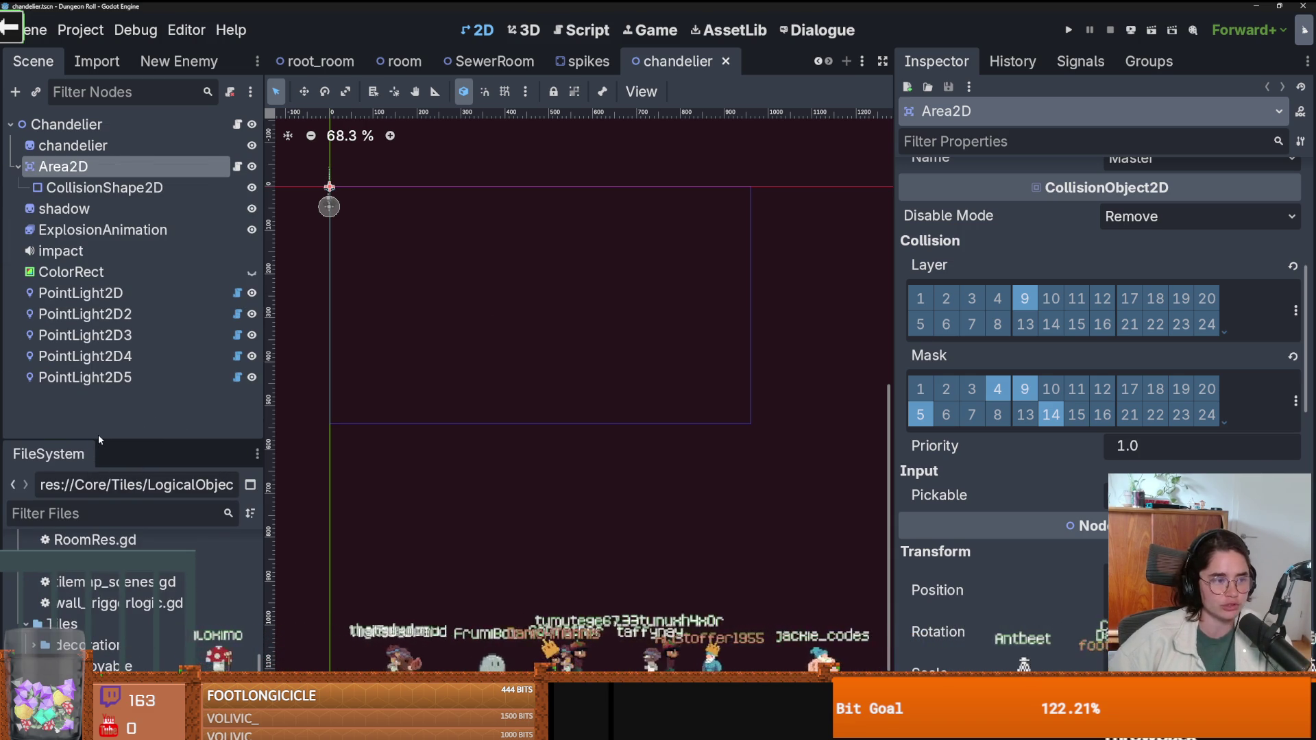
Filter the project files by 'pressure', then switch to the browser and pause the trailer.
drag(96, 434, 97, 328)
click(100, 402)
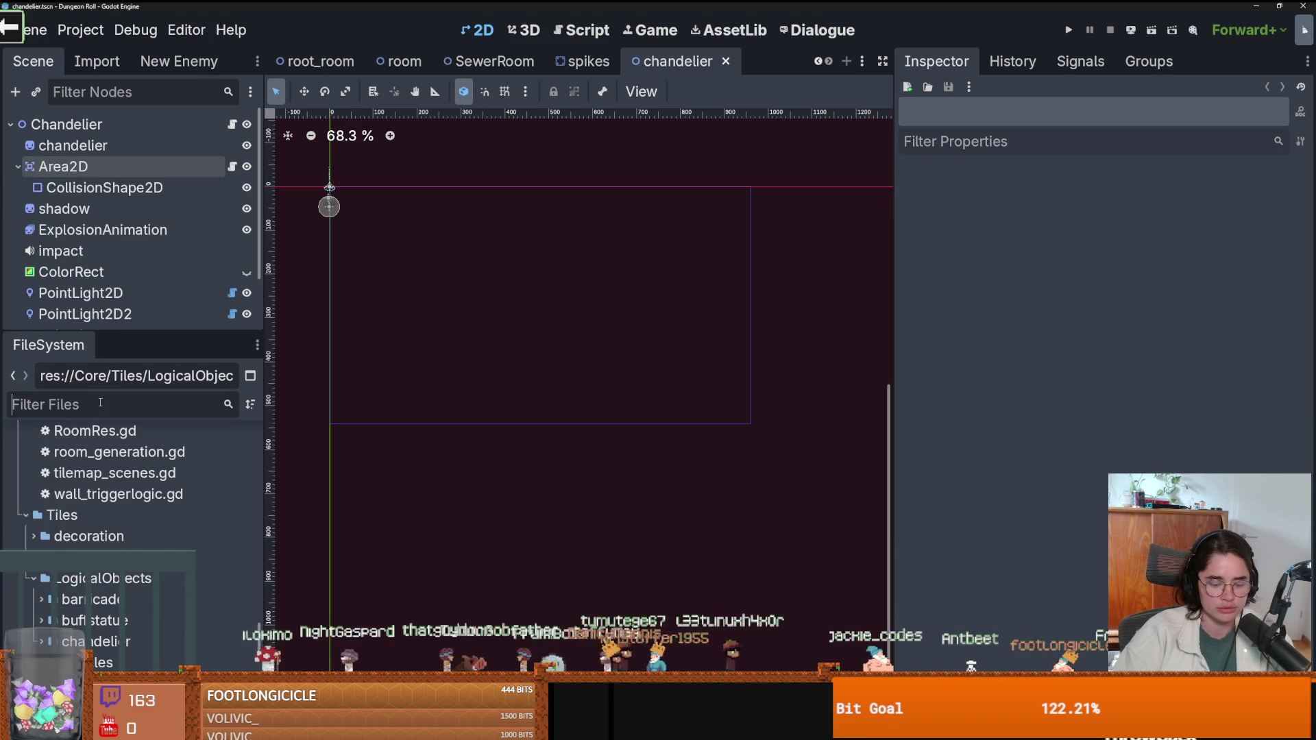
text(pressure)
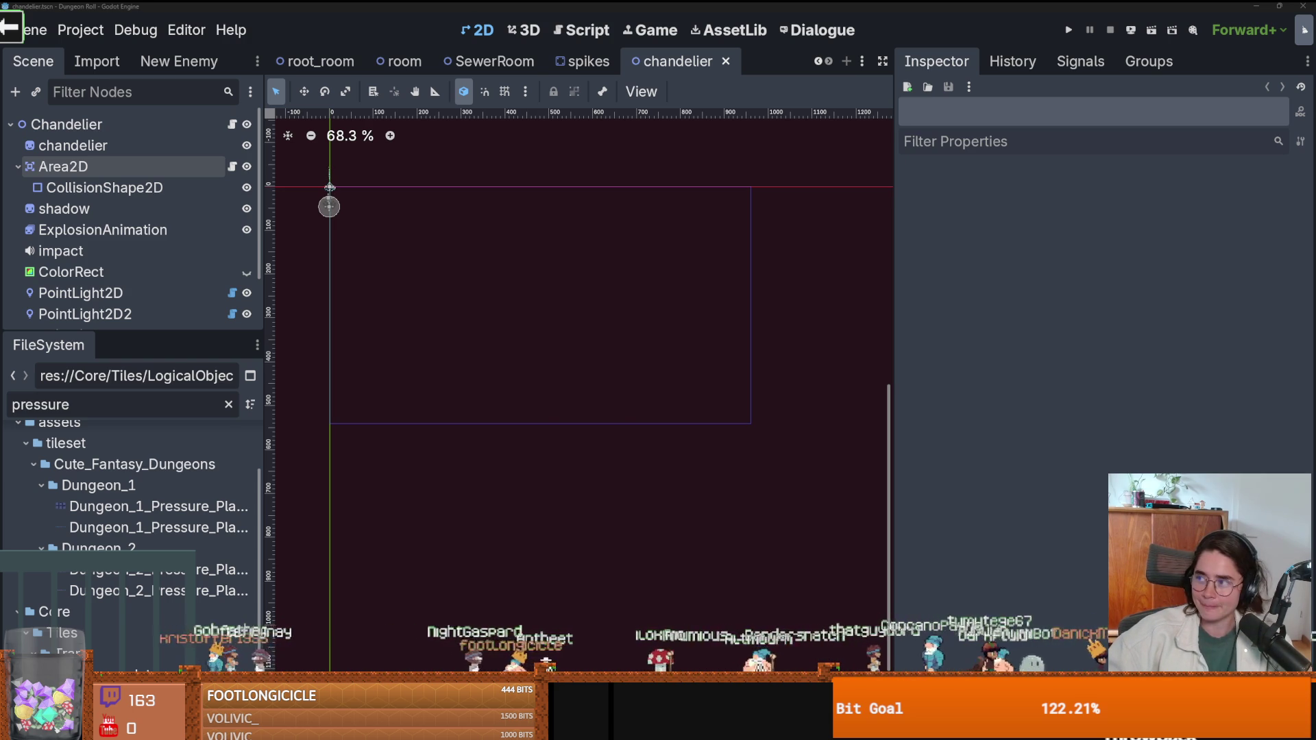
key(alt+Tab)
key(space)
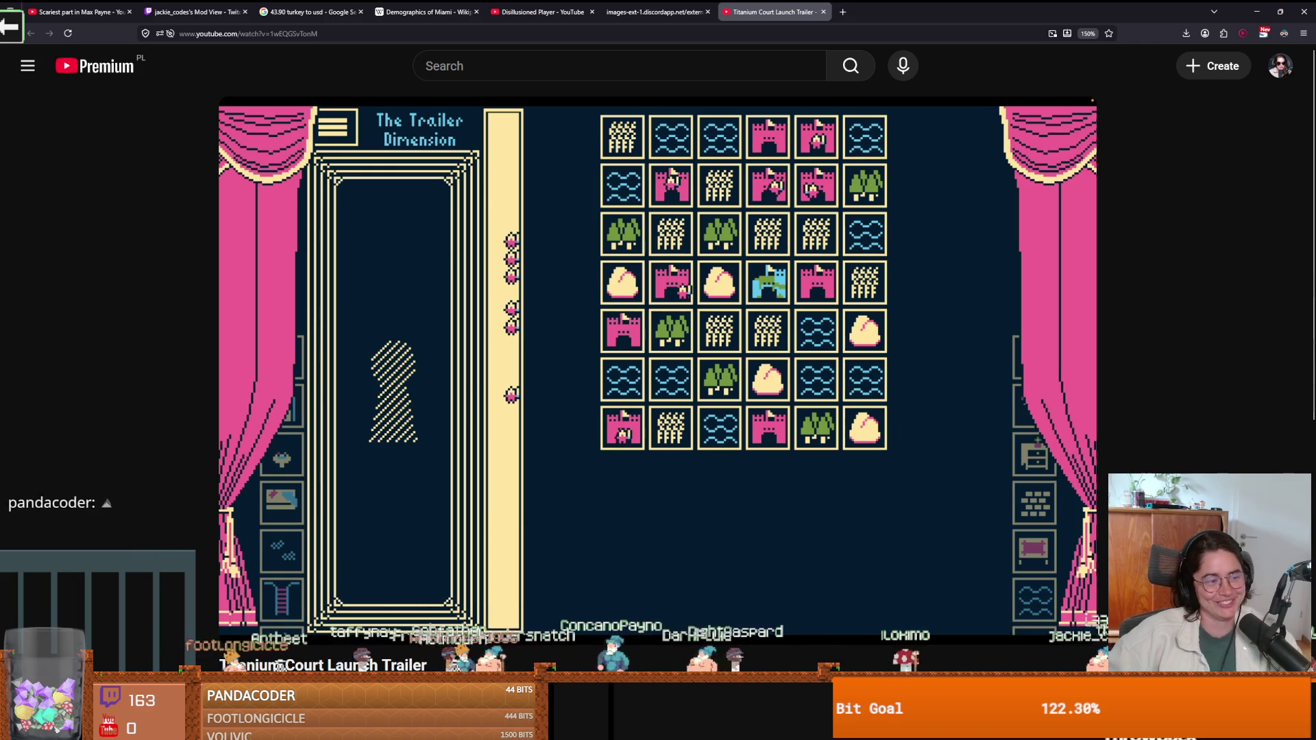
Play the Titanium Court launch trailer briefly, pause it, and return to Godot.
click(740, 408)
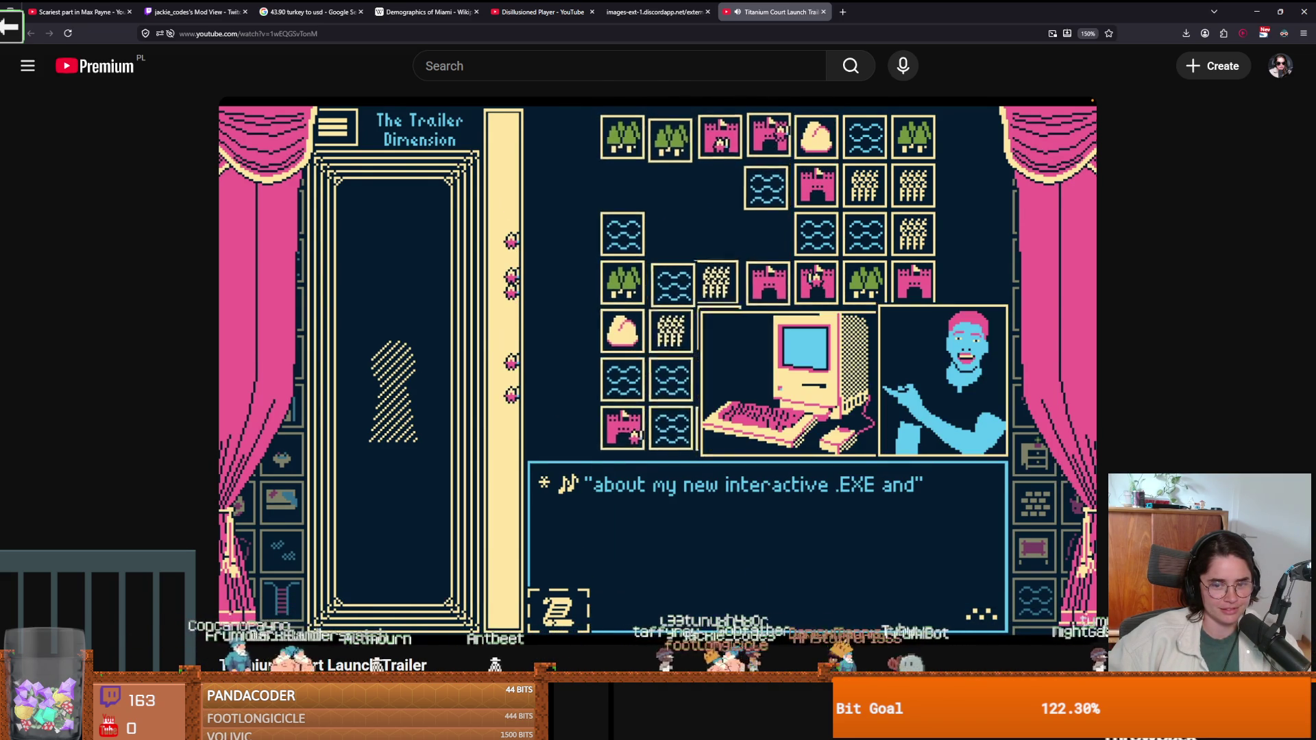
click(822, 142)
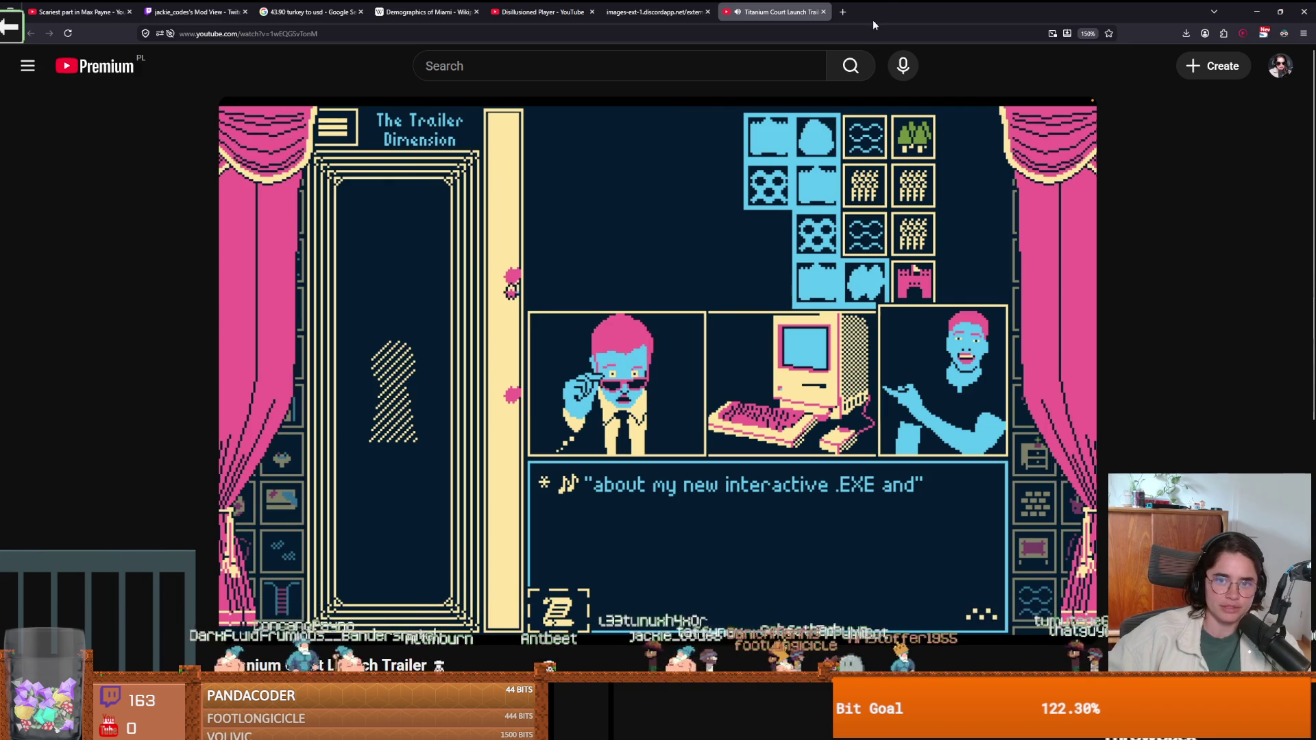
key(alt+Tab)
scroll(558, 281, up, 5)
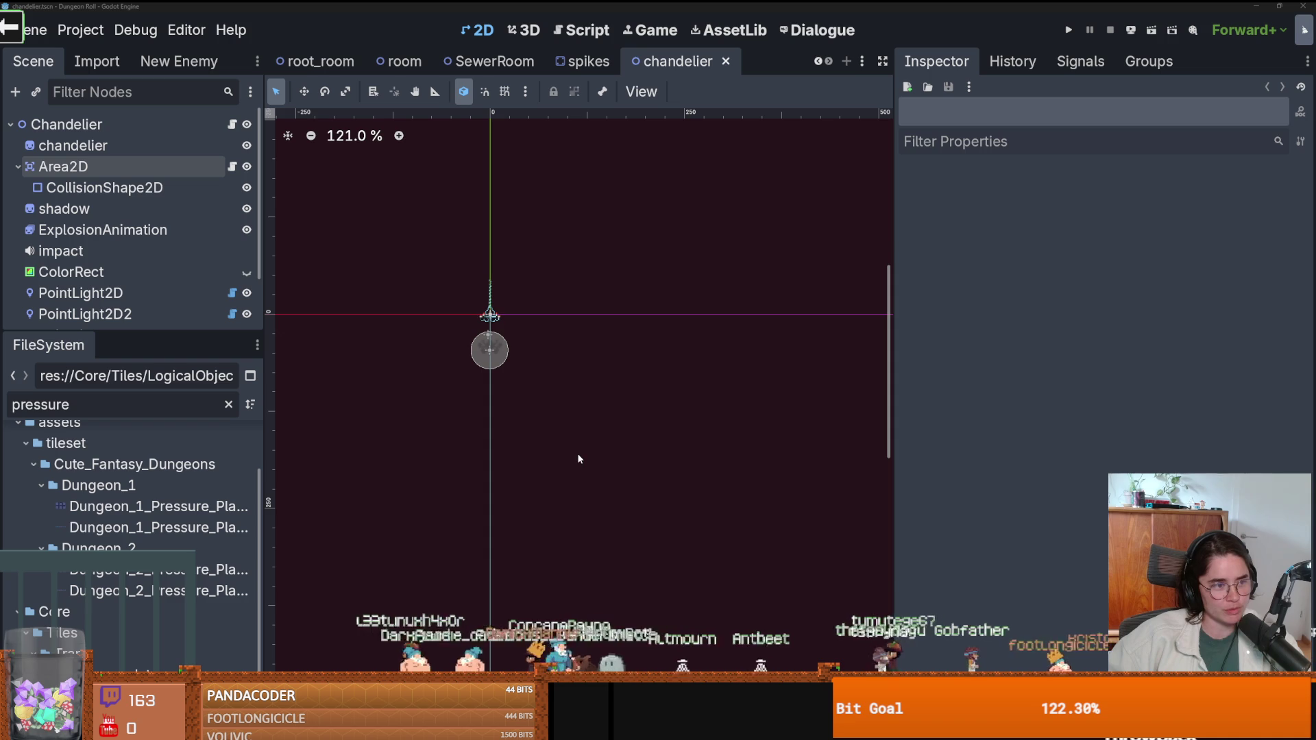
Select the chandelier's Area2D to review its collision layers and masks.
scroll(450, 342, up, 4)
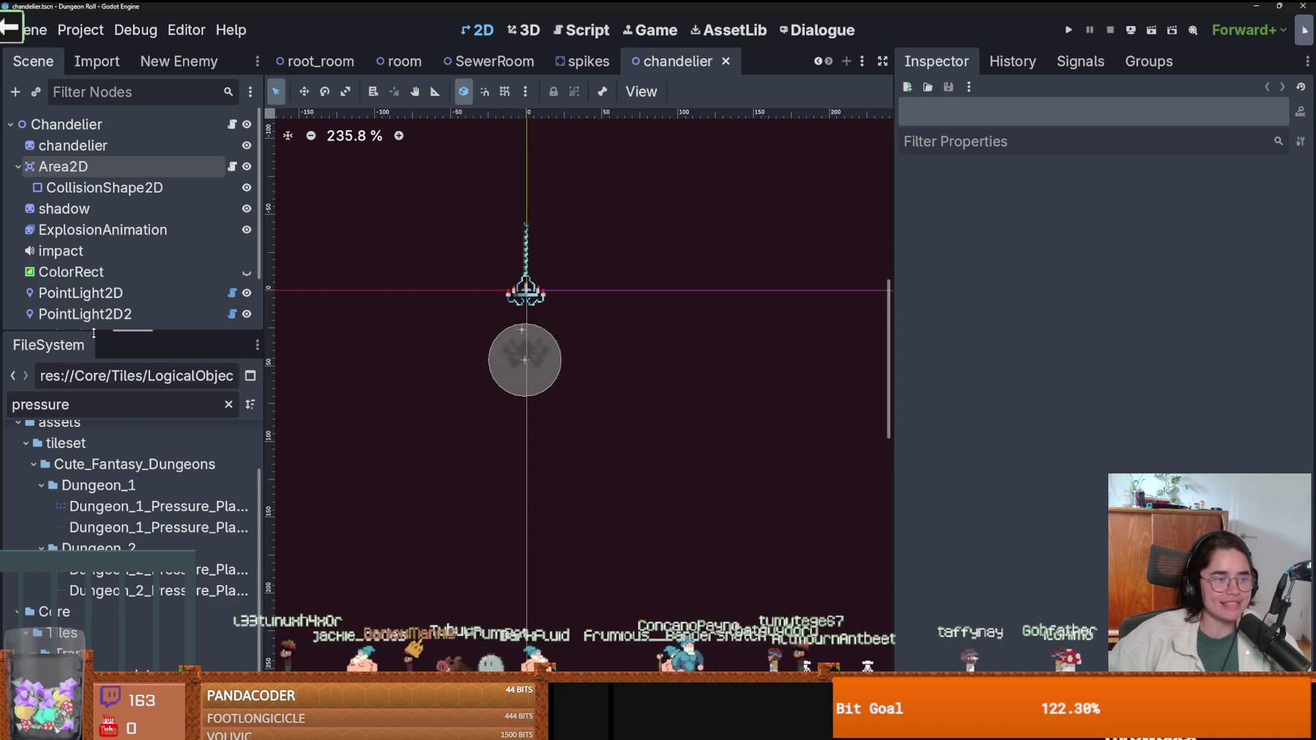
drag(98, 333, 98, 505)
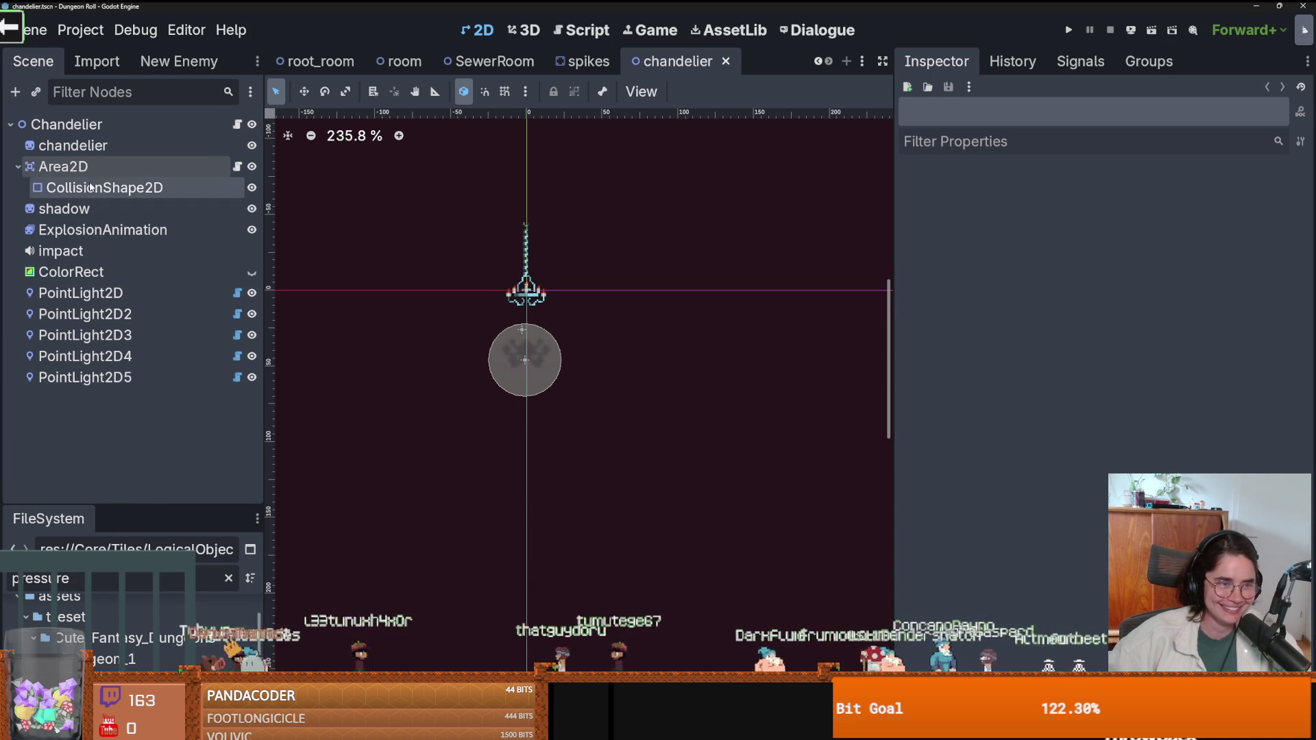
click(76, 166)
Open PressurePlate.tscn from the filtered files and select its root node.
drag(130, 507, 130, 410)
double_click(114, 481)
scroll(117, 548, down, 2)
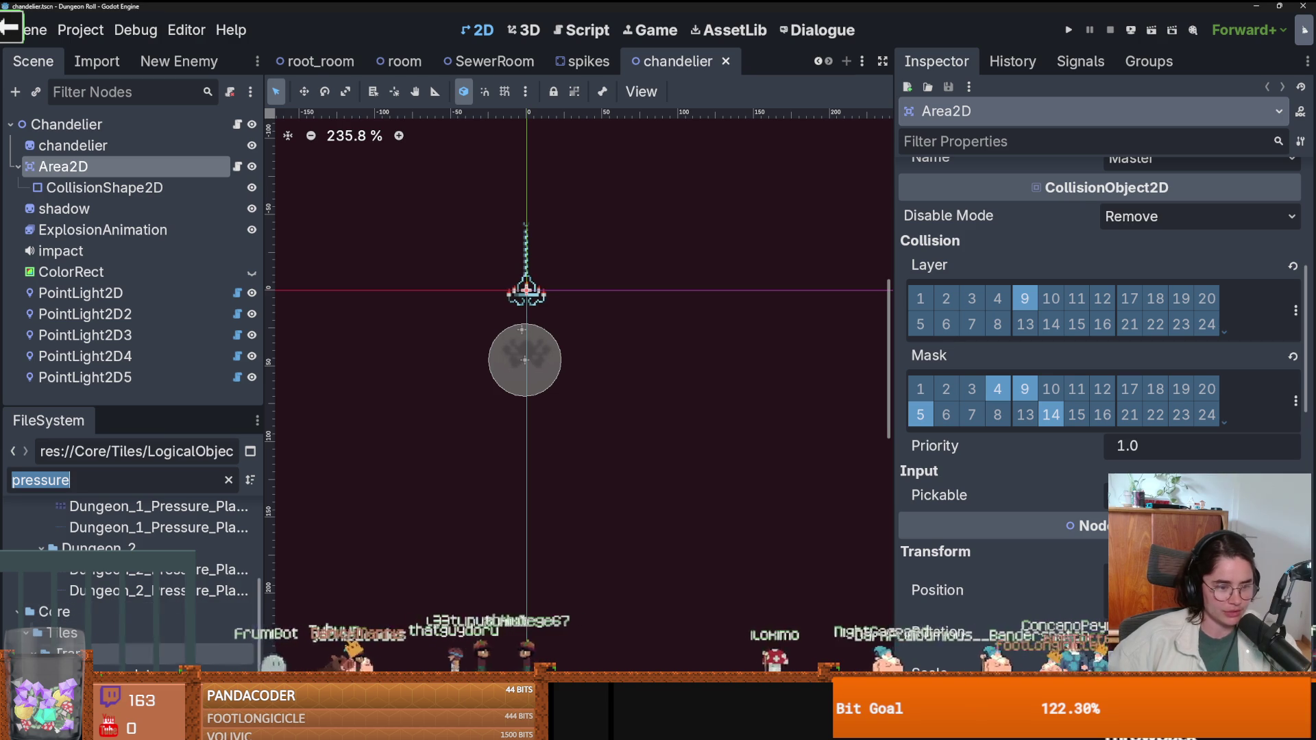
double_click(134, 592)
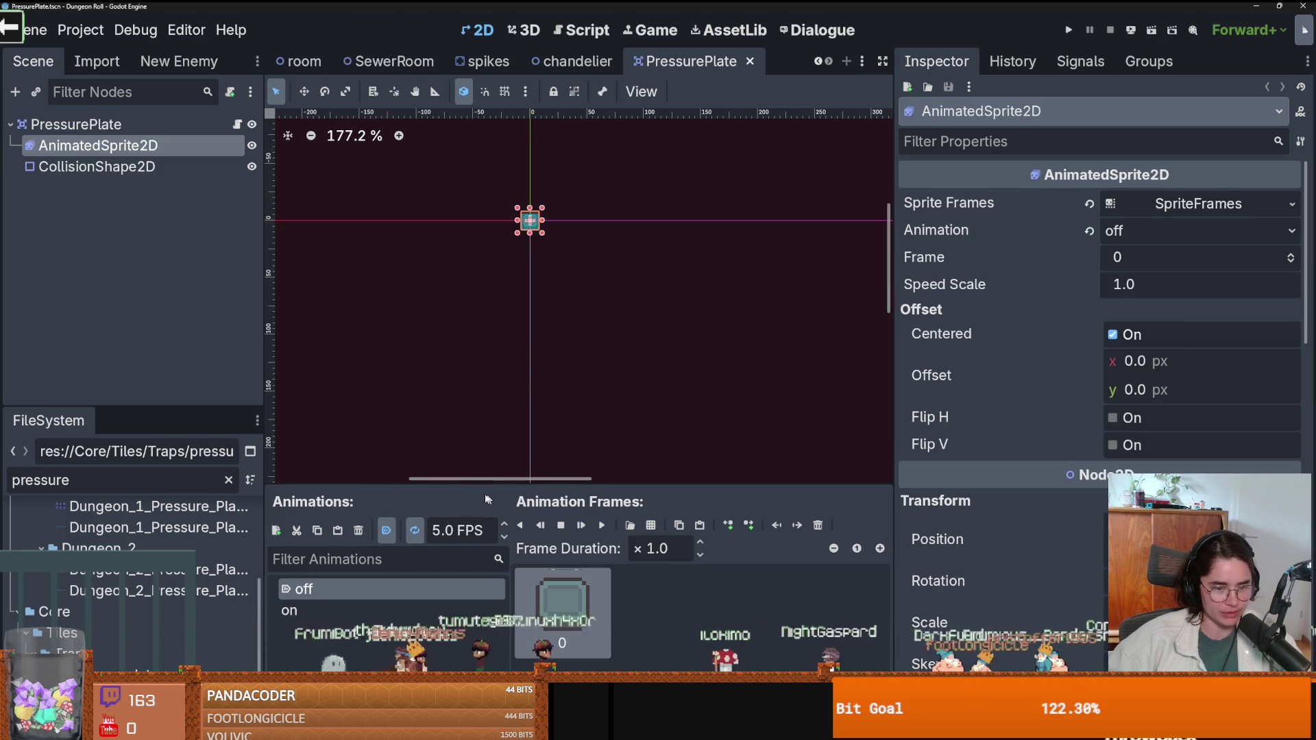
click(82, 125)
Open the PressurePlate script, then its parent InteractableTile.gd, widen the editor, and save.
scroll(1137, 322, down, 10)
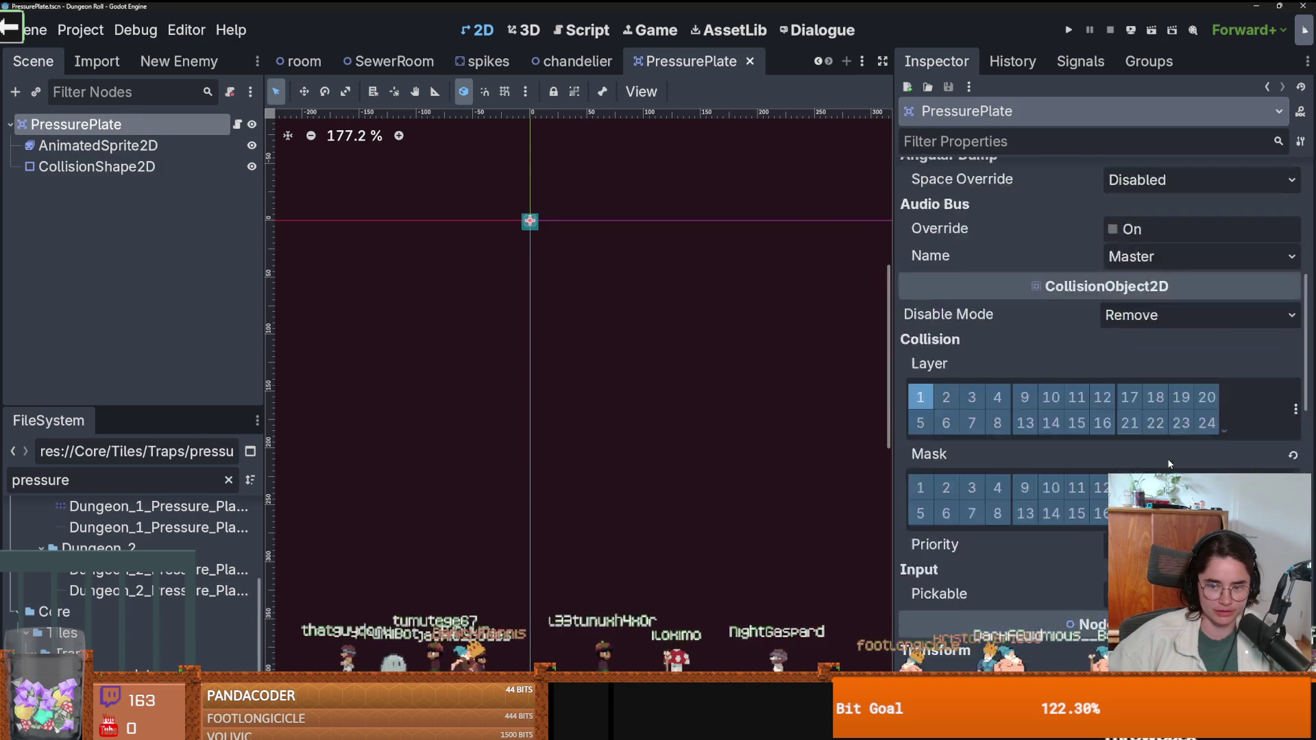
scroll(1153, 323, up, 3)
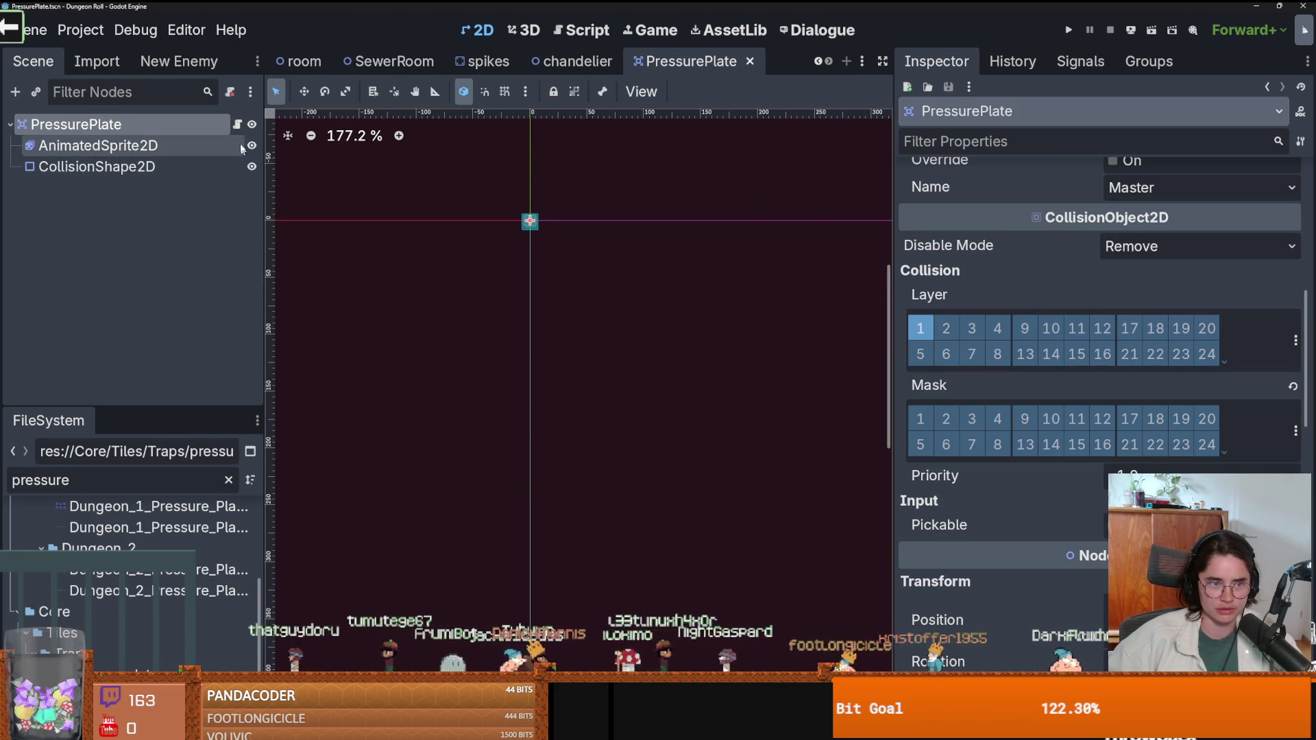
click(237, 124)
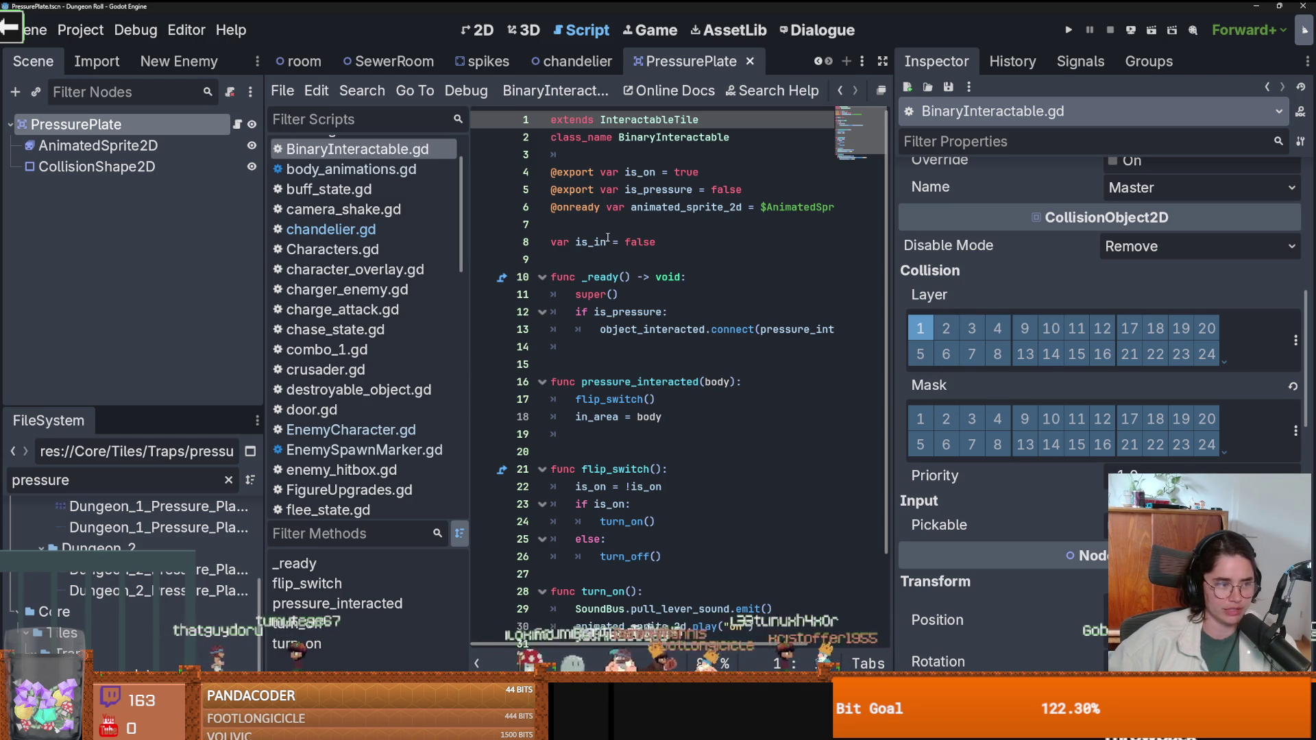
ctrl+click(644, 120)
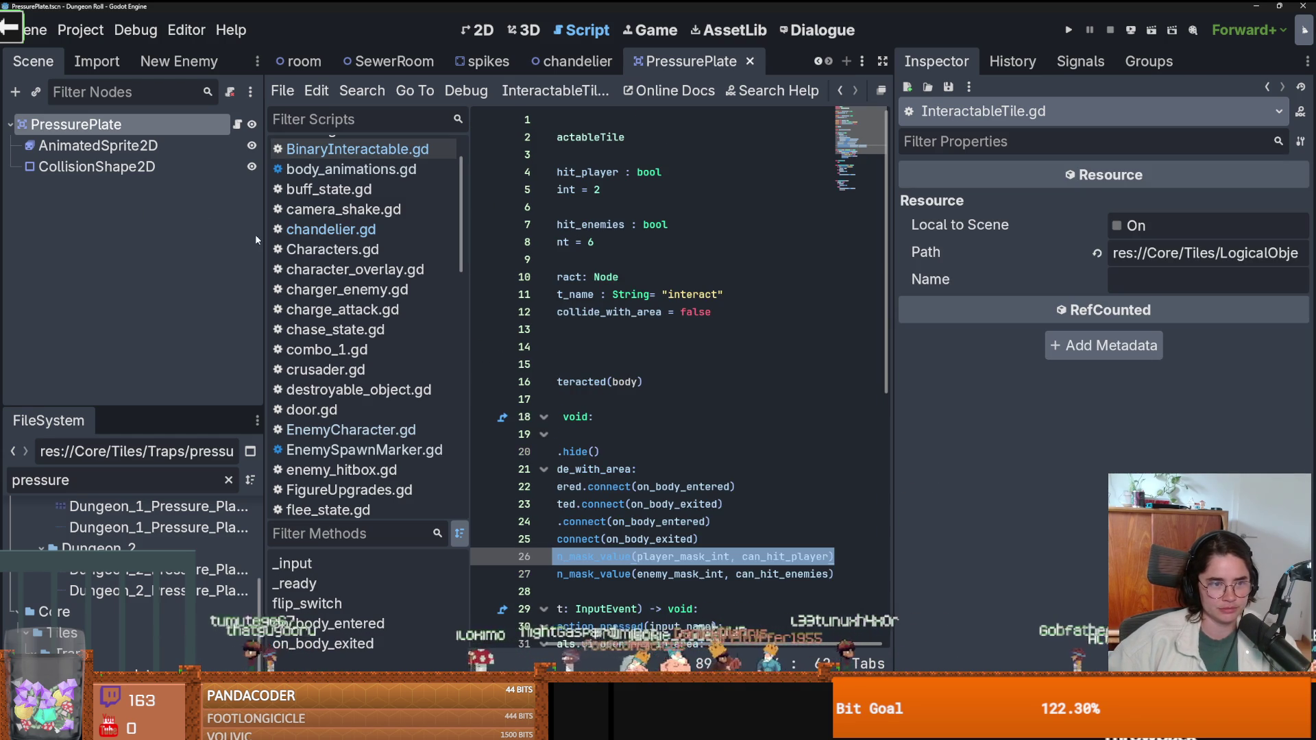
drag(263, 238, 196, 237)
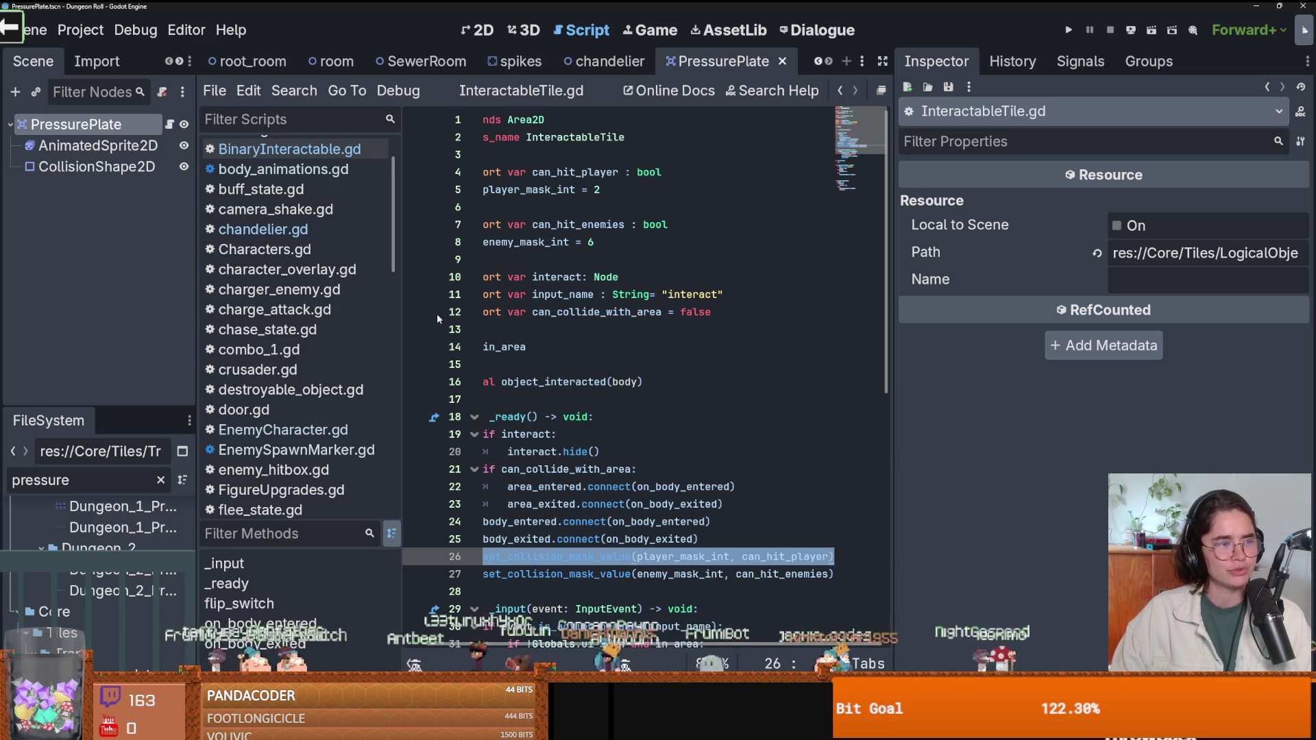
key(ctrl+s)
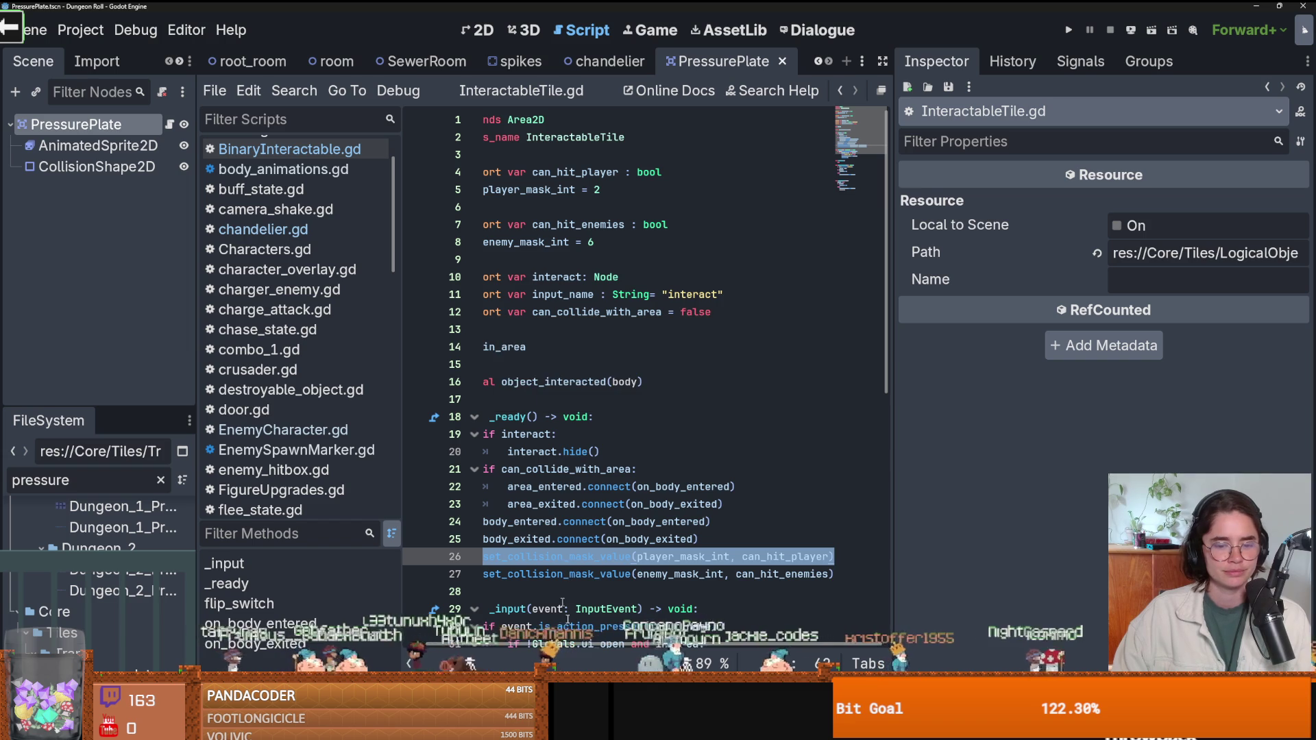
Save, widen the code editor further, and return to InteractableTile.gd from the PressurePlate root.
scroll(598, 649, left, 1)
click(624, 473)
key(ctrl+s)
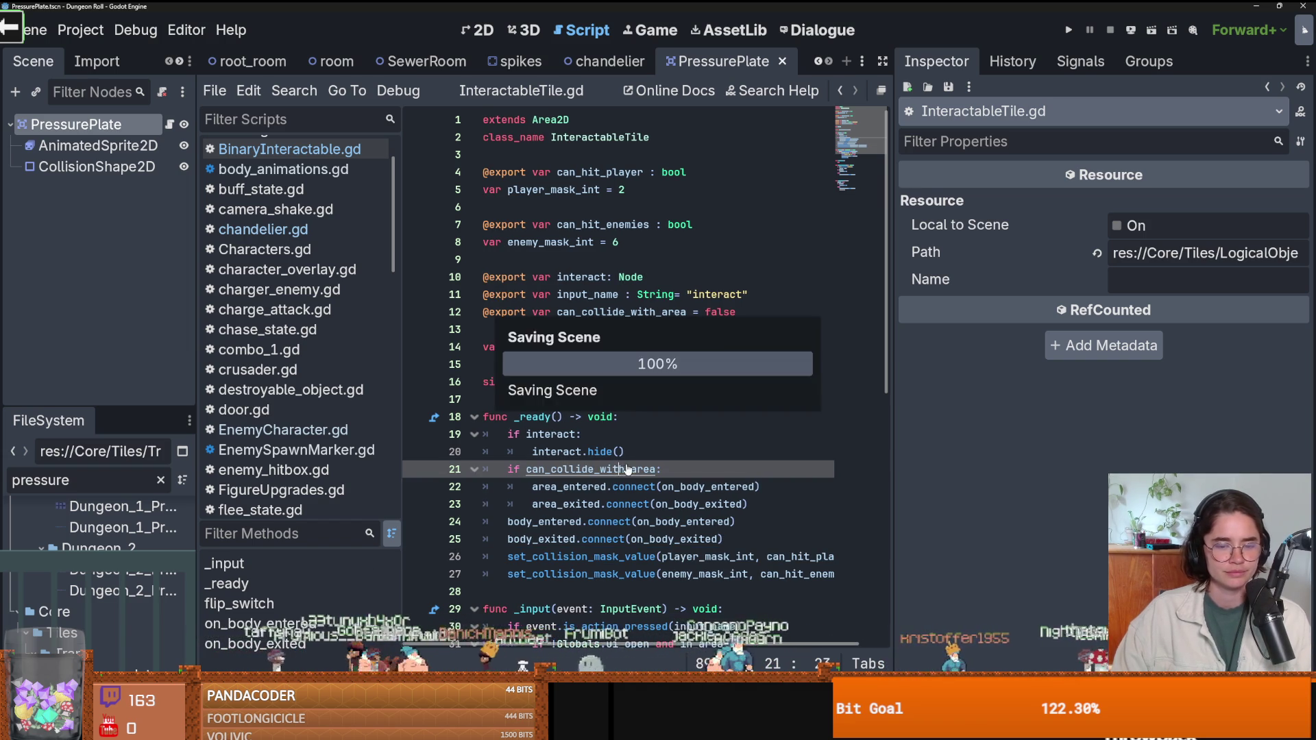
click(537, 399)
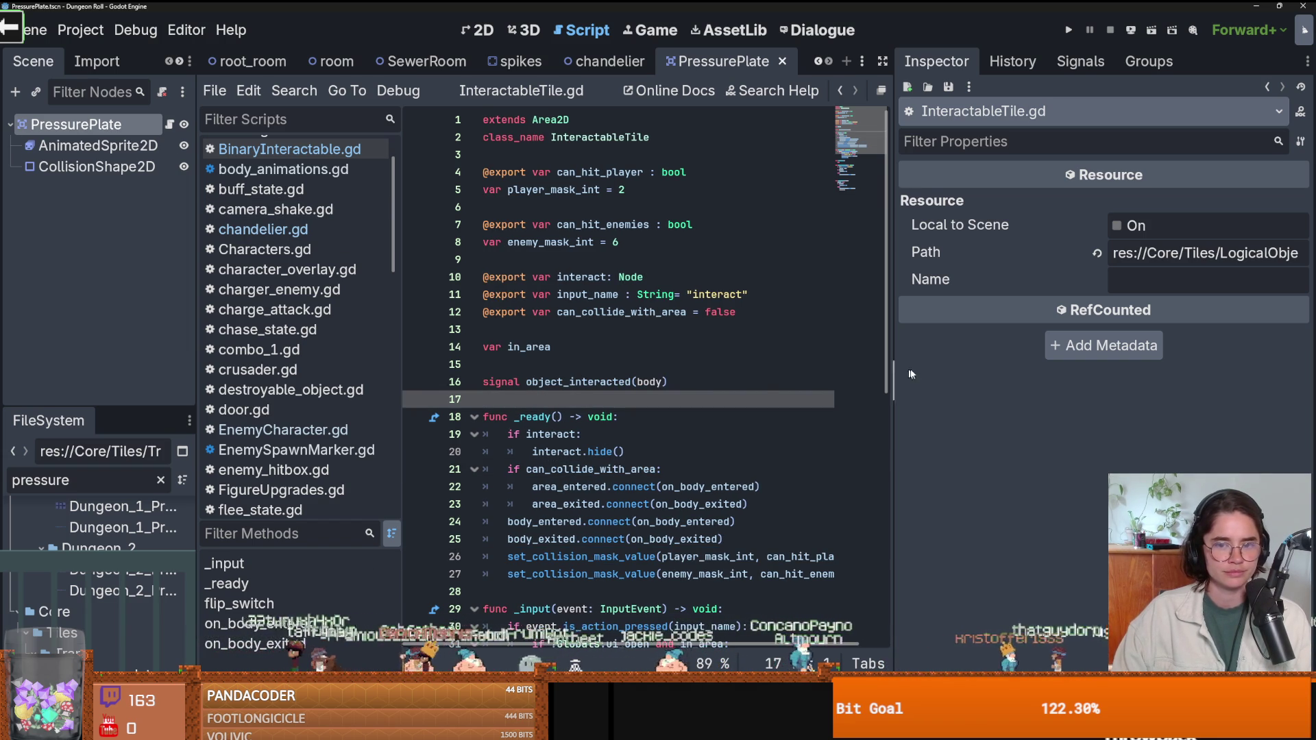
drag(894, 377, 1073, 345)
click(75, 124)
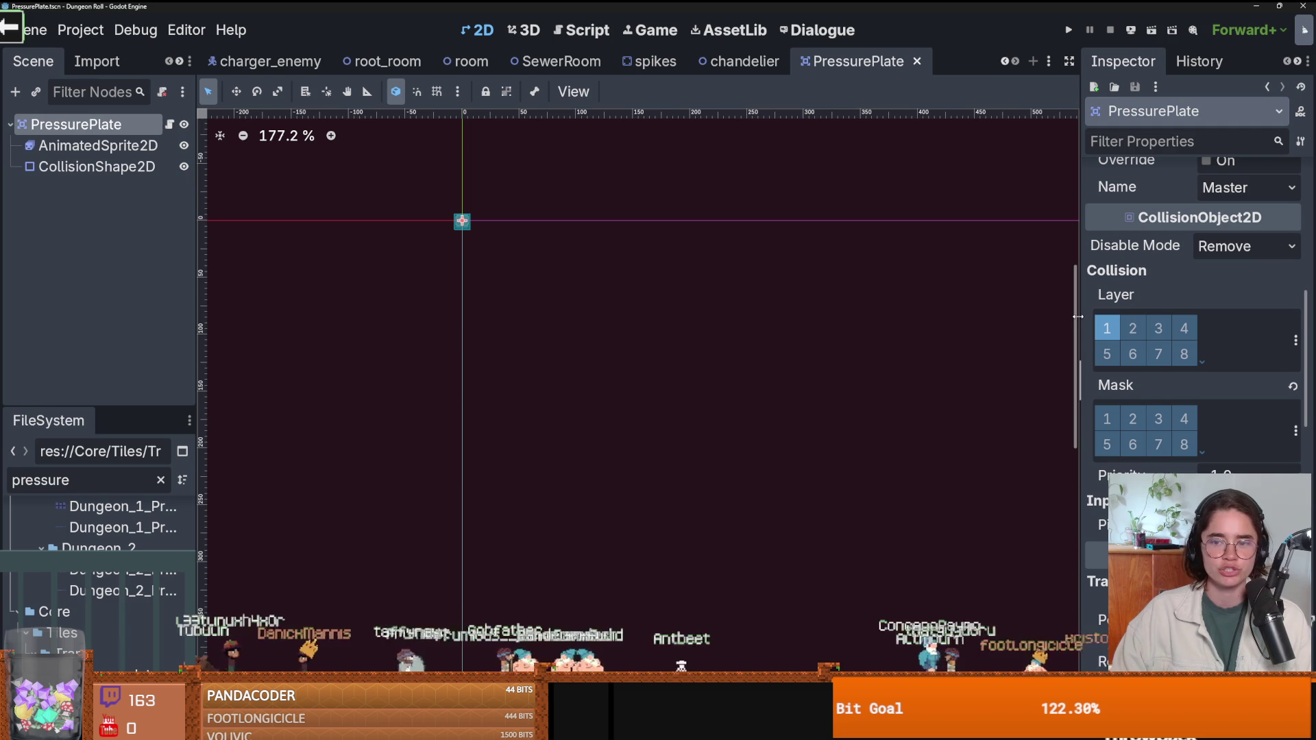
click(169, 124)
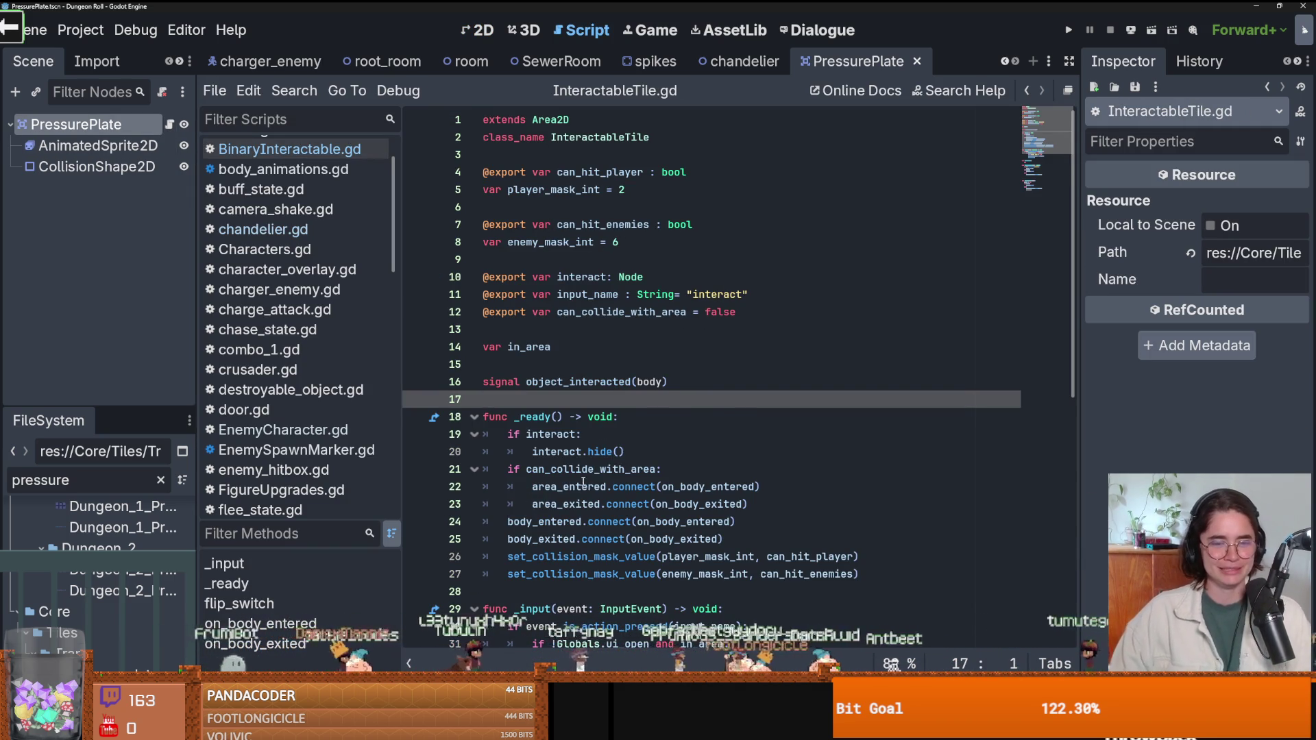
scroll(588, 470, down, 2)
Highlight the connect calls and can_hit_enemies uses, then select lines 7–8.
double_click(609, 416)
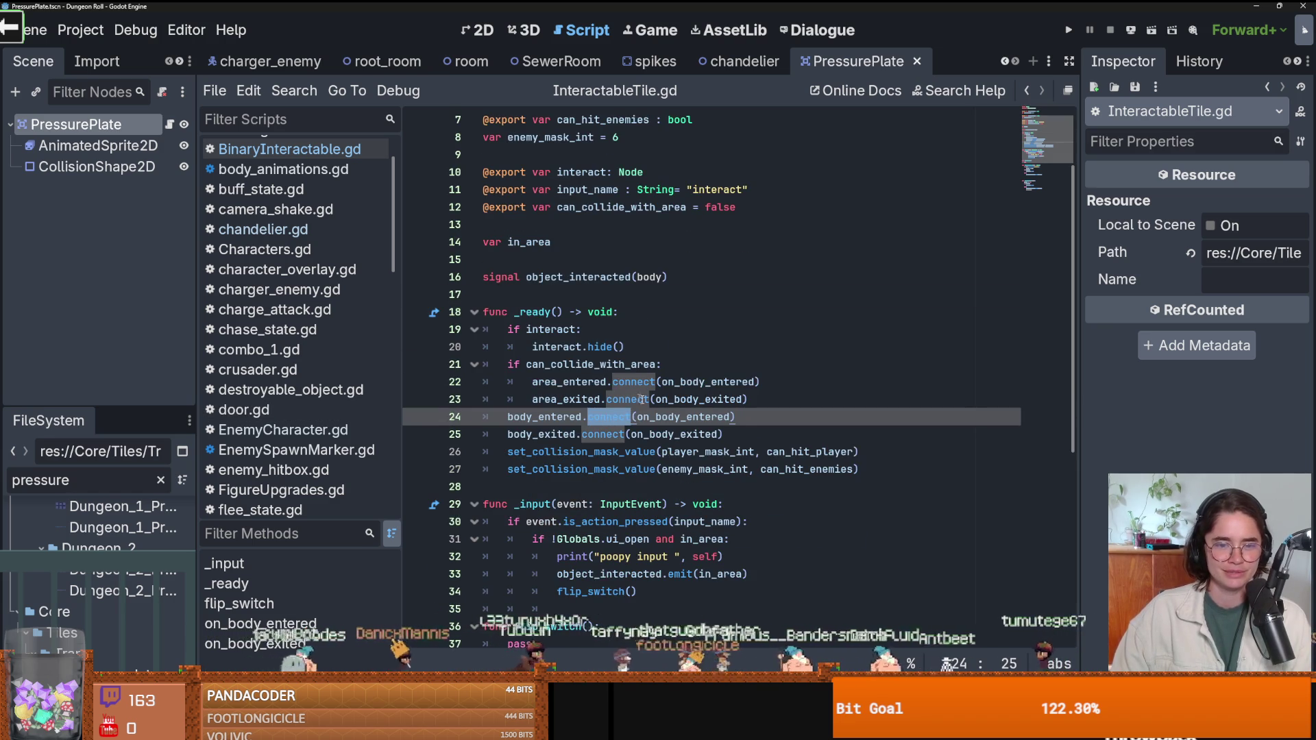
scroll(651, 402, up, 2)
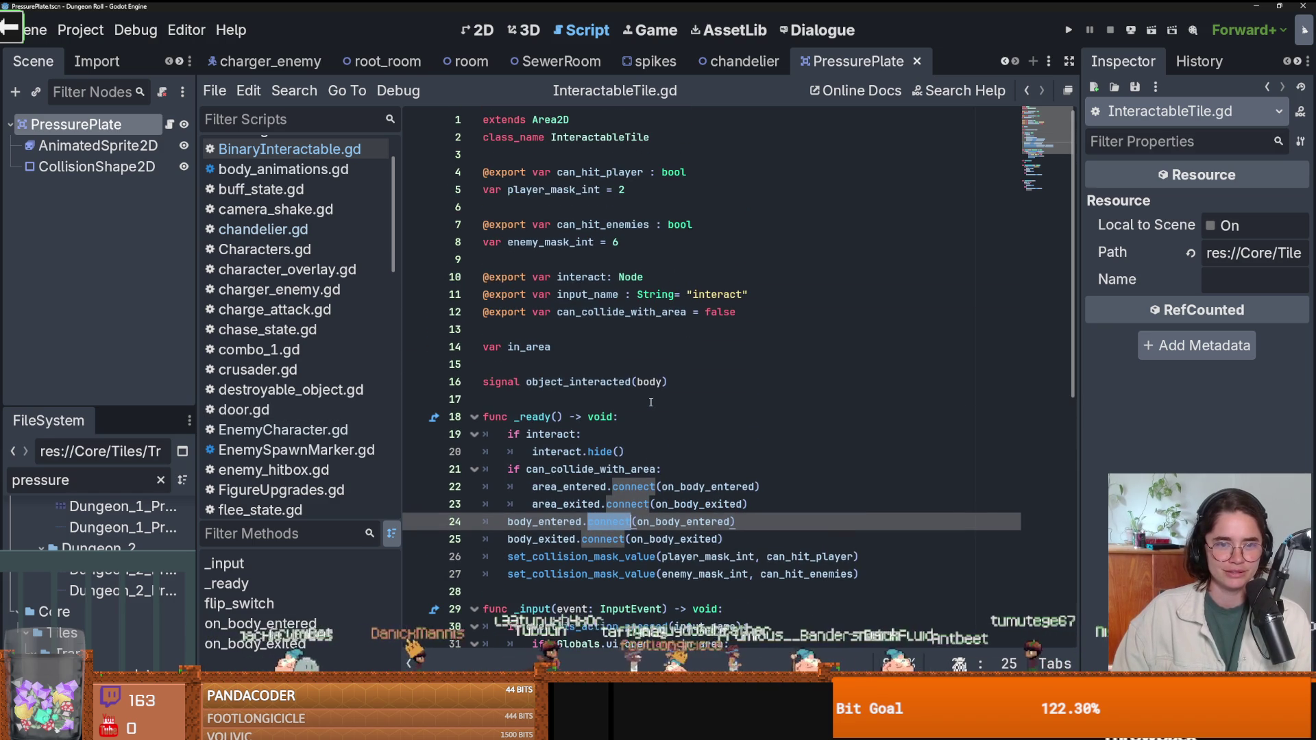
click(624, 233)
scroll(618, 214, down, 1)
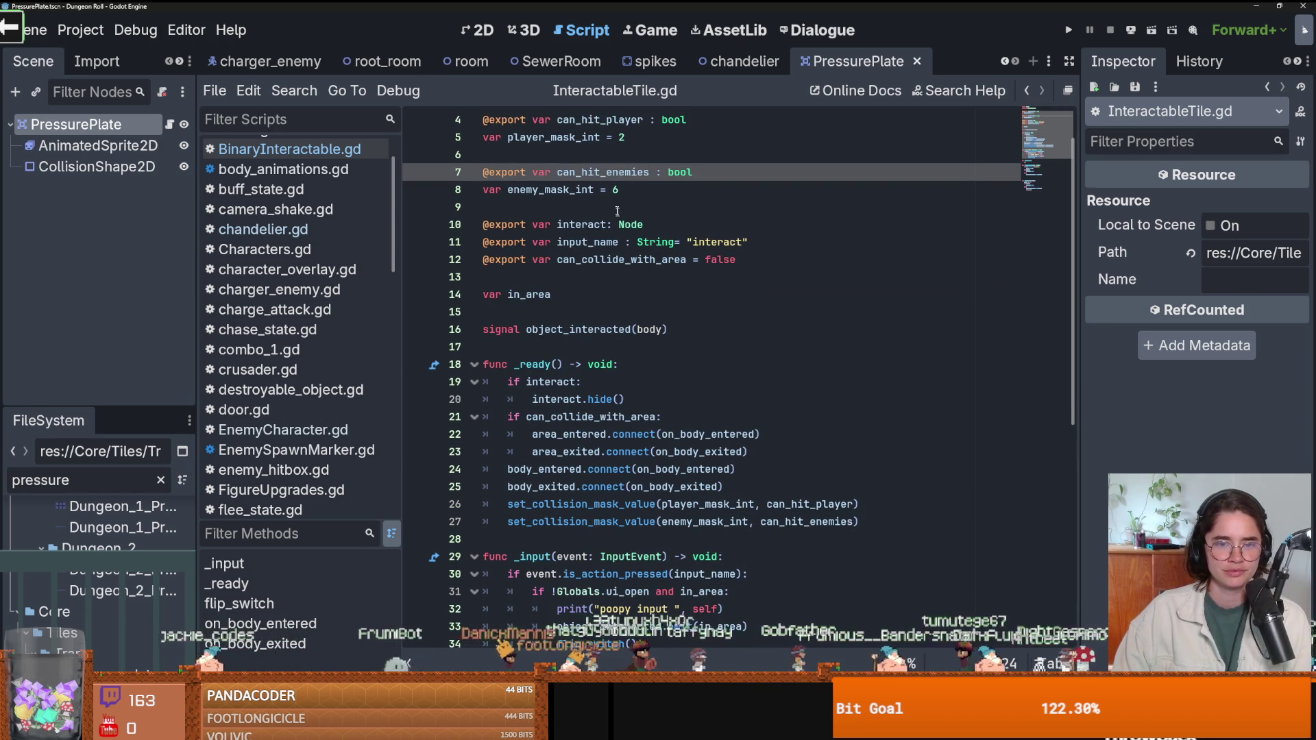
double_click(606, 172)
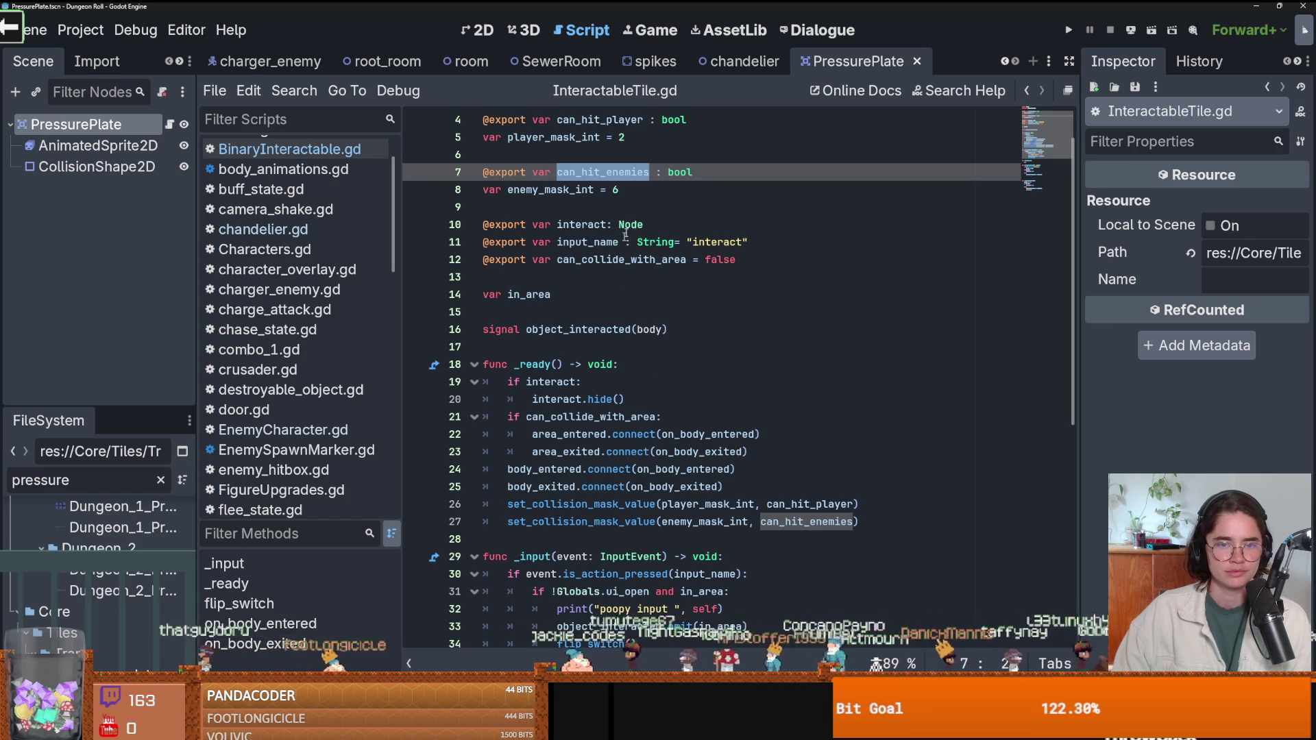
drag(649, 191, 449, 179)
Duplicate the enemy hit lines below and rename the copy to can_hit_enemy_feet, then save.
key(ctrl+c)
click(643, 191)
key(Return)
key(Return)
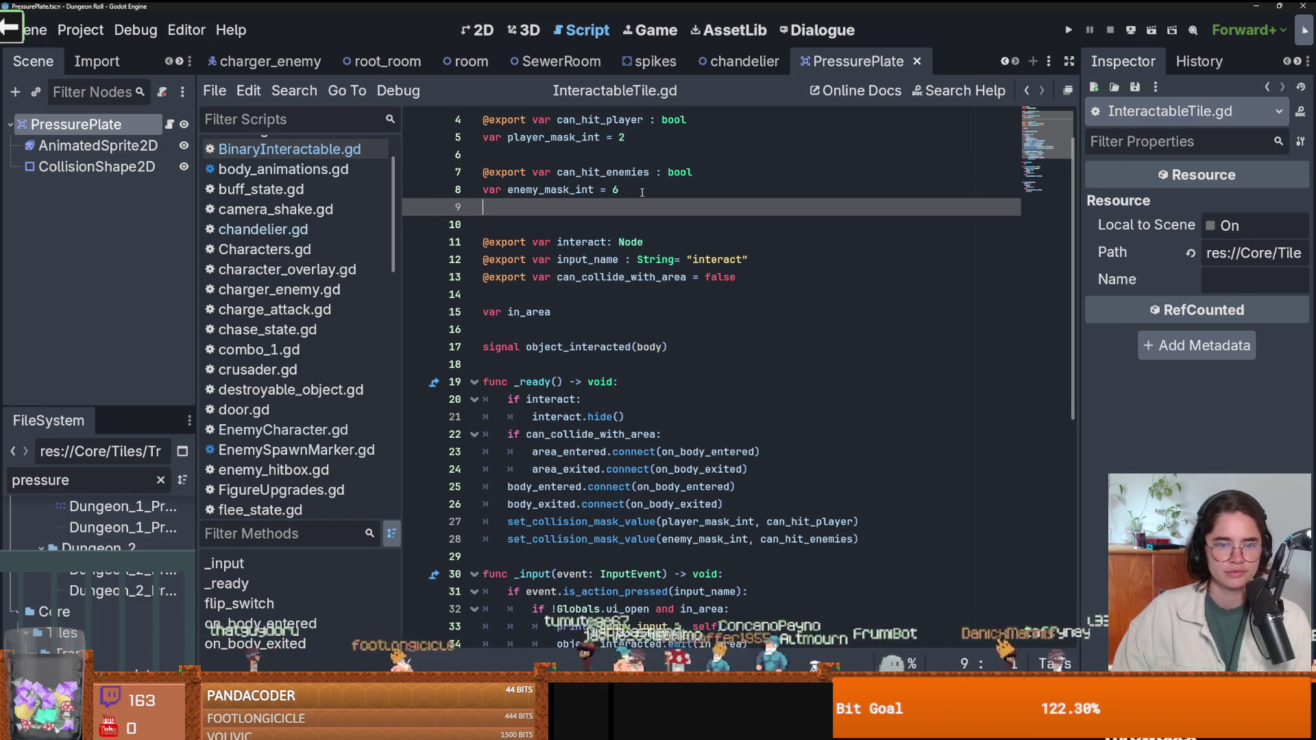
key(ctrl+v)
click(643, 225)
key(Delete)
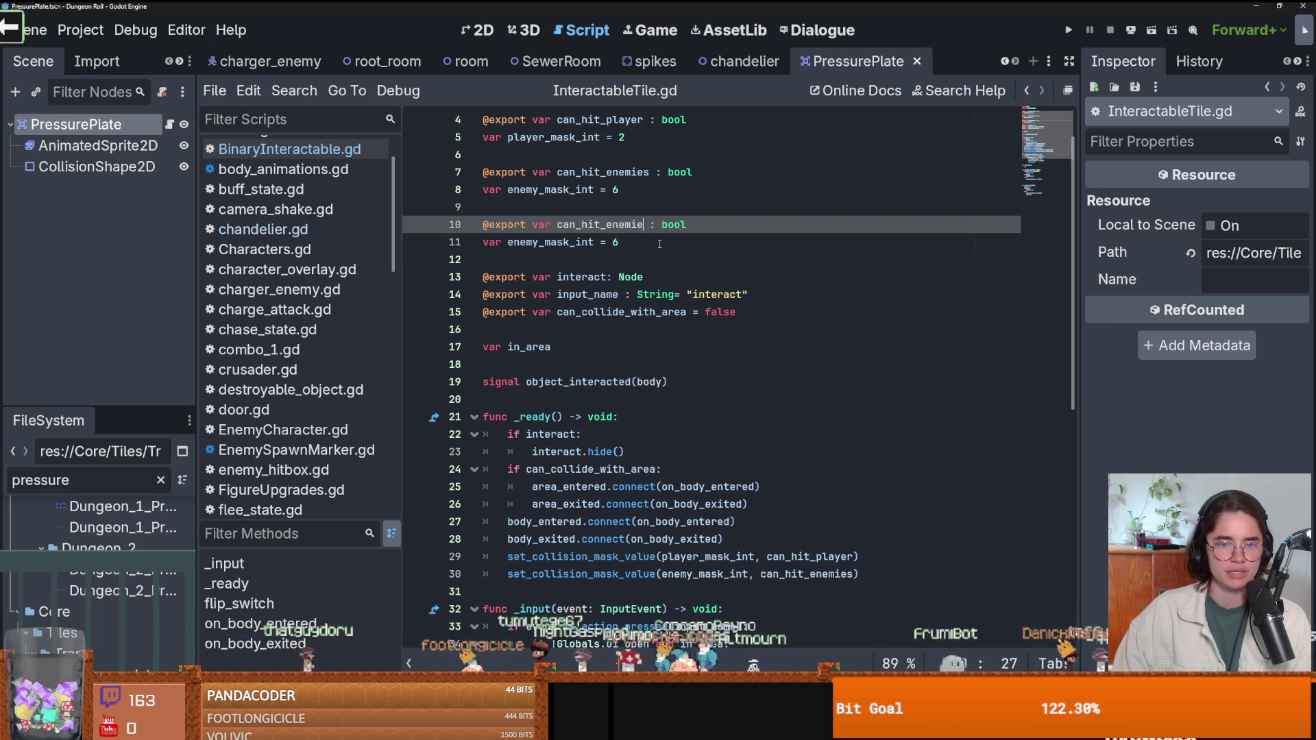
key(BackSpace)
key(BackSpace)
text(y_f)
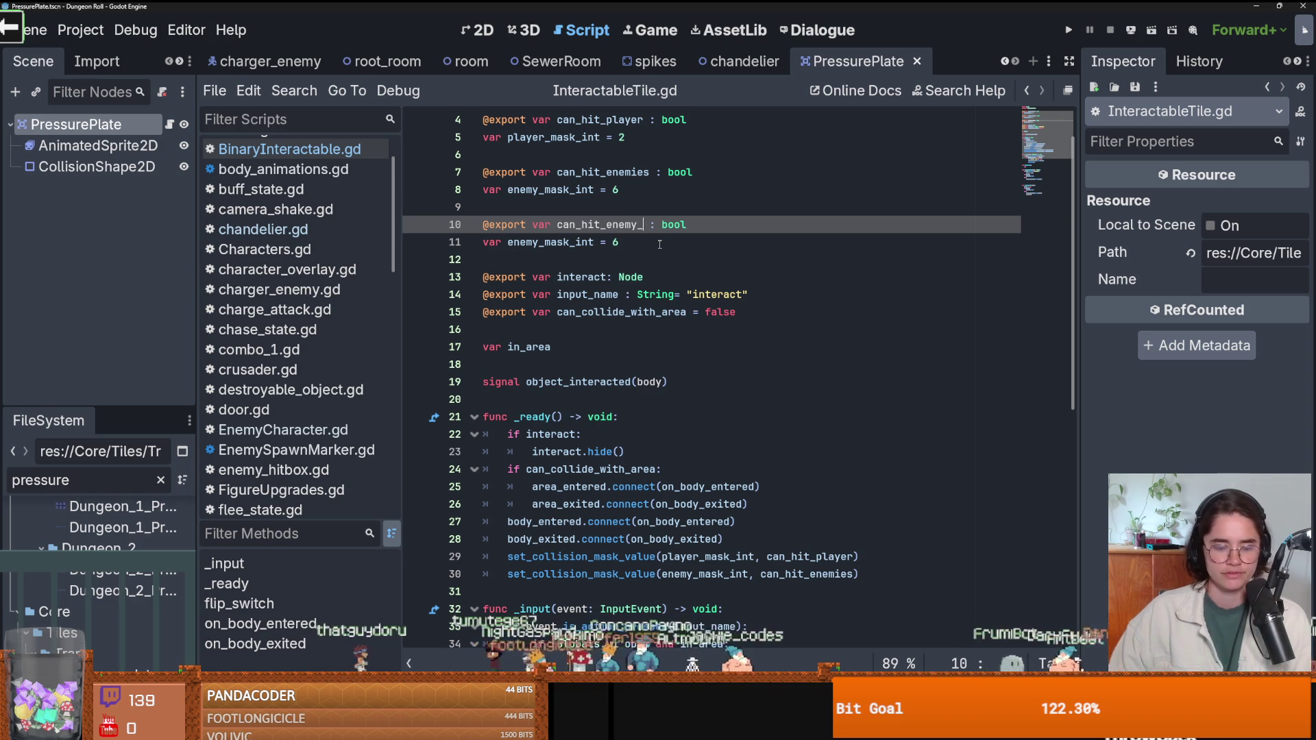
text(eet)
key(ctrl+s)
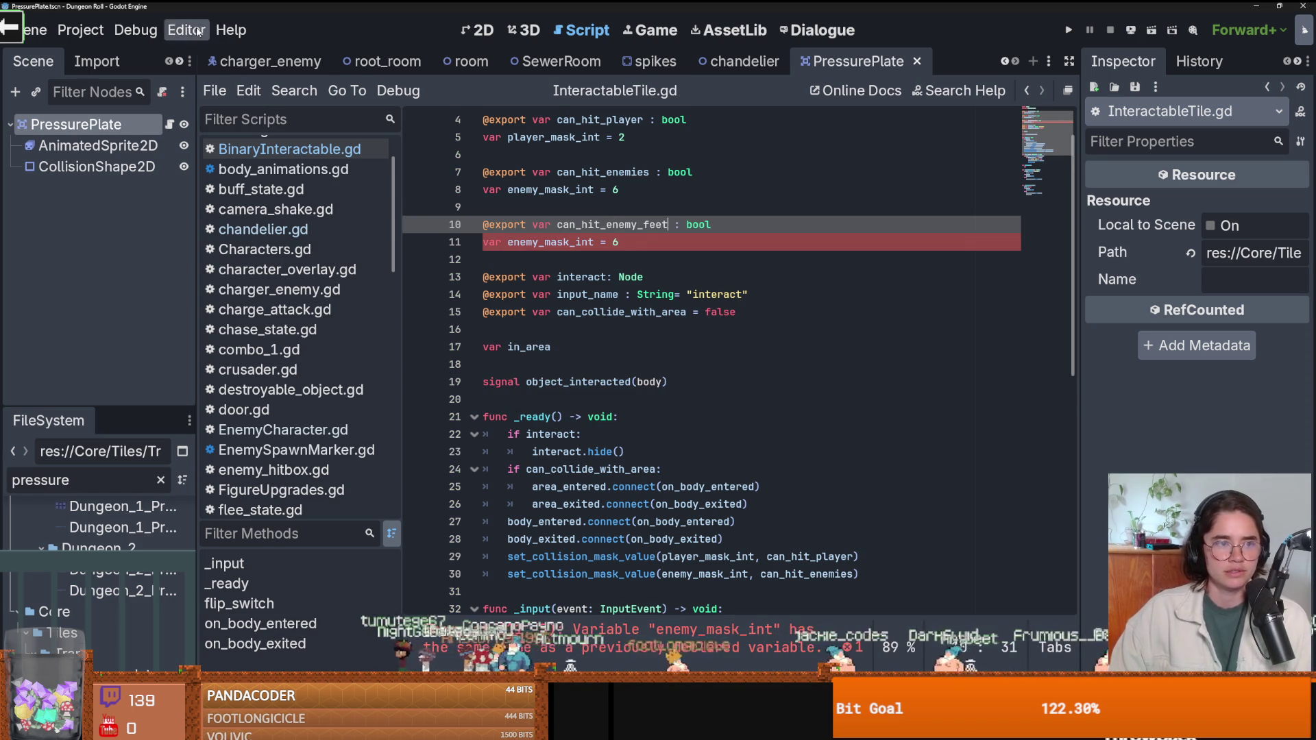
Check the 2D physics layer names and the pressure plate's collision layers, including EnemyWeaponArea.
click(99, 38)
click(98, 49)
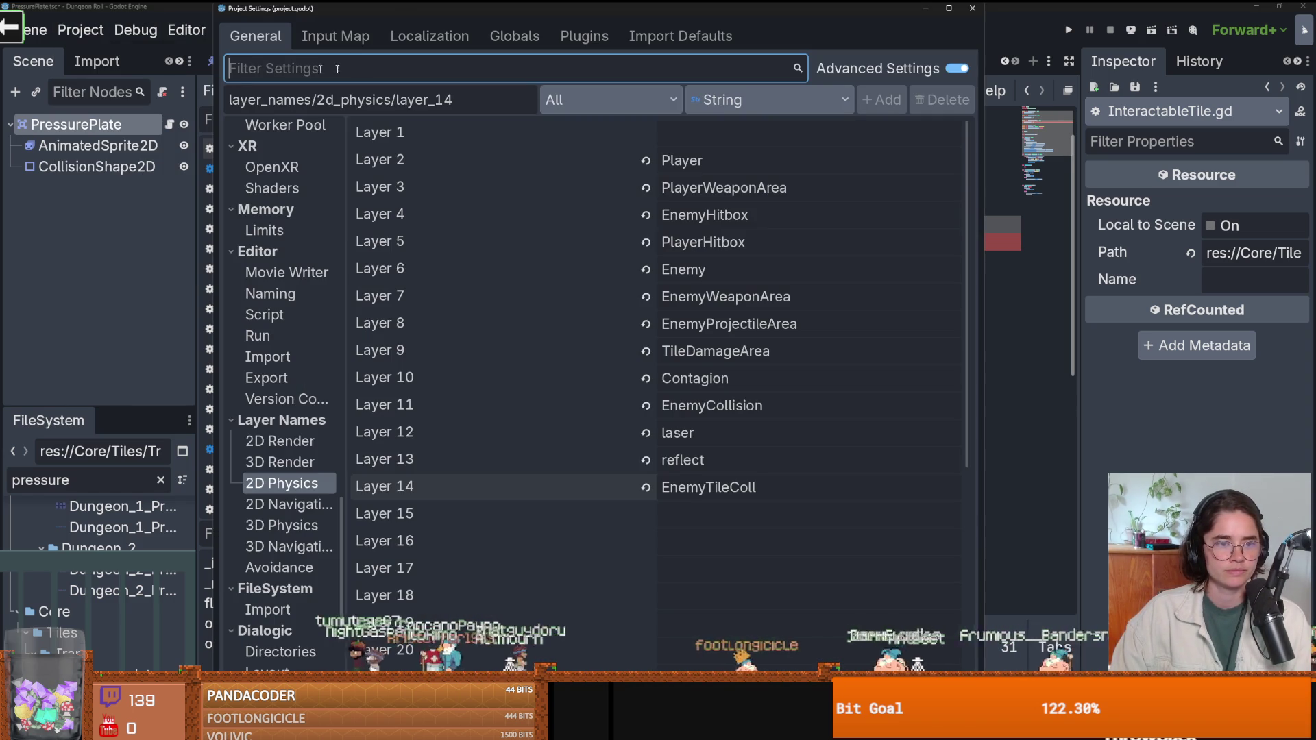
click(971, 8)
click(81, 145)
click(75, 124)
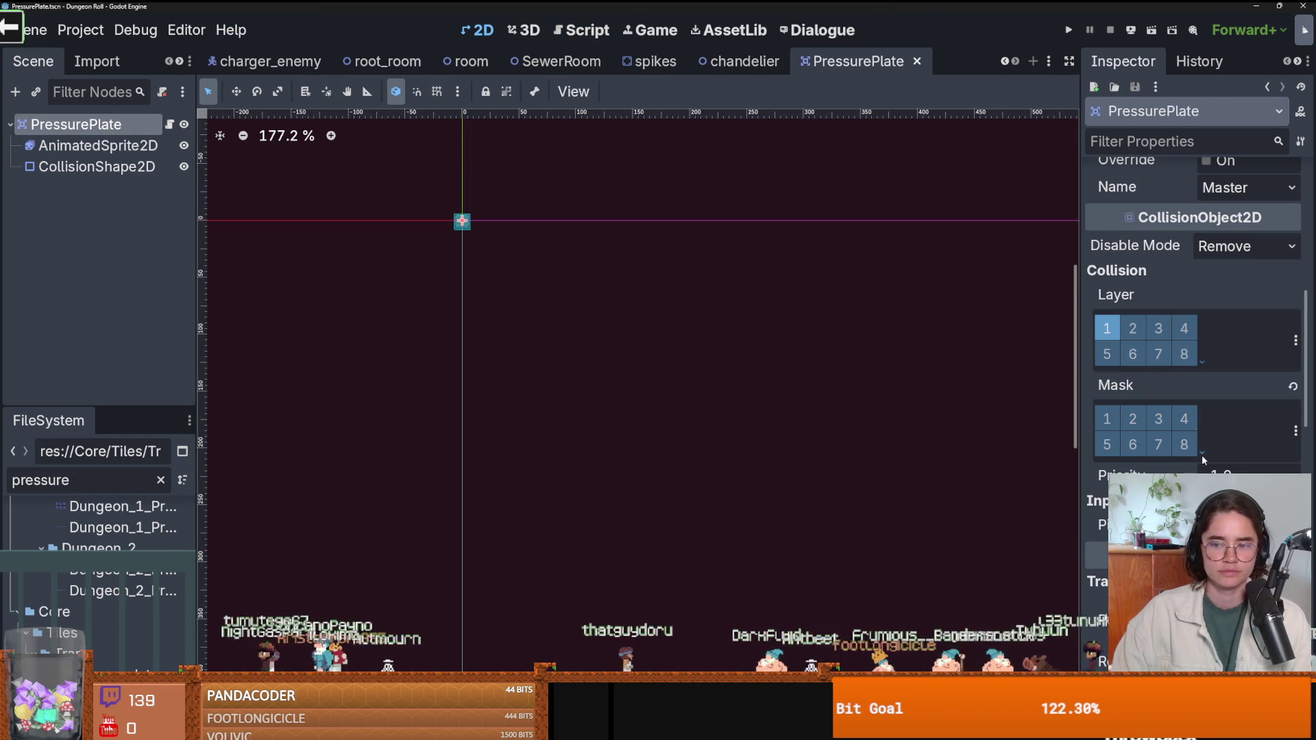
click(1295, 429)
click(1206, 427)
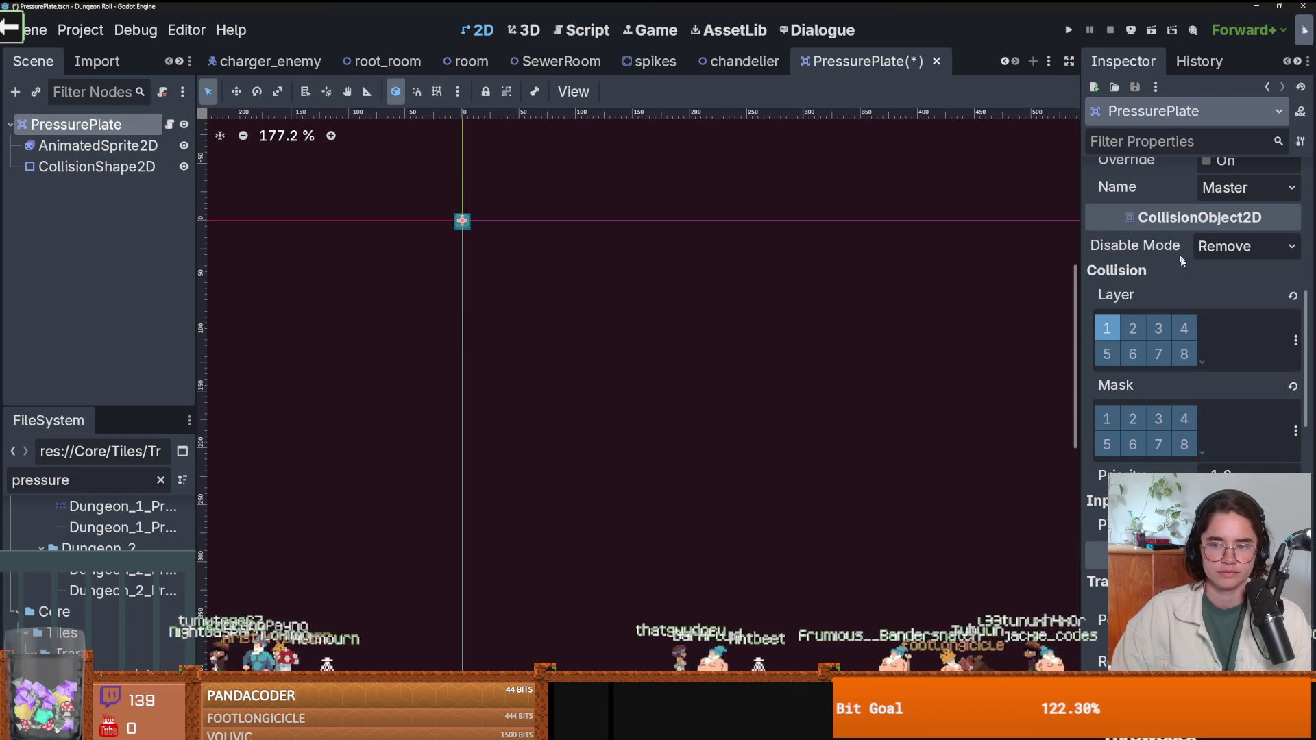
drag(1074, 345, 930, 322)
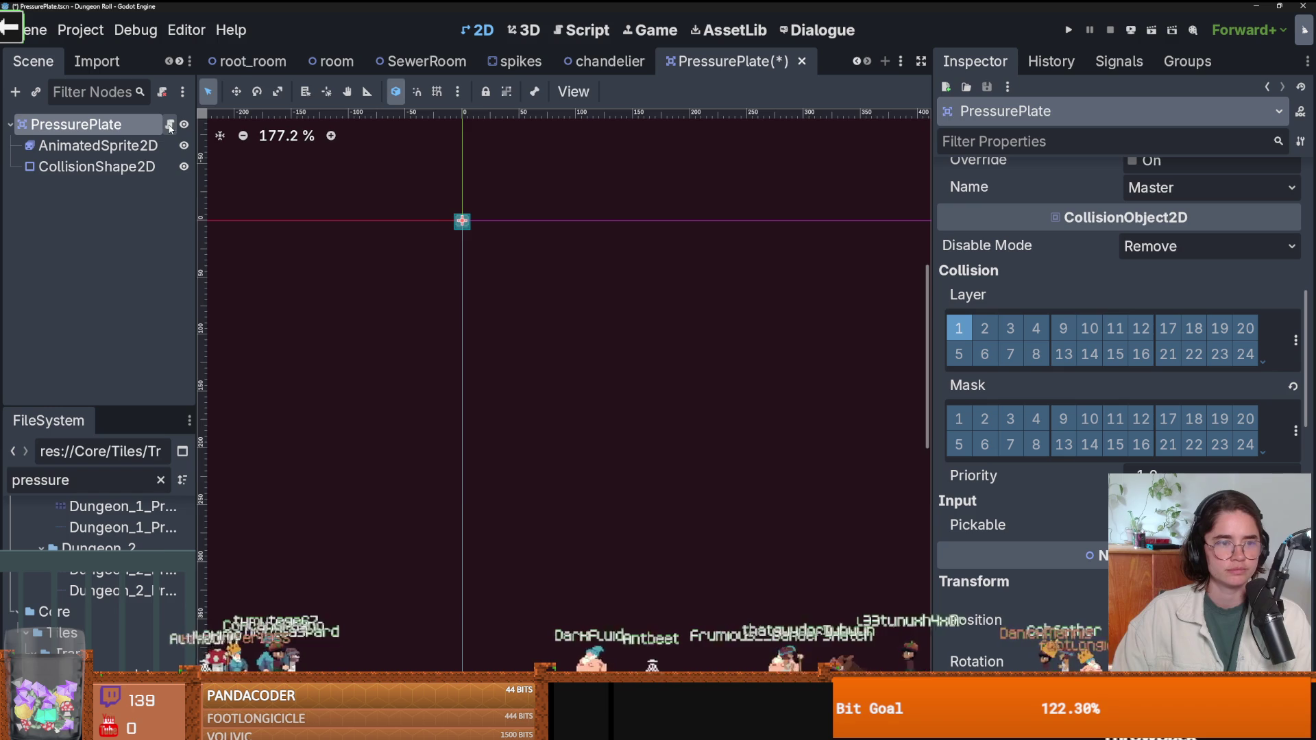
Rename the copied mask to enemy_feet_mask_int with value 14 and save InteractableTile.gd.
click(169, 124)
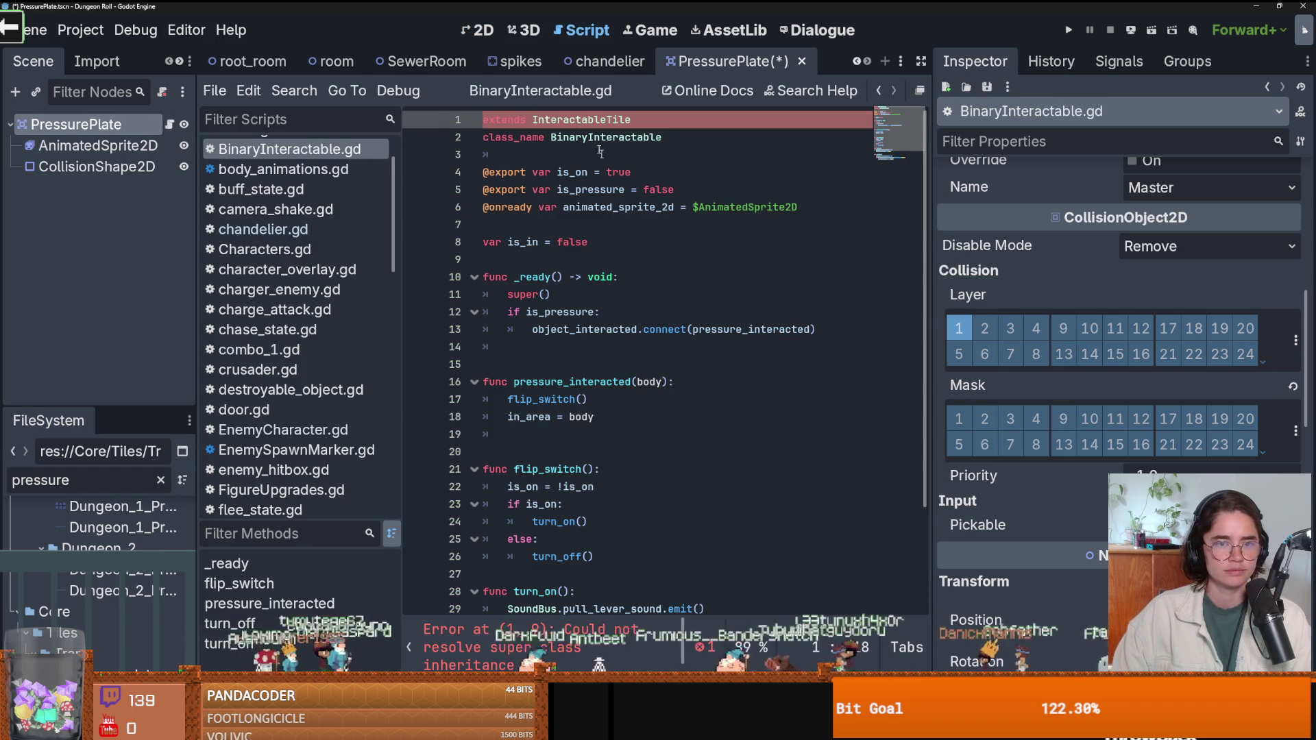
ctrl+click(581, 120)
click(625, 244)
key(BackSpace)
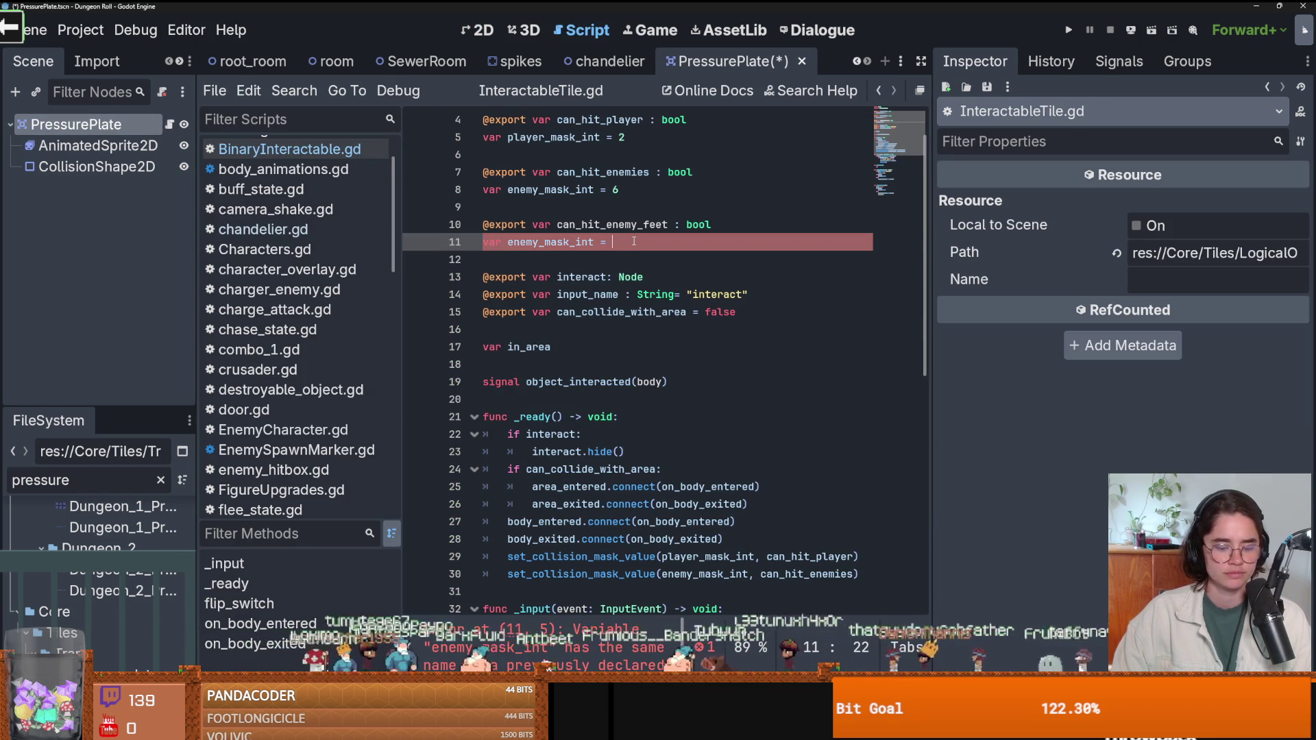
text(14)
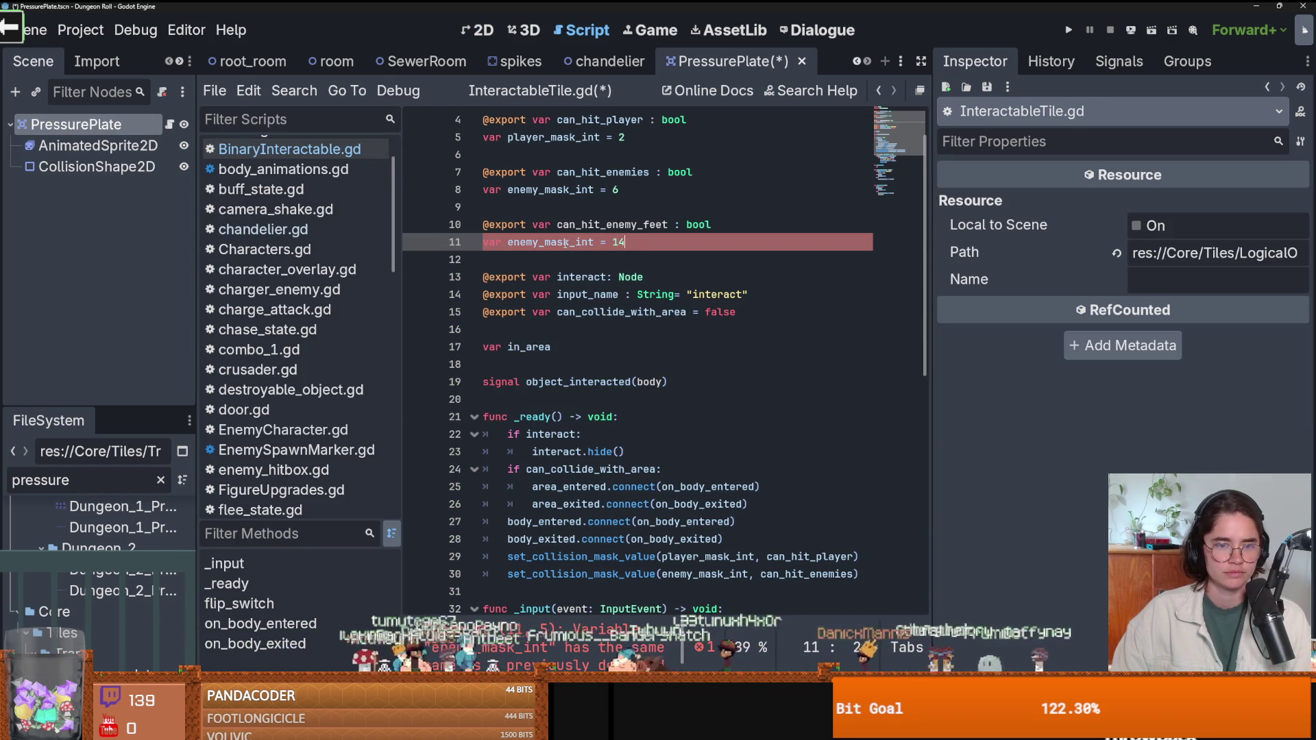
key(Left)
key(Left)
key(Left)
text(_)
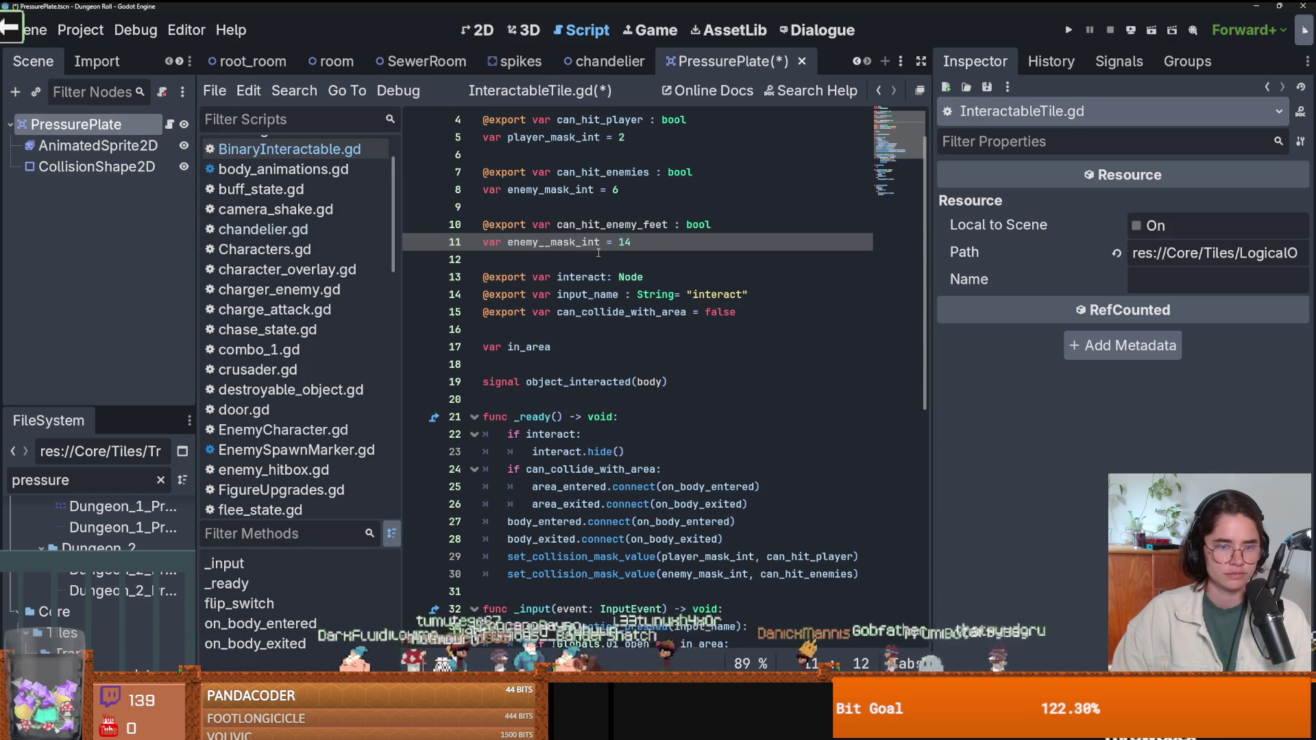
text(A)
key(BackSpace)
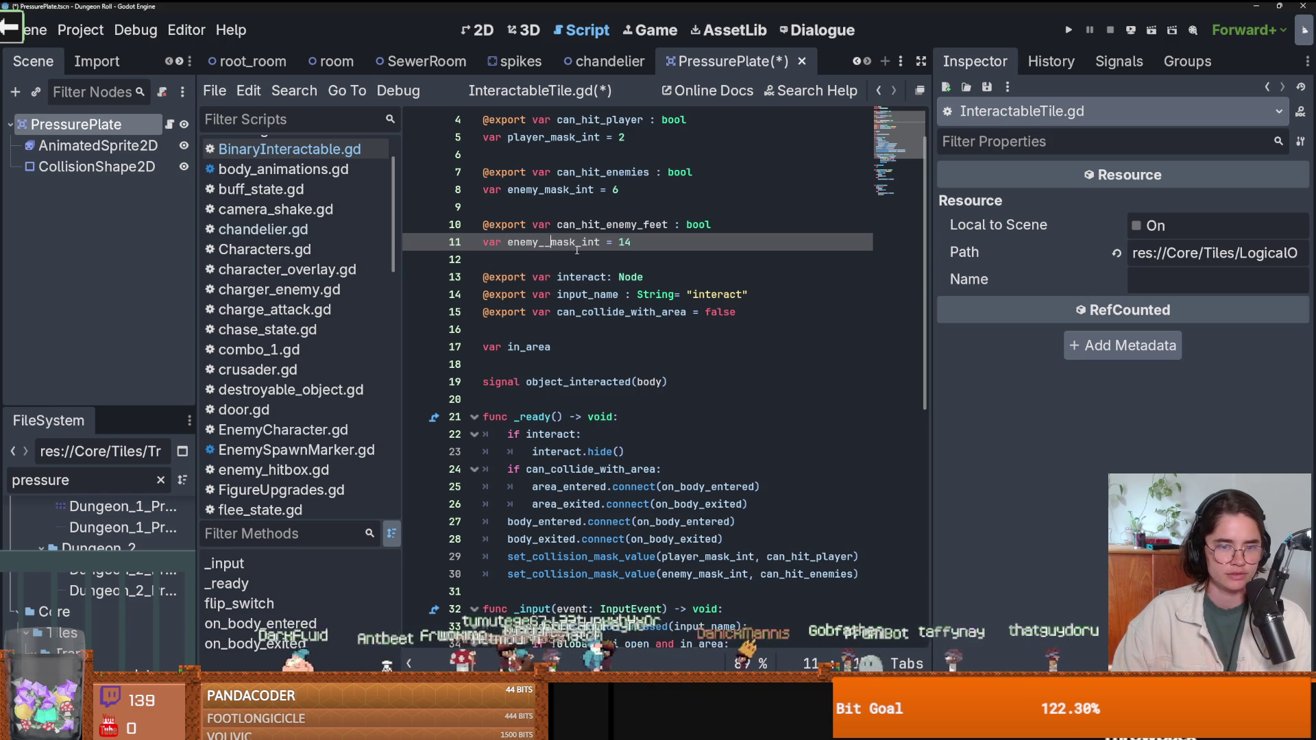
text(f)
text(eet)
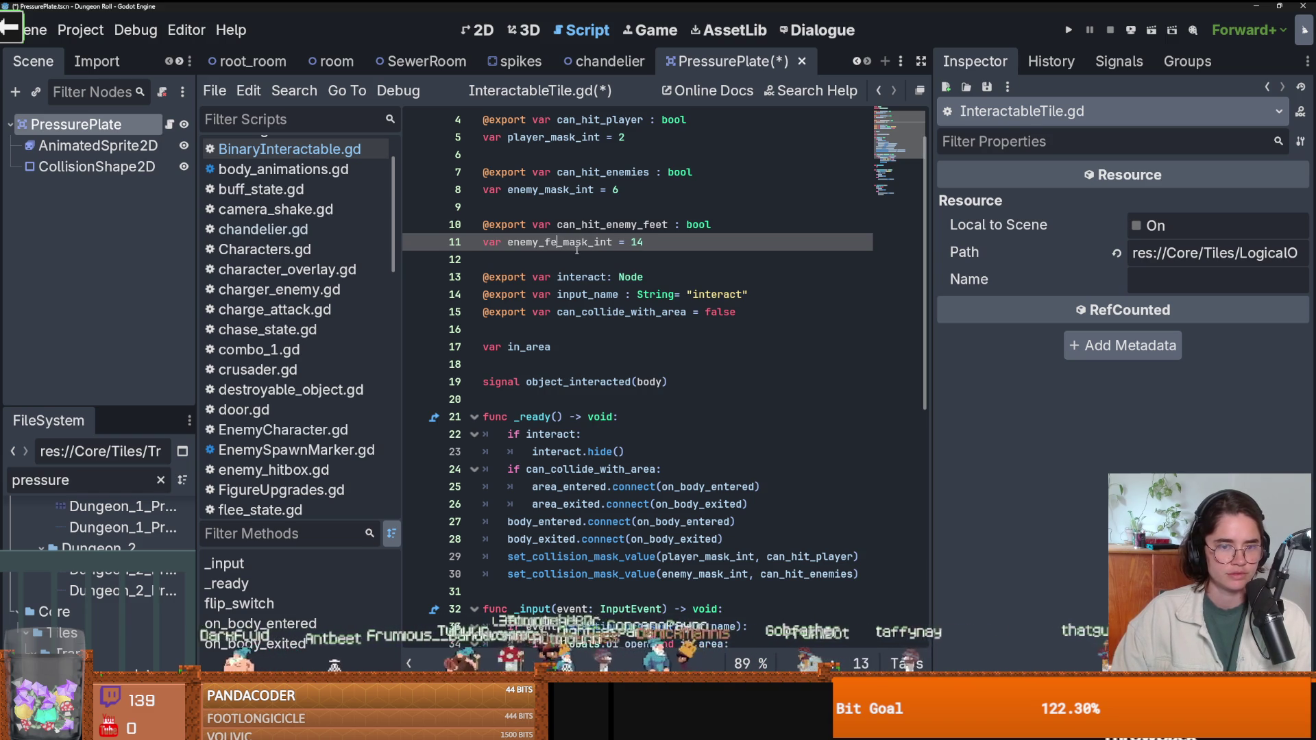
key(ctrl+s)
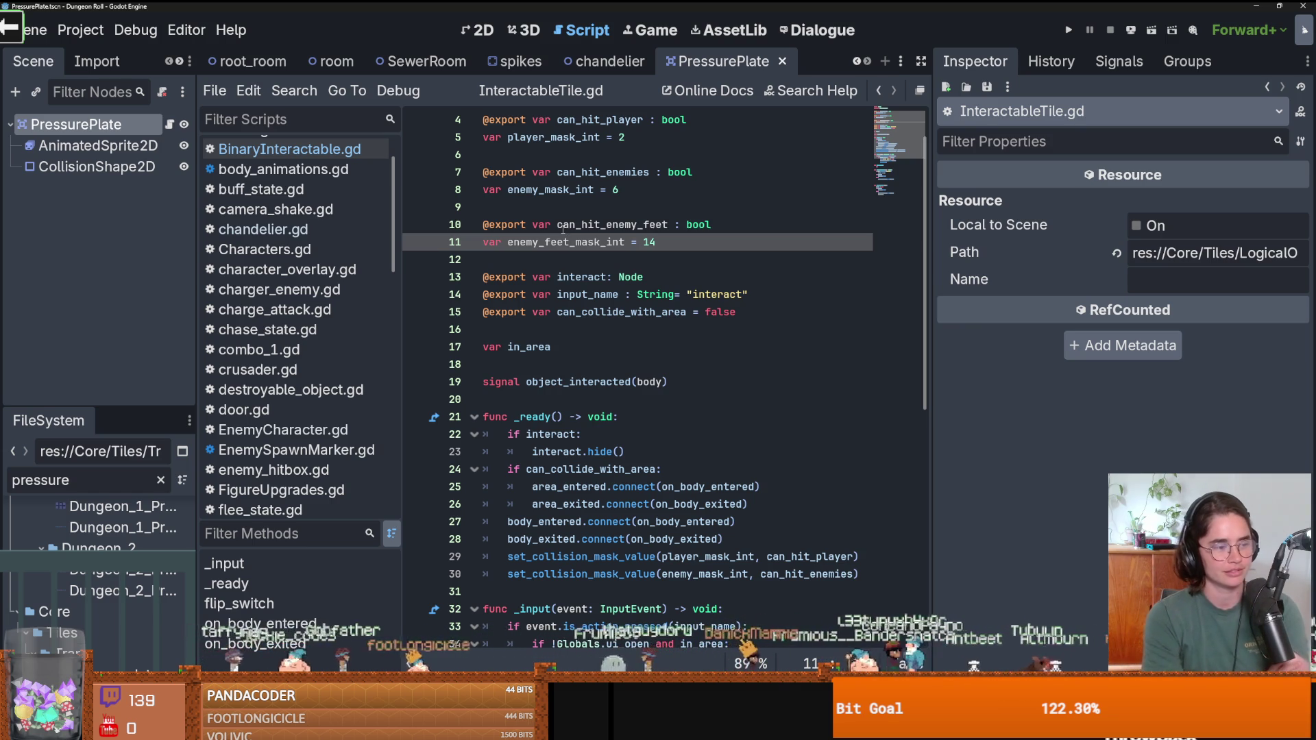
Review InteractableTile.gd line by line, widening the script editor and saving repeatedly.
click(606, 296)
key(ctrl+s)
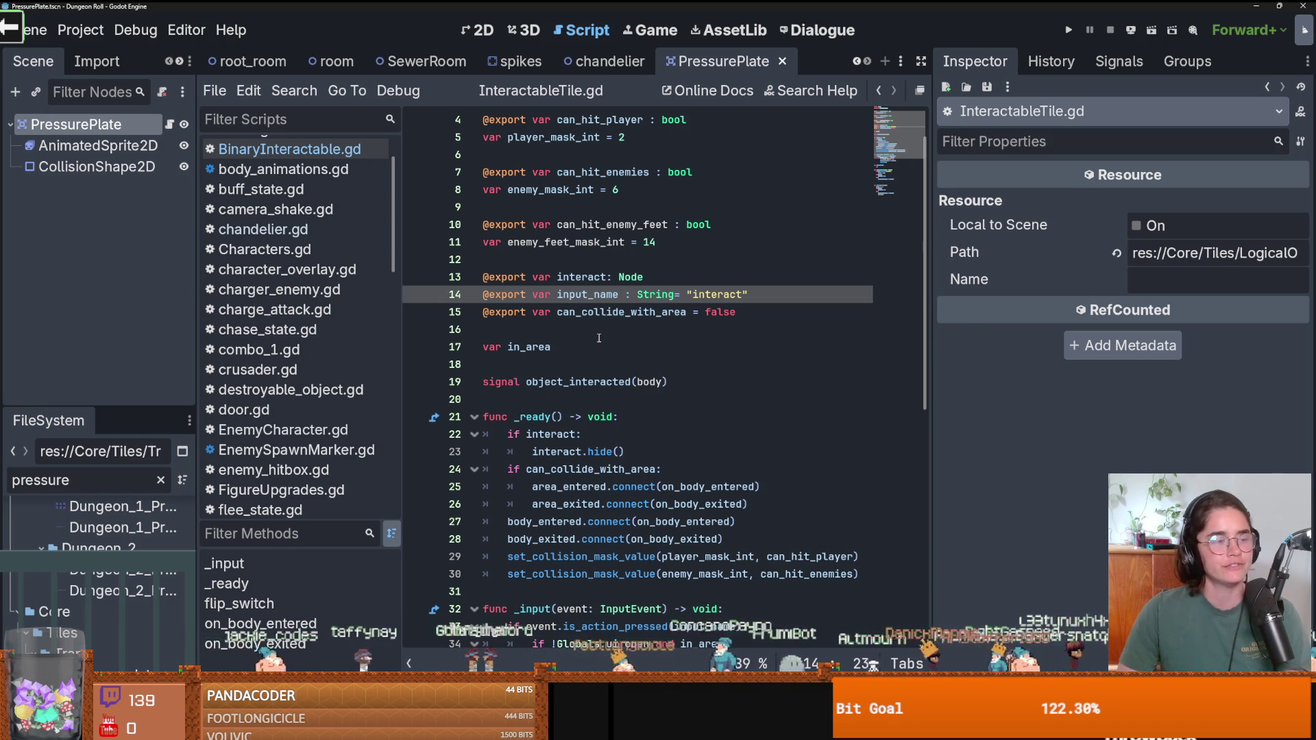
scroll(633, 332, down, 1)
key(ctrl+s)
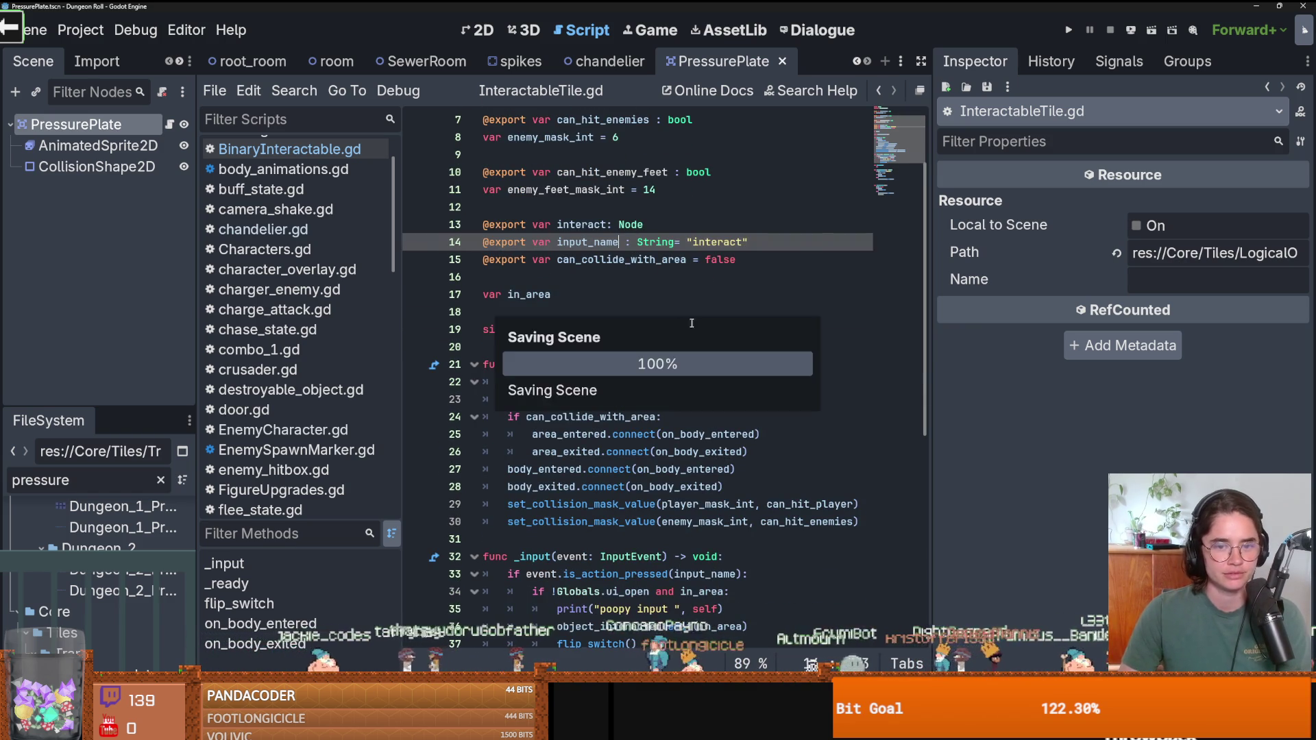
drag(931, 359, 1034, 359)
click(719, 335)
key(ctrl+s)
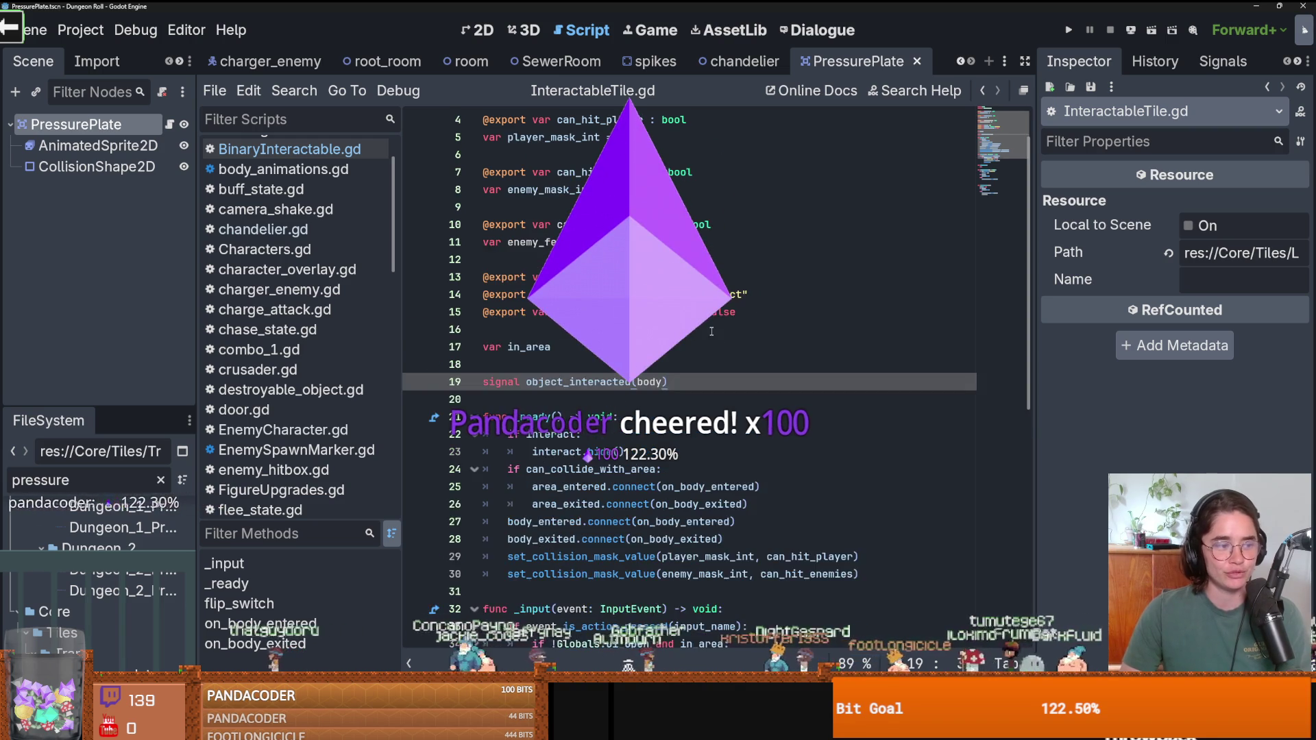
key(ctrl+s)
click(685, 294)
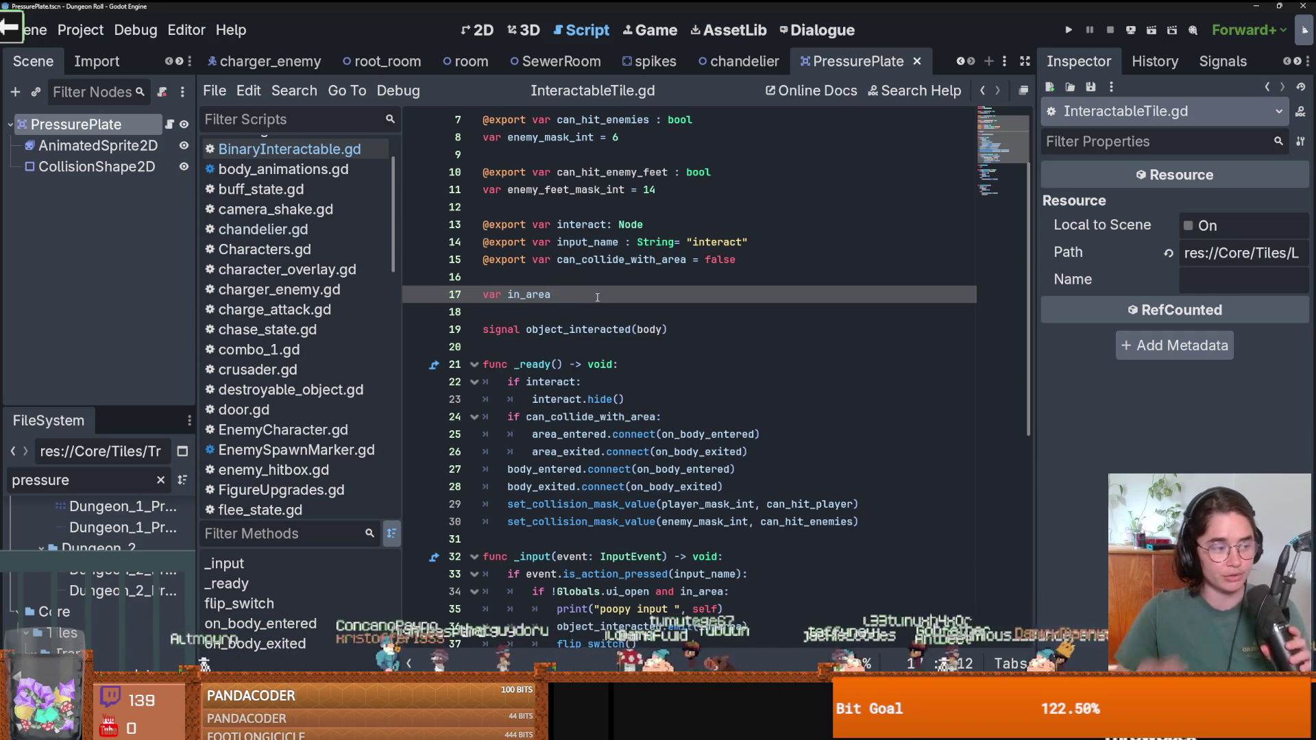
key(Down)
key(ctrl+s)
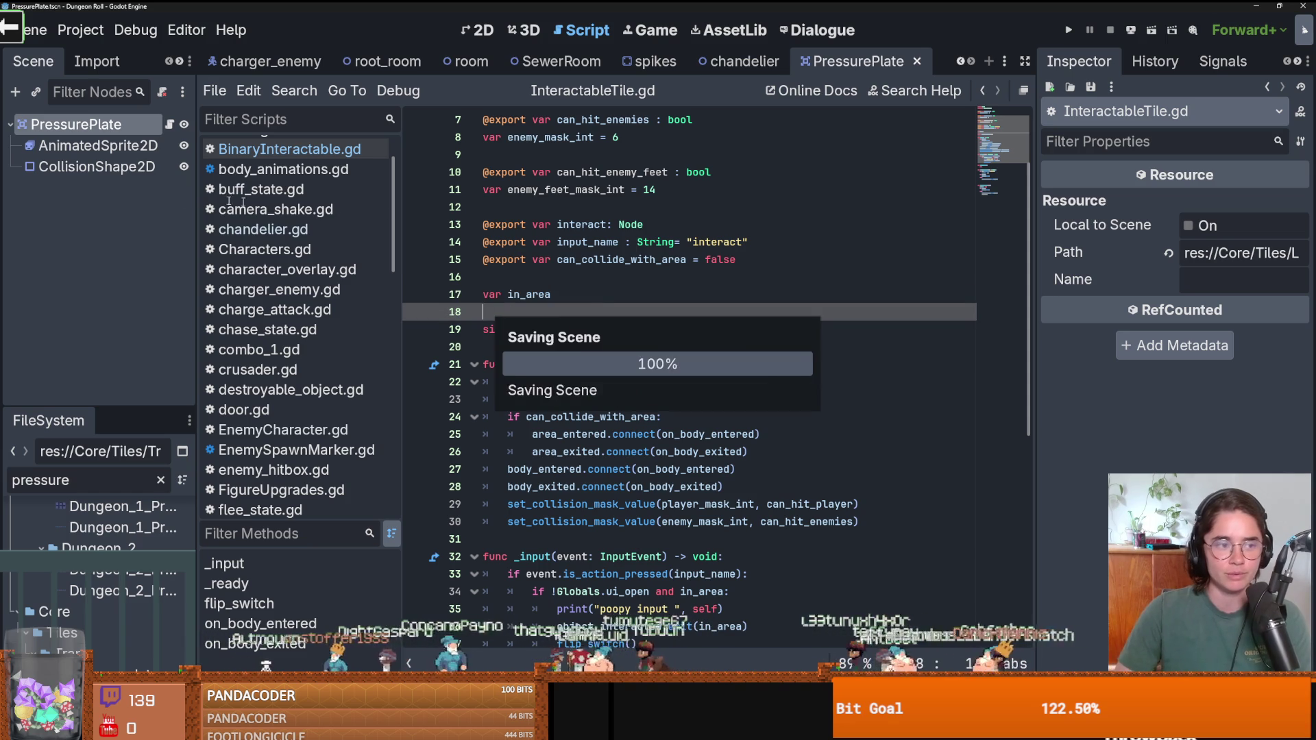
Widen the scene dock, save the script again, and view the chandelier then spikes scenes.
drag(197, 252, 247, 251)
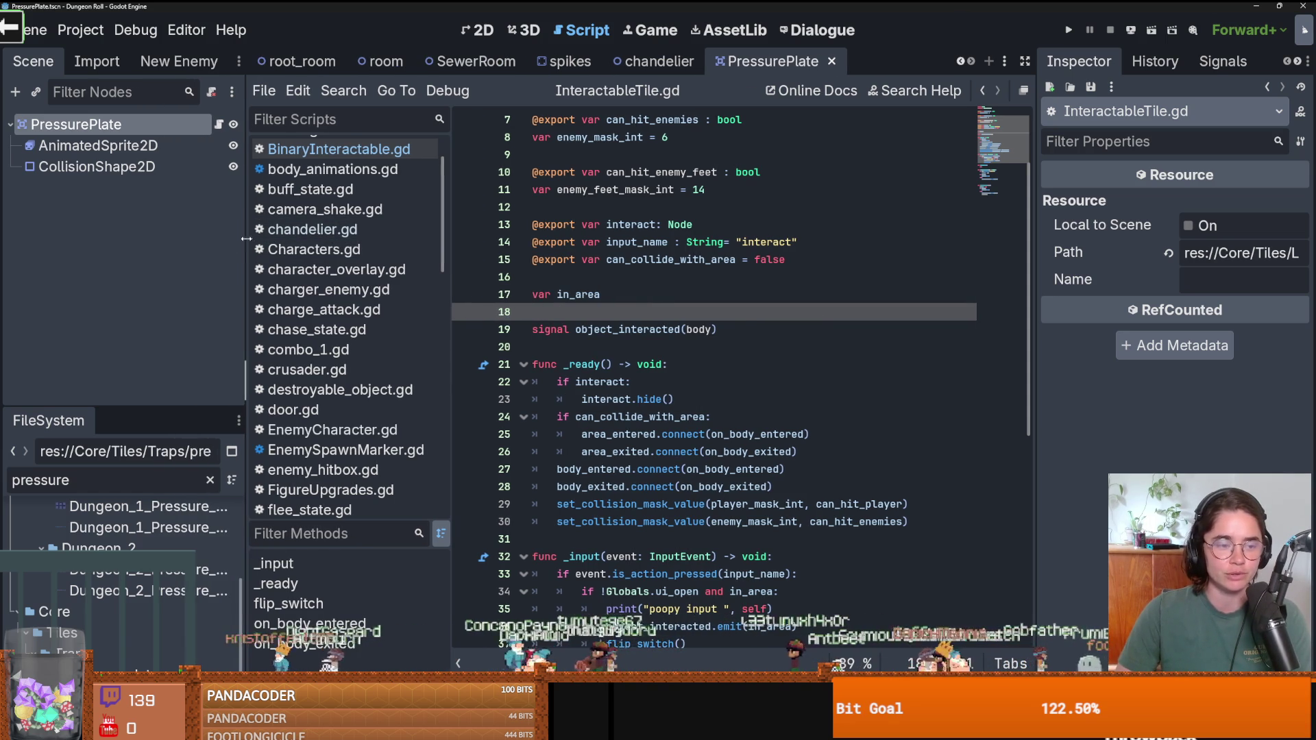
click(649, 189)
key(ctrl+s)
click(627, 210)
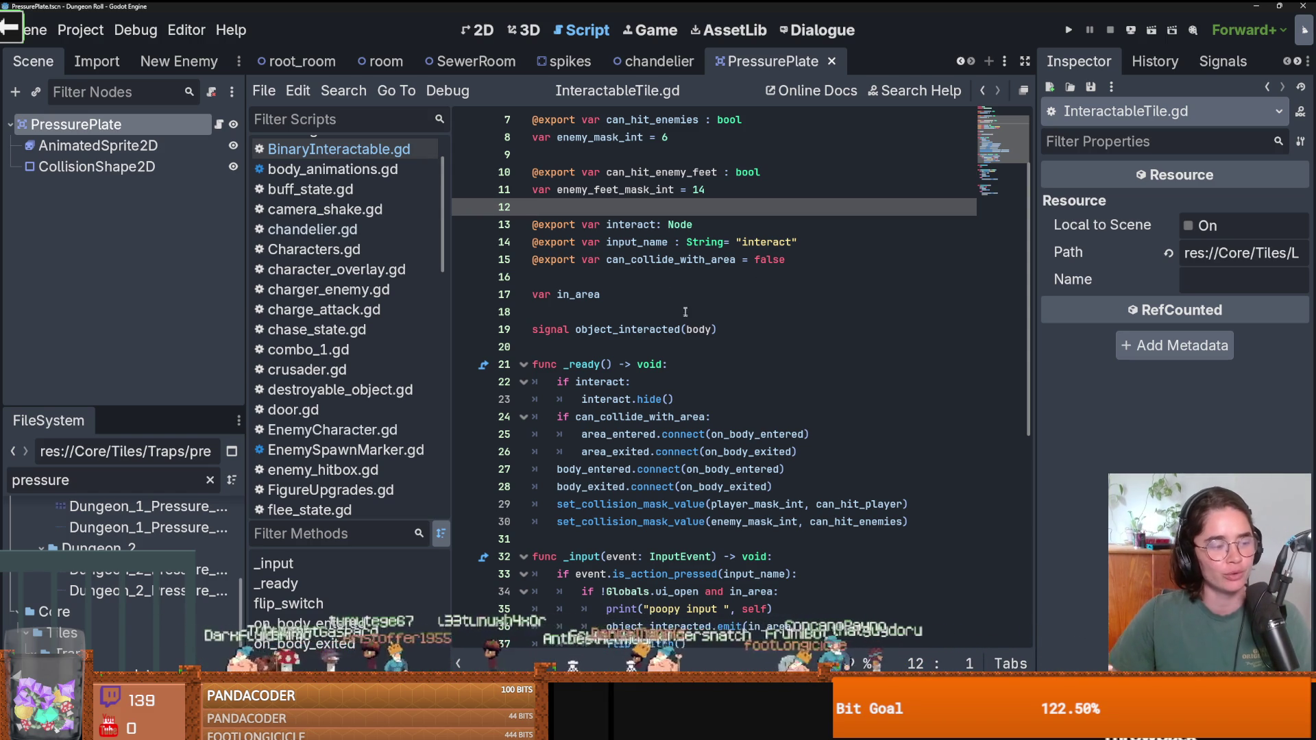
scroll(686, 278, up, 2)
click(655, 61)
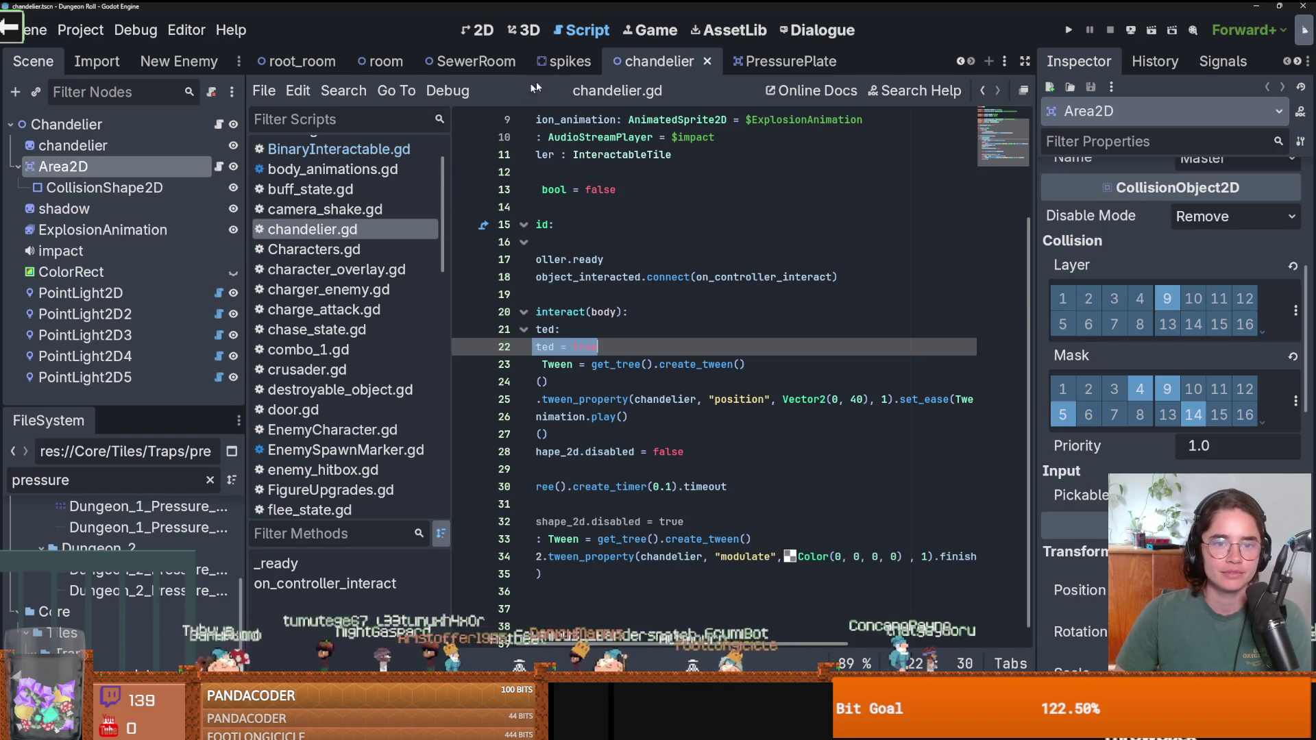
click(568, 61)
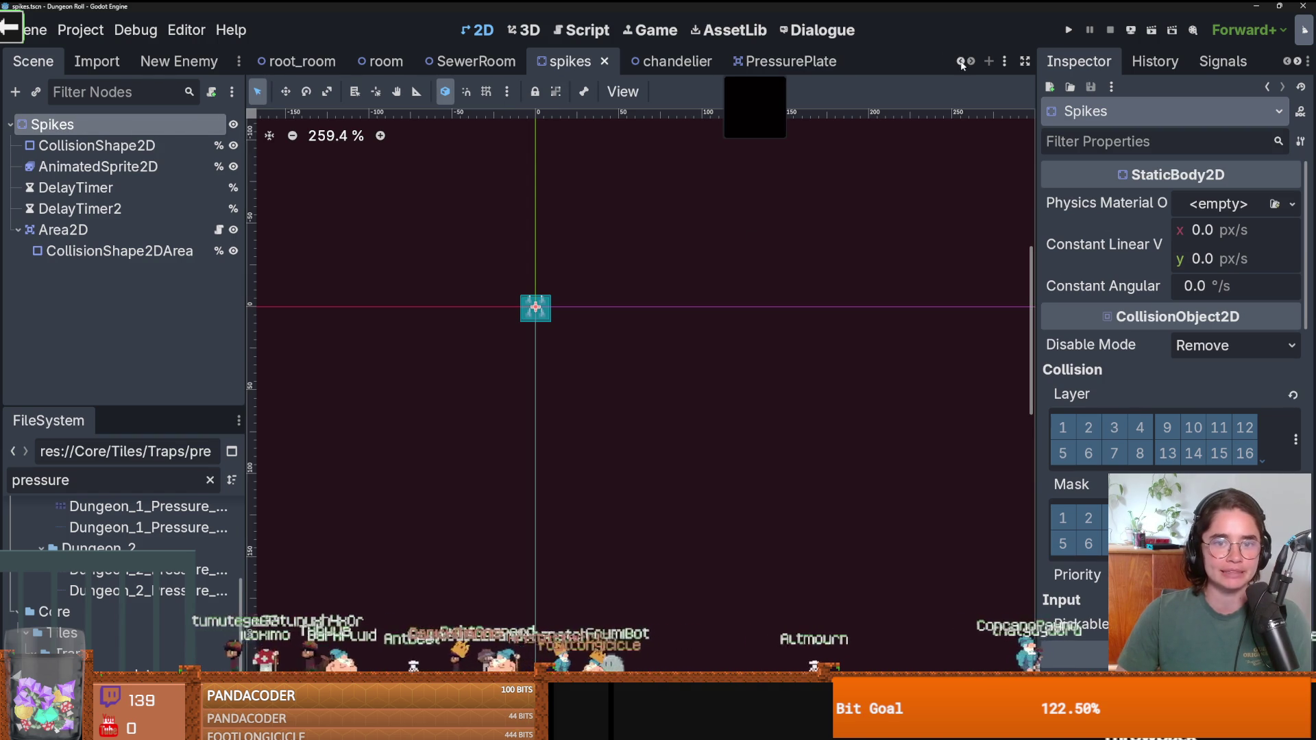
Return to the PressurePlate scene and save it with enemy-feet hitting enabled.
click(788, 61)
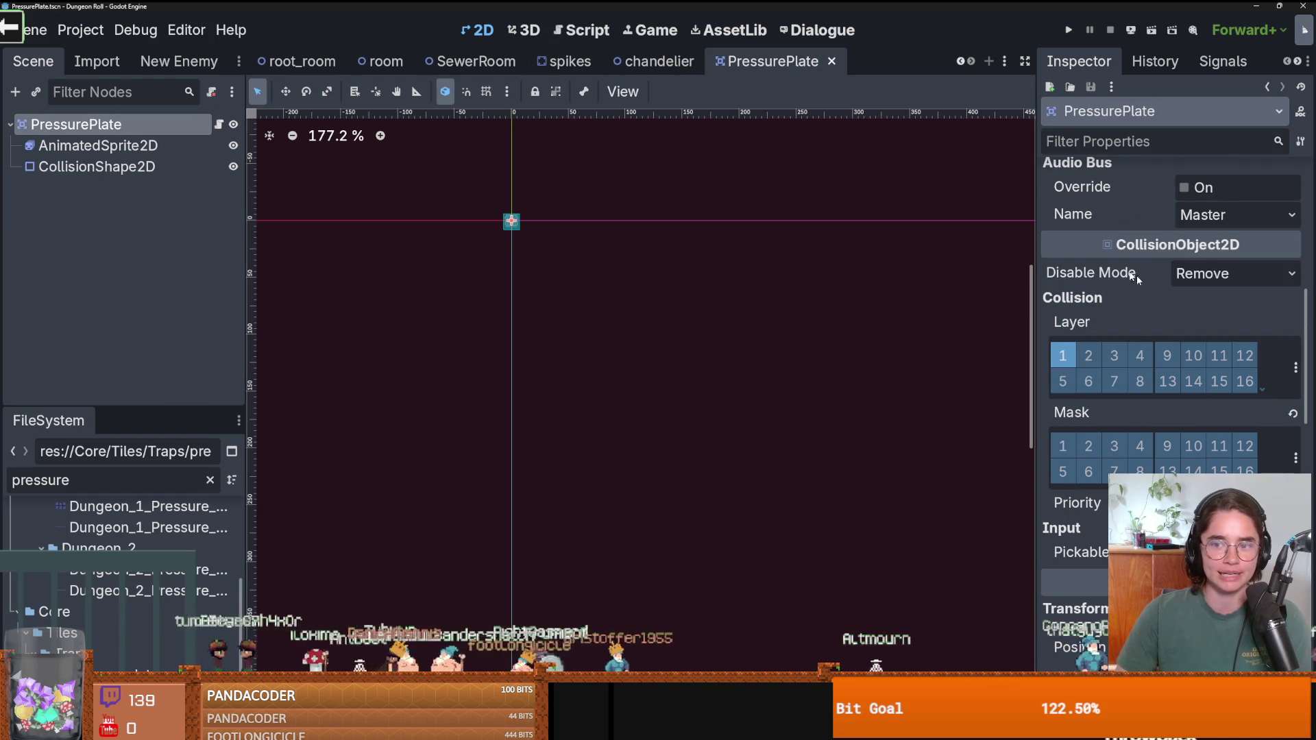
key(ctrl+s)
scroll(479, 277, up, 3)
key(ctrl+s)
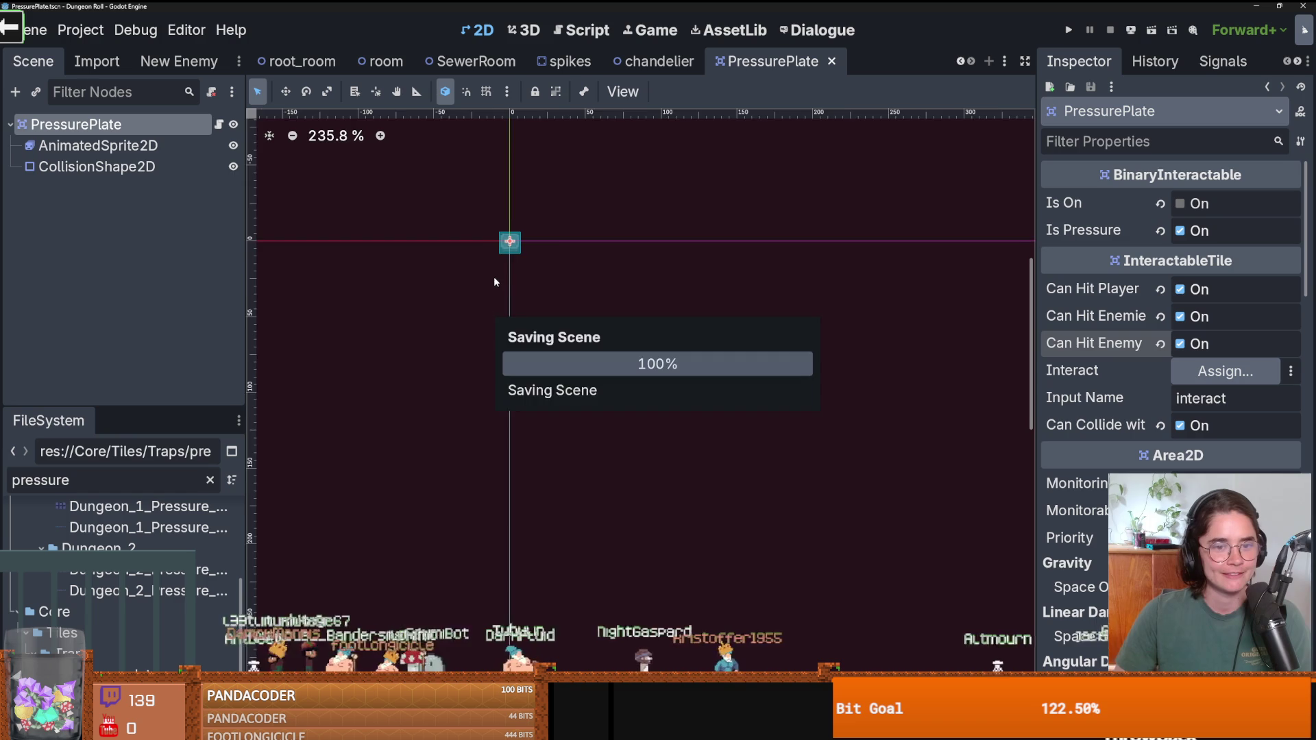
scroll(497, 280, up, 3)
scroll(527, 310, up, 1)
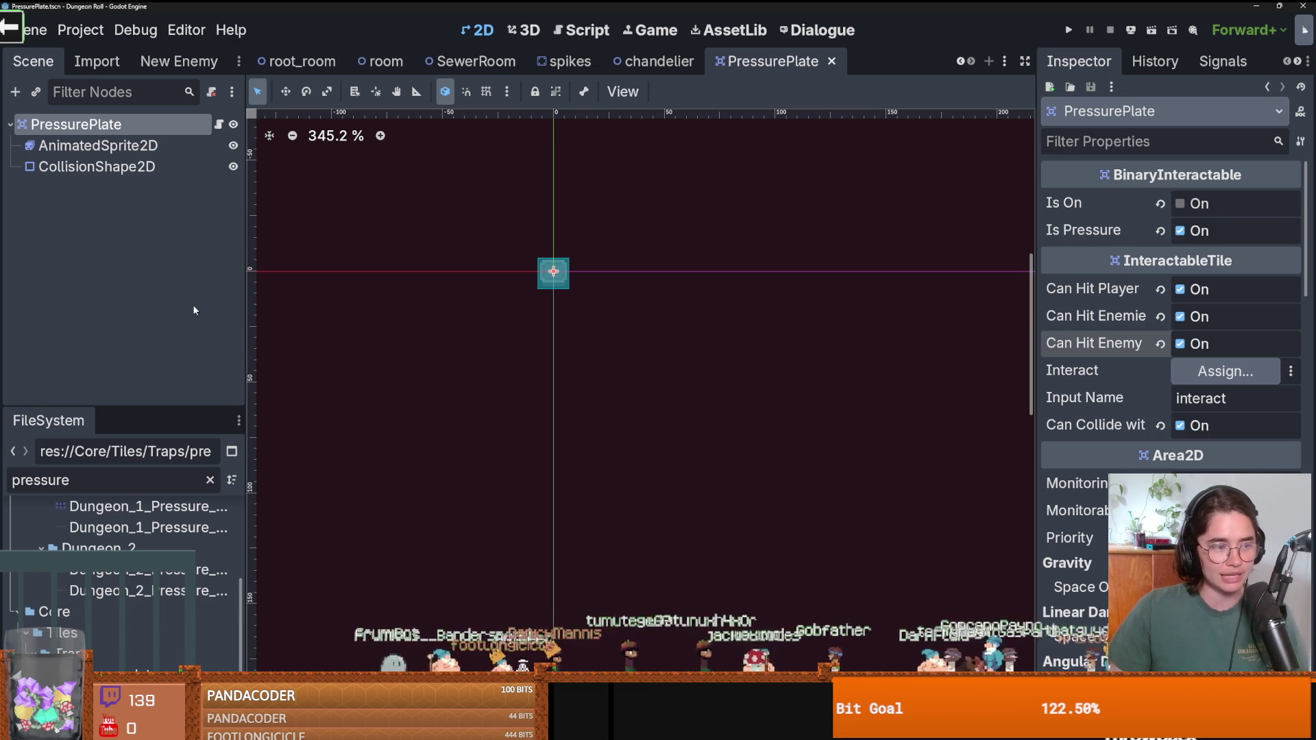
Switch to the SewerRoom scene in the 2D editor.
click(473, 61)
scroll(631, 316, down, 2)
scroll(630, 316, up, 4)
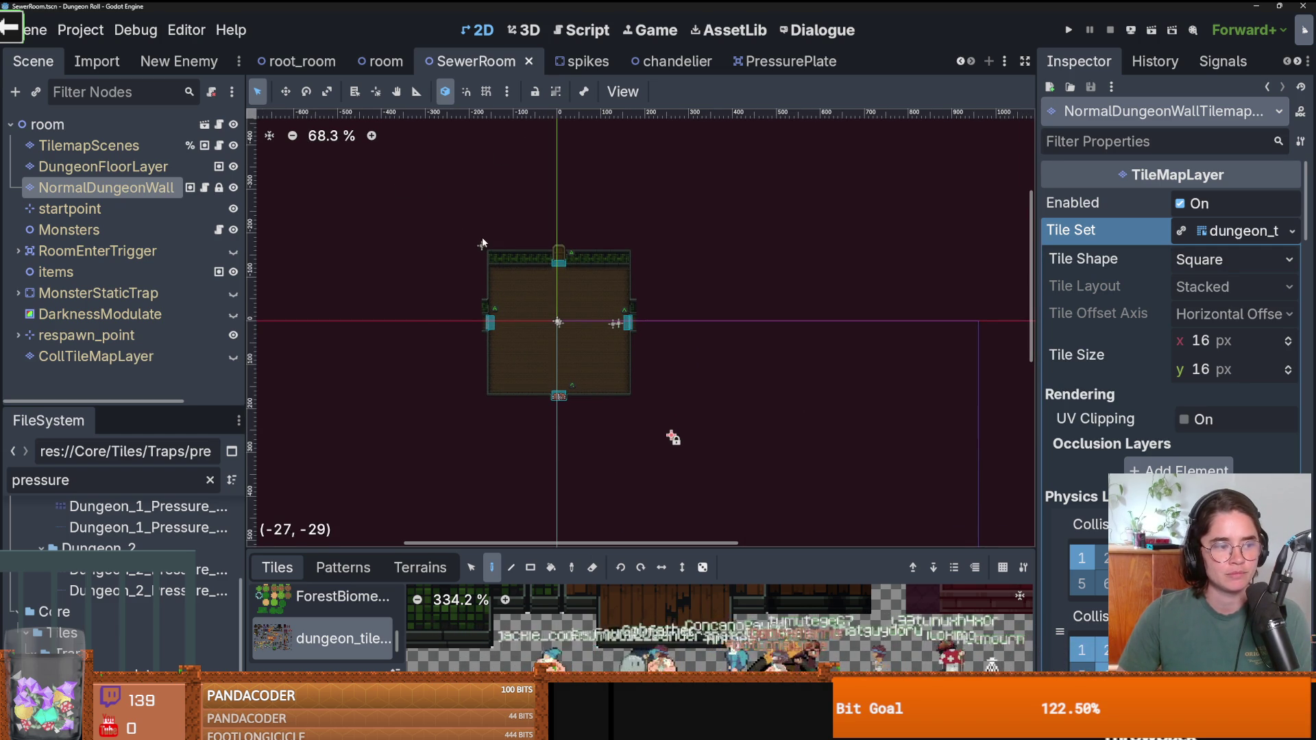
Switch to the root_room scene, pan the room view, and save it.
click(294, 61)
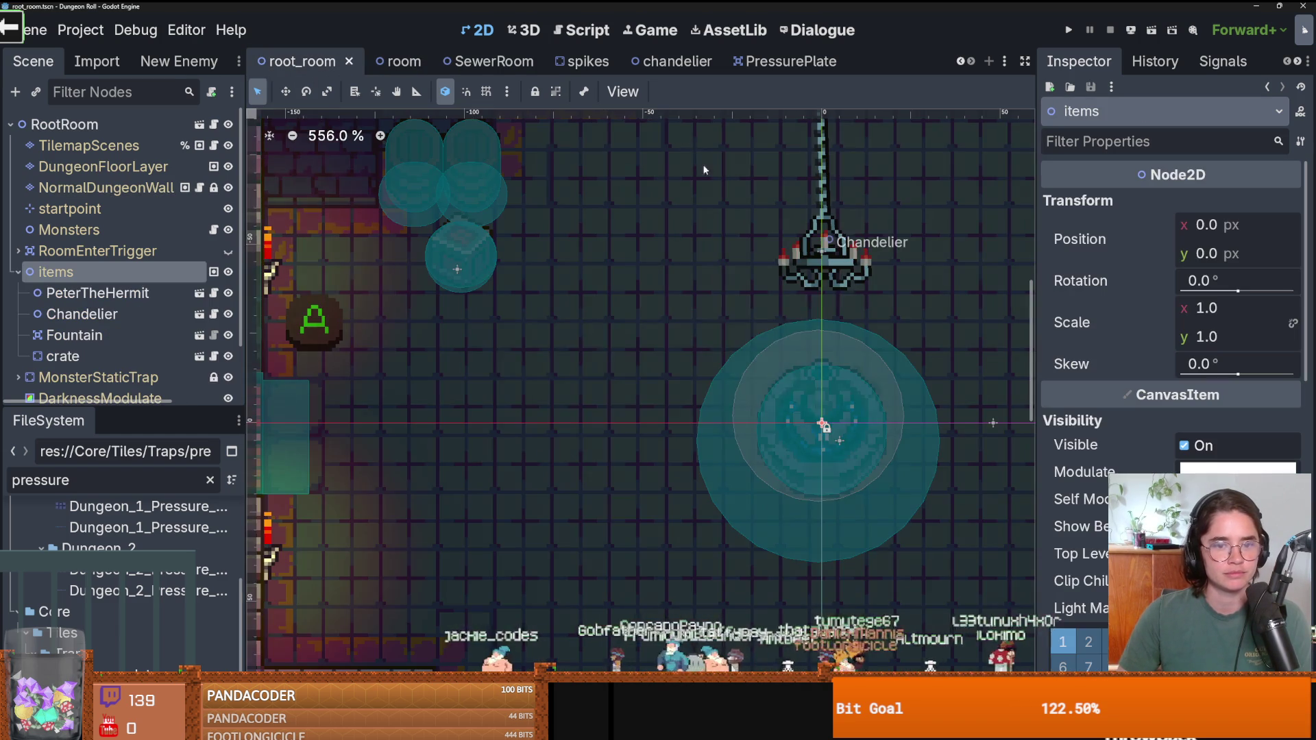
scroll(533, 285, down, 2)
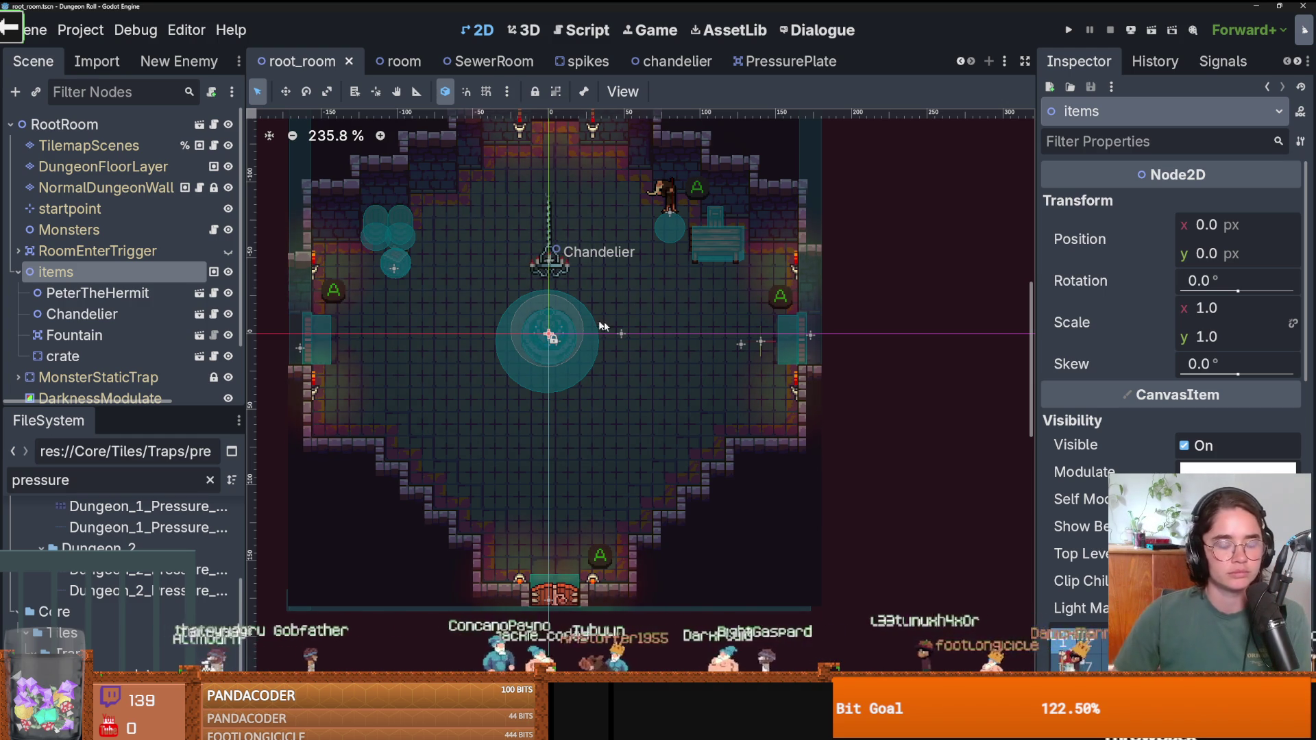
drag(560, 313, 579, 370)
key(ctrl+s)
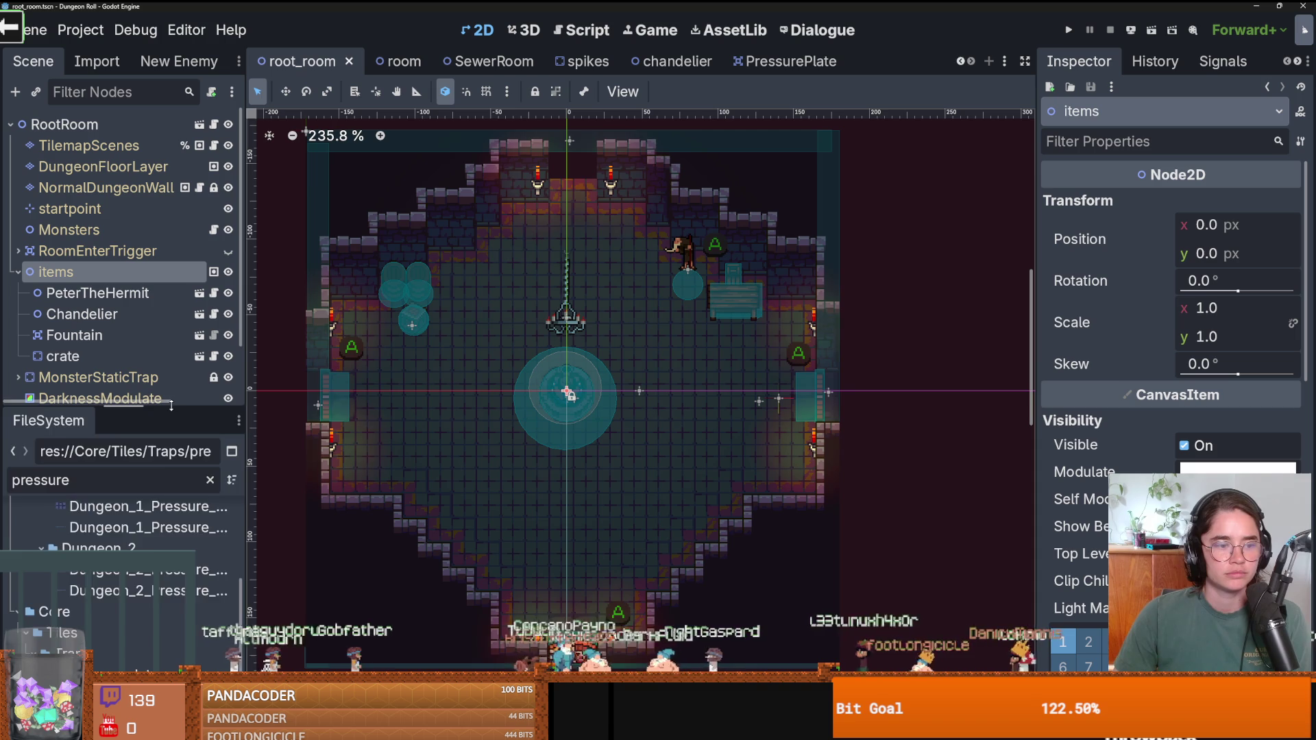
Collapse the items group in the scene tree, zoom the view, and save again.
drag(171, 406, 171, 513)
click(17, 272)
key(ctrl+s)
scroll(524, 325, up, 1)
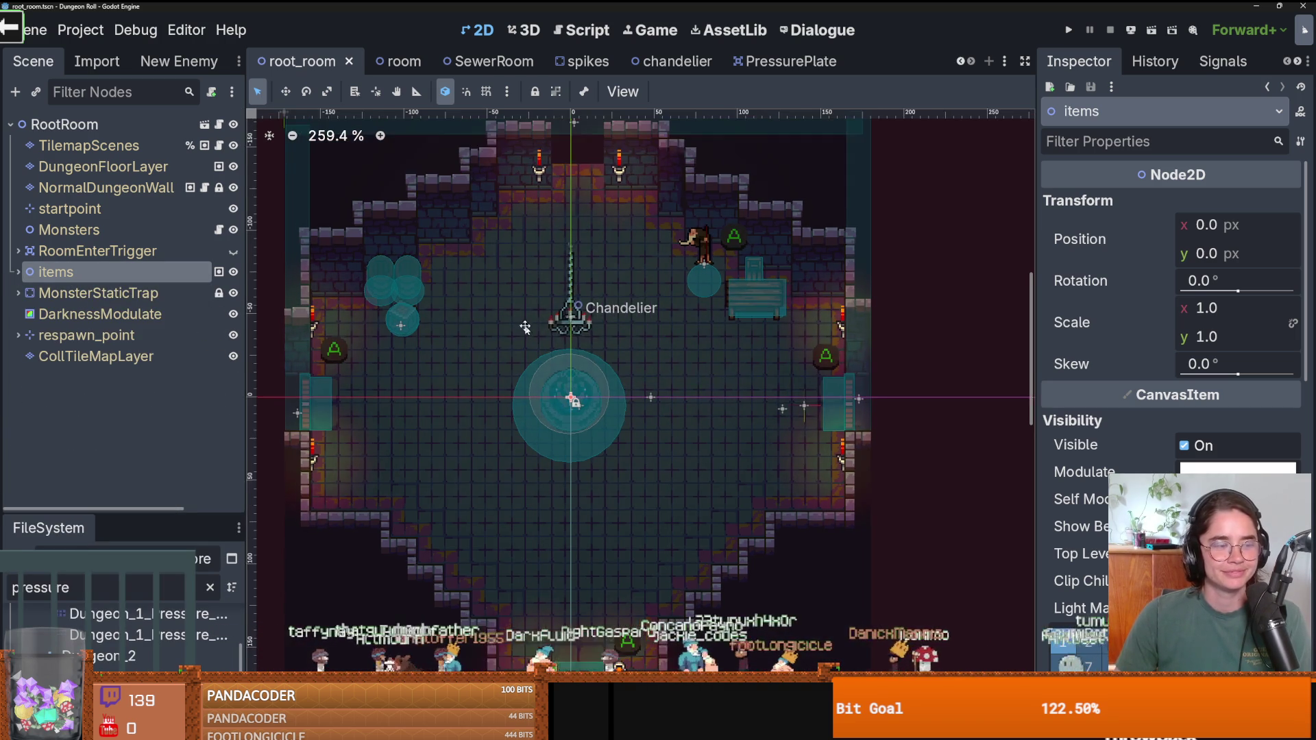
scroll(572, 341, up, 1)
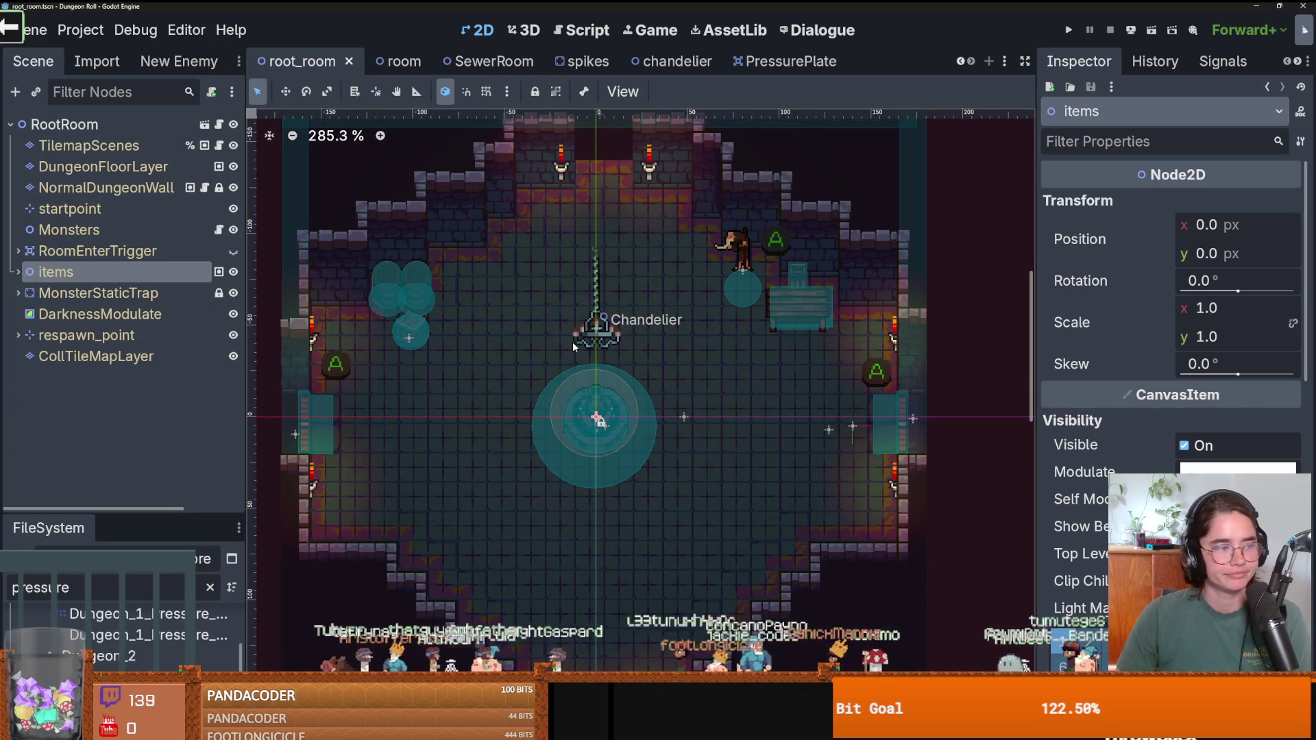
scroll(573, 341, up, 1)
scroll(573, 341, down, 1)
scroll(573, 341, up, 1)
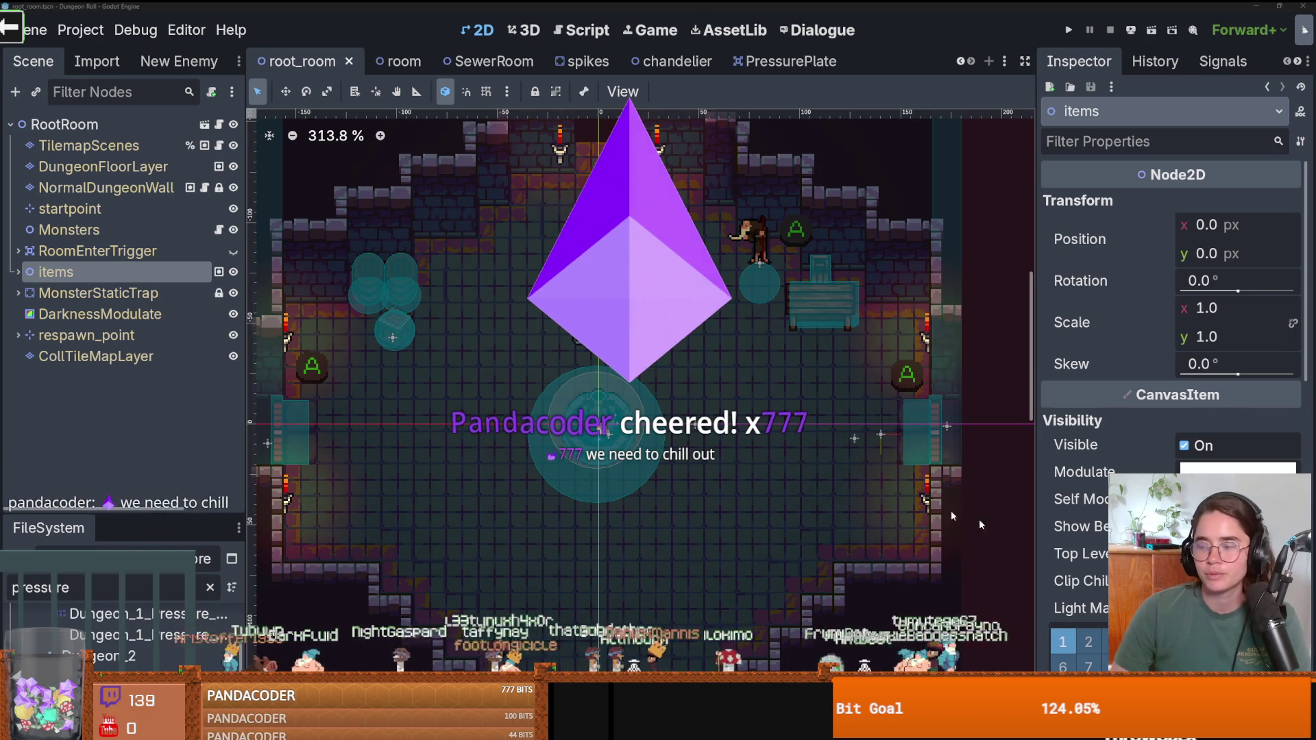
key(ctrl+s)
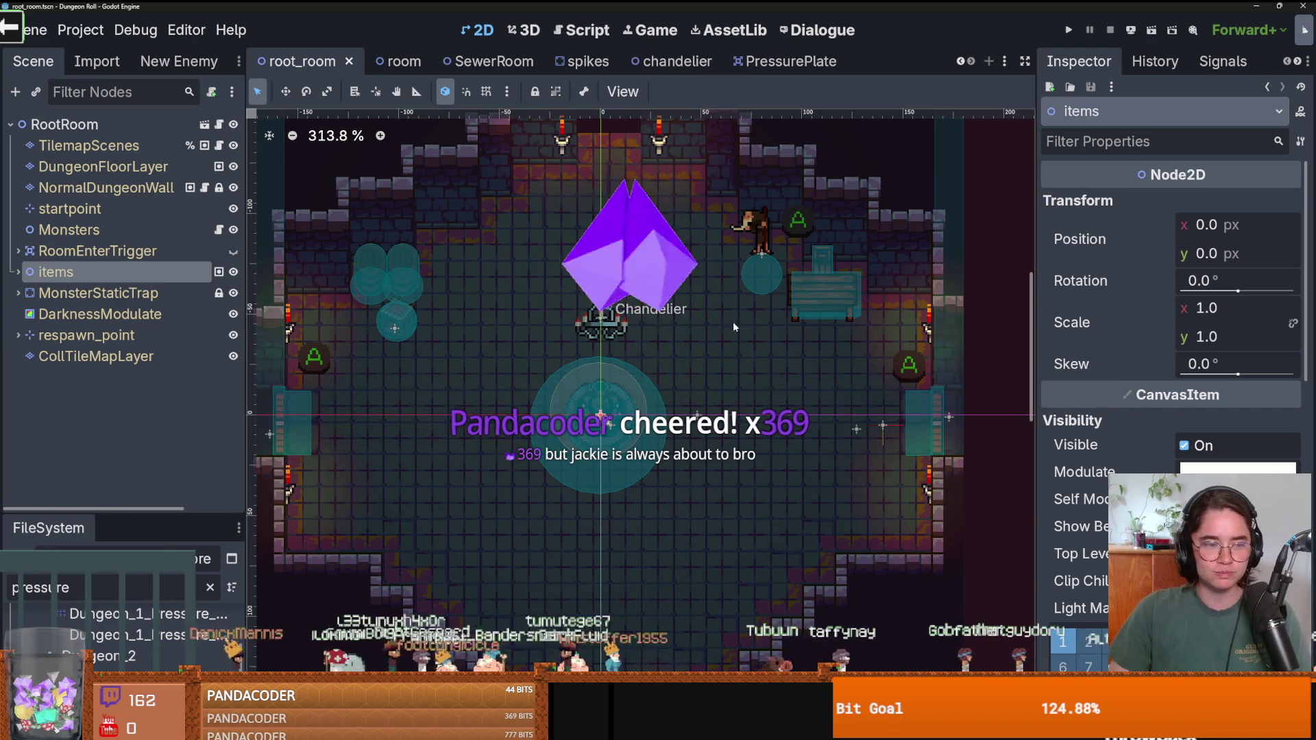
Enlarge the FileSystem dock and filter the project files for 'enemy'.
drag(186, 518, 187, 311)
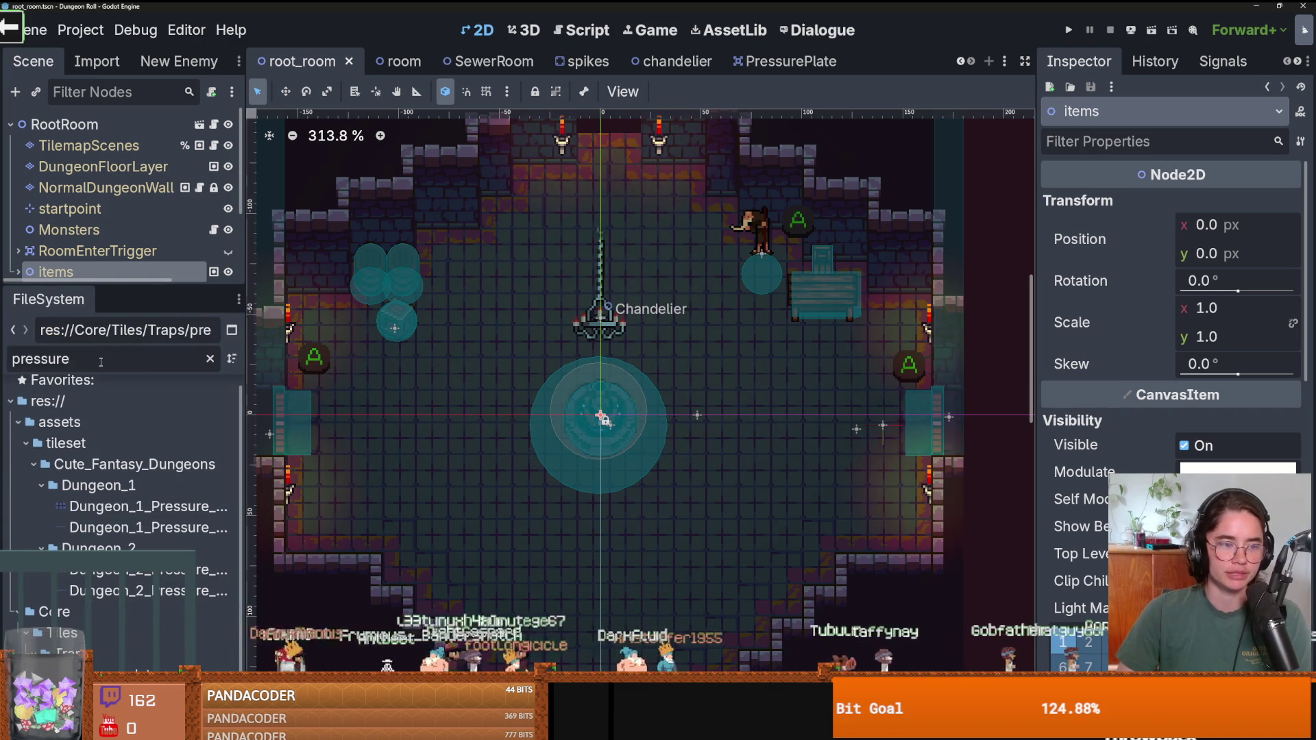
key(ctrl+a)
key(BackSpace)
text(enemy)
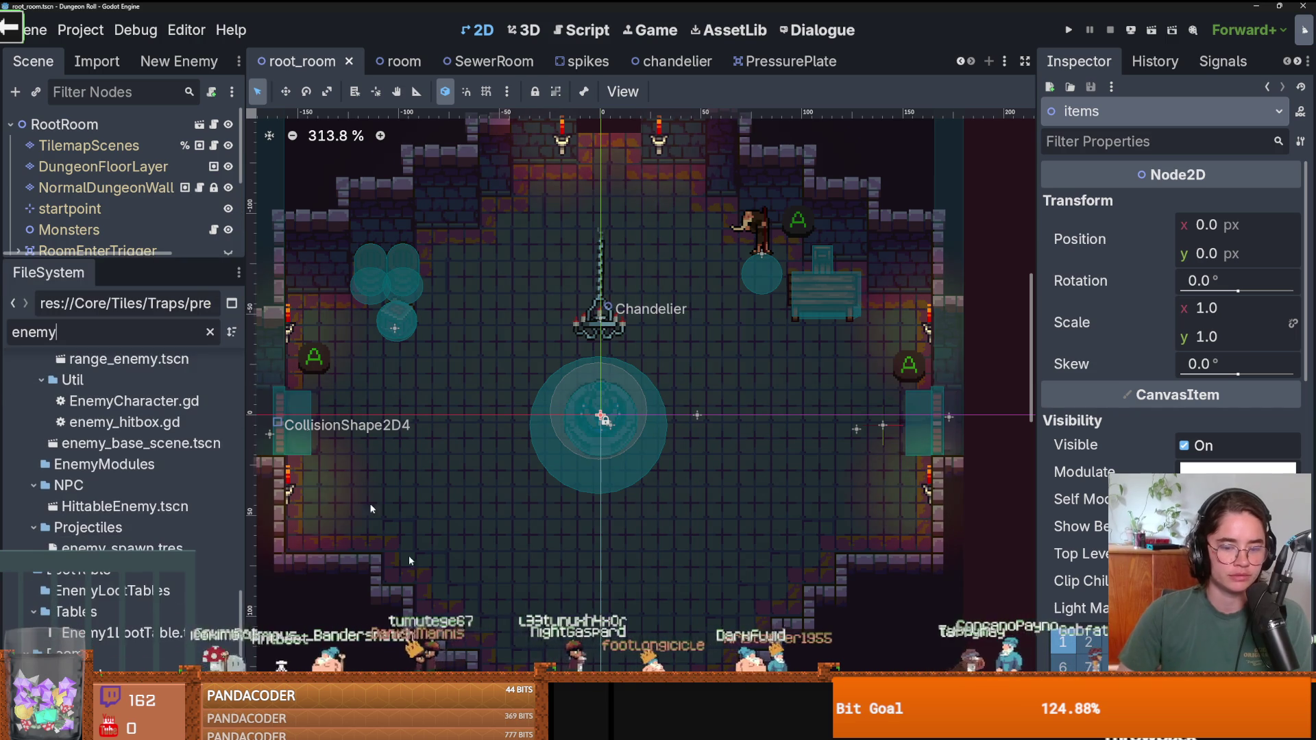
Filter for 'items' and preview the Items.png and ItemSprites items.png textures.
double_click(107, 333)
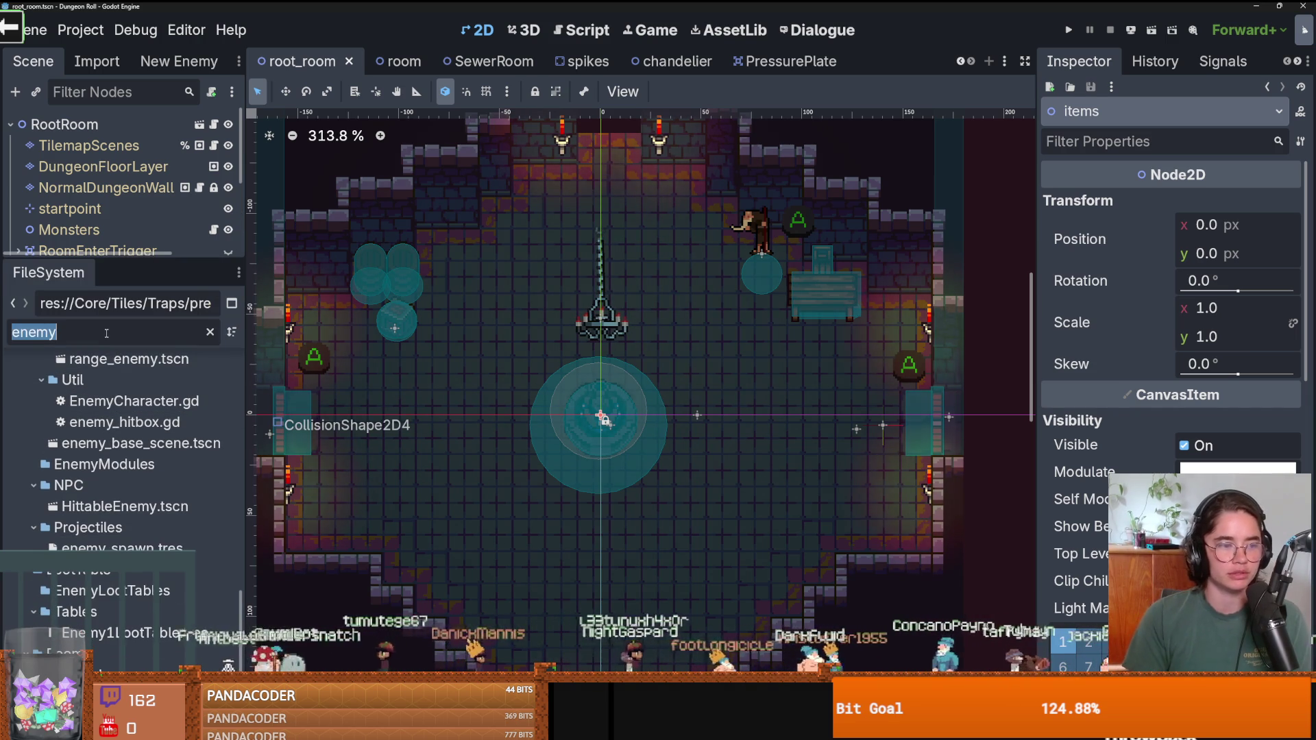
text(icon)
key(BackSpace)
key(BackSpace)
key(BackSpace)
text(tems)
scroll(170, 574, down, 3)
click(139, 573)
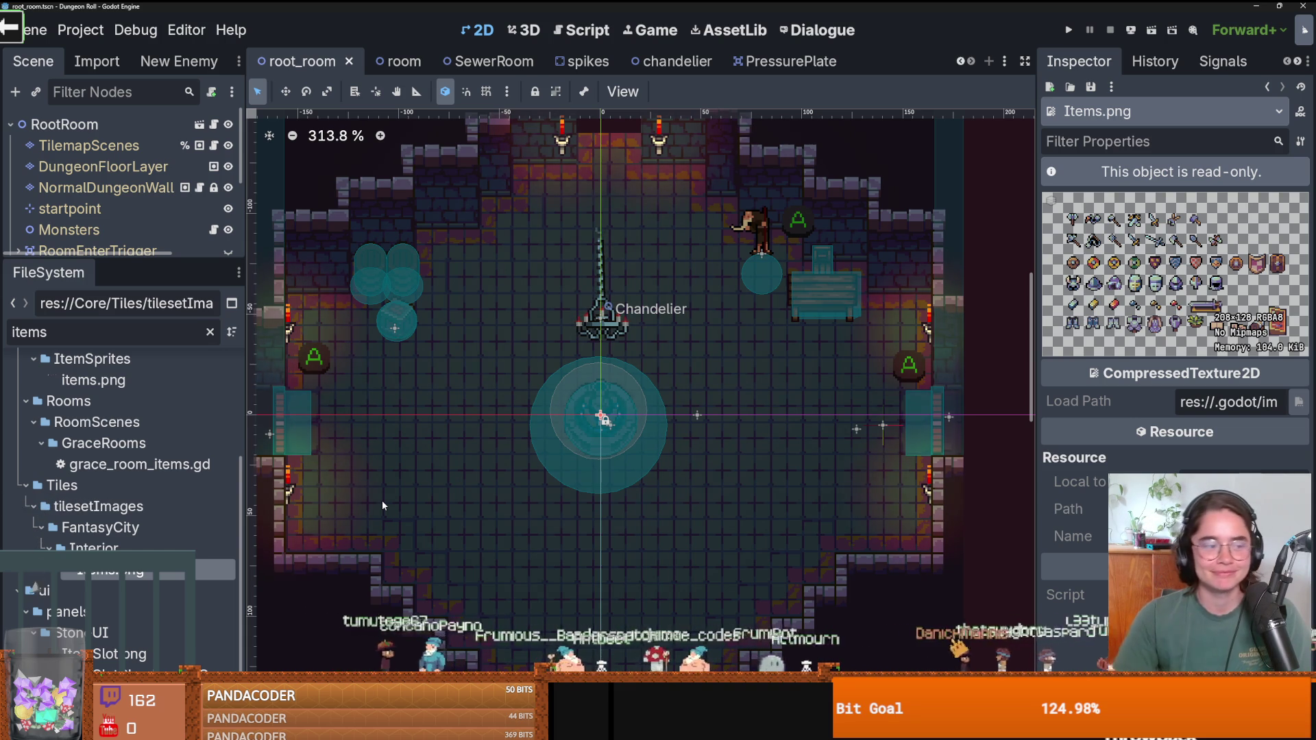
scroll(106, 476, up, 4)
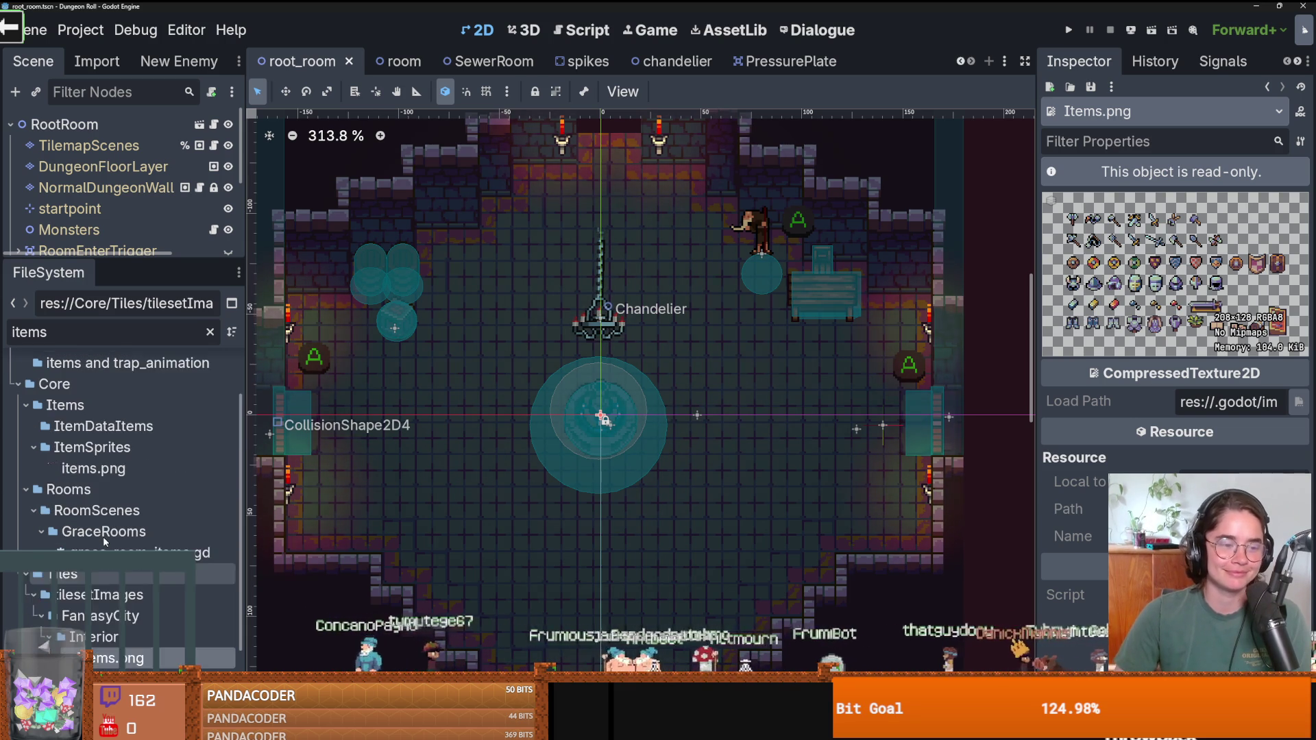
click(103, 514)
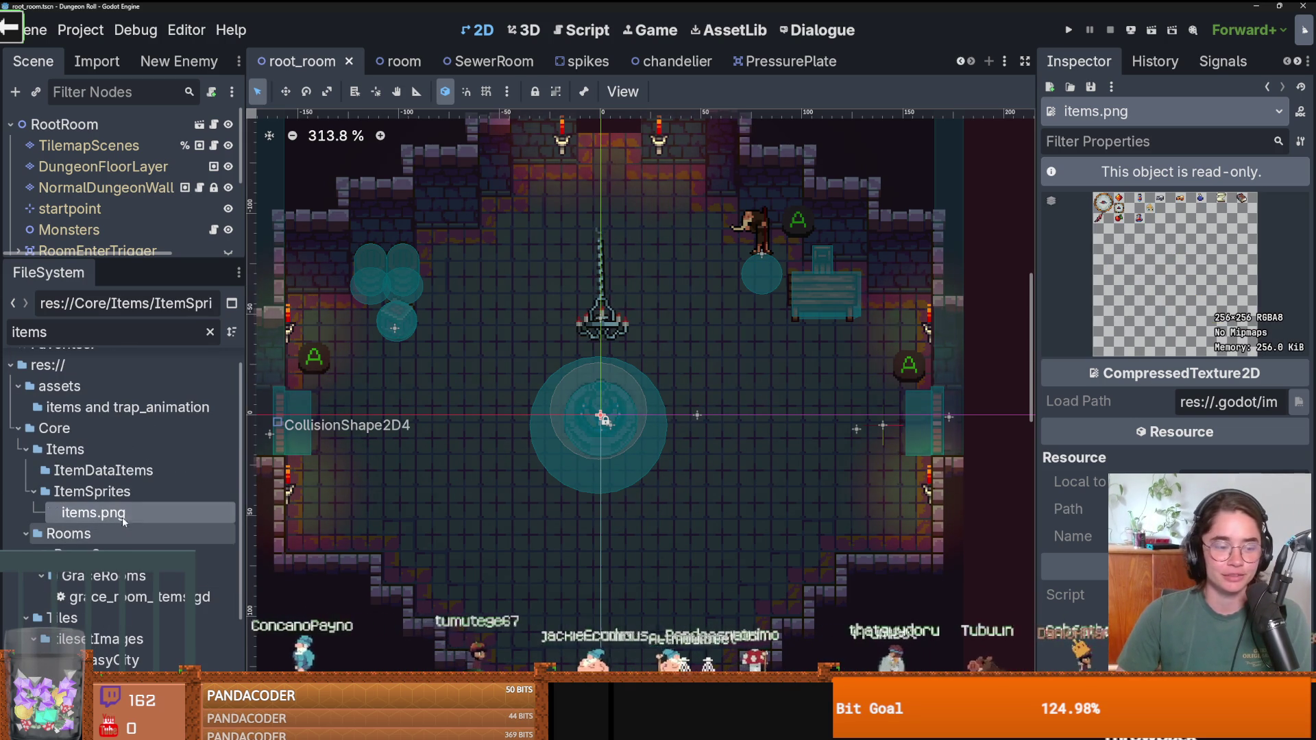
right_click(115, 515)
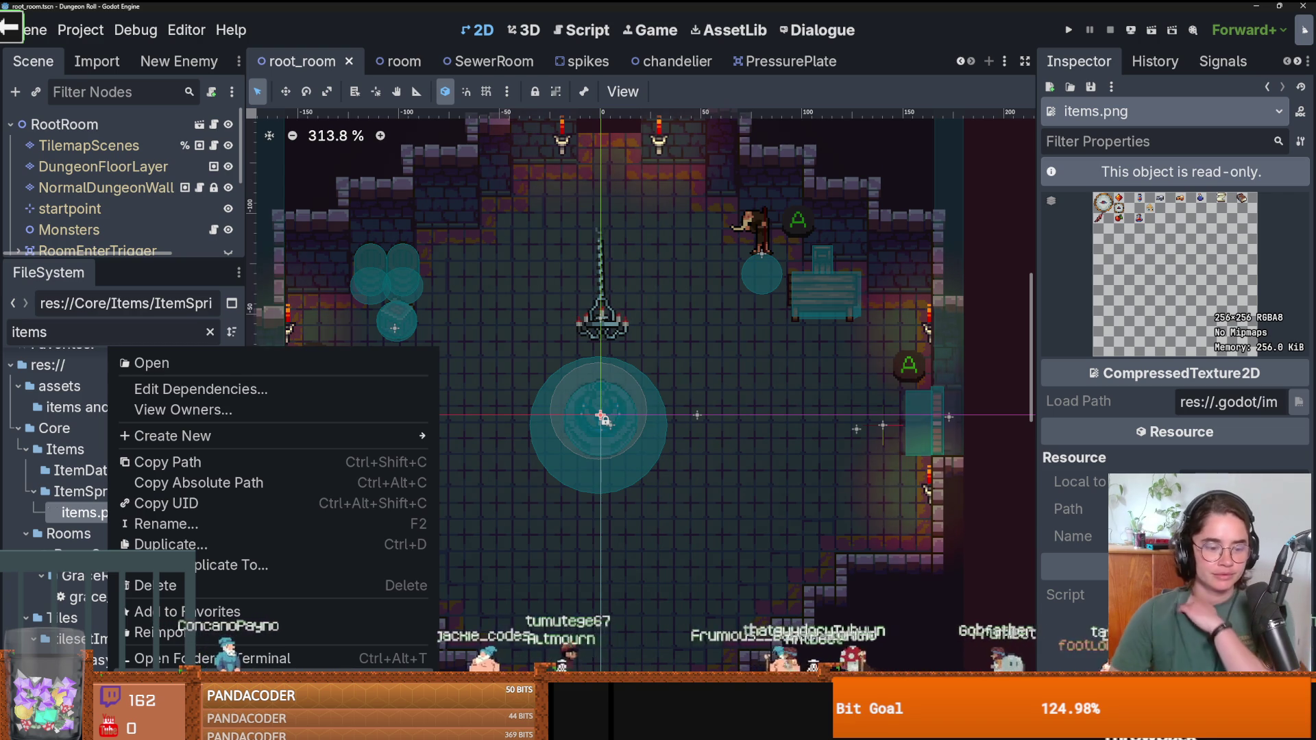
key(Escape)
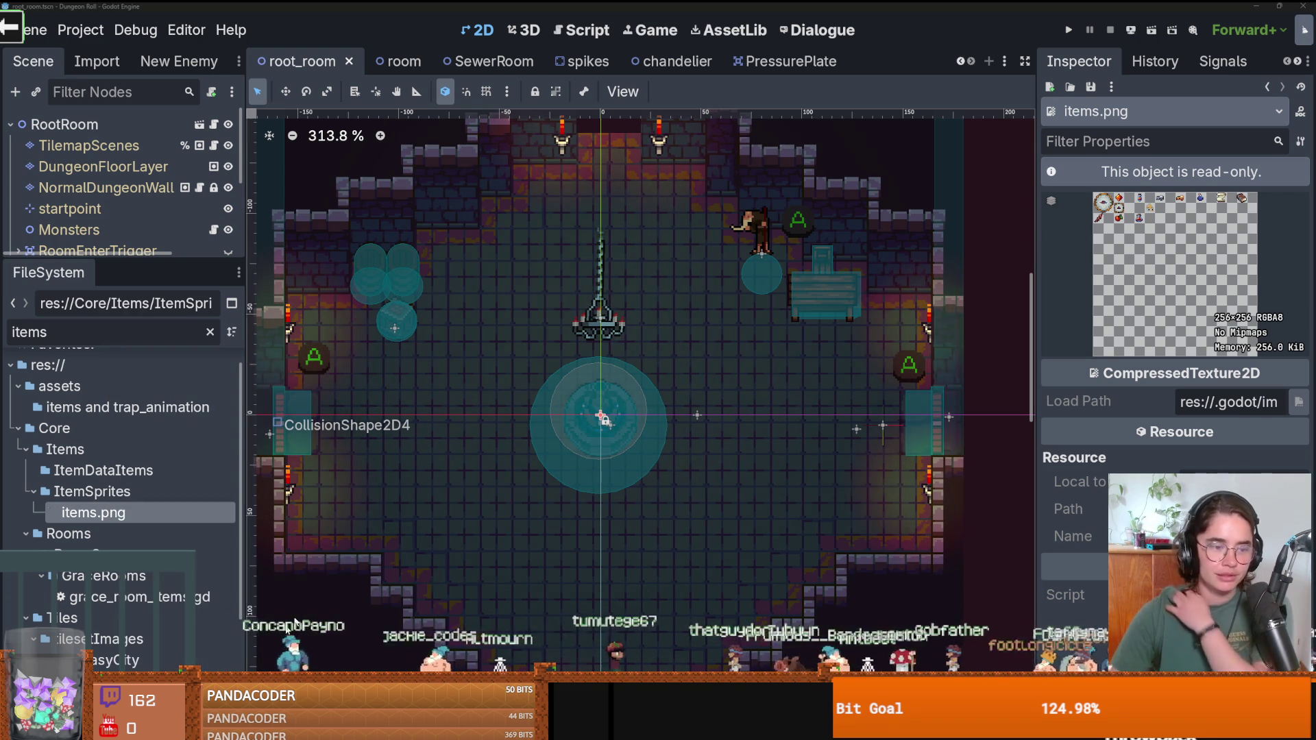
Filter for 'icons' and preview weapon_icons.png, icons2.png and the ui icons.png textures.
double_click(81, 329)
text(icons)
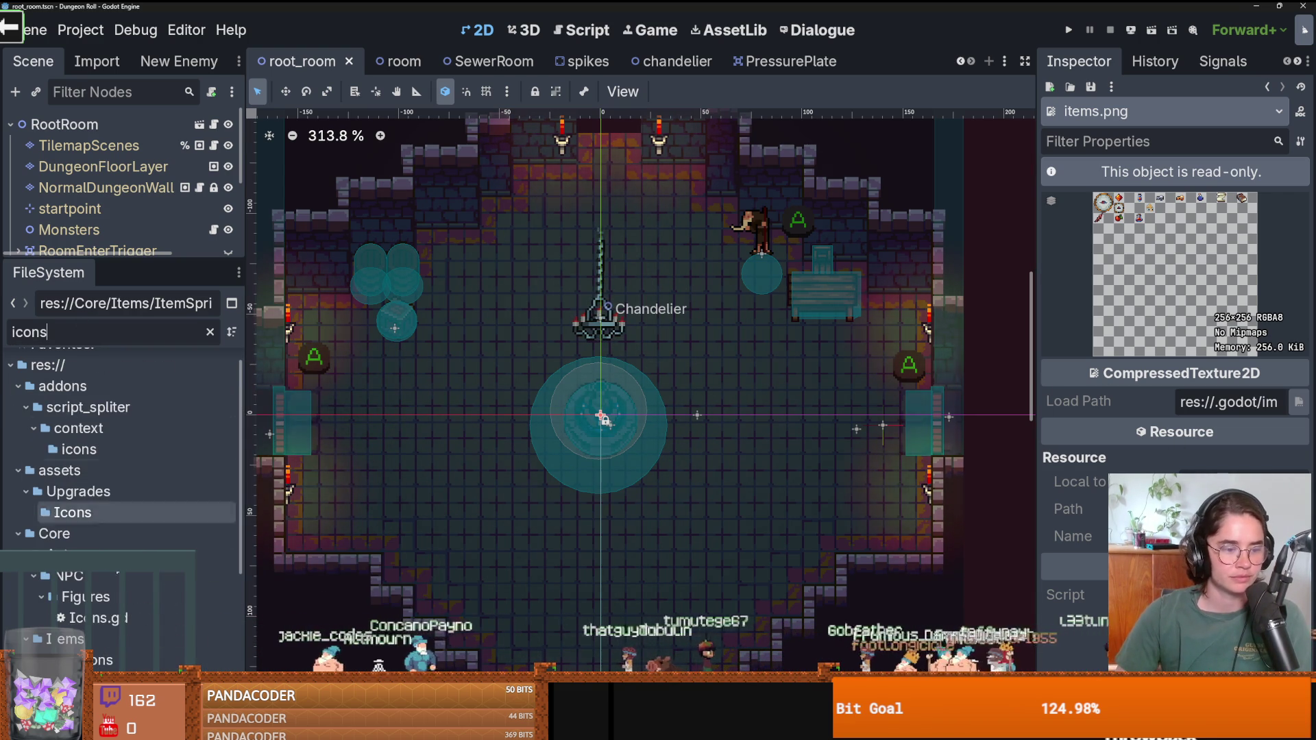
click(113, 507)
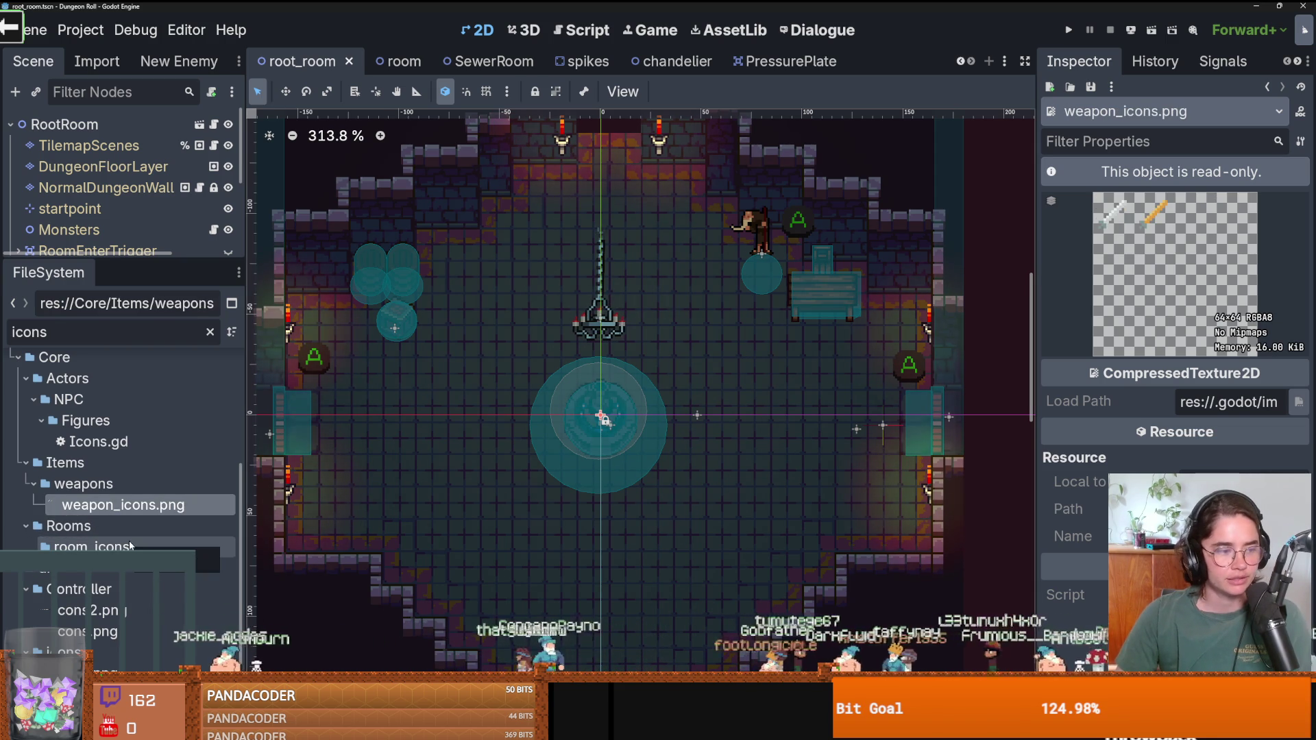
click(107, 610)
click(102, 631)
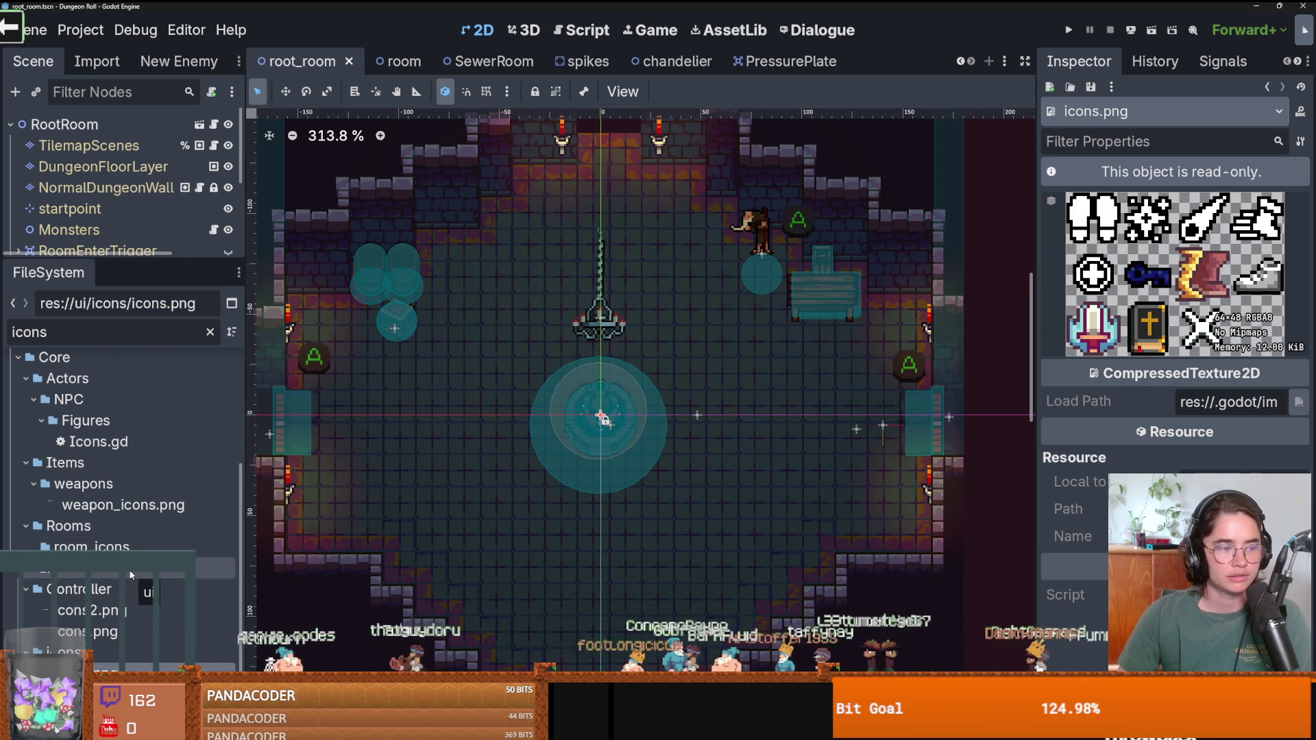
scroll(130, 574, down, 3)
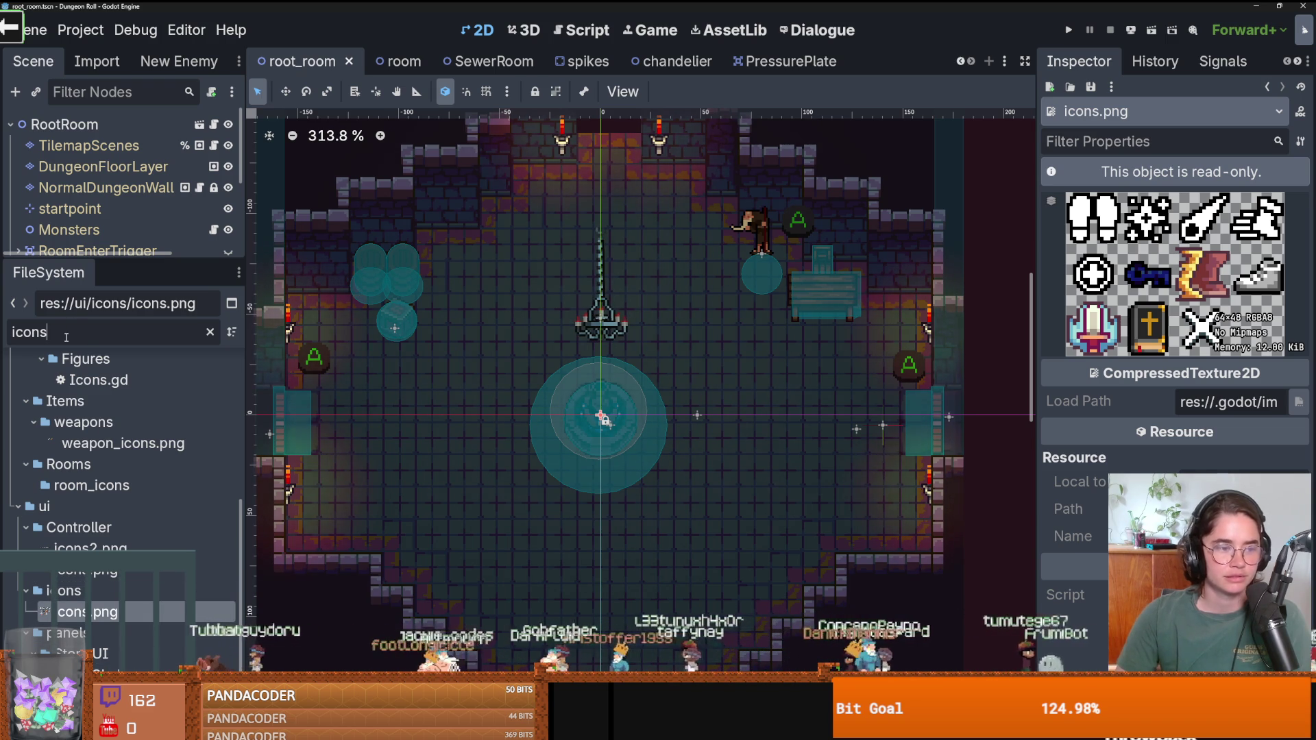
Broaden the filter to 'icon' and show icon_sheet_16x16.png's folder in File Explorer.
key(BackSpace)
scroll(126, 511, down, 15)
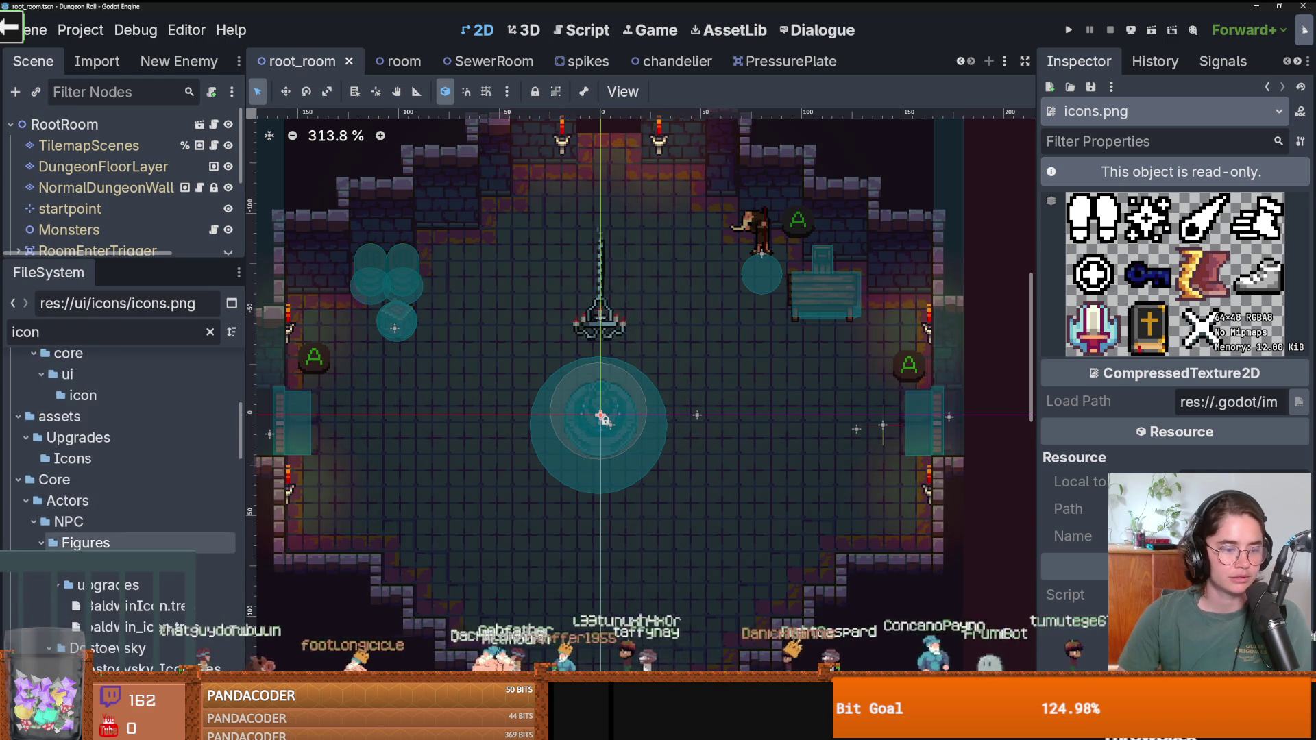
scroll(126, 512, down, 15)
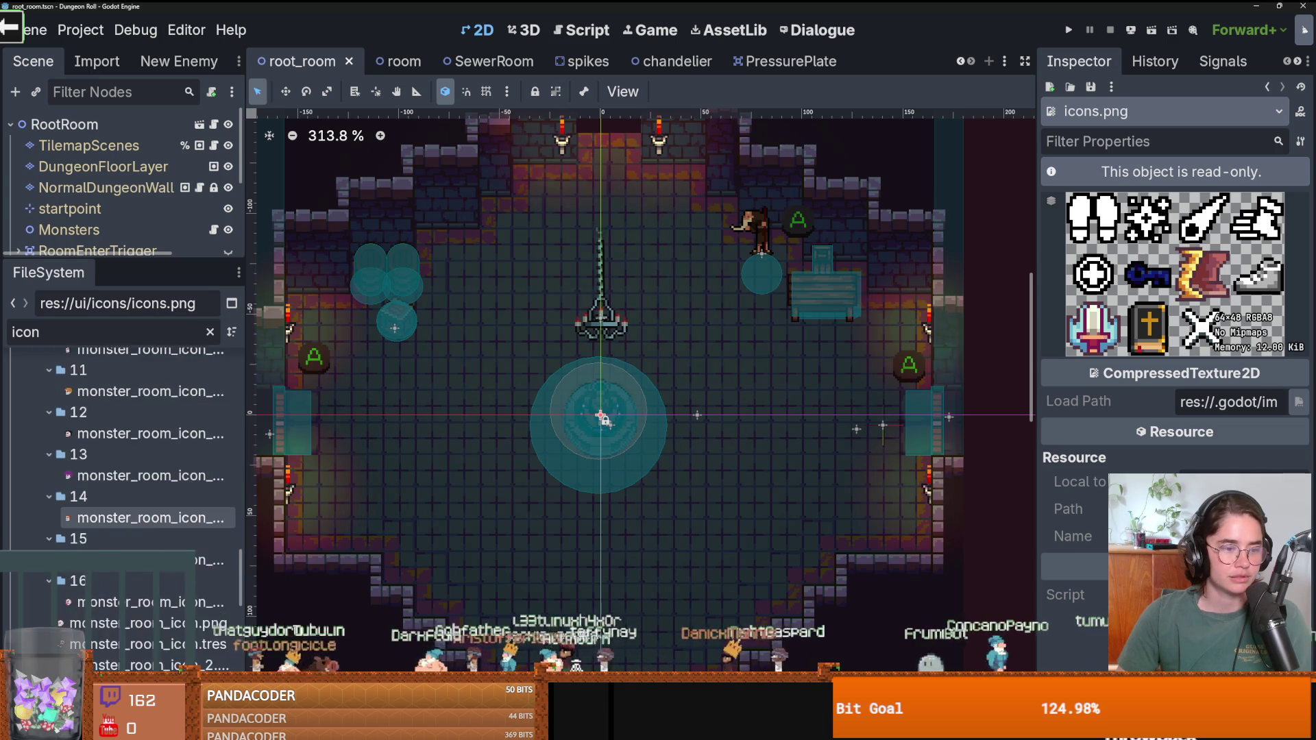
click(128, 519)
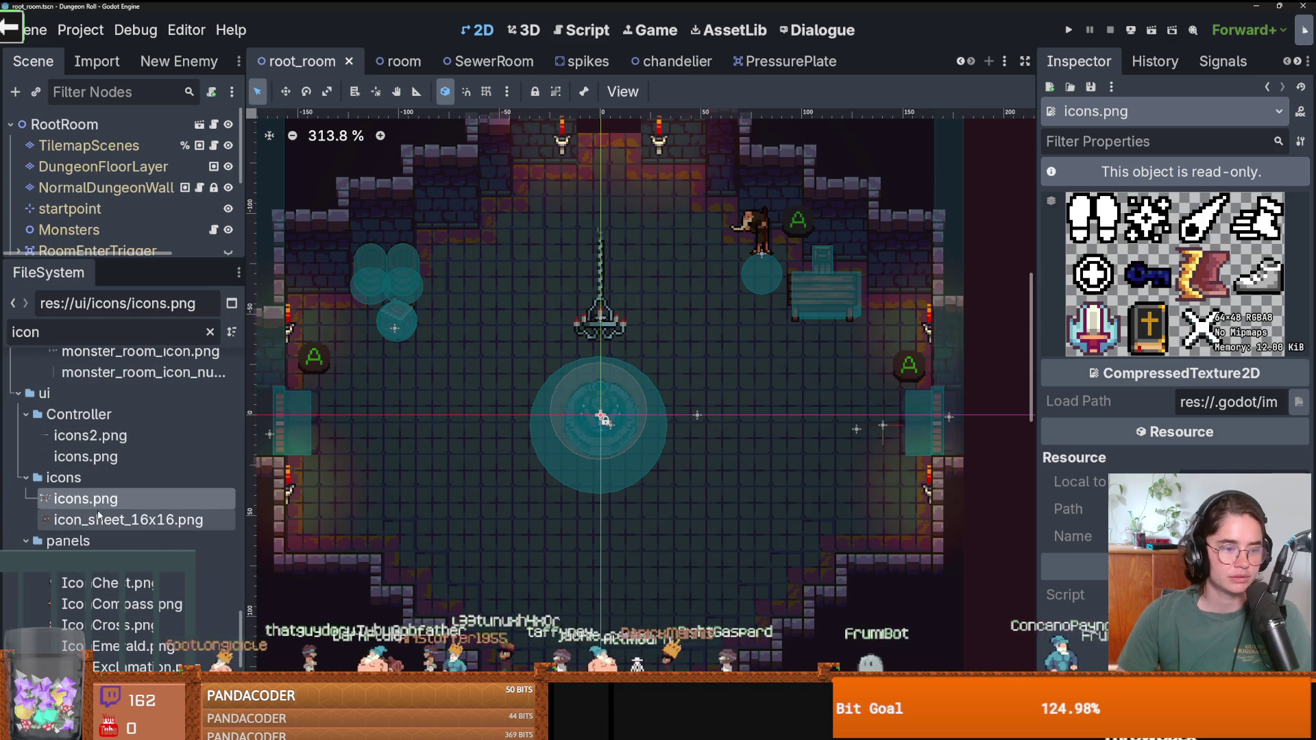
right_click(129, 520)
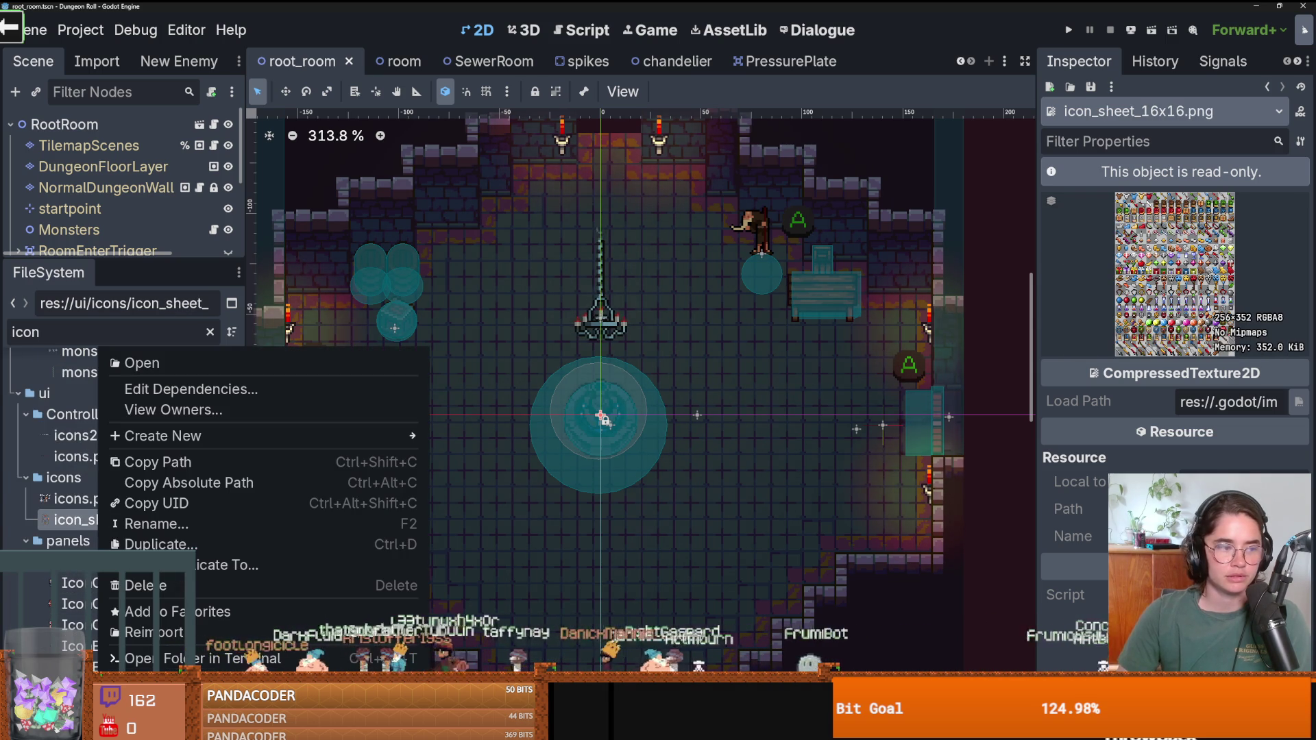
click(631, 450)
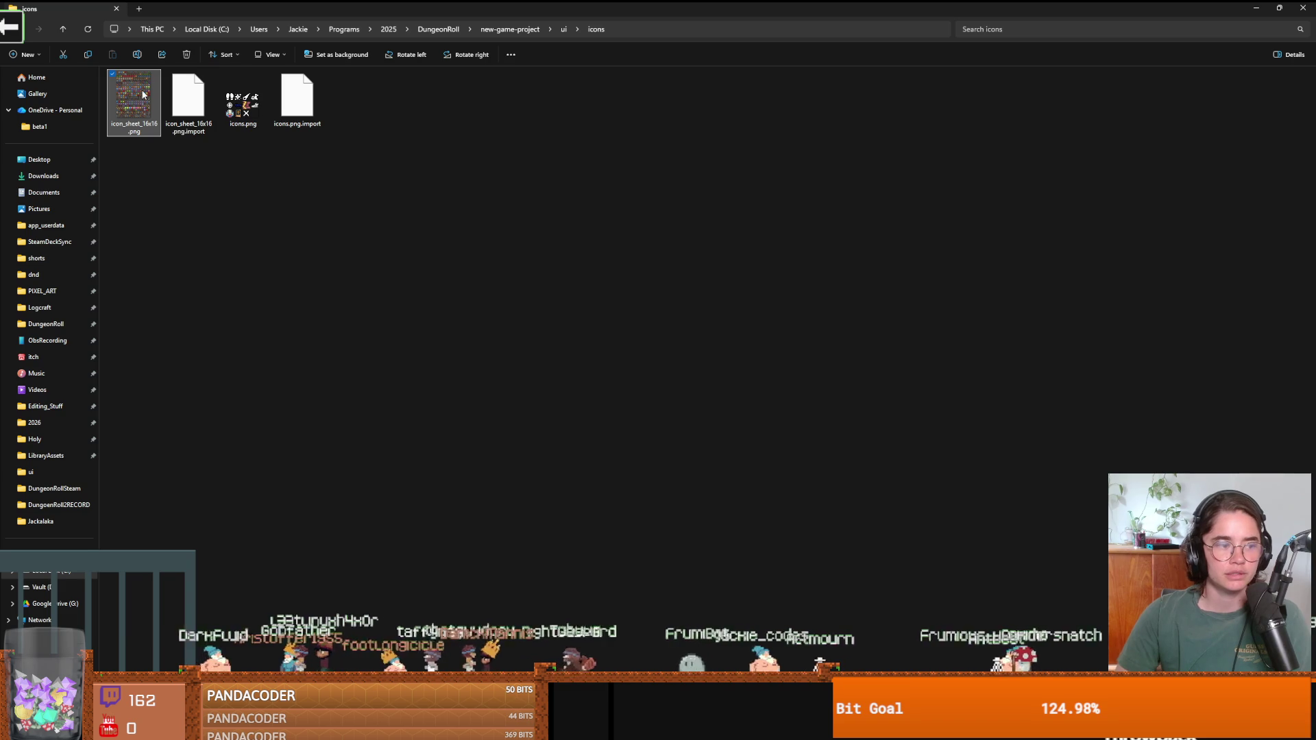
View icon_sheet_16x16.png in the image viewer, close it, and restore the Explorer window.
key(Return)
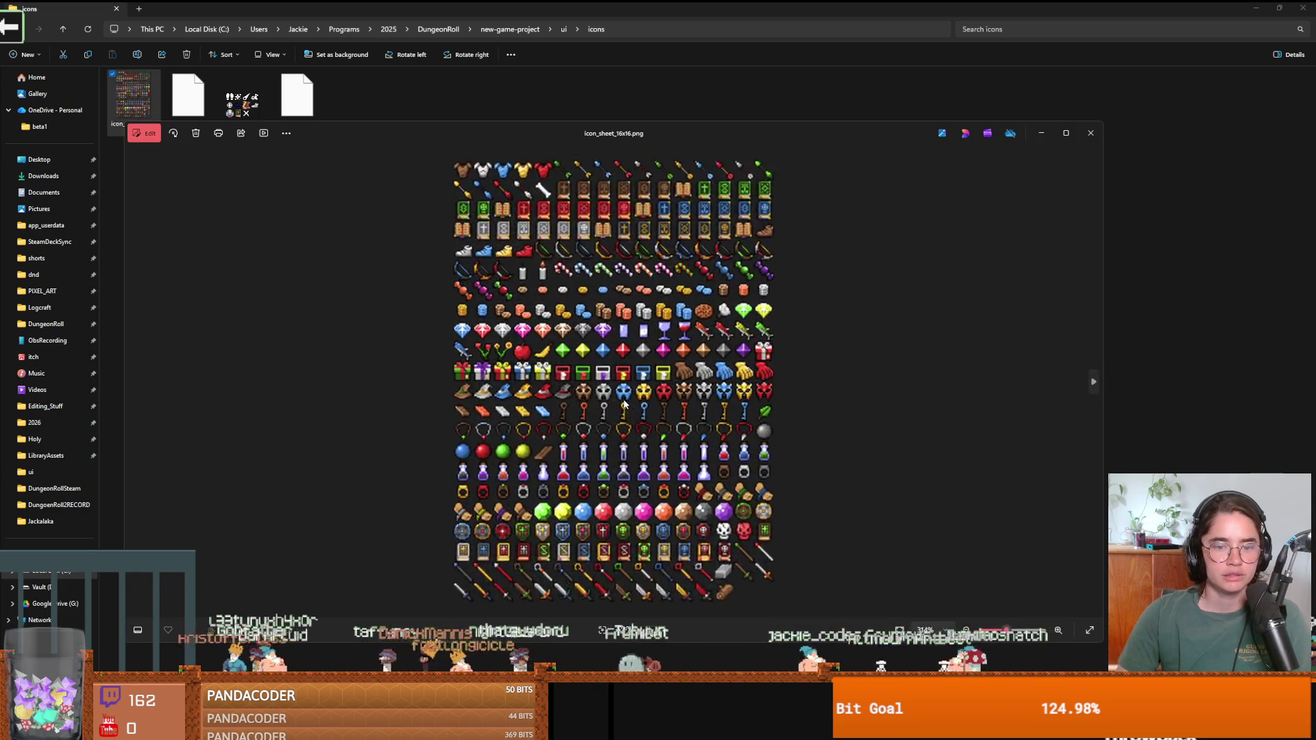
scroll(625, 404, down, 2)
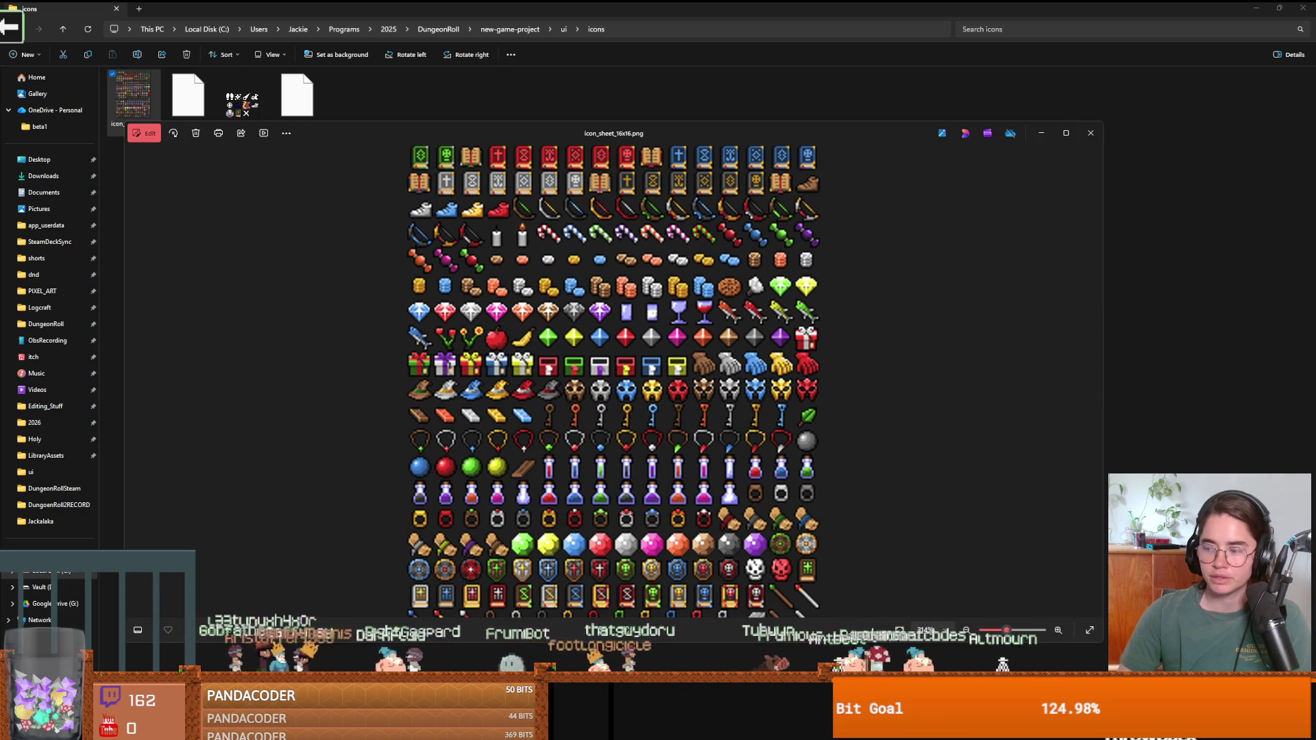
scroll(697, 343, down, 1)
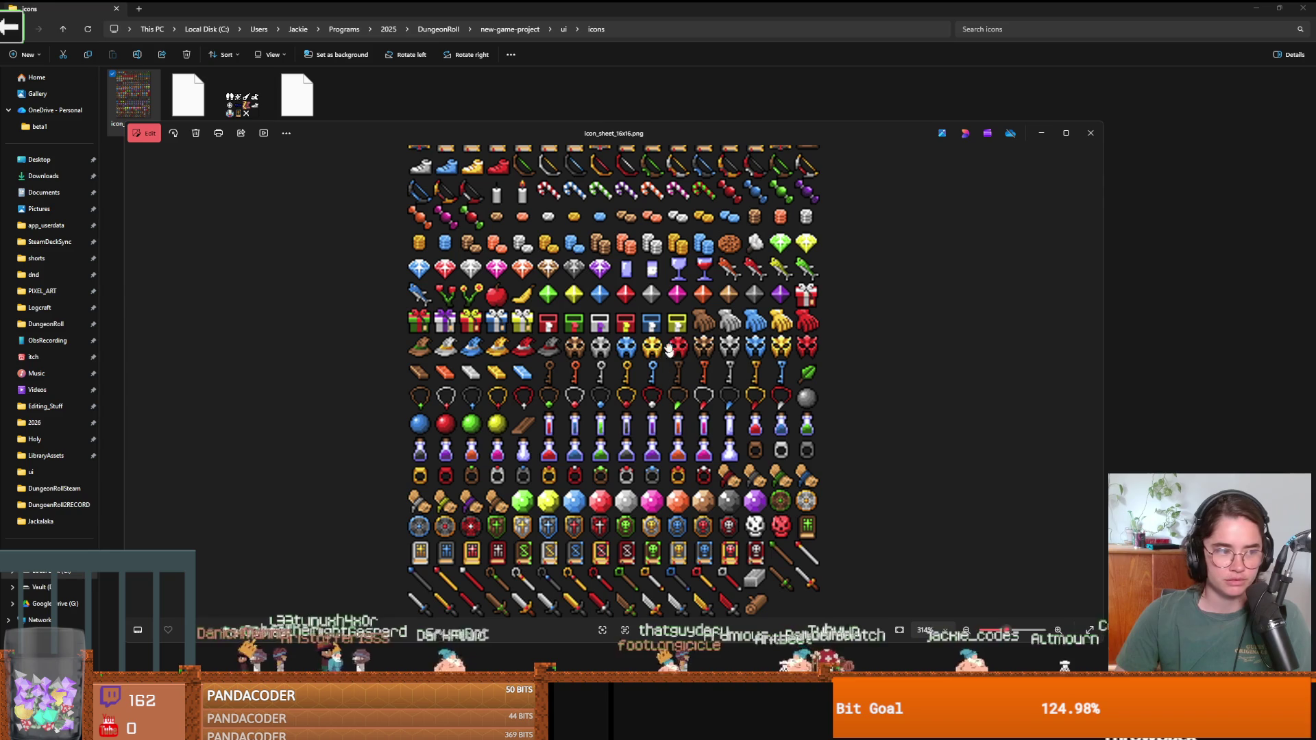
scroll(632, 329, down, 1)
scroll(690, 453, down, 1)
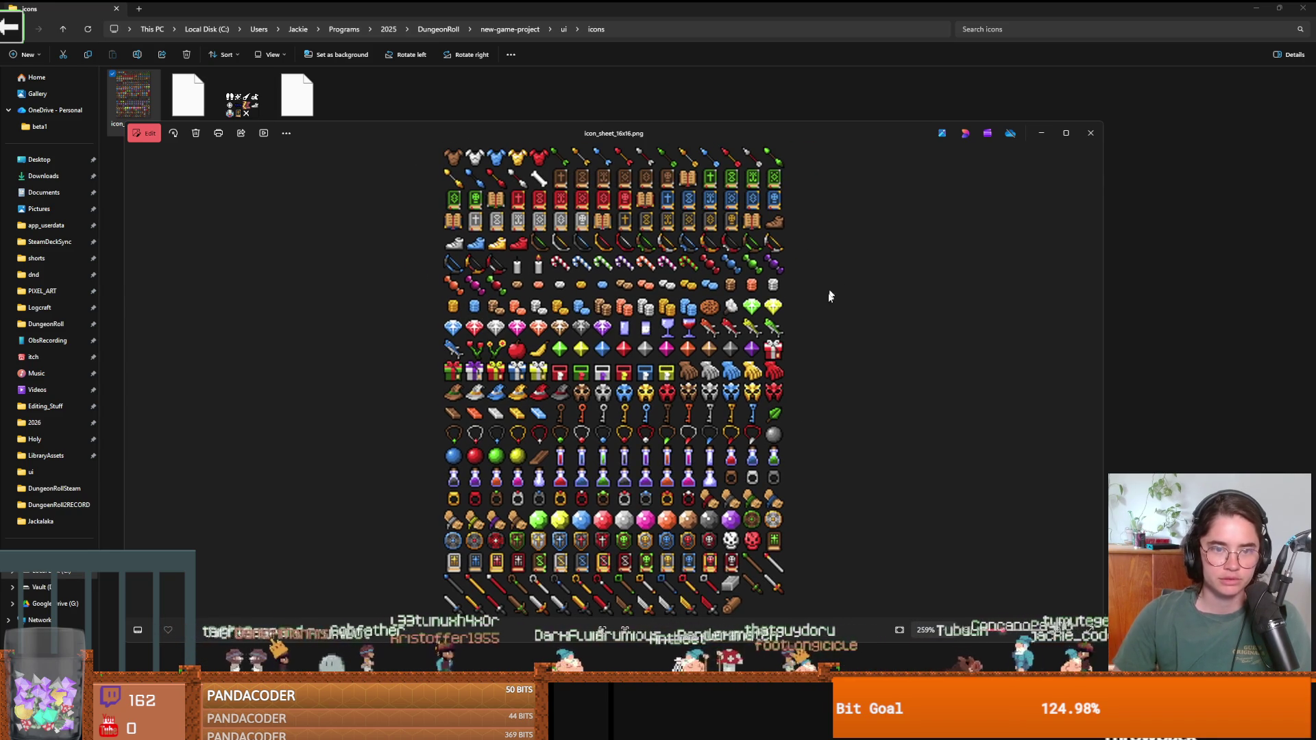
click(1090, 133)
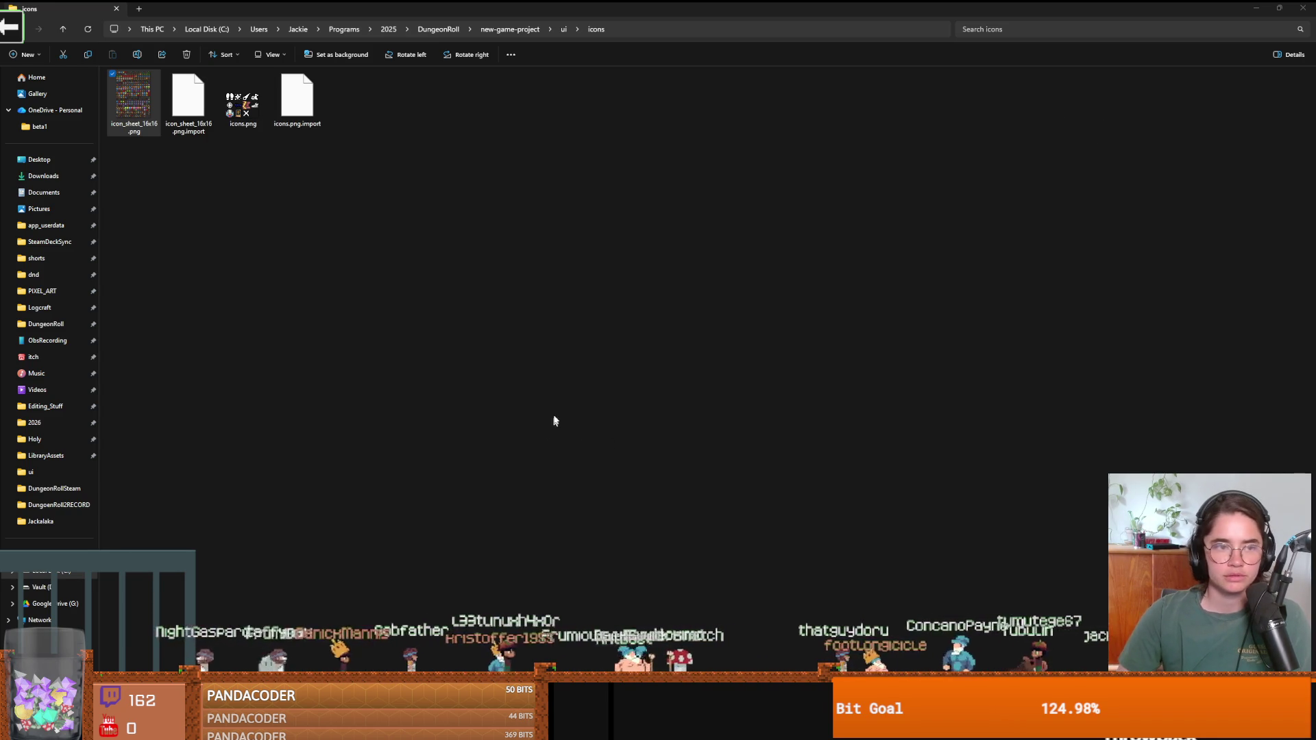
key(super+Down)
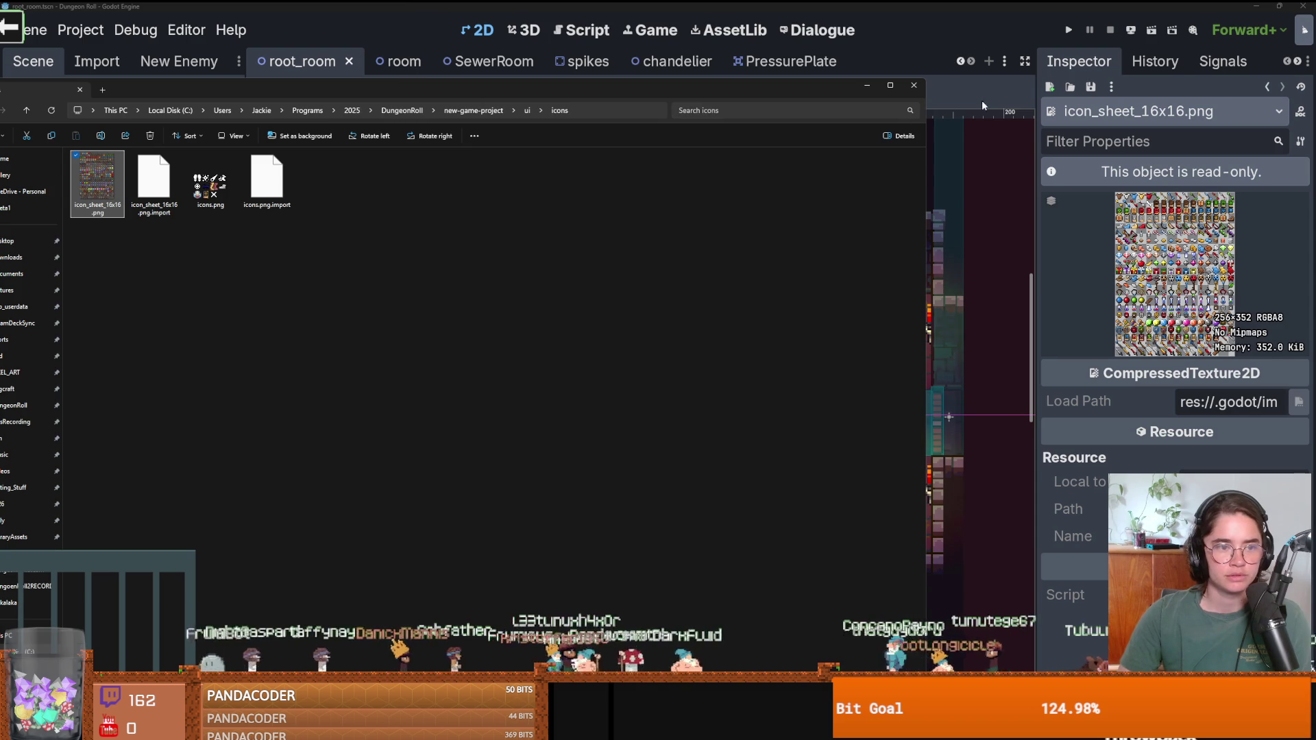
Close the icons folder window and preview monster_room_icon.png and weapon_icons.png in Godot.
click(915, 85)
scroll(130, 466, up, 4)
click(117, 528)
scroll(113, 511, up, 4)
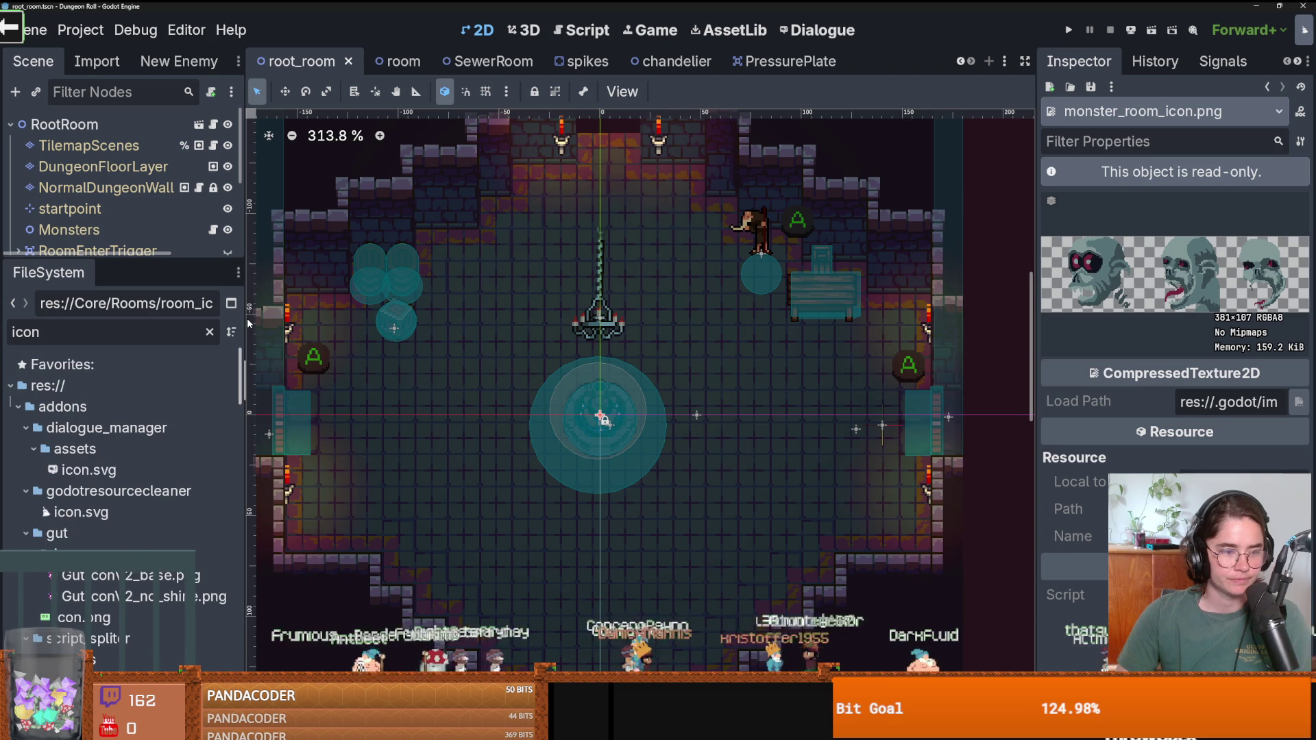
drag(248, 361, 242, 470)
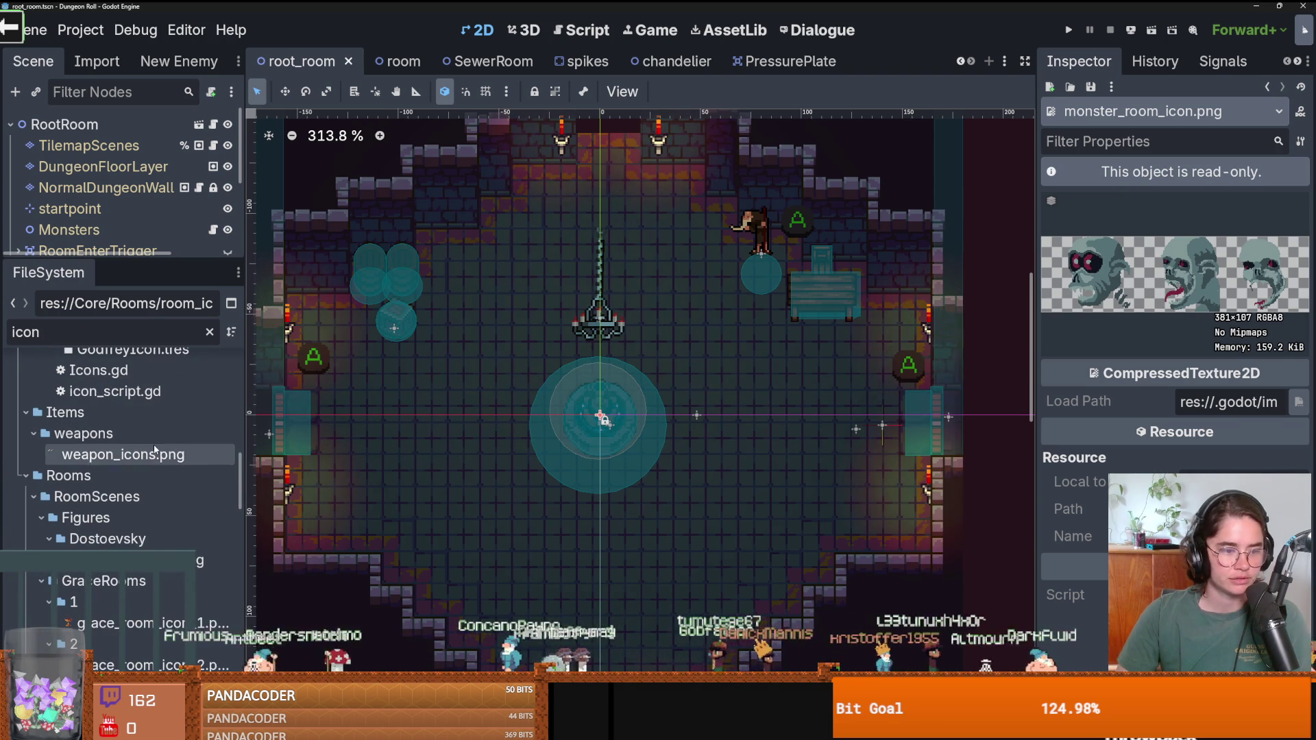
click(192, 454)
scroll(205, 503, down, 2)
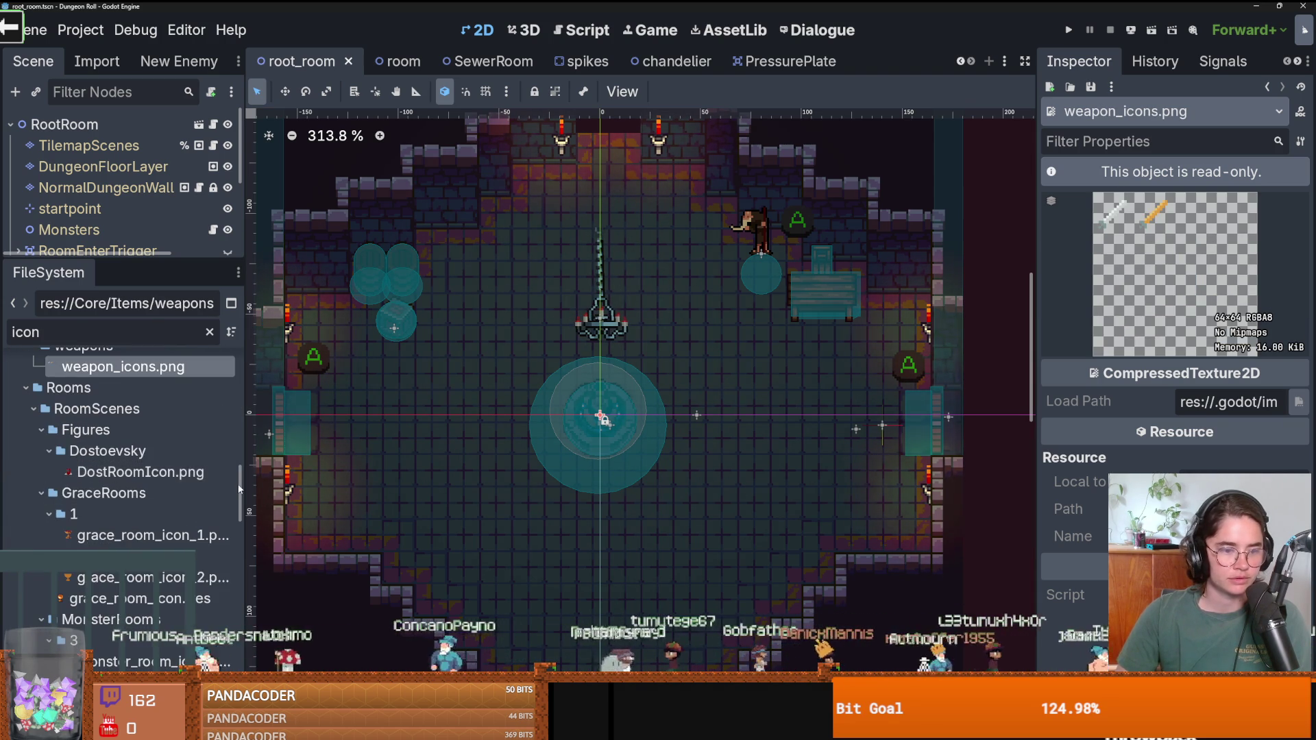
scroll(229, 494, down, 10)
scroll(142, 665, up, 2)
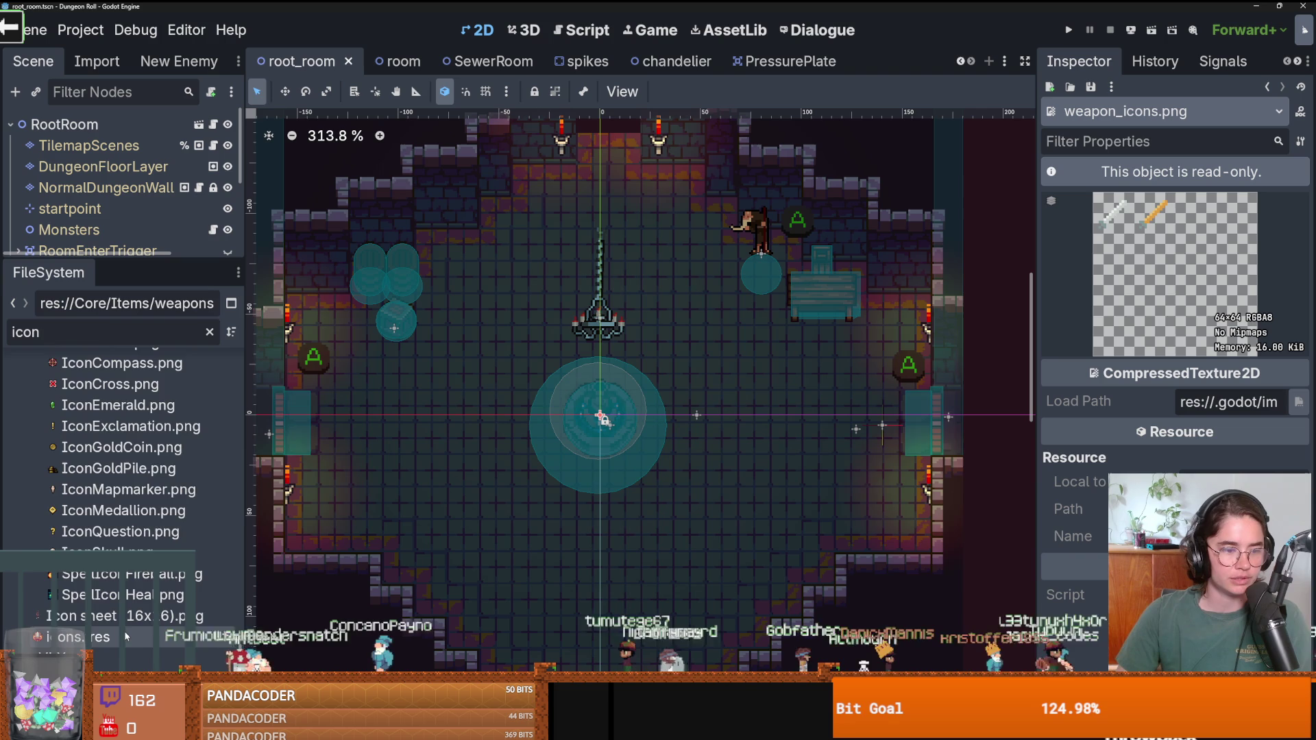
scroll(142, 664, down, 10)
Preview the 16x16 icon sheet, icons.png, icons2.png and the monster room icon textures.
click(99, 543)
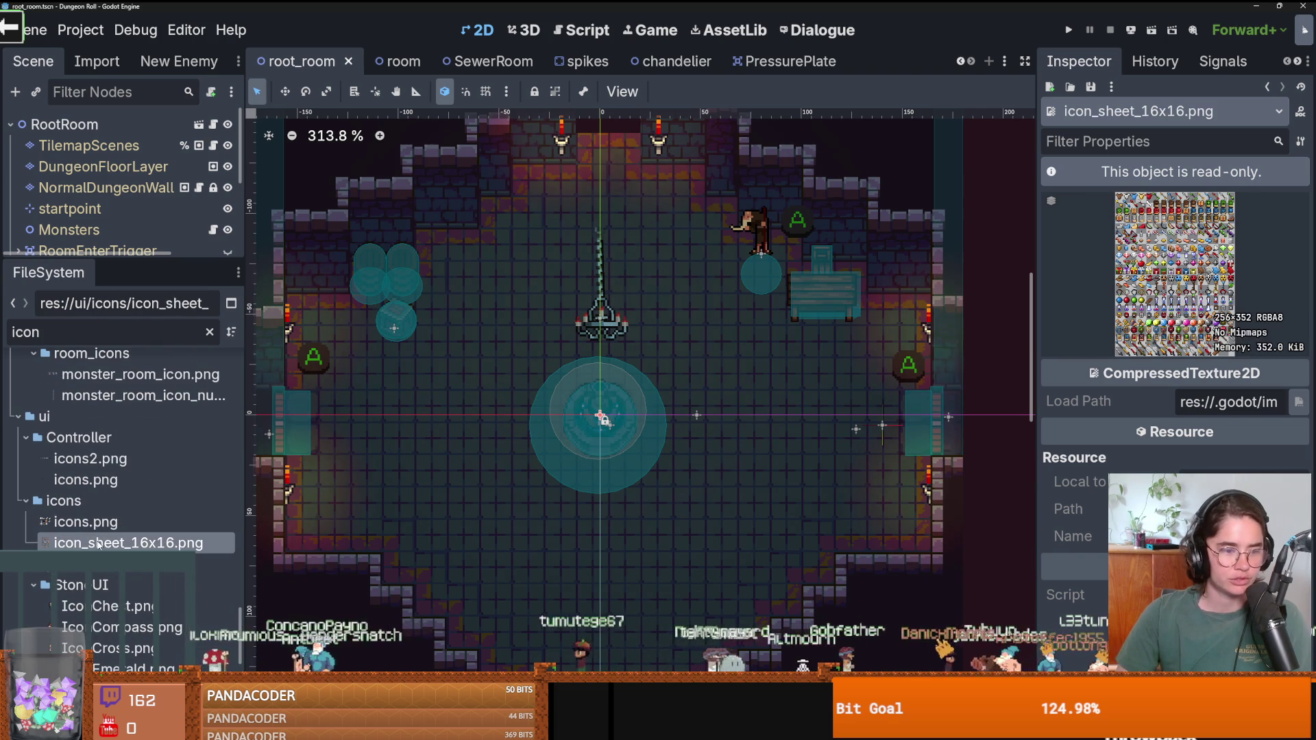
click(98, 525)
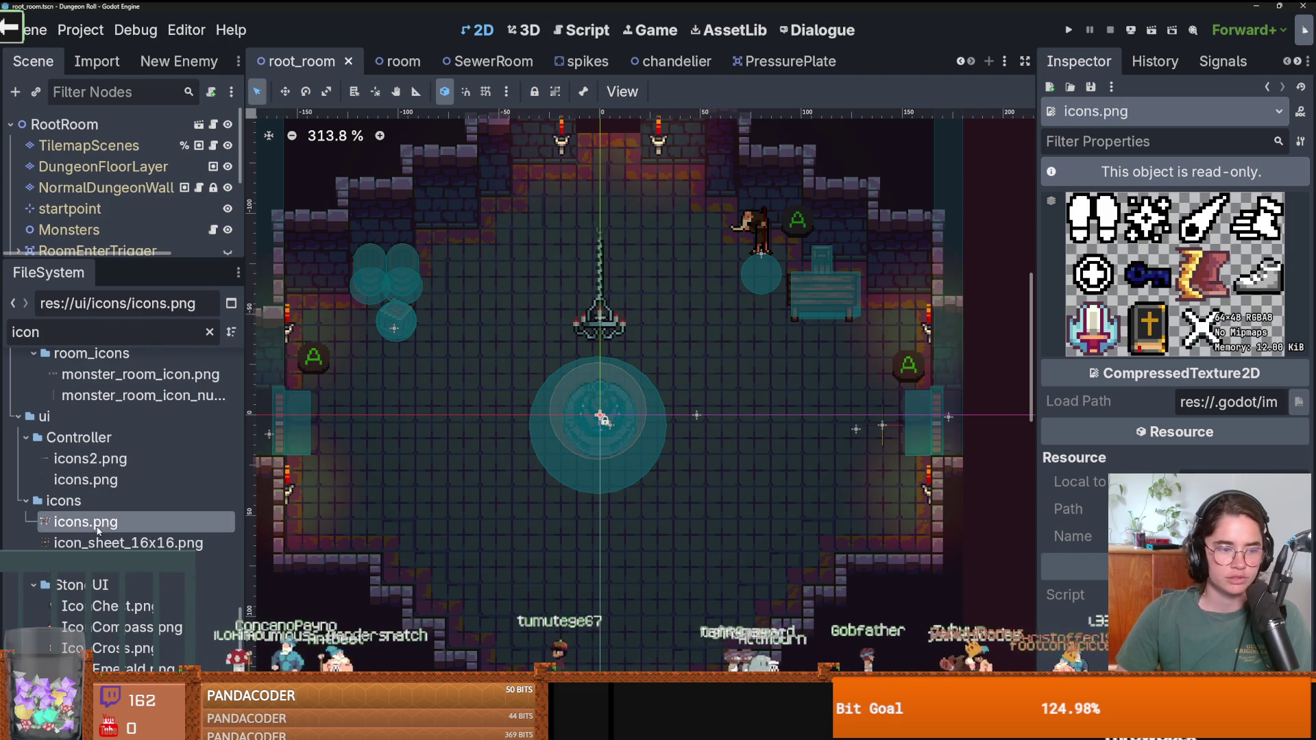
click(110, 460)
click(131, 396)
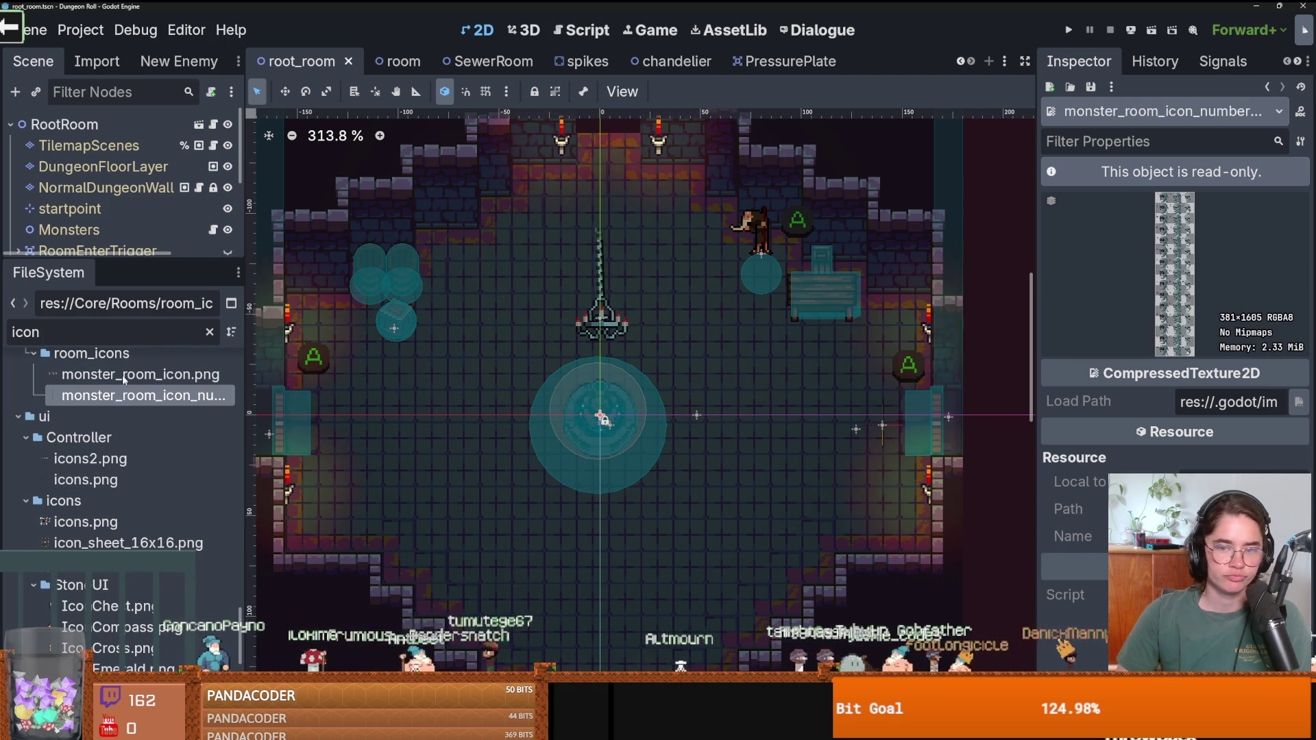
click(130, 374)
Show ui/icons/icons.png in File Explorer, then return to the Godot editor.
click(108, 526)
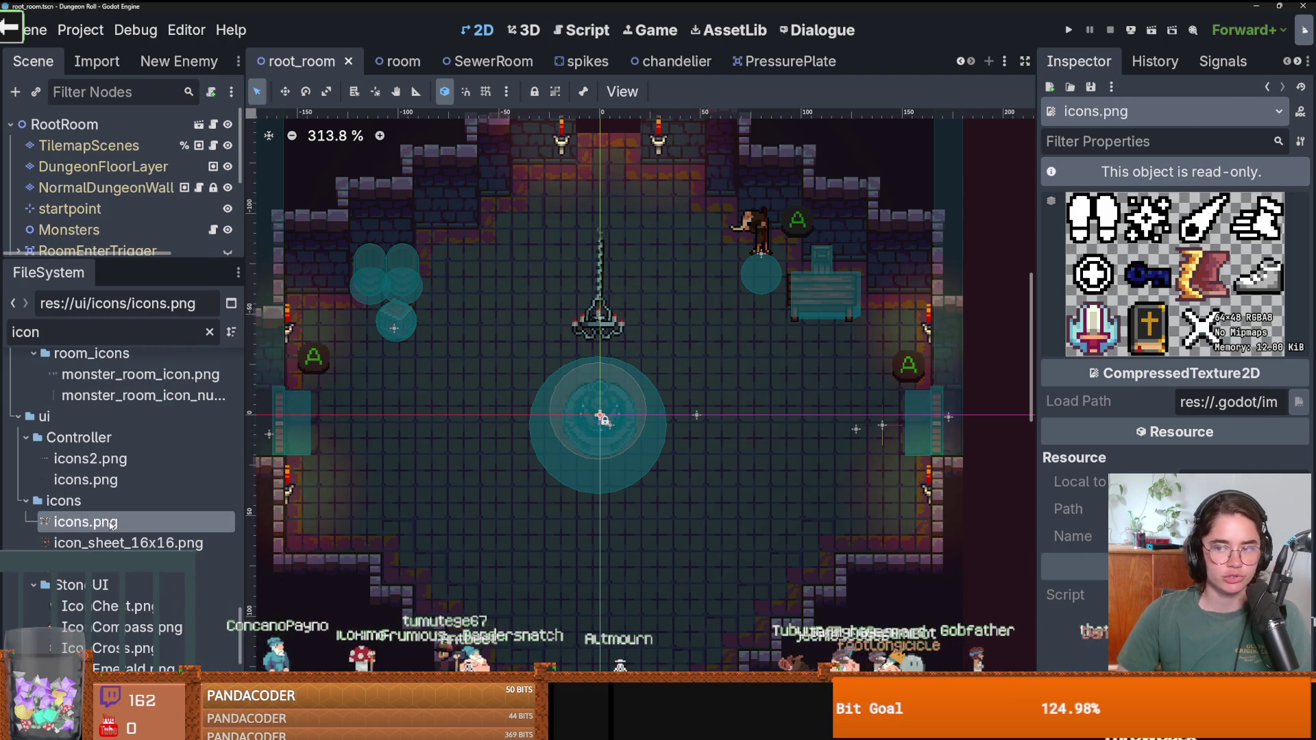
right_click(110, 526)
click(206, 679)
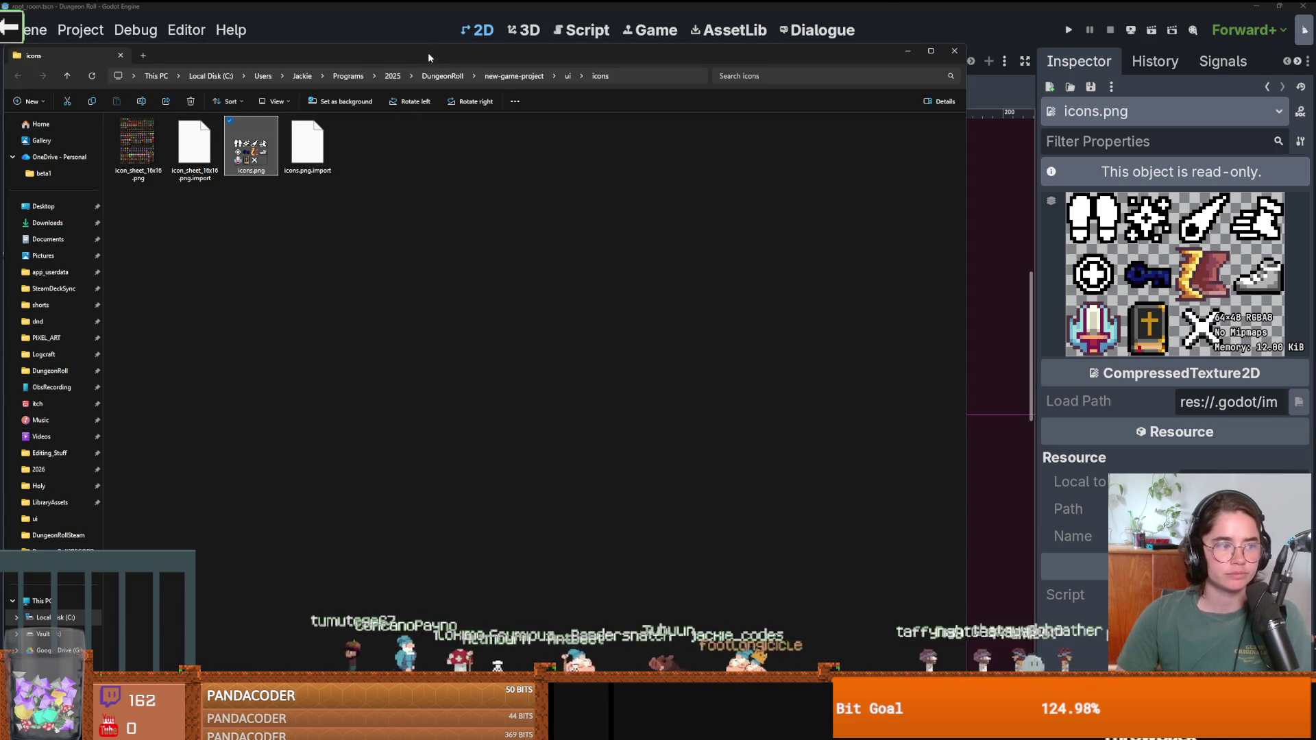
click(603, 419)
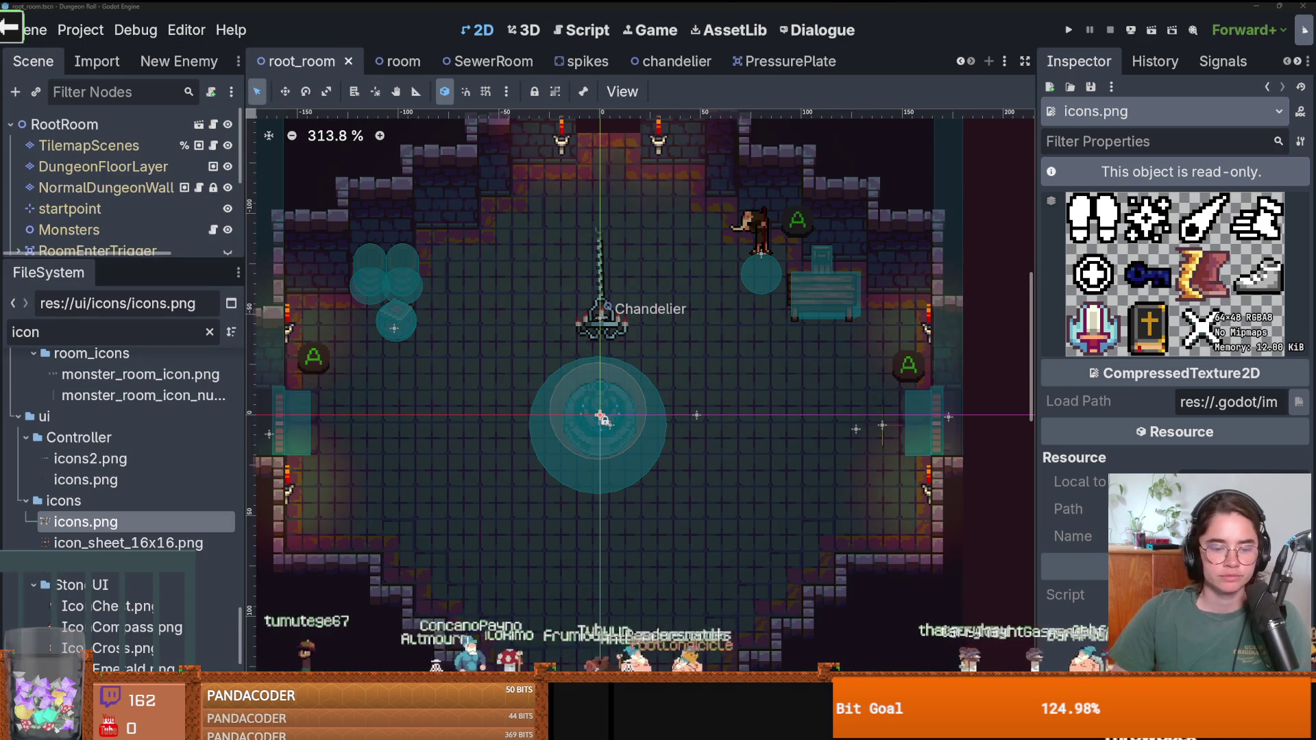
Open icons.png in Aseprite and extend its canvas 16 pixels downward.
mouse_move(603, 419)
mouse_down()
mouse_move(562, 617)
mouse_move(544, 92)
mouse_move(272, 26)
mouse_up()
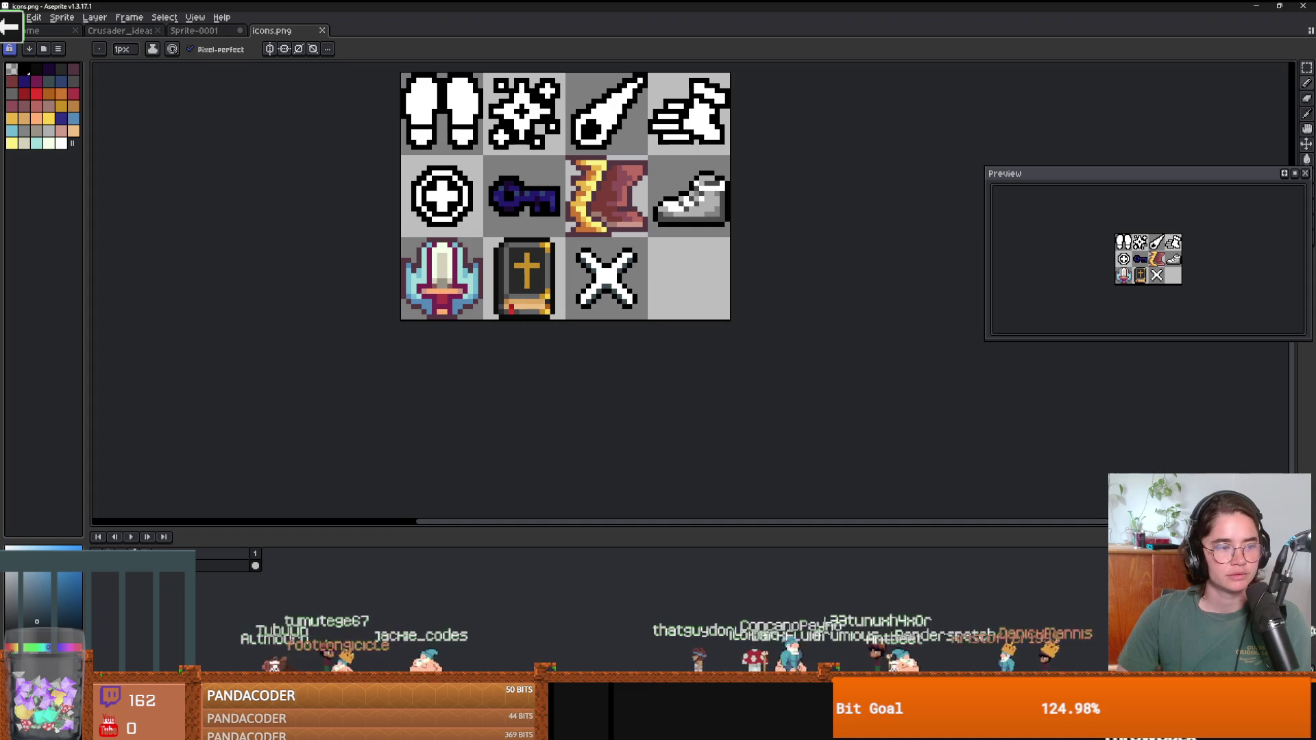
key(ctrl+alt+c)
drag(577, 329, 579, 405)
key(Return)
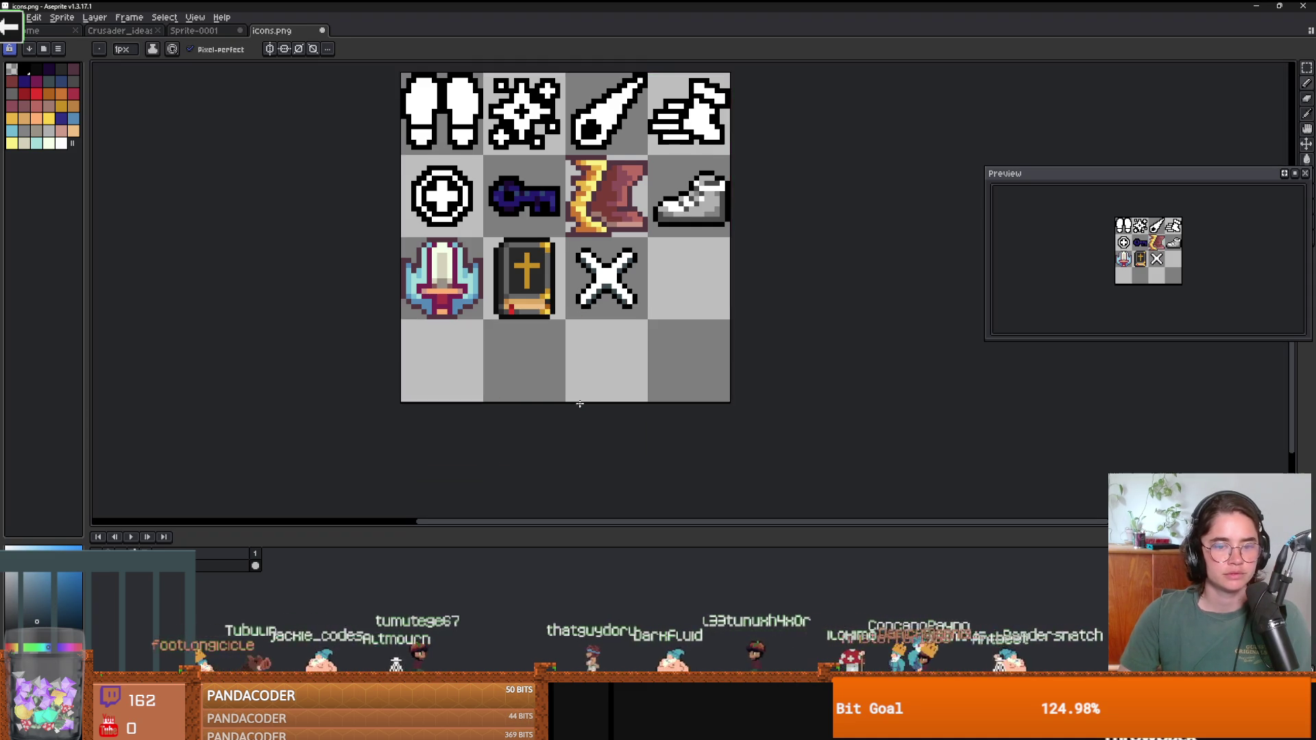
Load a preset palette and sketch a curved outline in the first empty cell.
scroll(553, 373, up, 1)
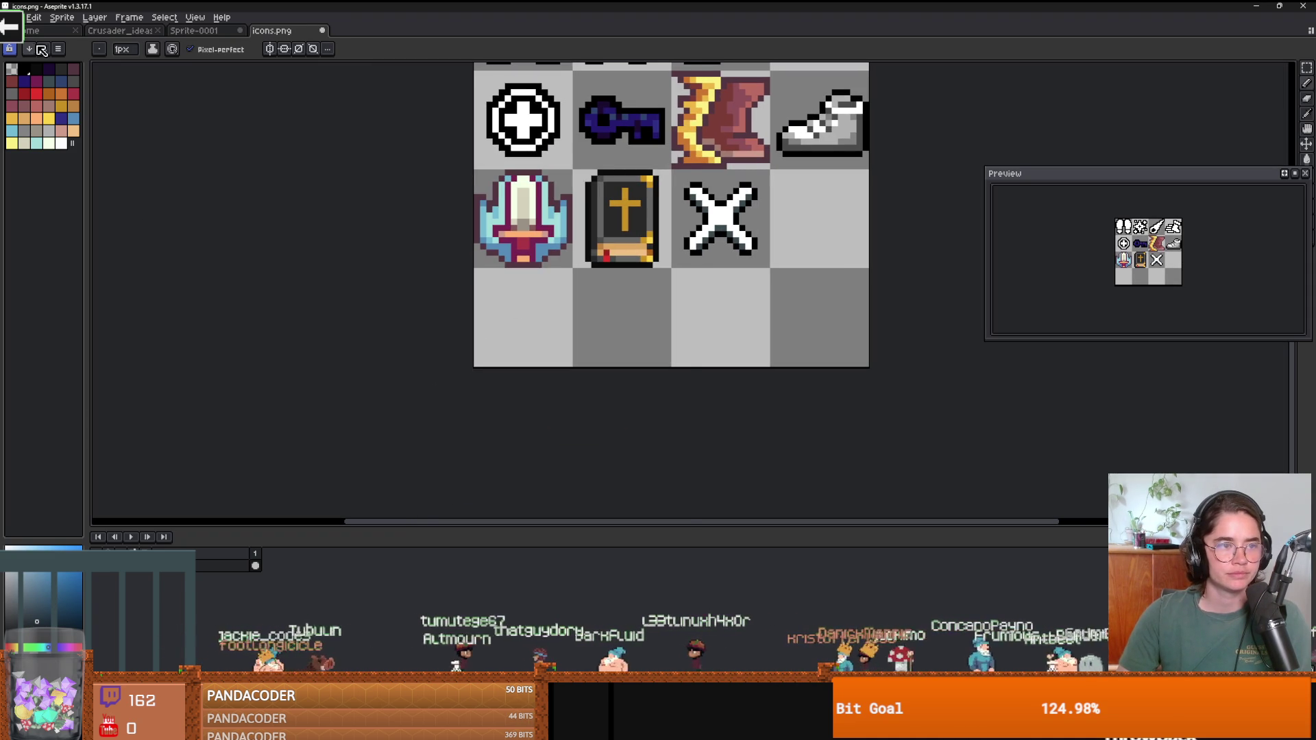
click(40, 50)
scroll(110, 161, down, 3)
click(110, 220)
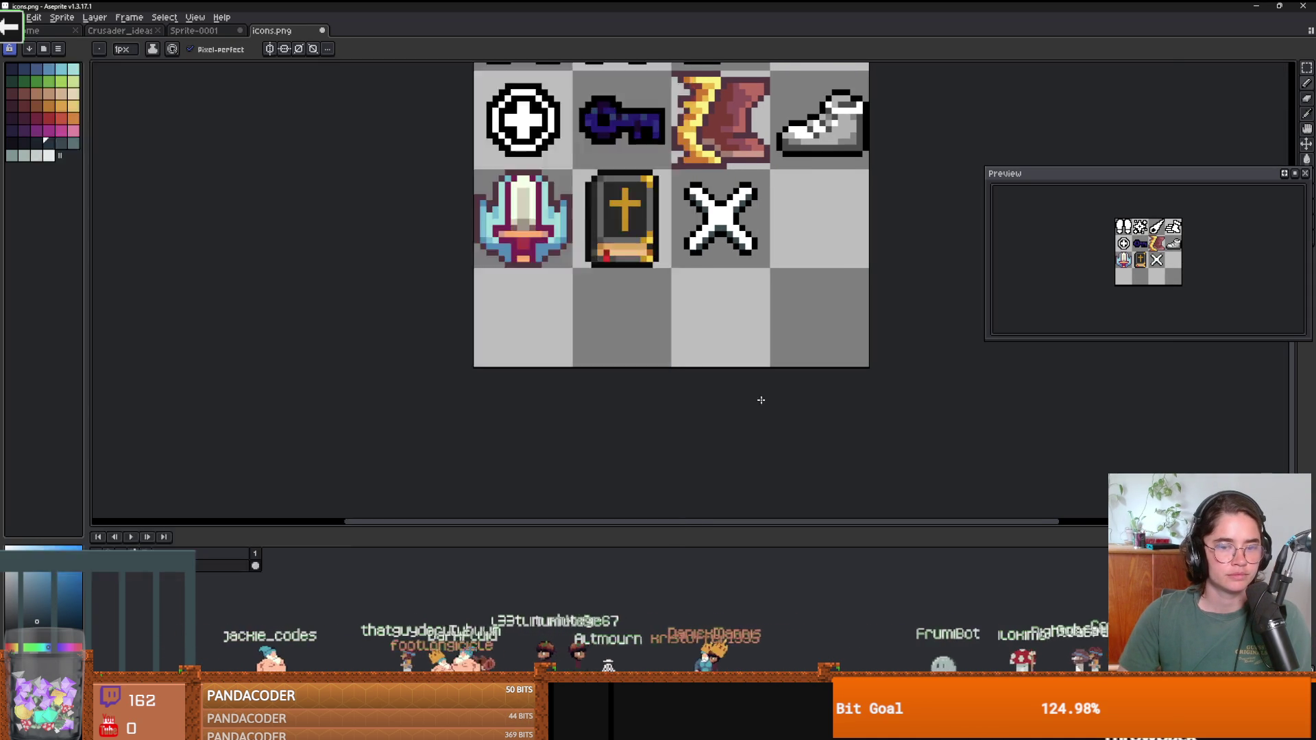
click(763, 397)
scroll(563, 357, up, 2)
mouse_move(428, 248)
mouse_down()
mouse_move(524, 311)
mouse_move(466, 359)
mouse_move(422, 309)
mouse_up()
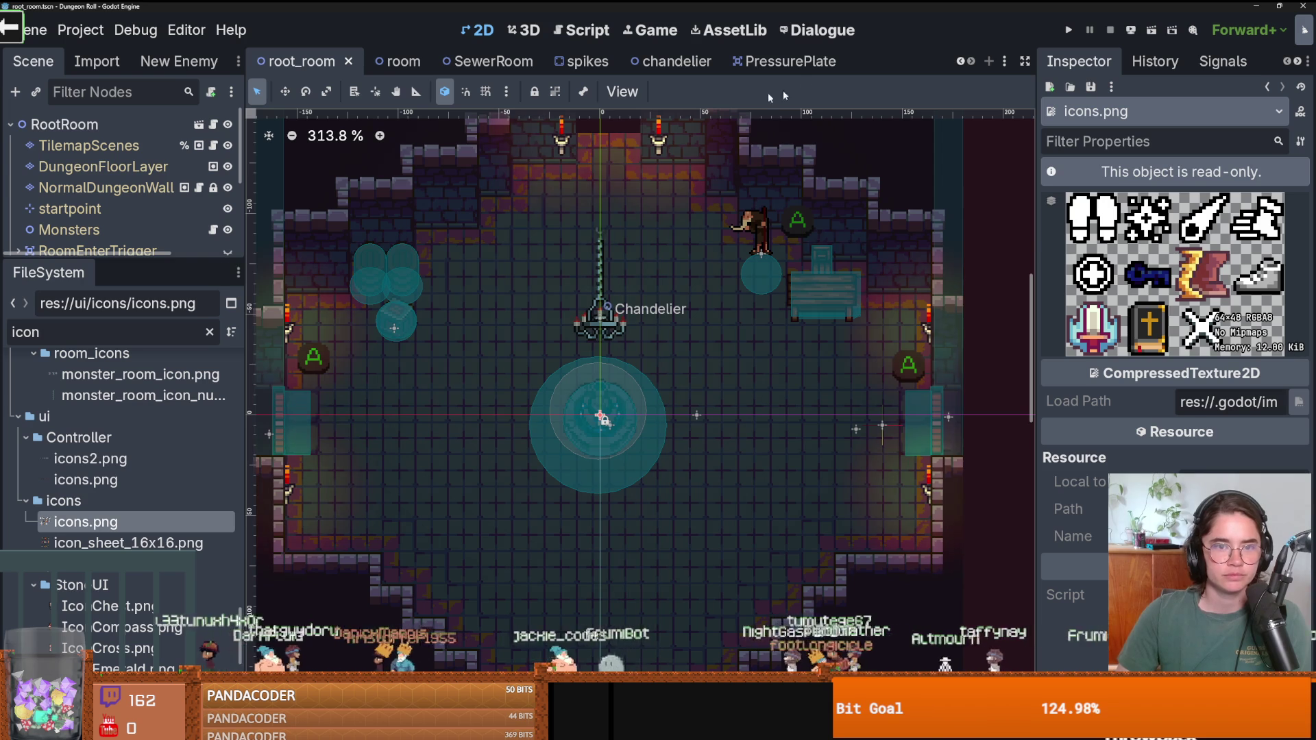
Filter Godot's files for 'enemy', open enemy_base_scene.tscn, then switch back to Aseprite.
double_click(108, 327)
text(enemy)
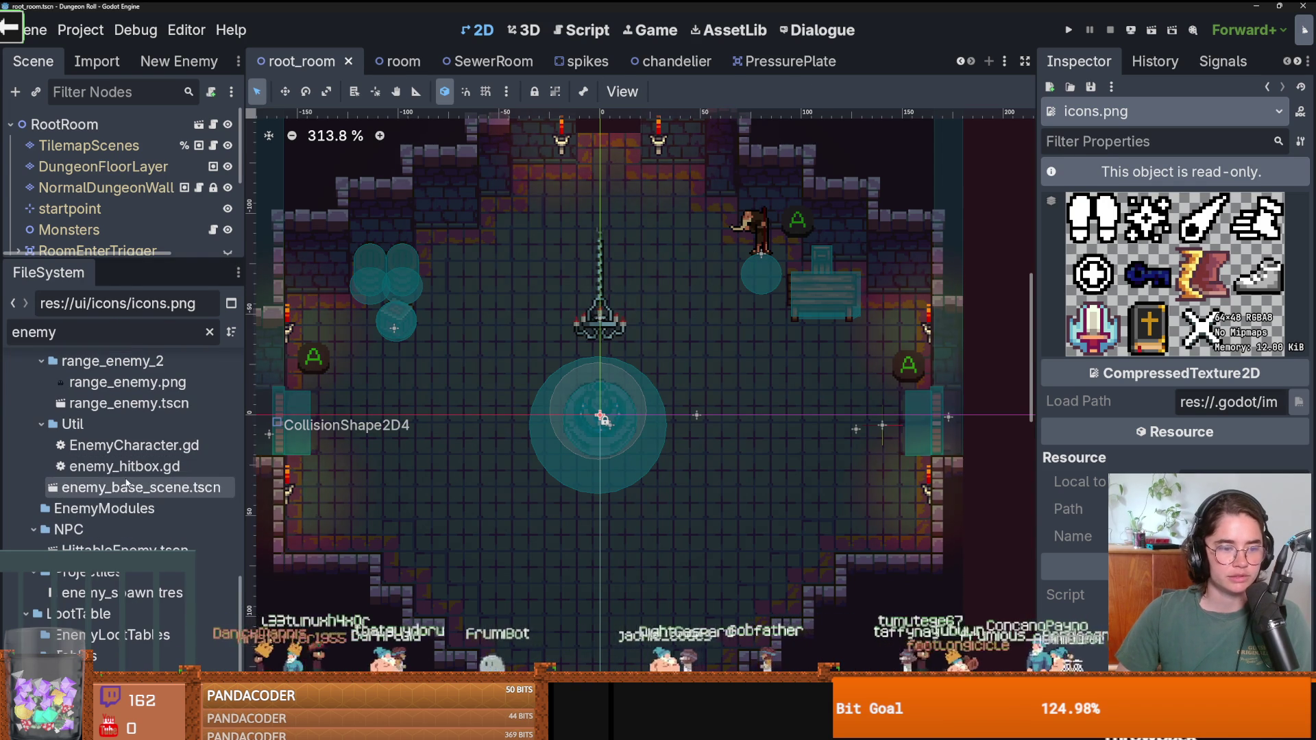
double_click(130, 487)
scroll(566, 301, up, 5)
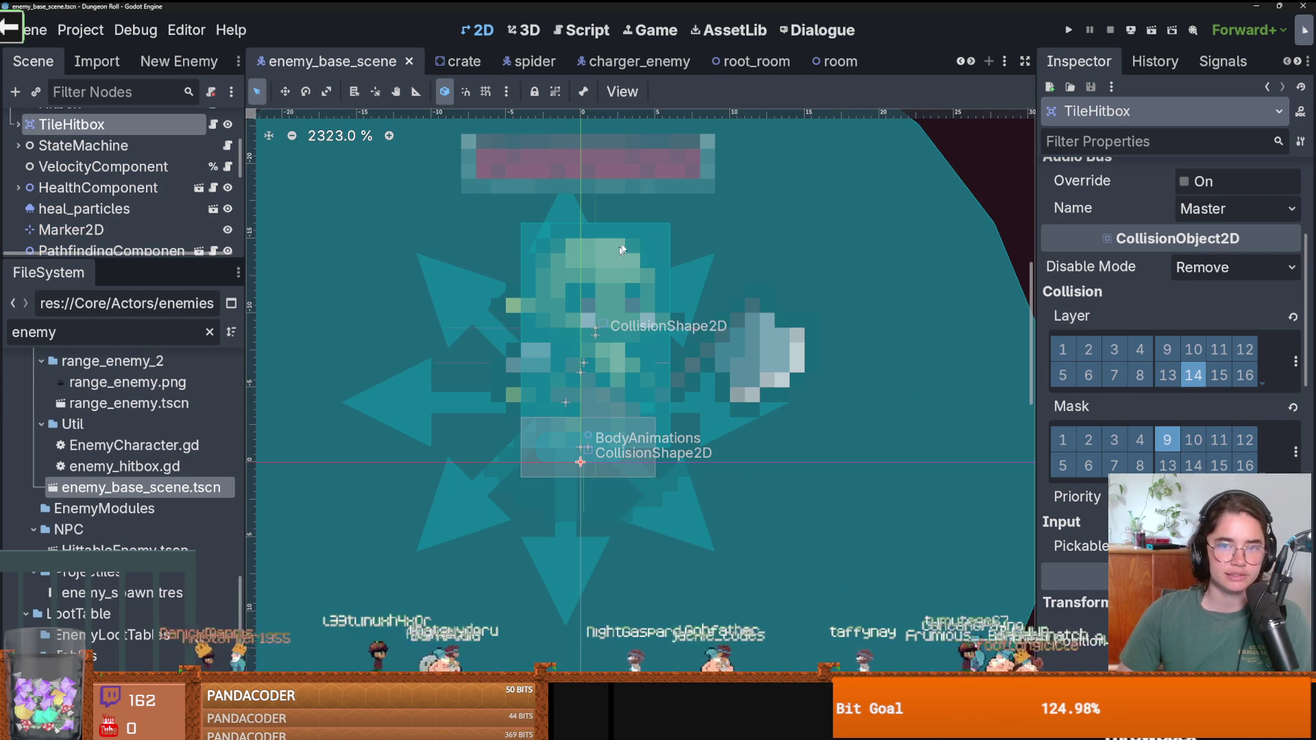
key(alt+Tab)
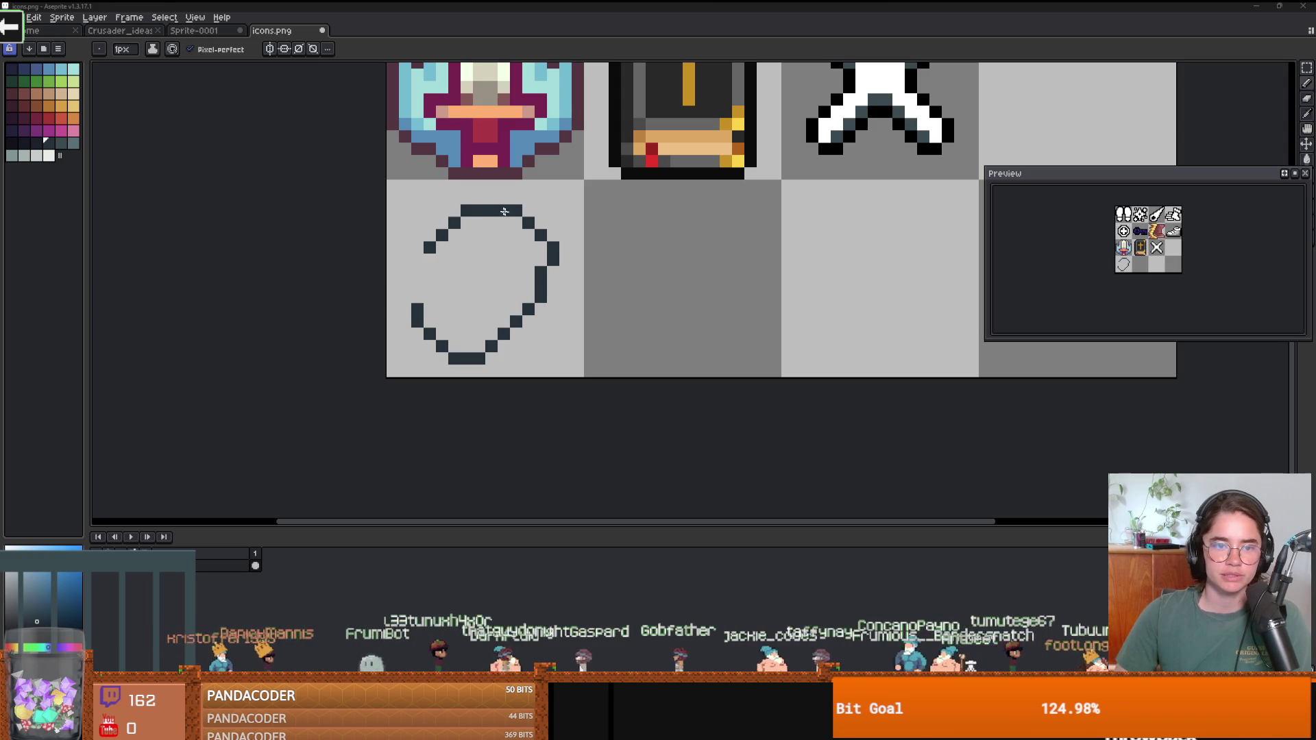
Extend the outline across the top, then shift the sketch one pixel left in its cell.
mouse_move(485, 205)
mouse_down()
mouse_move(590, 200)
mouse_move(553, 264)
mouse_up()
scroll(556, 281, down, 3)
scroll(560, 292, up, 2)
key(m)
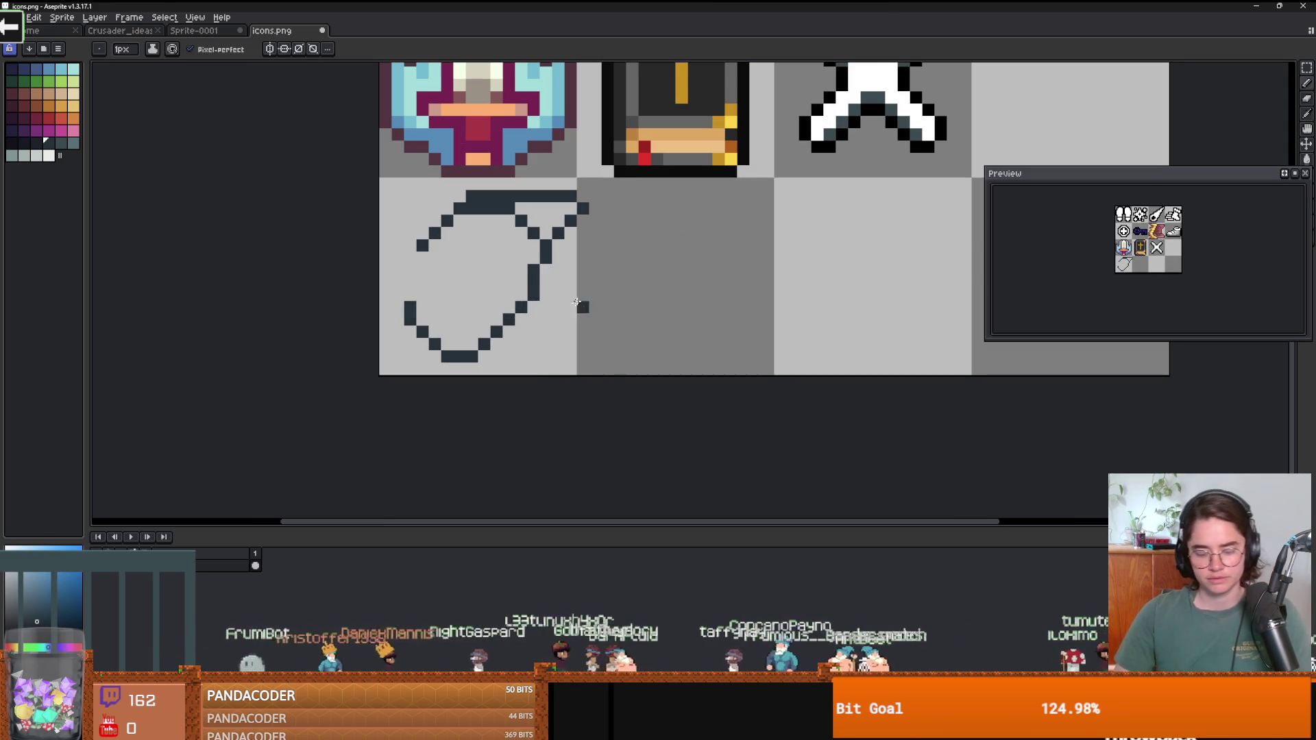
drag(628, 376, 379, 175)
mouse_move(520, 244)
mouse_down()
mouse_move(495, 244)
mouse_move(507, 244)
mouse_up()
key(Return)
scroll(590, 216, up, 2)
key(b)
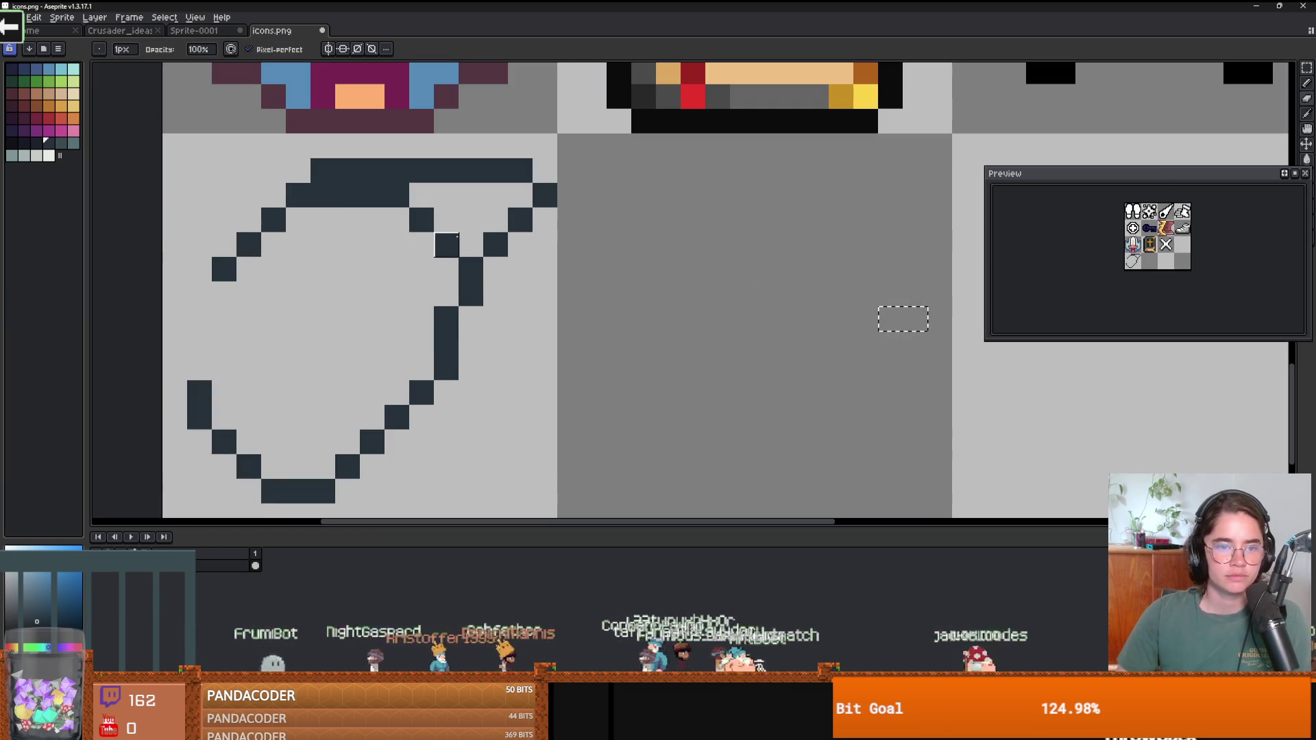
key(m)
key(ctrl+d)
Erase the shape's right edge and redraw it joining the lower-right end to the top-right.
key(e)
mouse_move(454, 250)
mouse_down()
mouse_move(396, 194)
mouse_move(322, 196)
mouse_up()
key(ctrl+z)
scroll(323, 195, down, 2)
scroll(420, 306, up, 1)
mouse_move(420, 306)
mouse_down()
mouse_move(552, 276)
mouse_move(536, 310)
mouse_up()
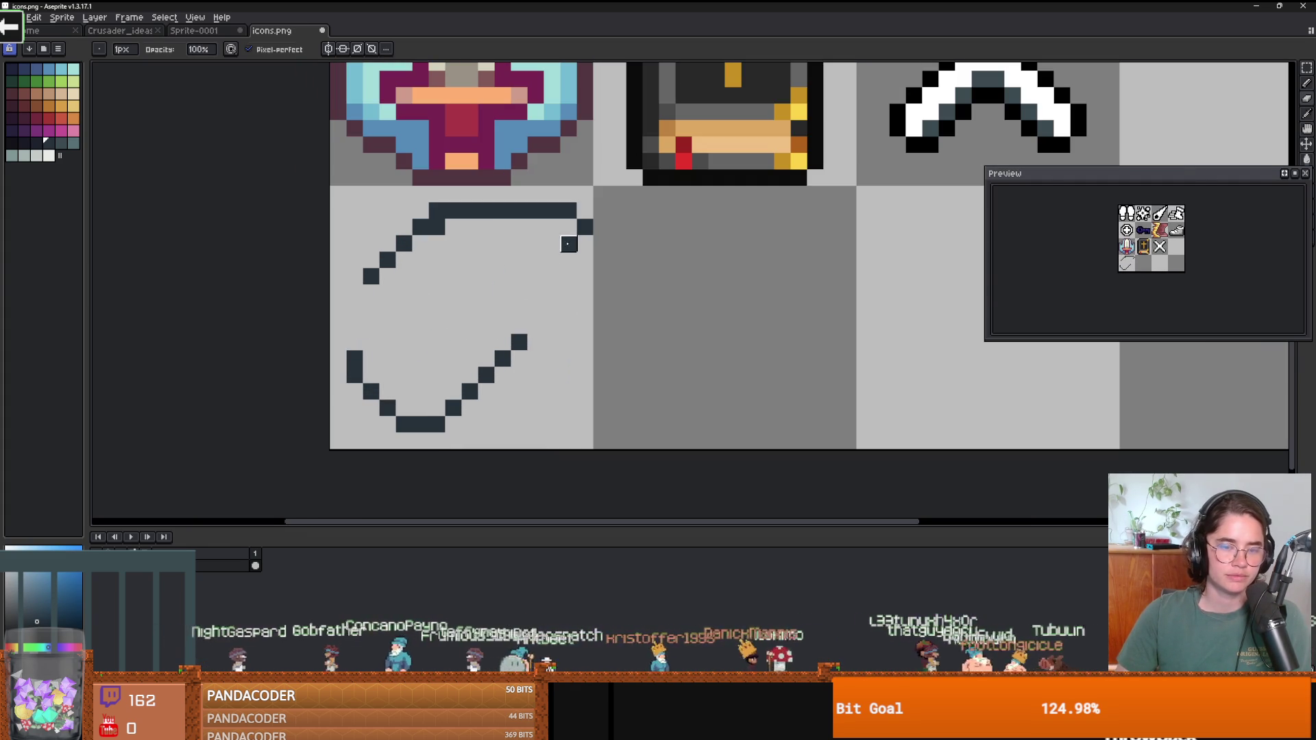
key(b)
mouse_move(520, 342)
mouse_down()
mouse_move(556, 255)
mouse_move(587, 231)
mouse_up()
scroll(593, 329, down, 2)
scroll(545, 348, up, 1)
scroll(545, 348, up, 1)
Replace the lower-right pixels with a new down-left edge, clean stray pixels, and pick dark green.
key(e)
mouse_move(546, 348)
mouse_down()
mouse_move(543, 331)
mouse_move(603, 285)
mouse_move(520, 367)
mouse_move(436, 385)
mouse_up()
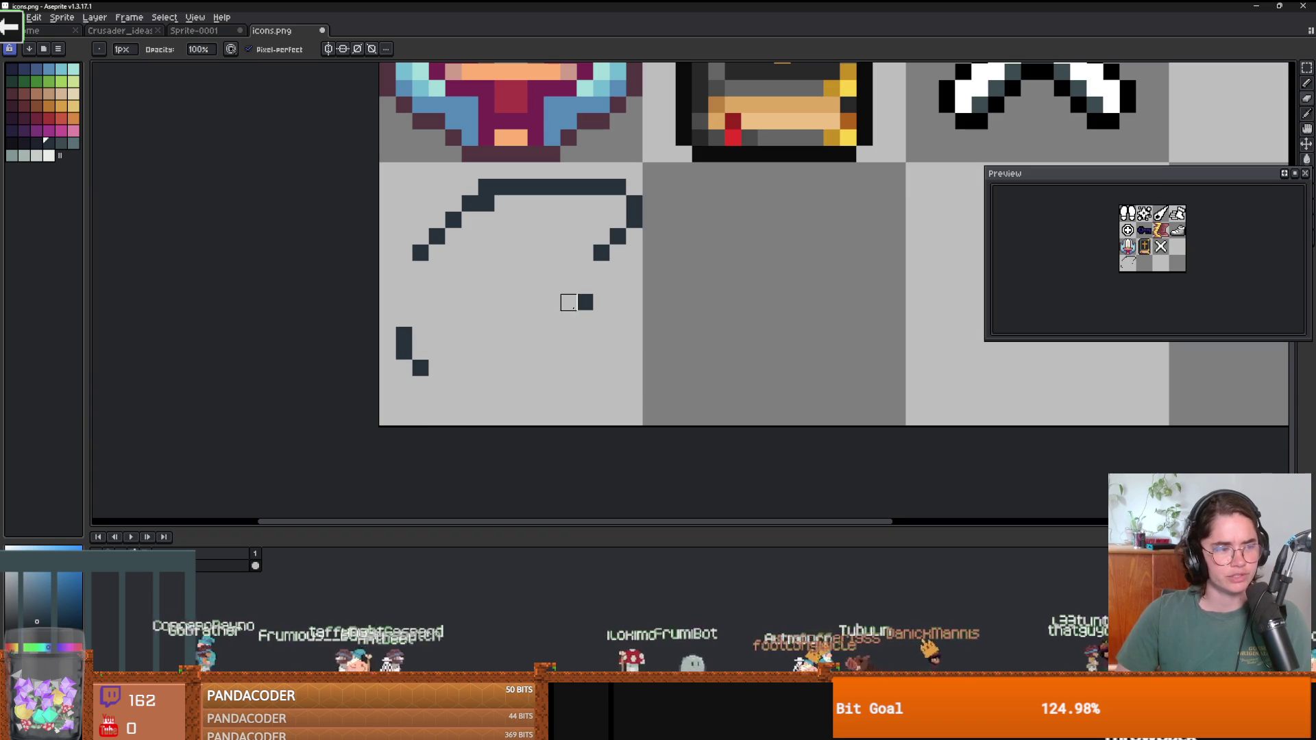
key(b)
mouse_move(609, 252)
mouse_down()
mouse_move(543, 308)
mouse_move(422, 372)
mouse_move(388, 322)
mouse_move(385, 358)
mouse_up()
scroll(445, 336, down, 1)
scroll(446, 336, up, 1)
key(ctrl)
key(e)
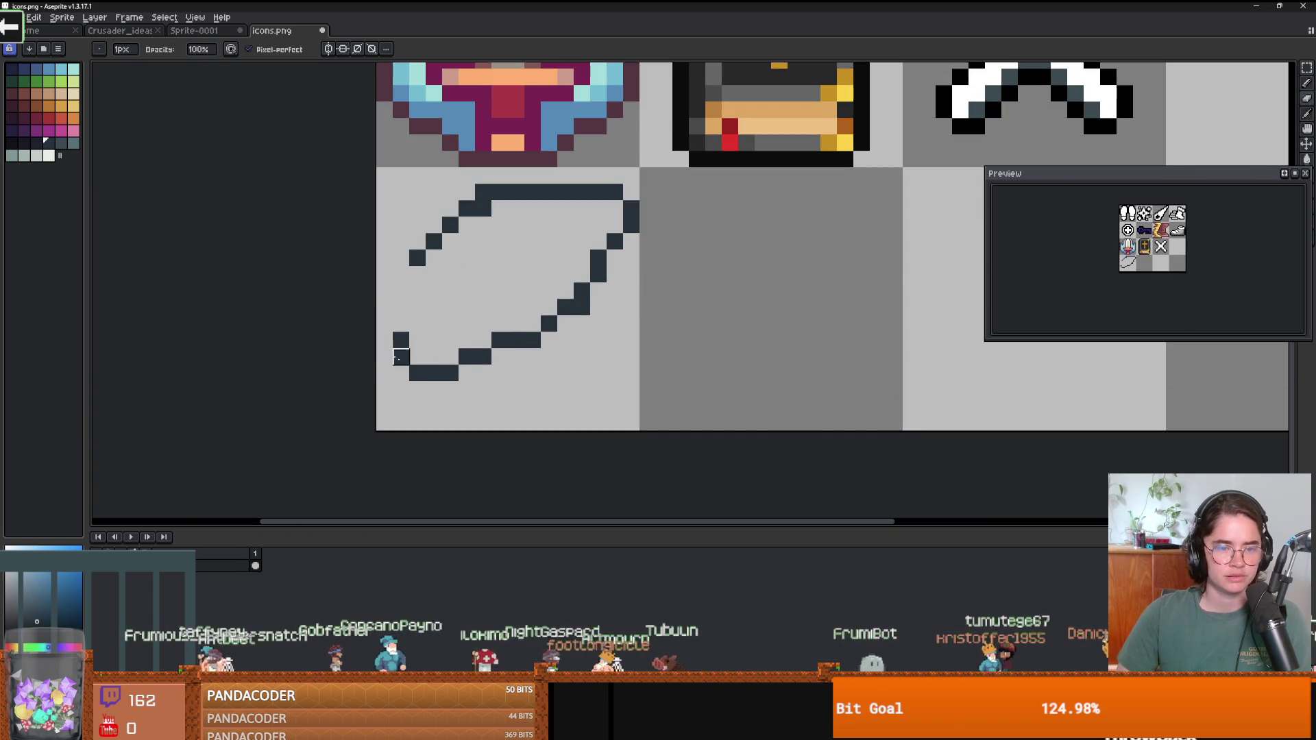
key(b)
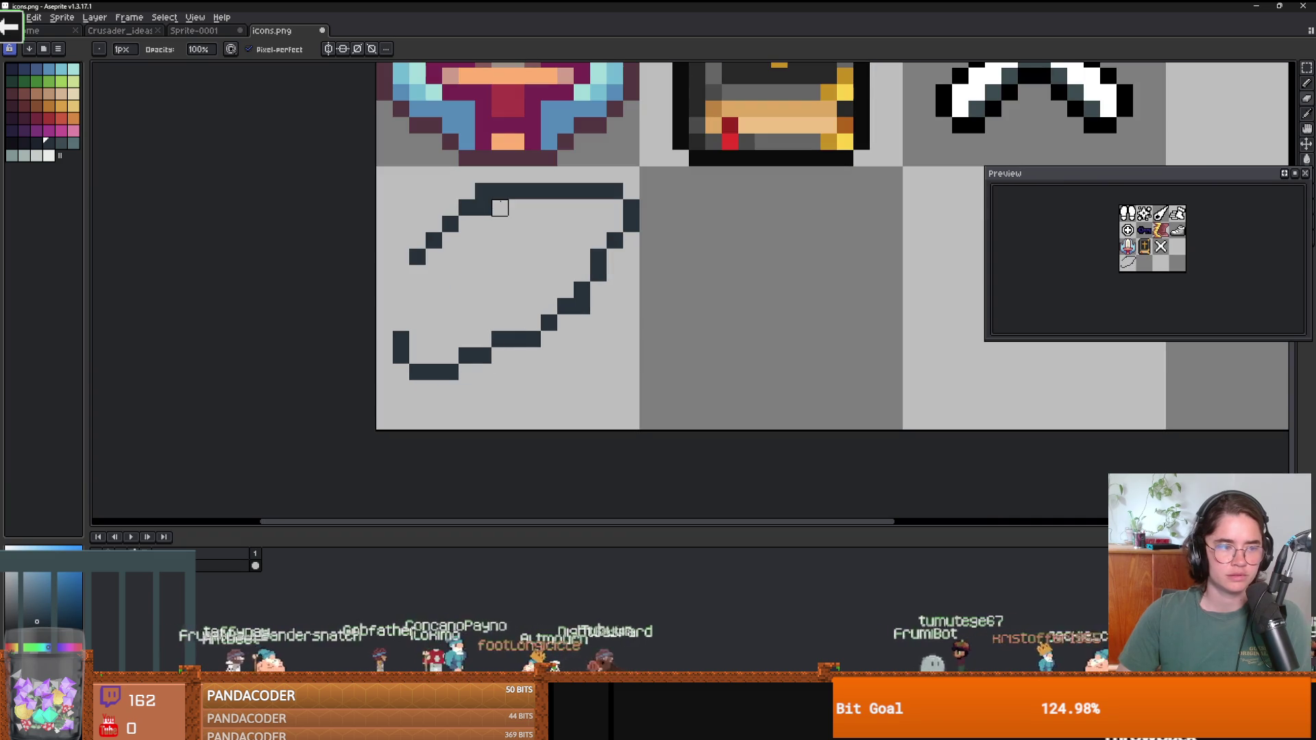
key(ctrl+z)
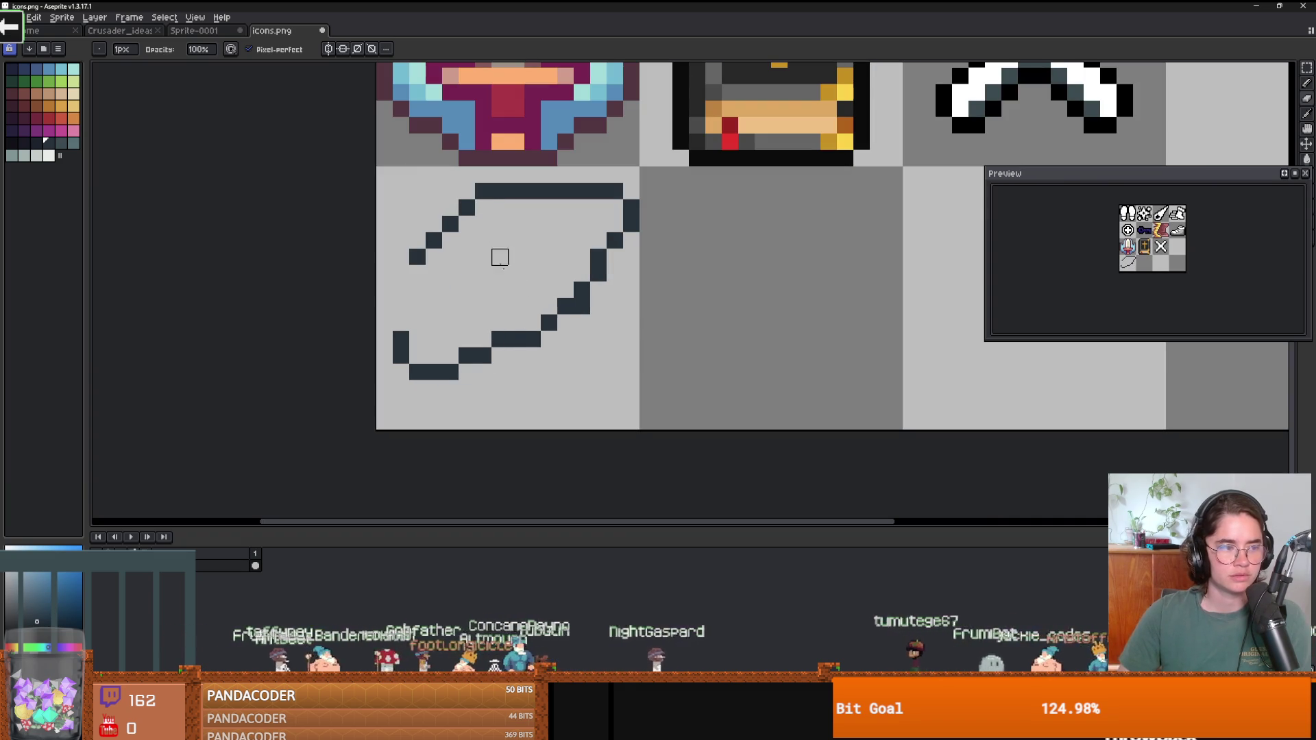
scroll(658, 370, down, 3)
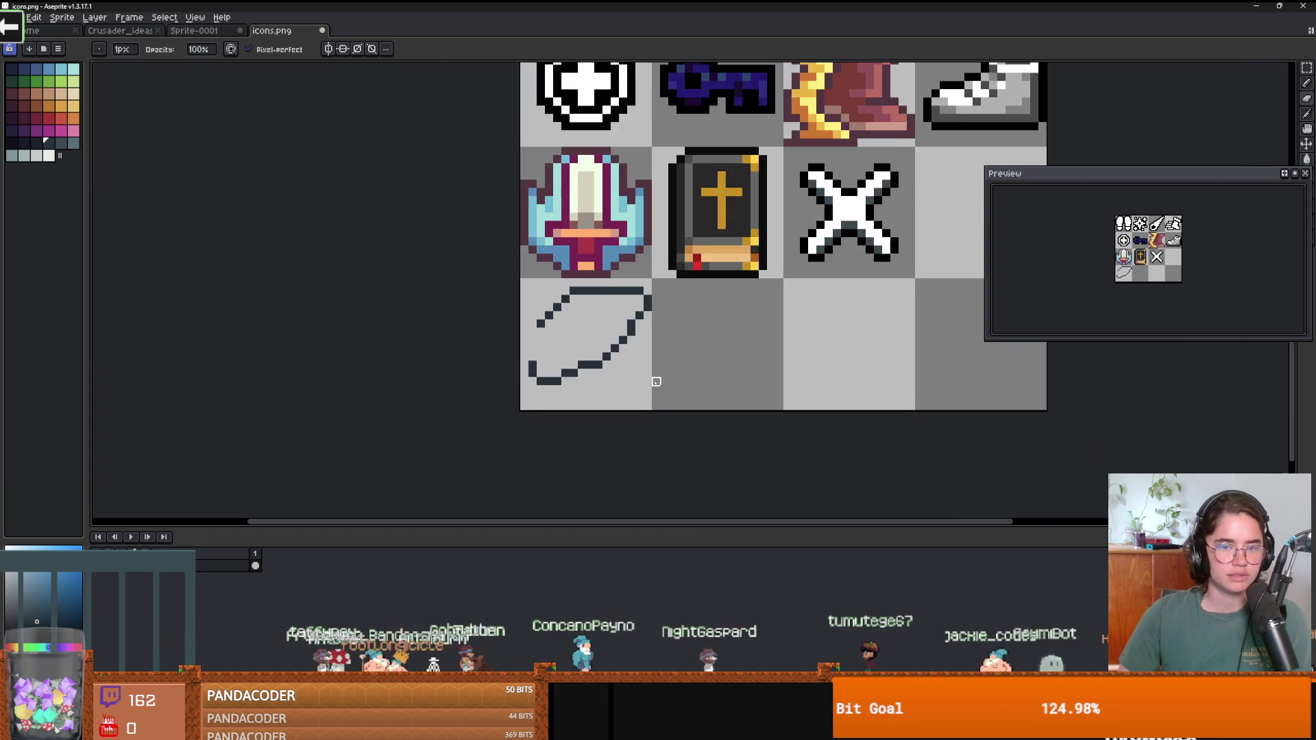
scroll(566, 355, up, 3)
click(27, 82)
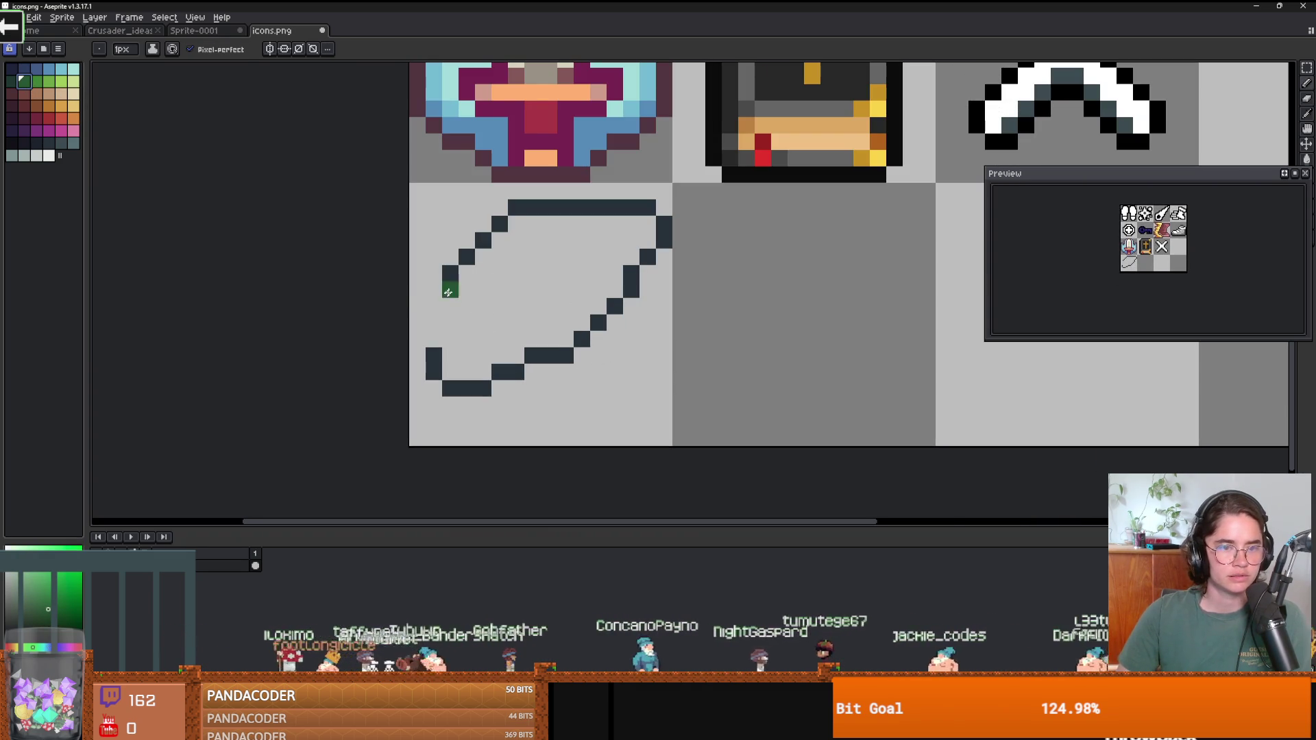
Close the leaf's left edge, fill it dark green, and nudge the leaf slightly right.
drag(450, 289, 434, 342)
key(g)
click(485, 317)
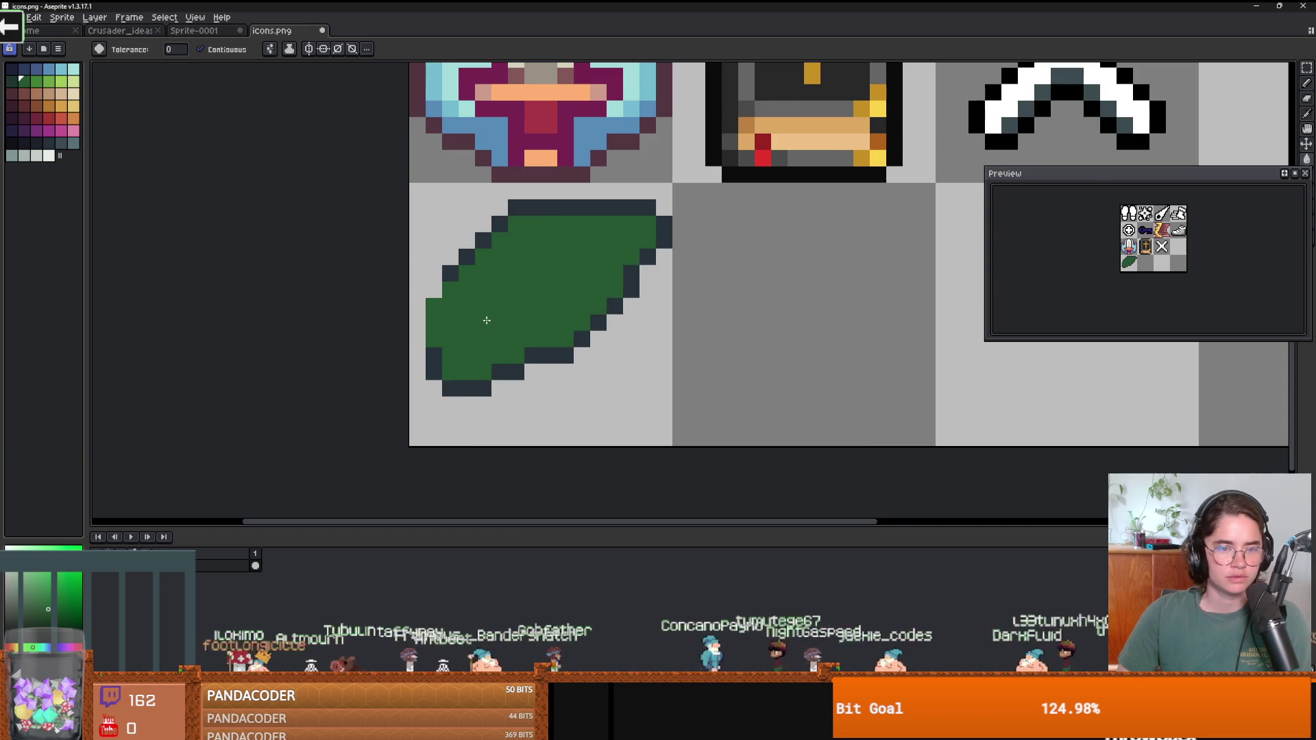
scroll(520, 322, down, 3)
scroll(548, 336, up, 1)
scroll(572, 343, down, 2)
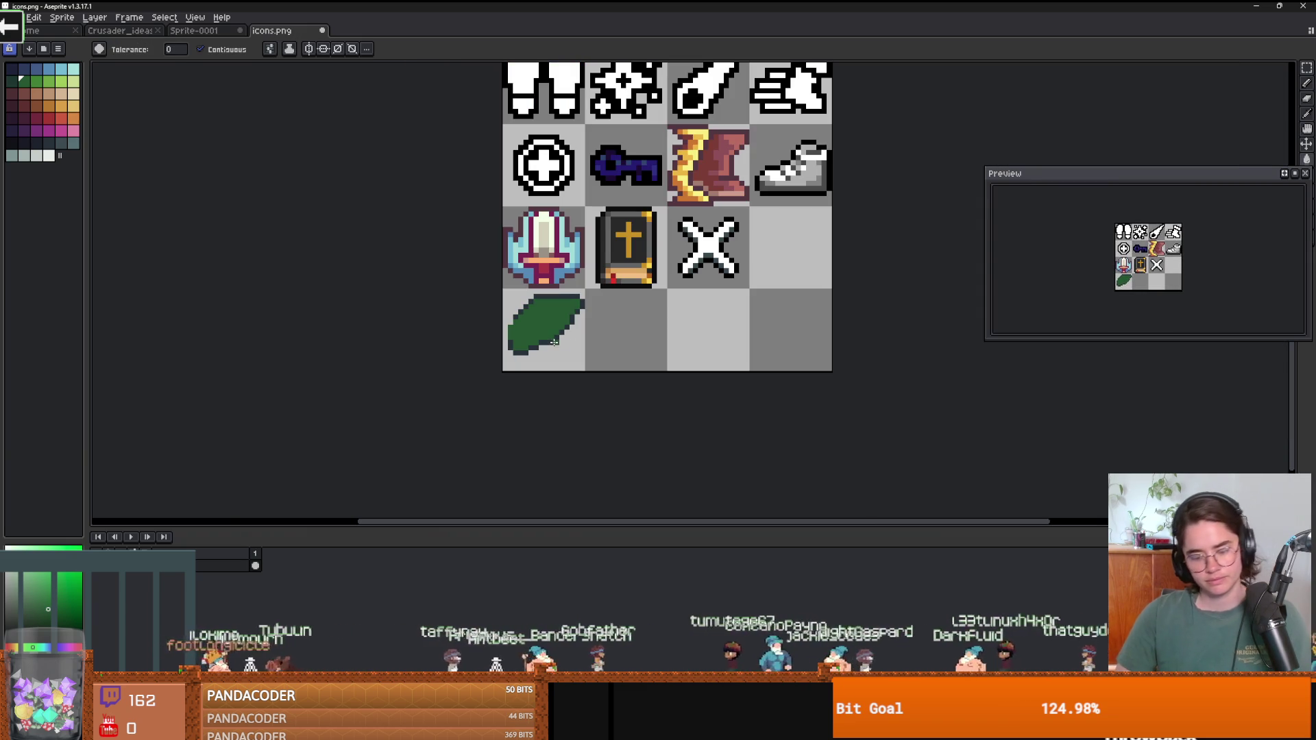
key(m)
mouse_move(584, 365)
mouse_down()
mouse_move(508, 294)
mouse_move(536, 332)
mouse_move(550, 325)
mouse_up()
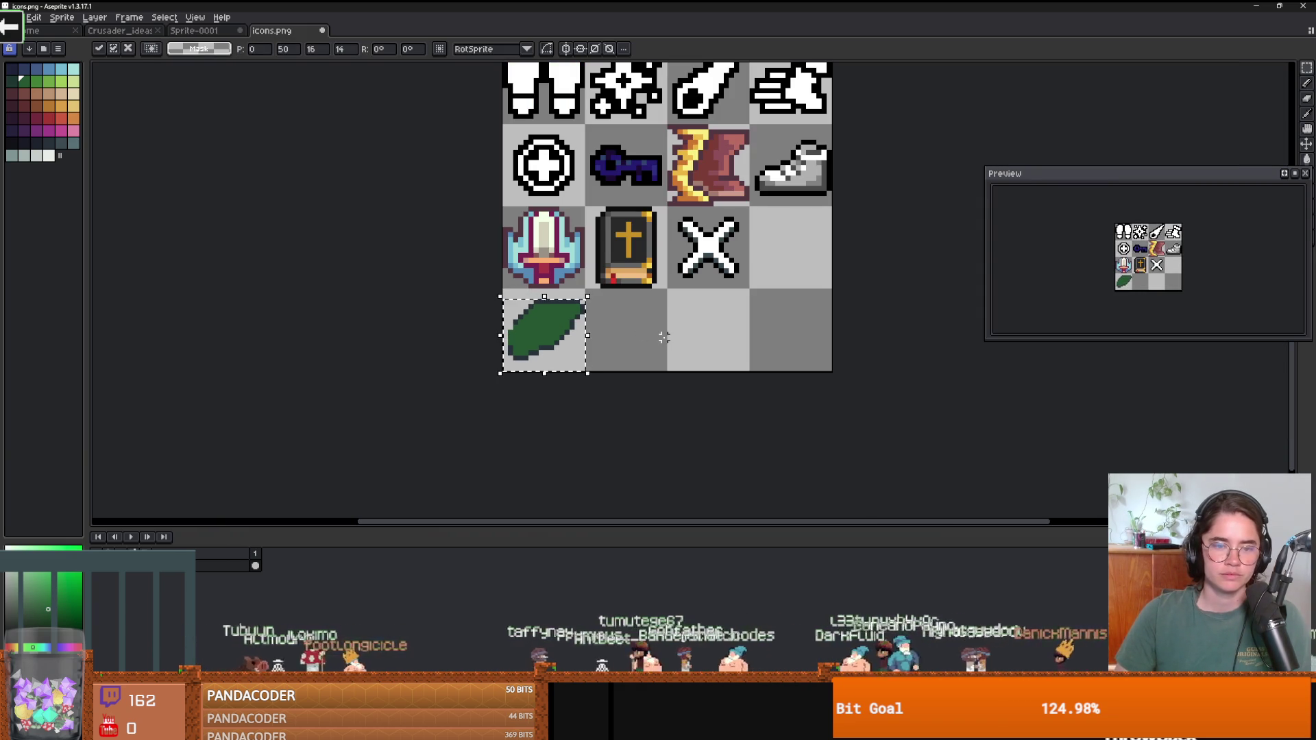
click(644, 328)
Add light-green highlights along the leaf's top and extend its top green row leftward.
scroll(540, 336, up, 3)
click(41, 83)
key(b)
drag(557, 224, 623, 224)
scroll(616, 274, down, 3)
scroll(617, 274, up, 2)
click(645, 274)
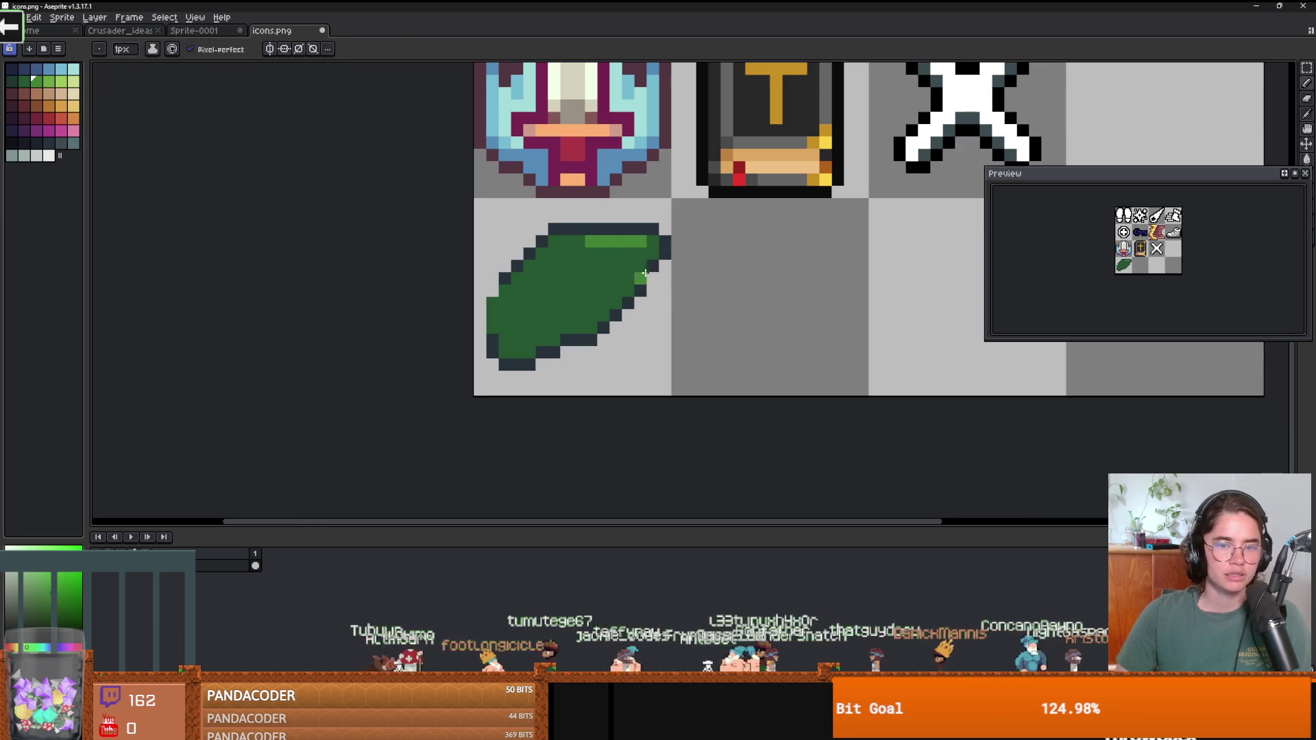
drag(568, 240, 553, 240)
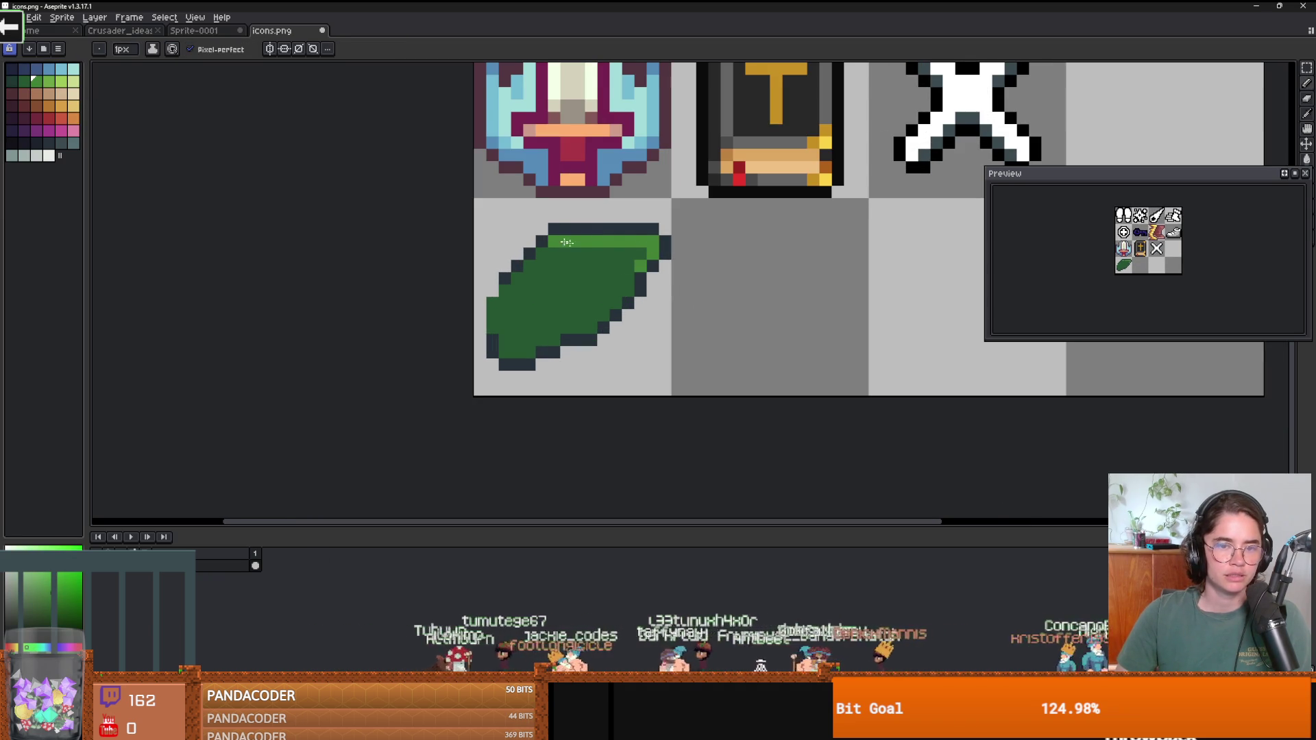
scroll(442, 245, down, 2)
scroll(442, 245, up, 2)
Shade a dark-green diagonal band across the leaf's middle with a 1-pixel brush.
click(11, 81)
key(plus)
mouse_move(603, 302)
mouse_down()
mouse_move(590, 274)
mouse_move(600, 302)
mouse_up()
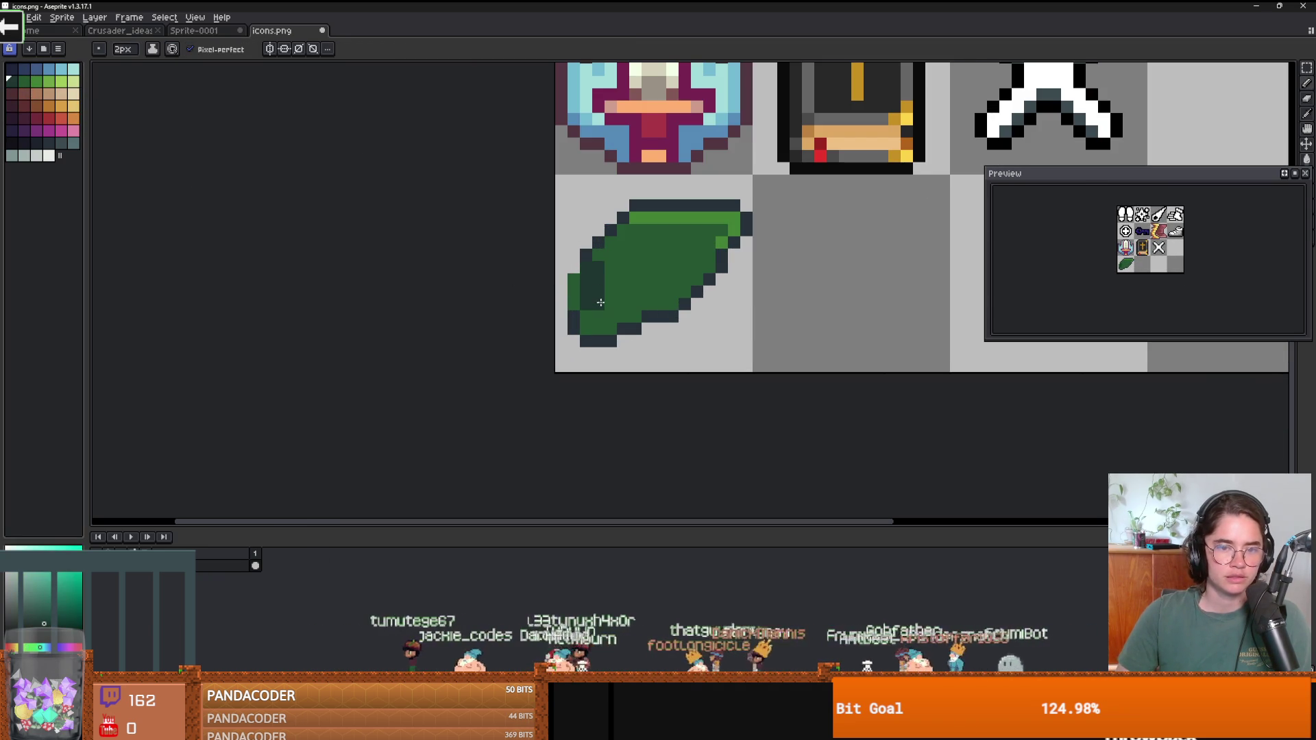
key(ctrl+z)
key(minus)
drag(660, 255, 612, 284)
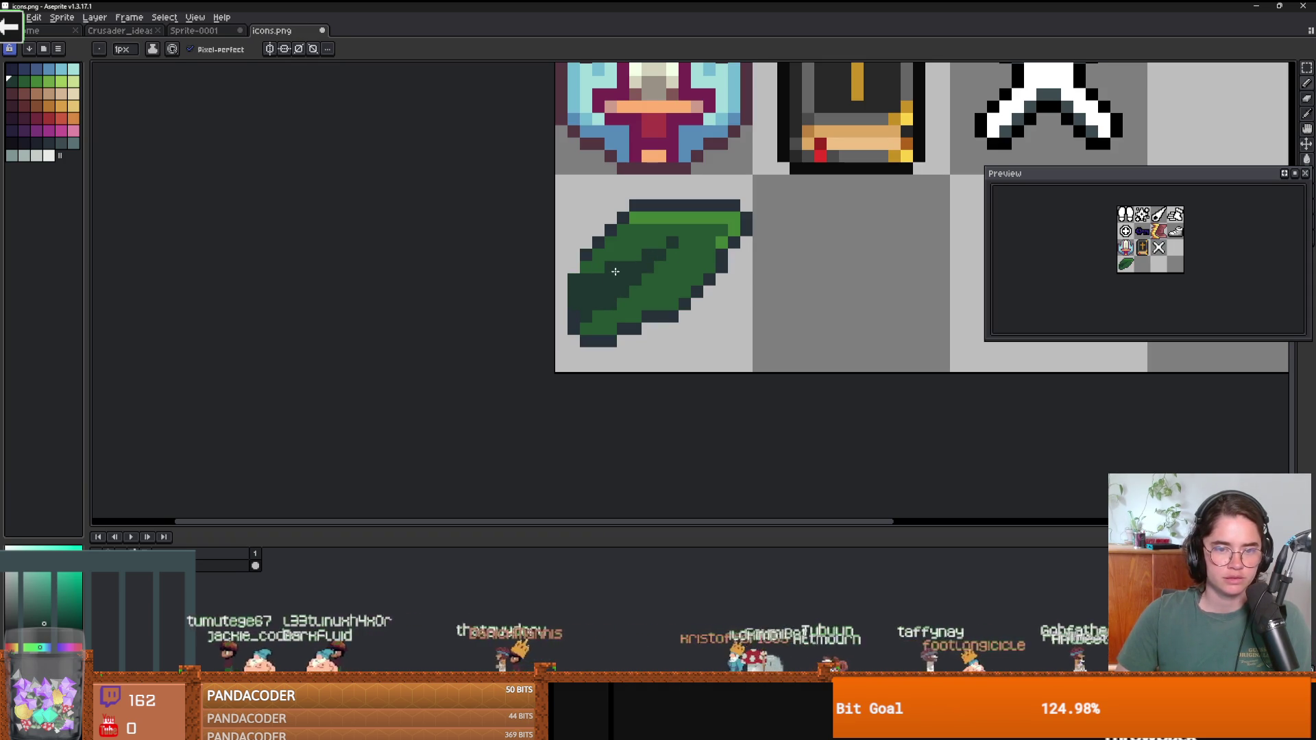
drag(644, 246, 665, 243)
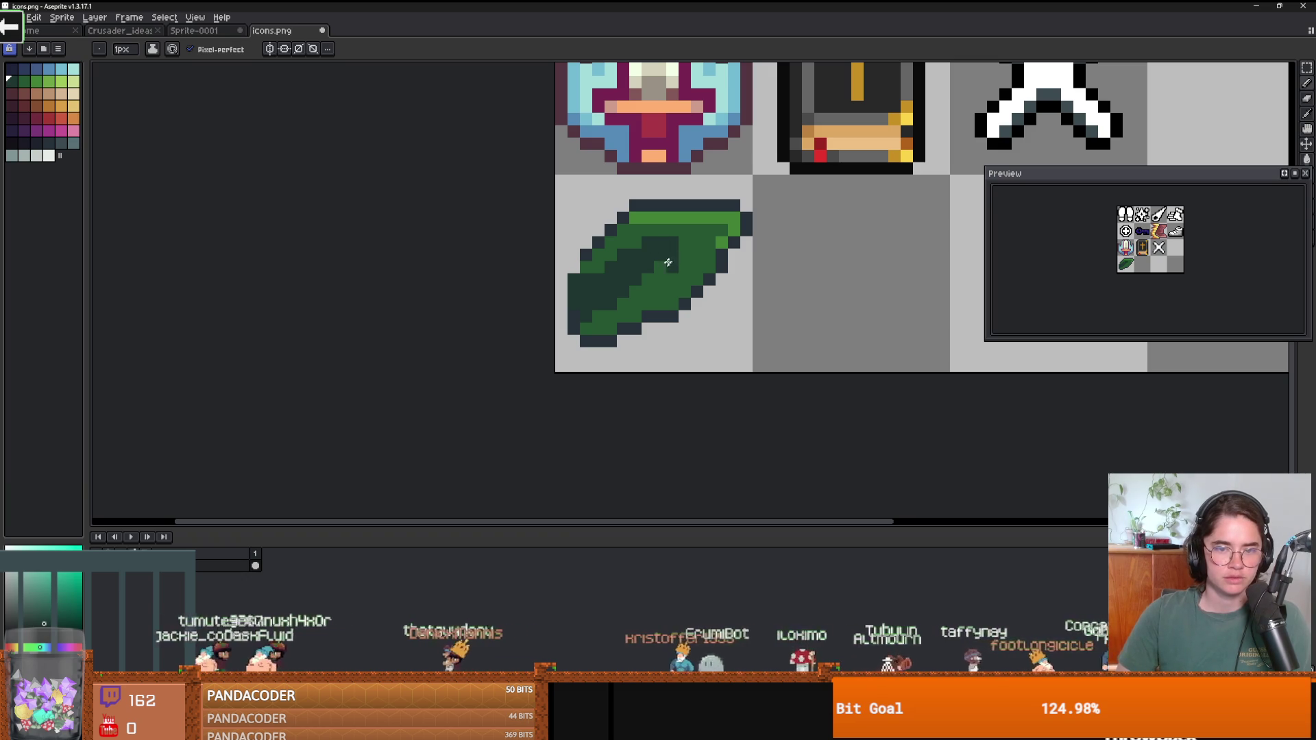
scroll(675, 287, down, 2)
Retouch the leaf's upper-right edge and top row with mid-green pixels and darken a right-edge pixel.
scroll(685, 302, up, 1)
scroll(716, 330, down, 1)
scroll(717, 330, up, 6)
alt+click(716, 168)
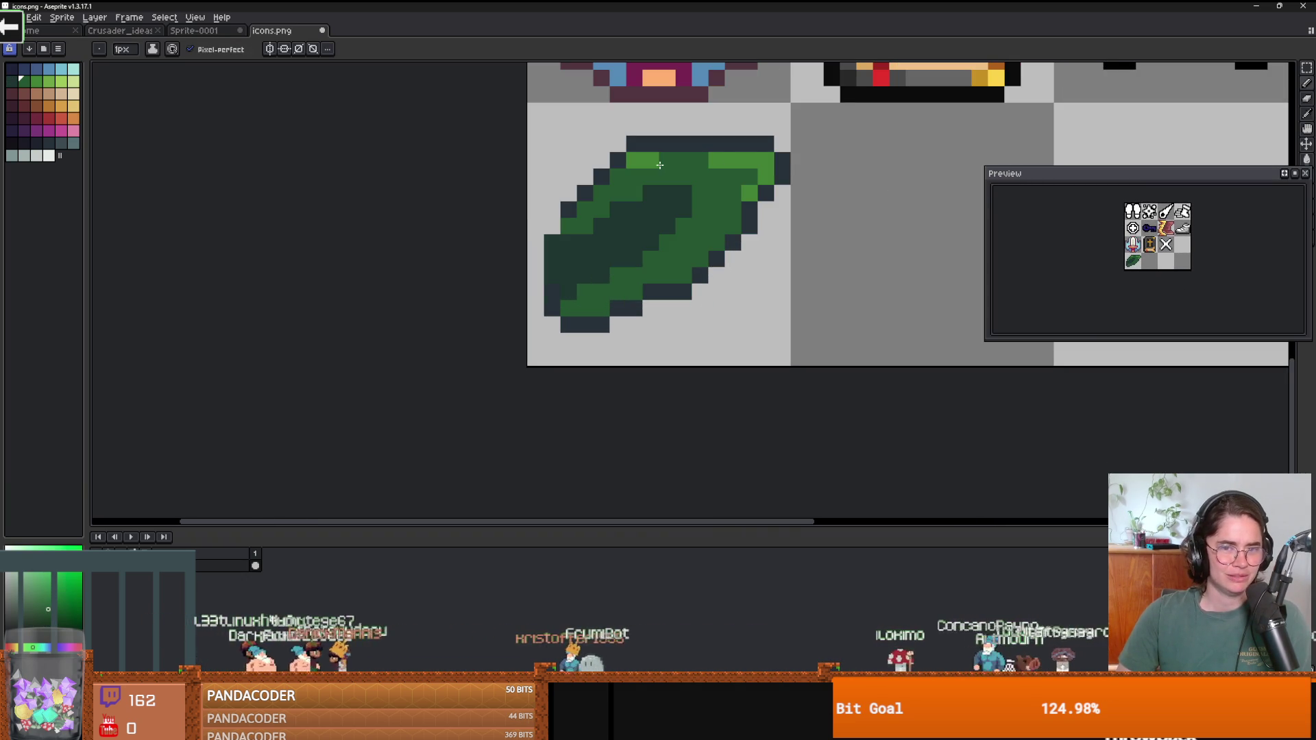
click(765, 165)
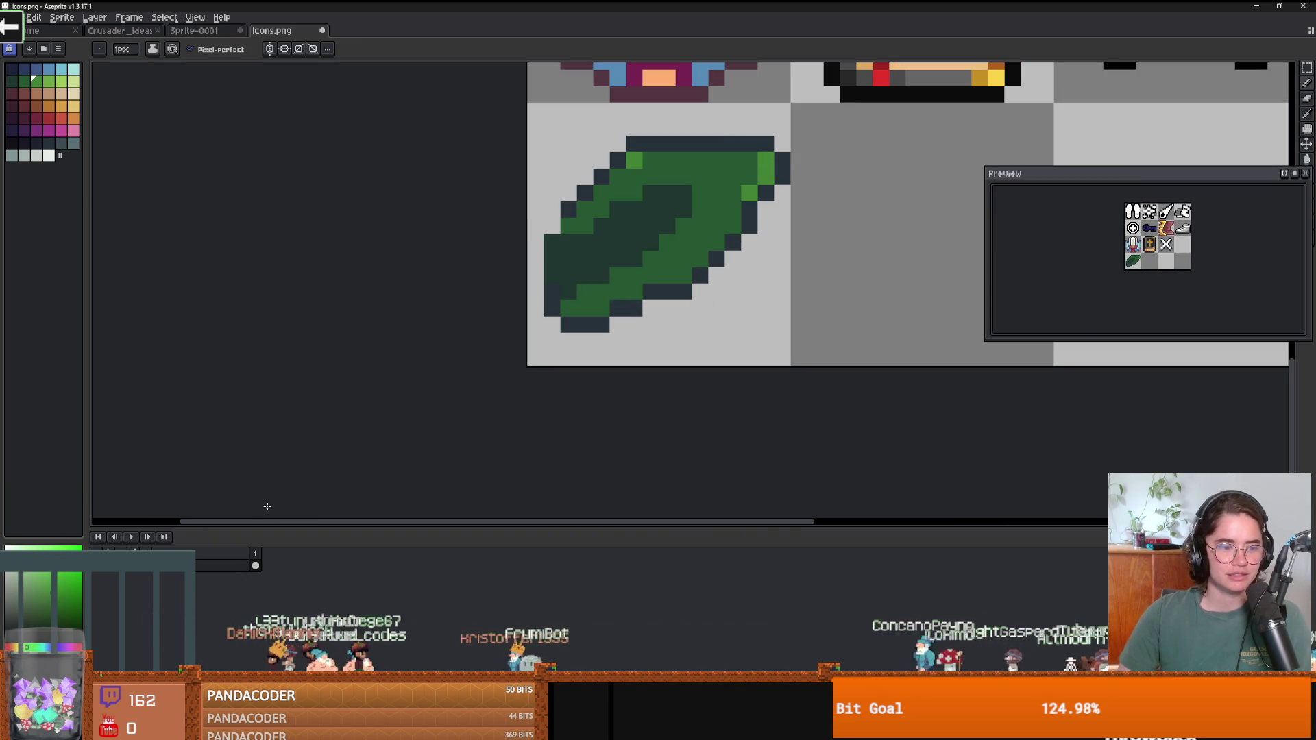
alt+click(706, 170)
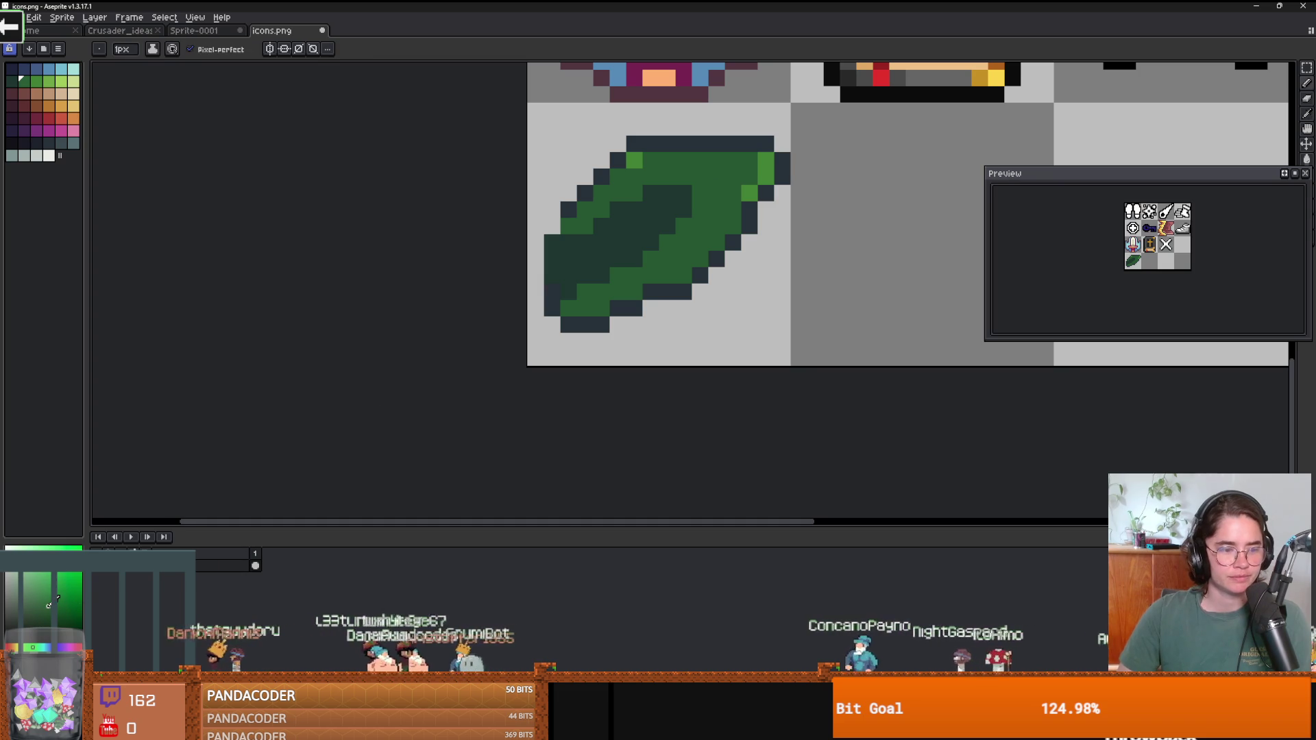
click(762, 164)
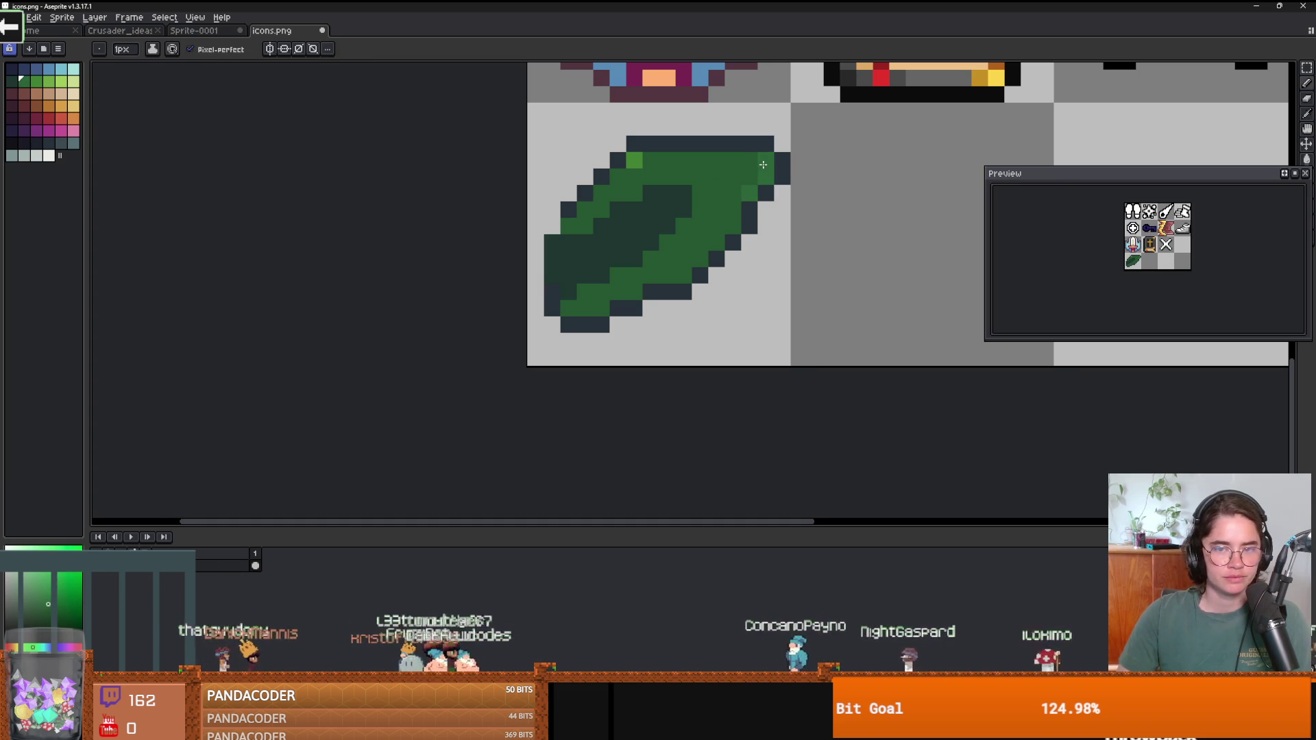
click(634, 160)
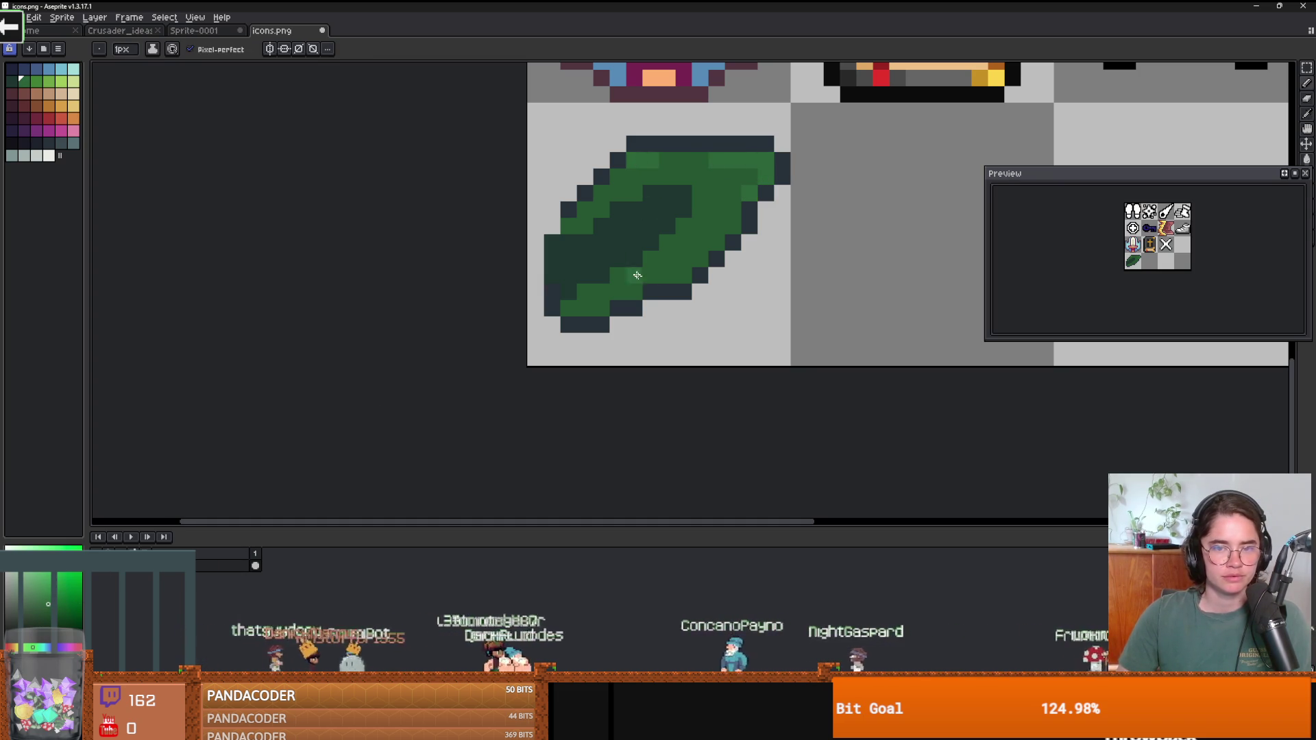
click(717, 259)
click(718, 259)
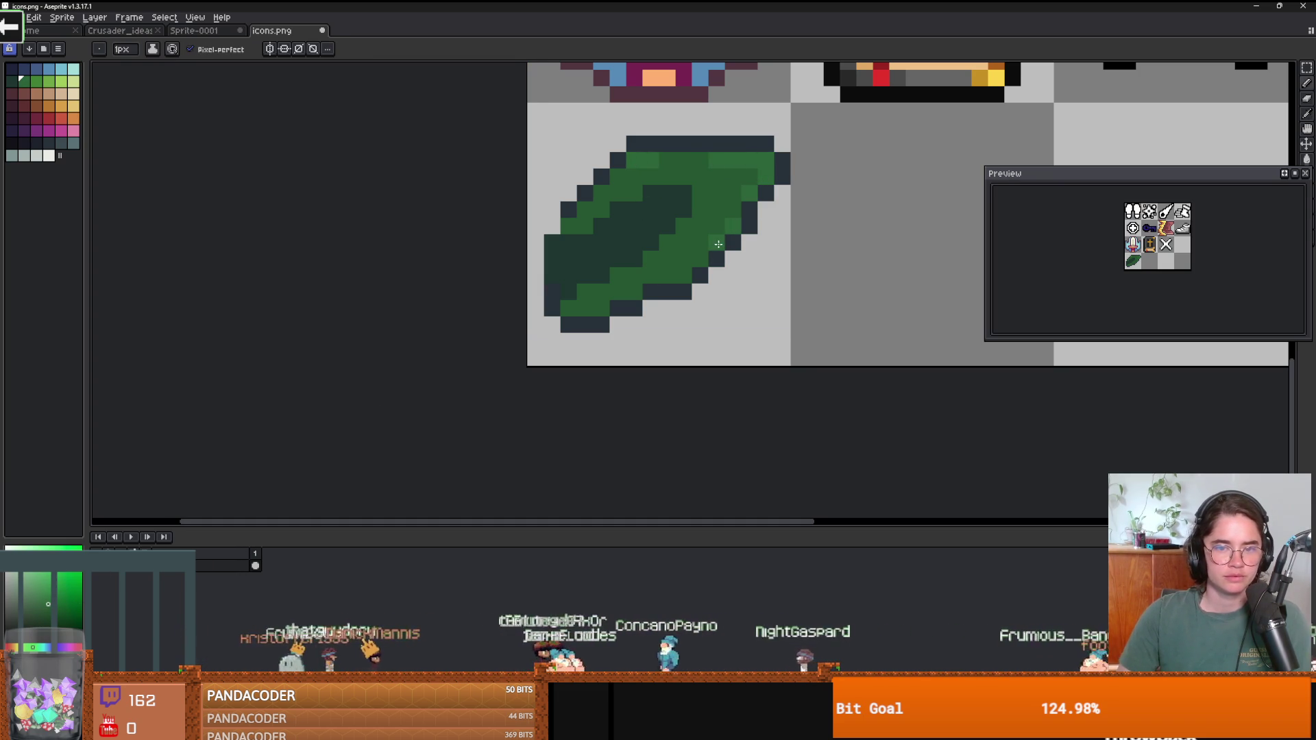
Eyedrop the dark outline colour and add a dark outline pixel to the leaf.
scroll(702, 262, down, 2)
scroll(748, 176, up, 2)
key(i)
click(748, 177)
key(b)
scroll(677, 262, up, 1)
click(677, 261)
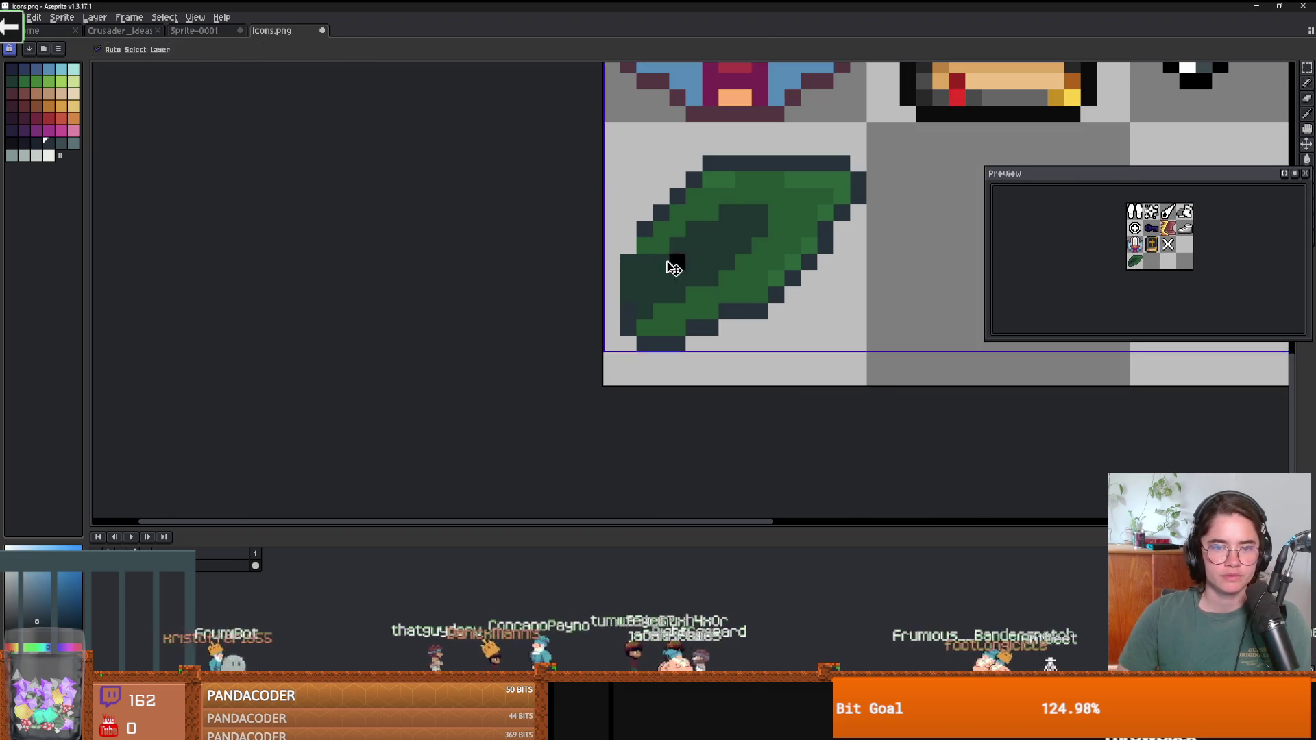
Lighten a few pixels in the leaf's middle and upper area with a lighter green.
alt+click(726, 207)
click(661, 245)
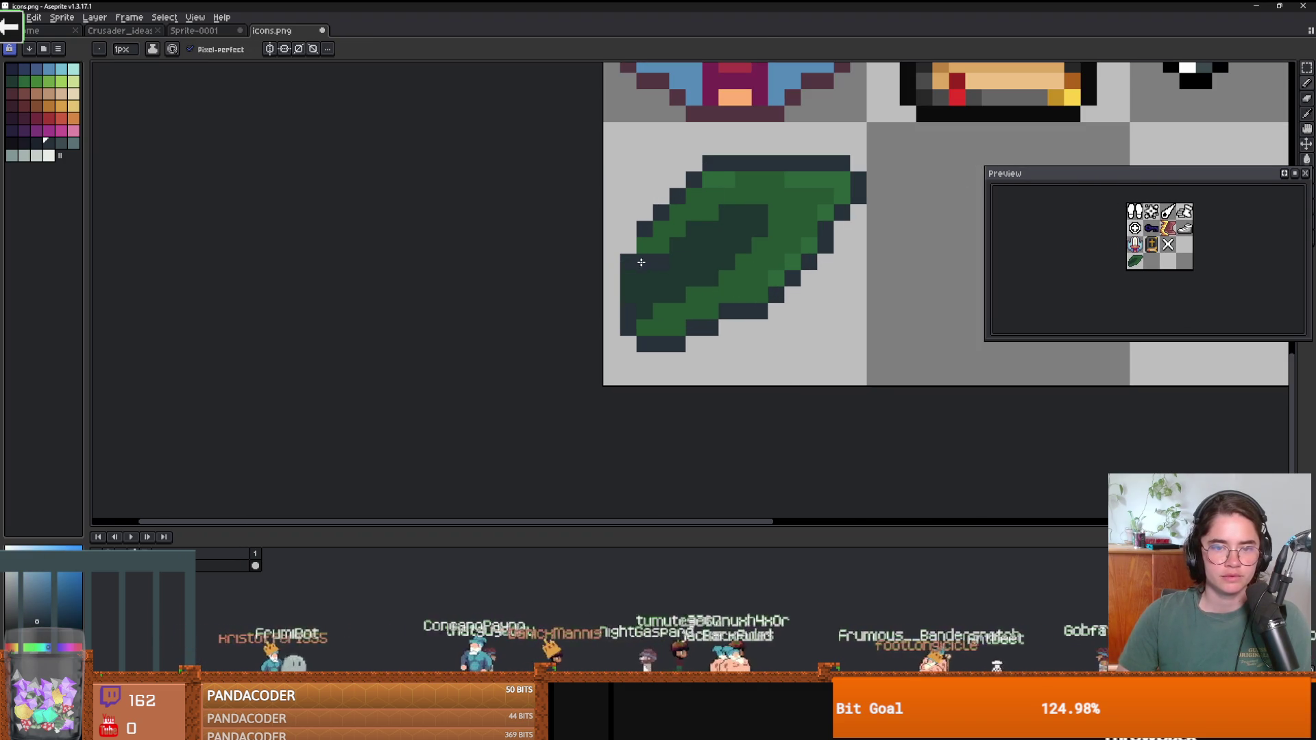
click(668, 248)
alt+click(720, 199)
click(693, 212)
scroll(698, 226, up, 2)
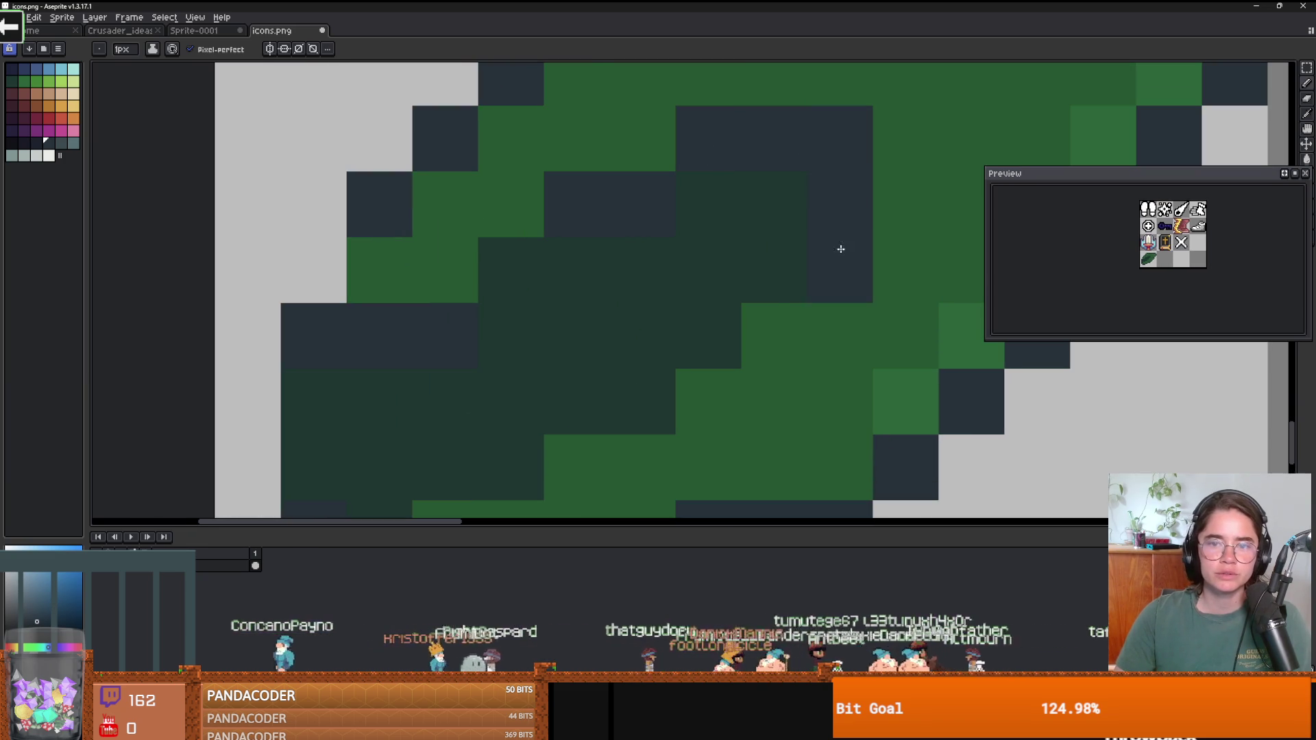
scroll(836, 244, down, 1)
Try navy pixels across the lower leaf, then repaint them back to medium green.
click(774, 325)
click(840, 259)
scroll(813, 285, down, 2)
scroll(754, 302, up, 2)
drag(762, 312, 696, 303)
scroll(696, 302, down, 3)
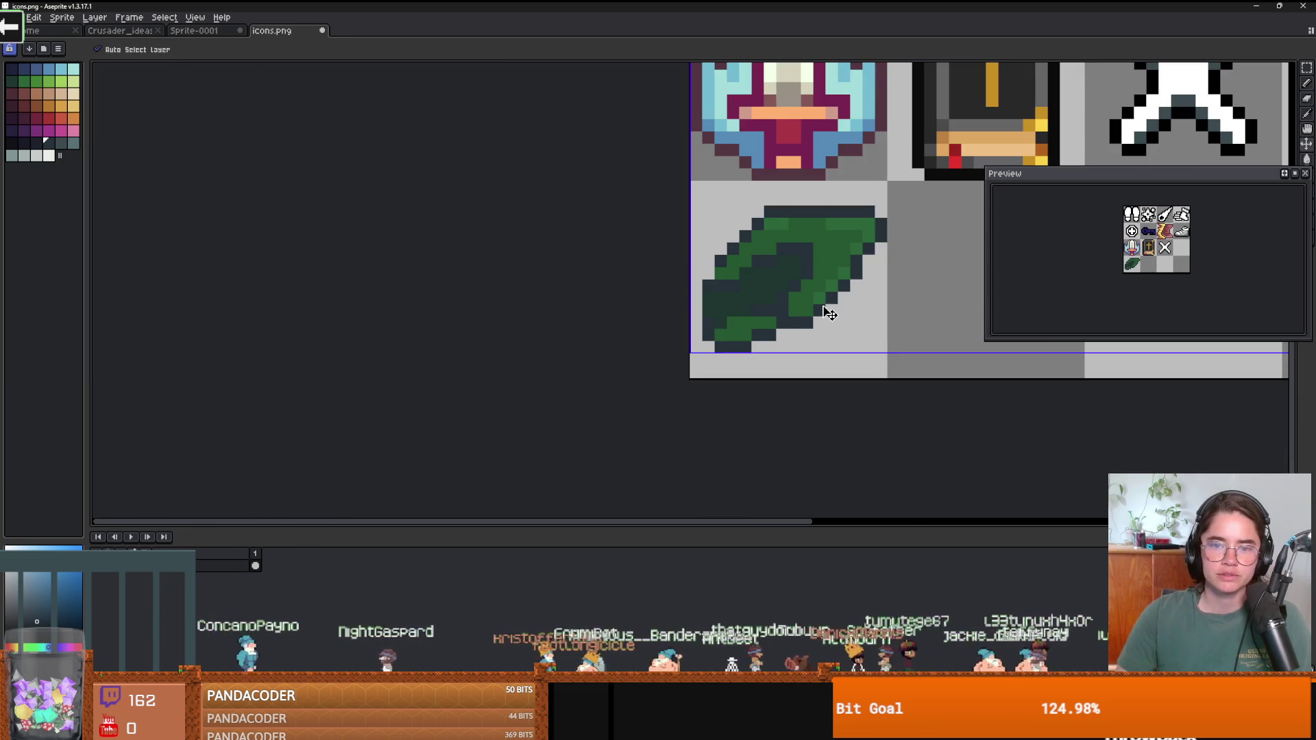
scroll(754, 302, down, 1)
scroll(794, 297, up, 3)
alt+click(810, 294)
mouse_move(771, 310)
mouse_down()
mouse_move(816, 258)
mouse_move(741, 206)
mouse_move(828, 217)
mouse_move(718, 237)
mouse_up()
Add a dark green pixel and a diagonal navy shadow stroke through the leaf's lower half.
alt+click(774, 254)
click(743, 239)
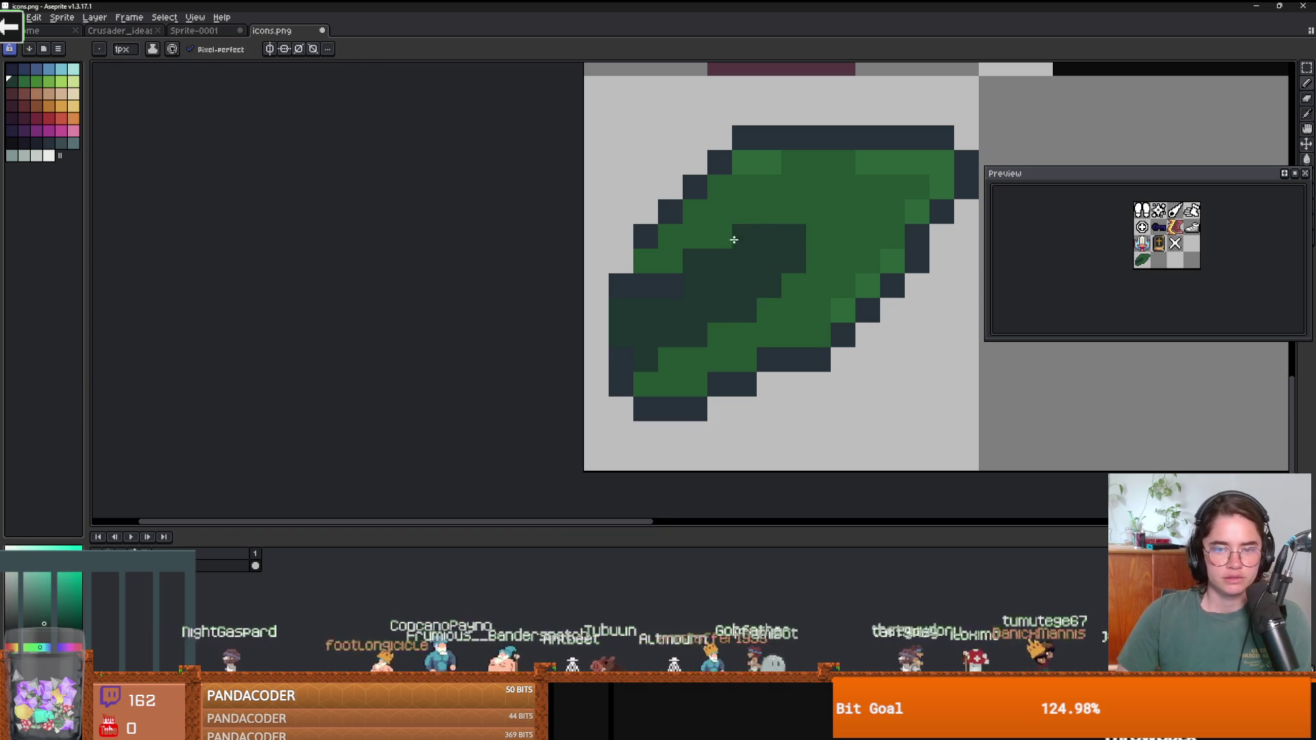
alt+click(670, 209)
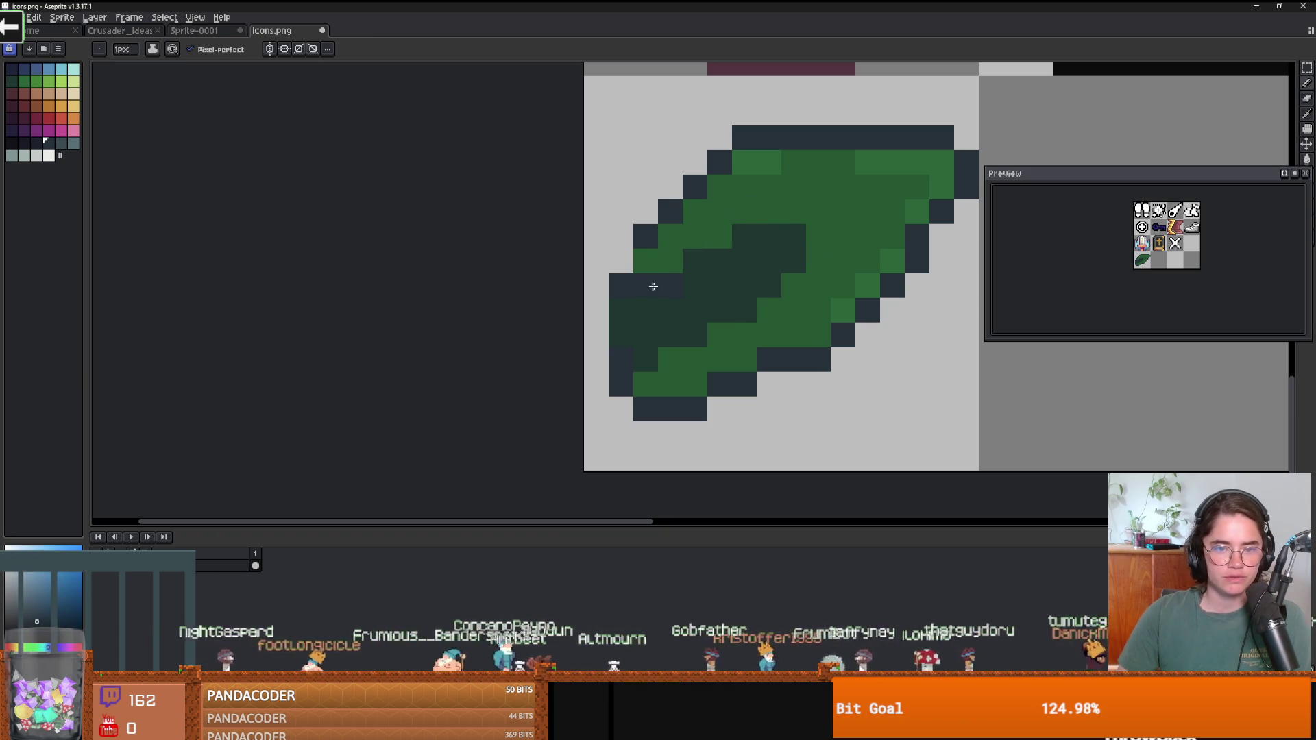
drag(791, 262, 721, 321)
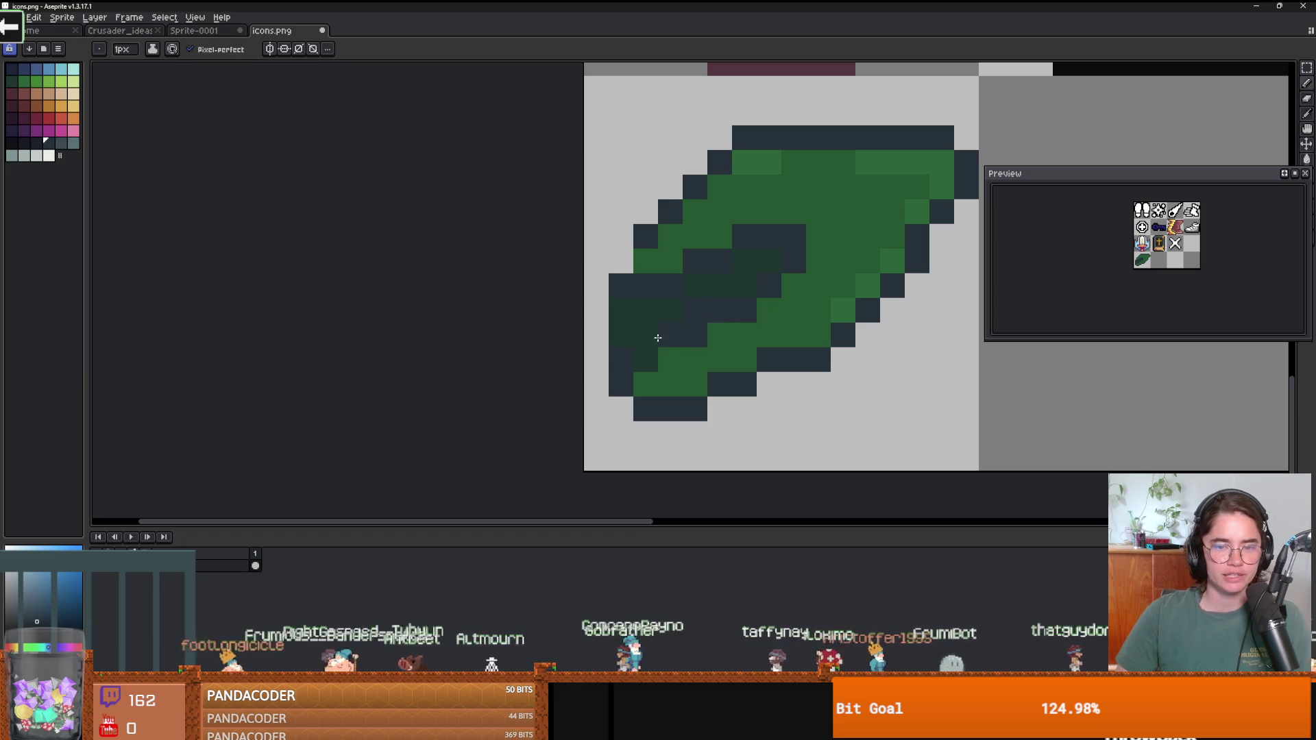
scroll(659, 336, down, 2)
scroll(659, 331, up, 1)
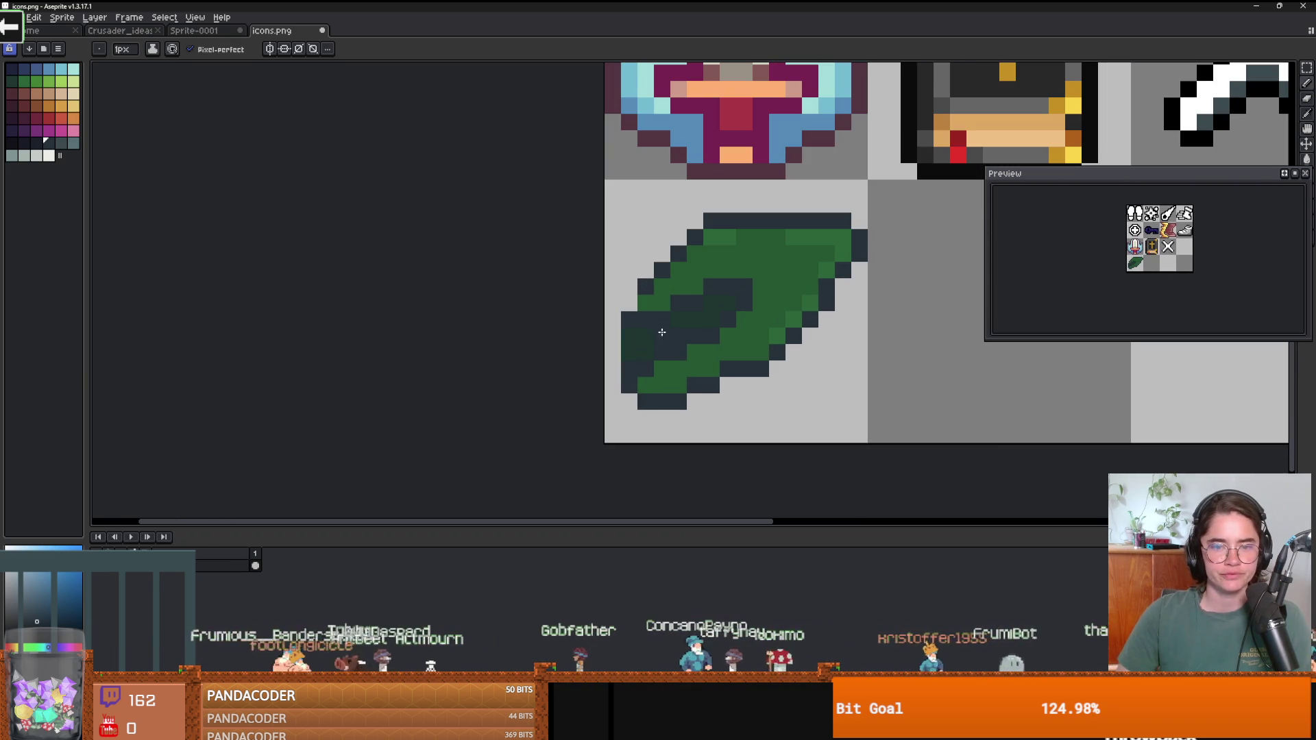
Sample the leaf's green and zoom in and out to review the new shading.
alt+click(639, 308)
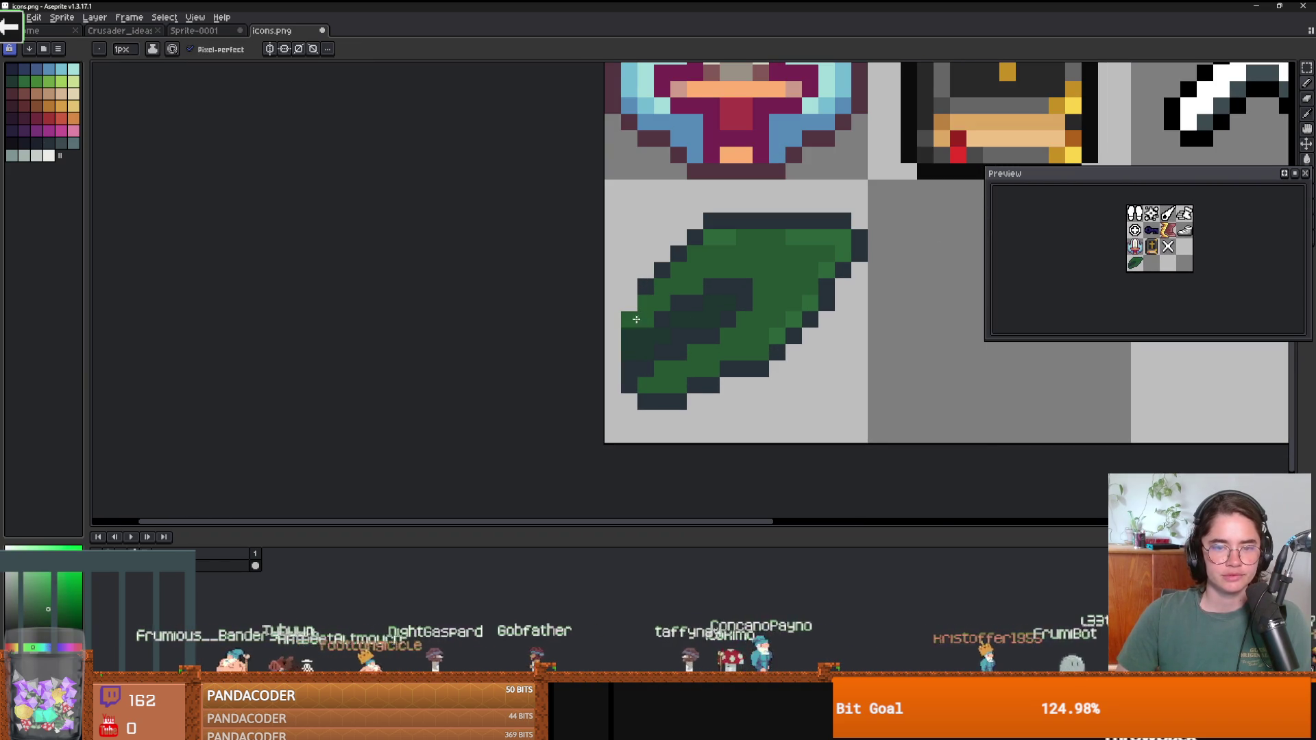
scroll(627, 319, down, 2)
scroll(625, 301, up, 1)
scroll(622, 285, down, 1)
scroll(623, 285, up, 1)
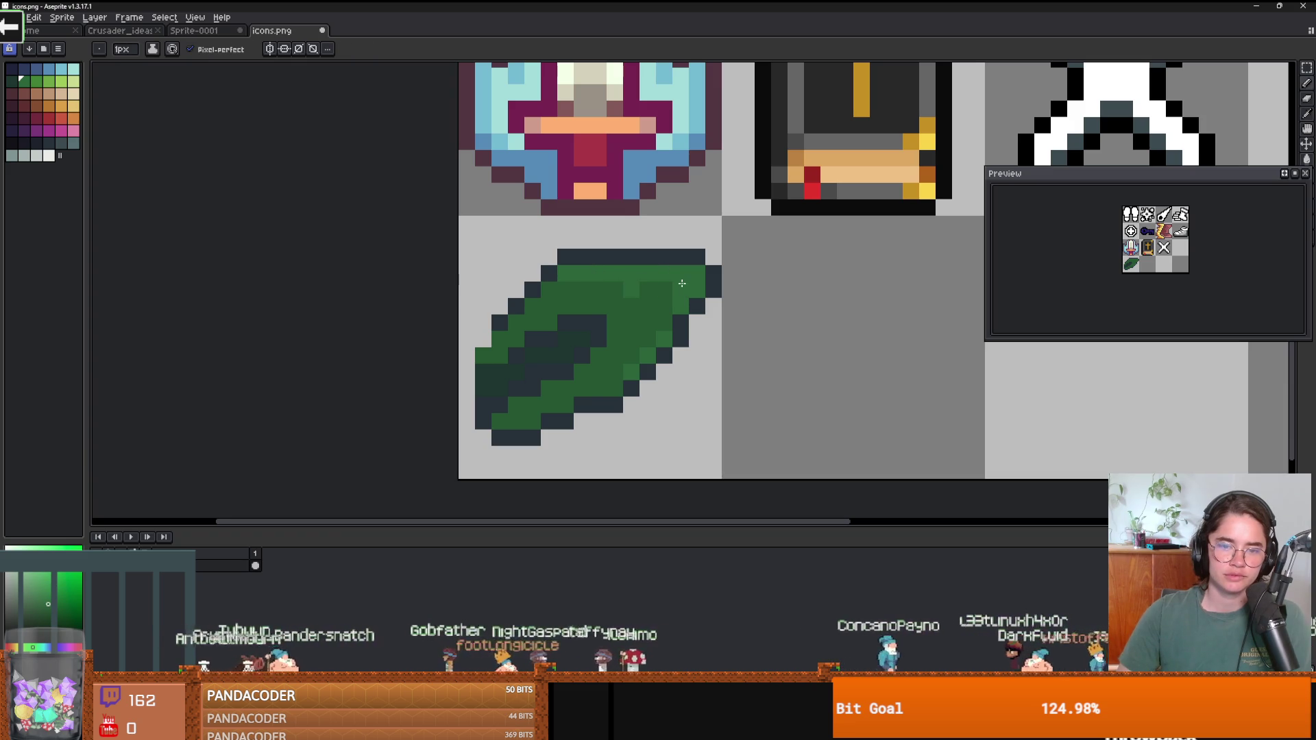
scroll(653, 292, down, 2)
scroll(761, 314, down, 1)
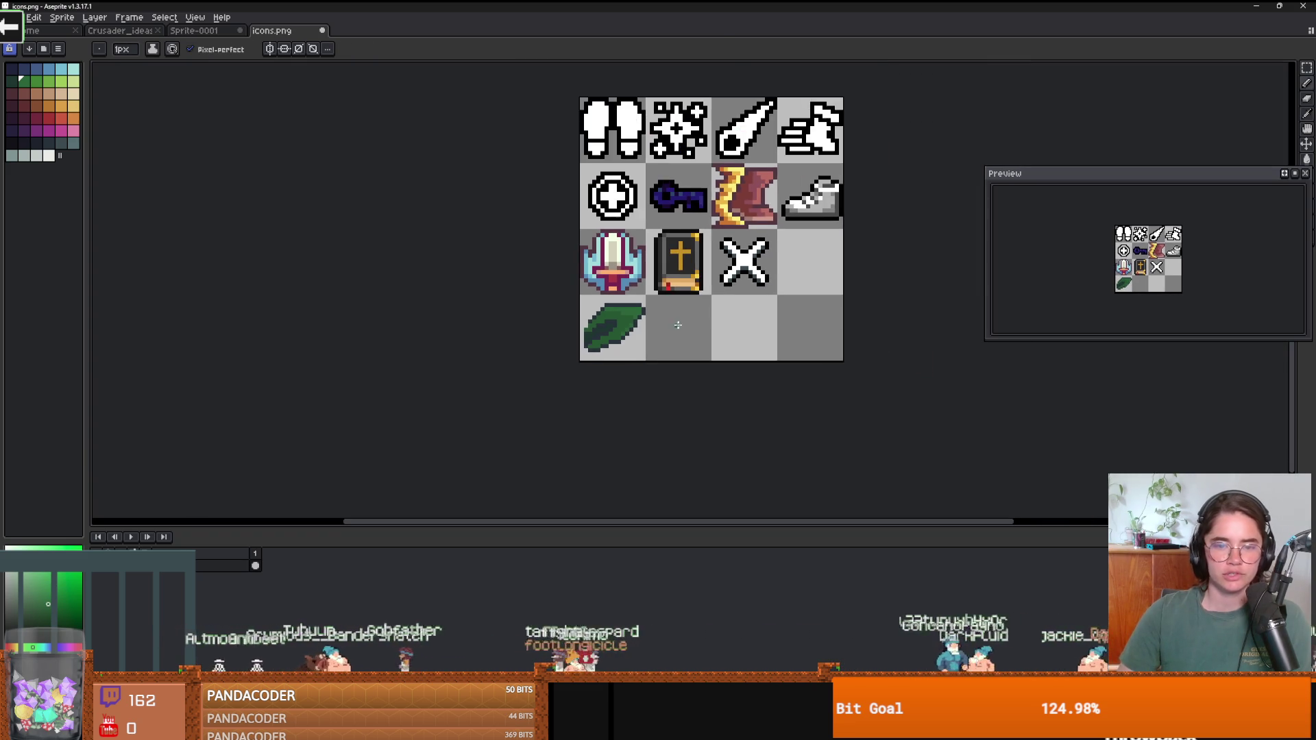
scroll(632, 317, up, 1)
scroll(606, 323, down, 1)
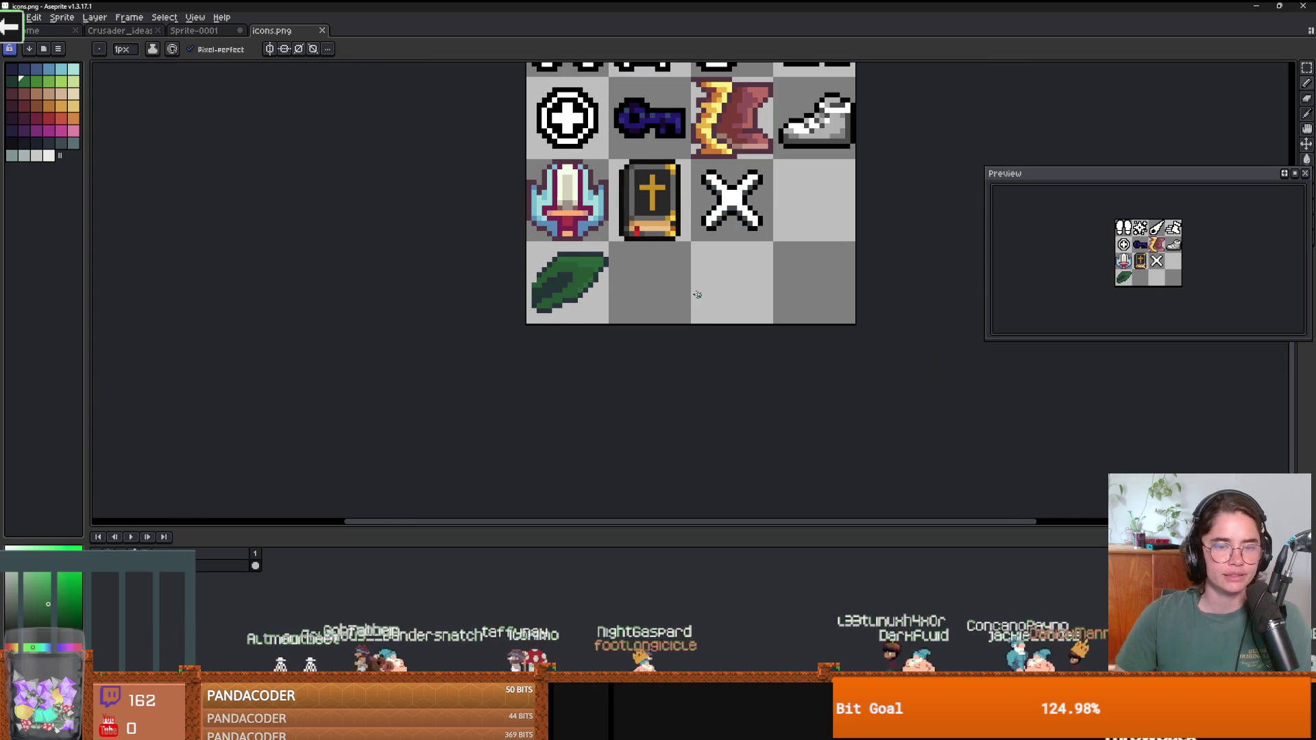
scroll(610, 281, down, 1)
scroll(637, 302, up, 2)
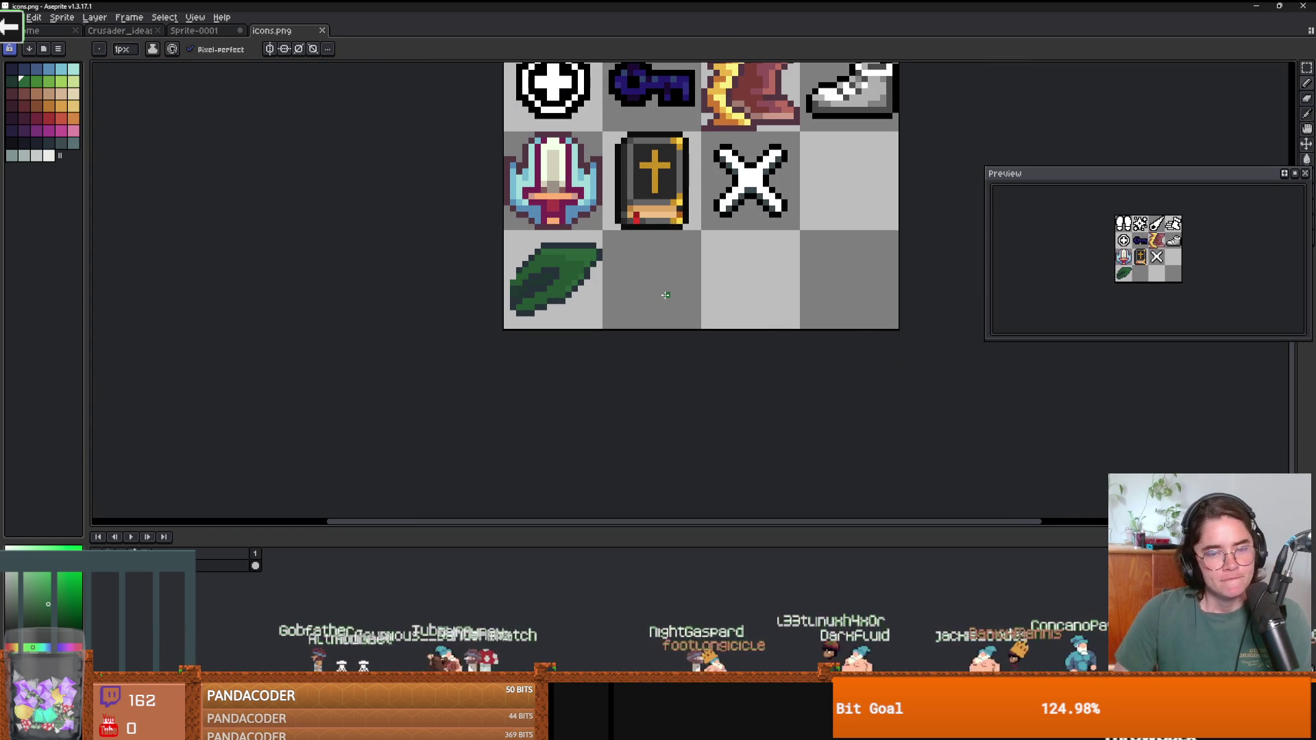
scroll(454, 285, up, 3)
scroll(499, 288, down, 4)
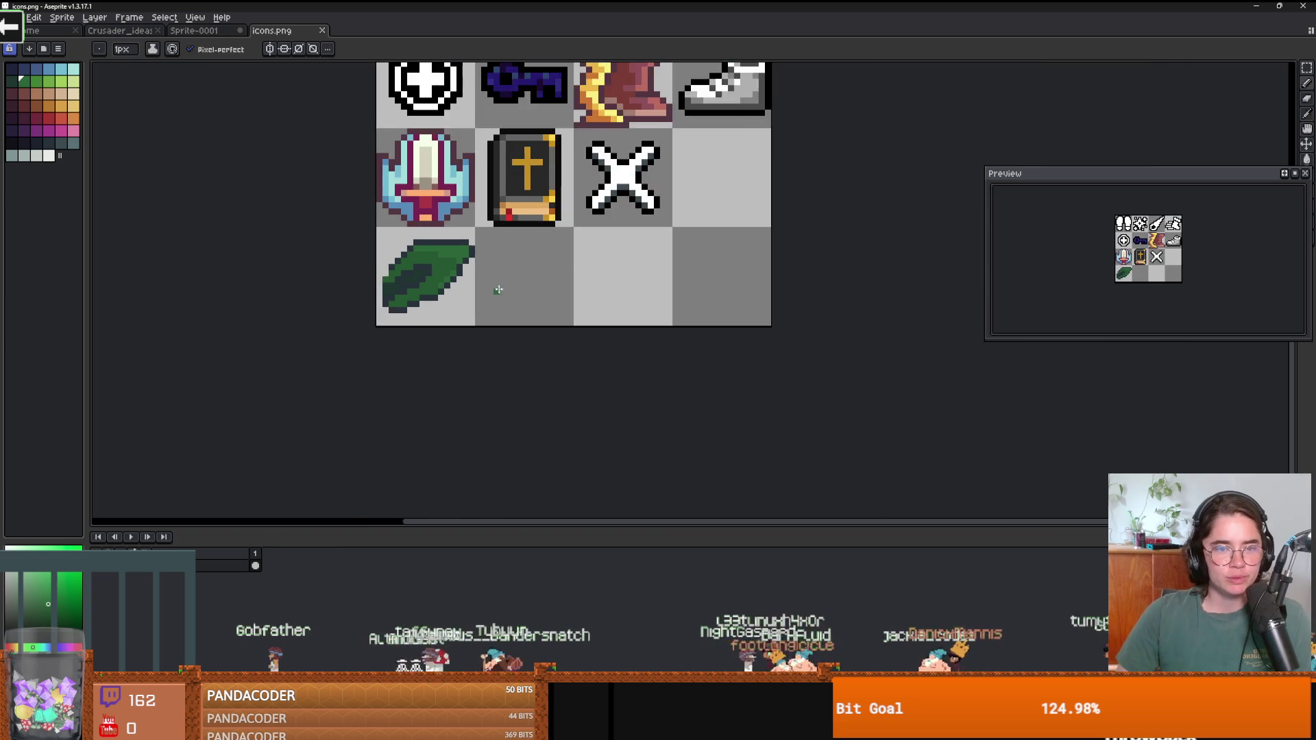
scroll(500, 290, up, 4)
key(alt)
click(757, 389)
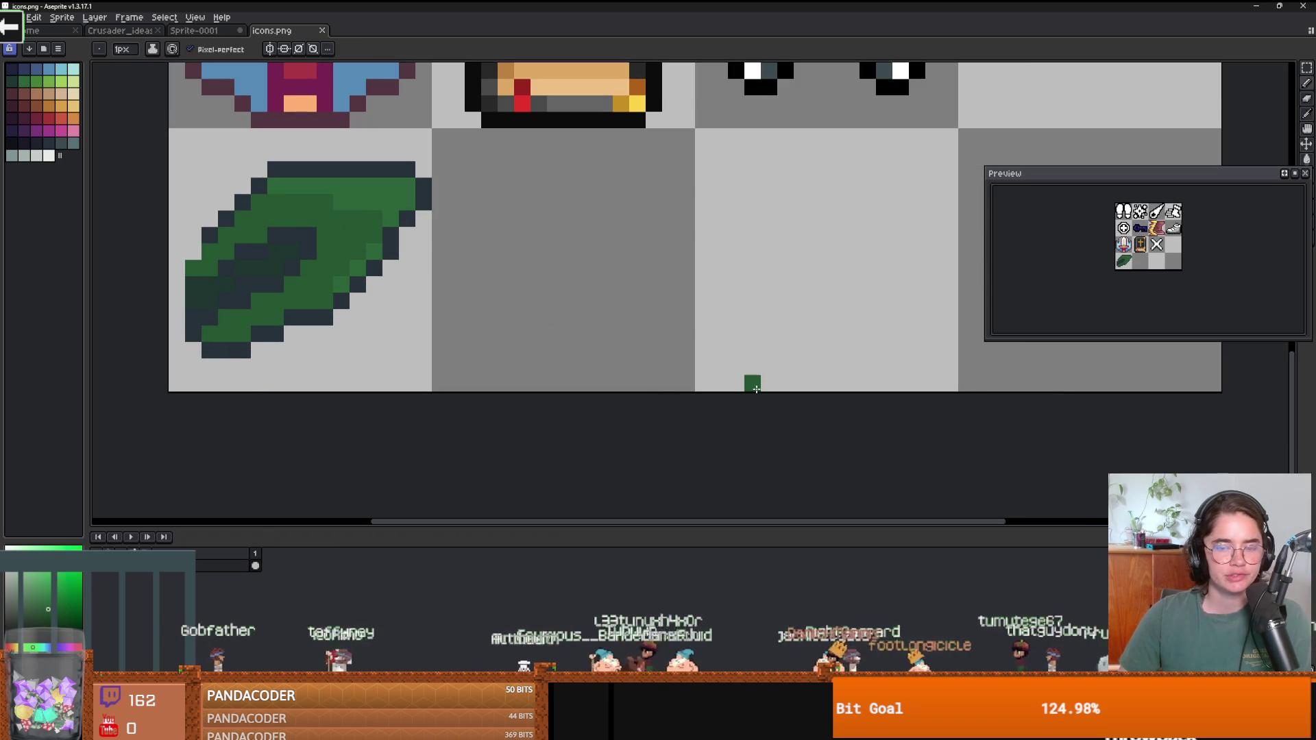
key(ctrl+z)
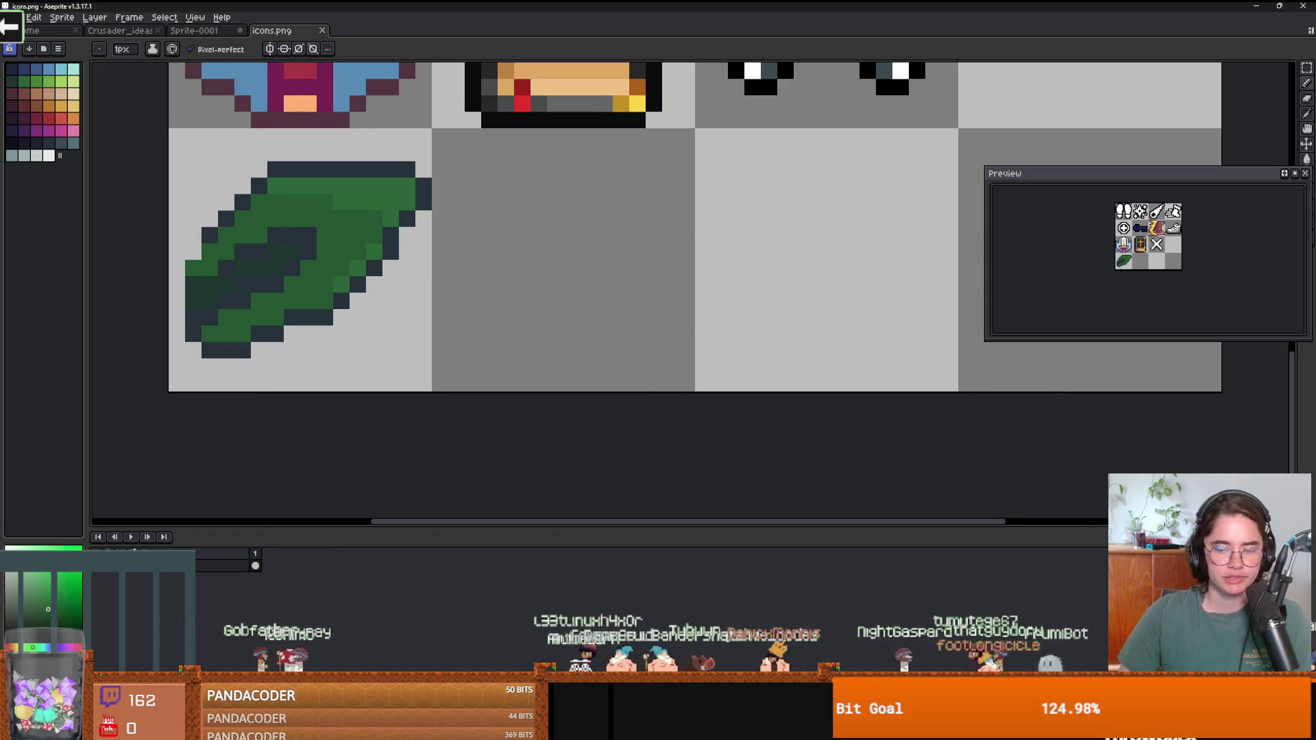
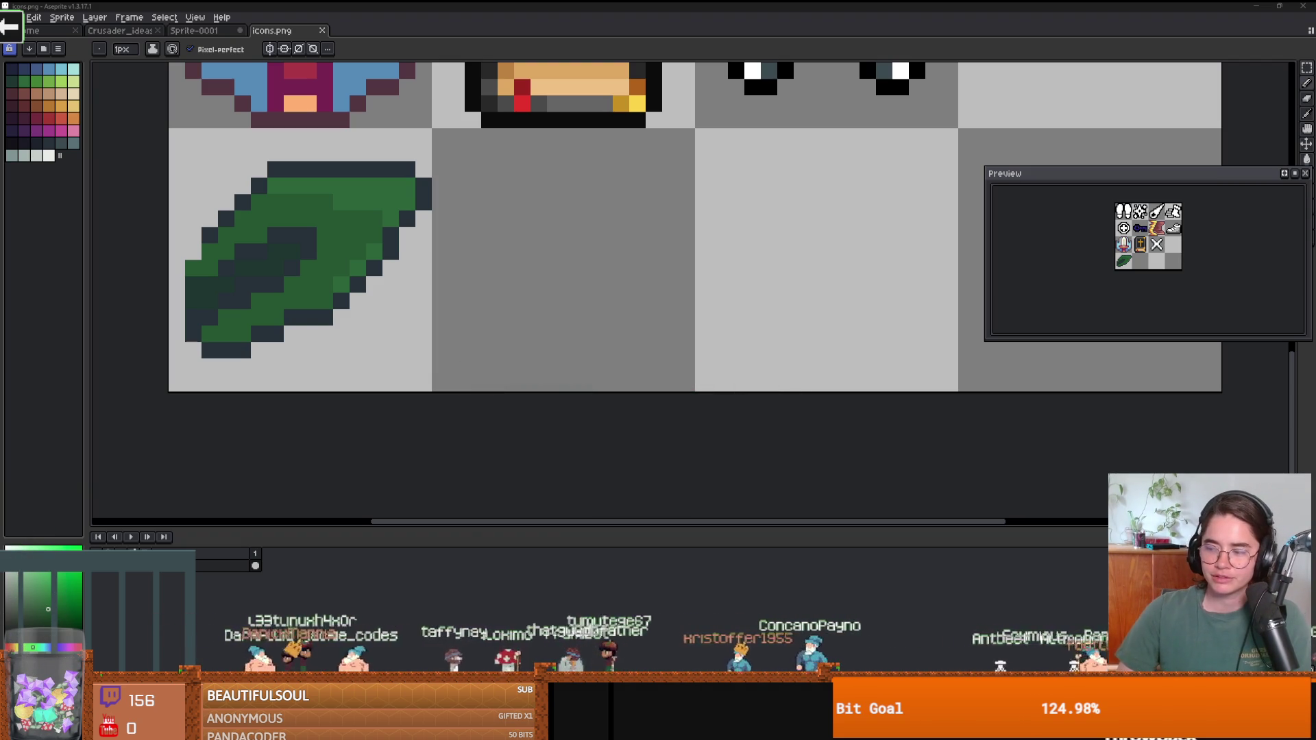
Undo a stray green pixel painted beside the leaf on icons.png.
click(404, 364)
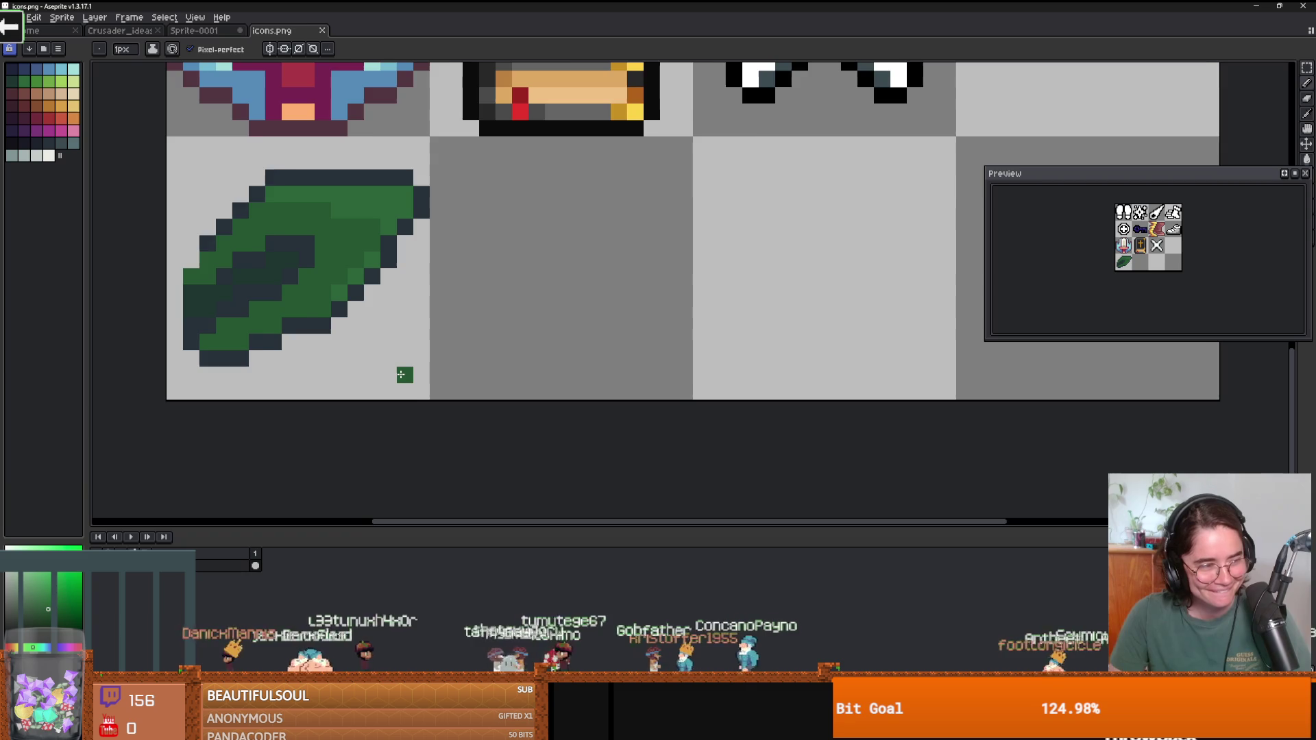
scroll(401, 370, up, 1)
scroll(343, 391, down, 1)
key(ctrl+z)
click(514, 352)
drag(515, 352, 406, 373)
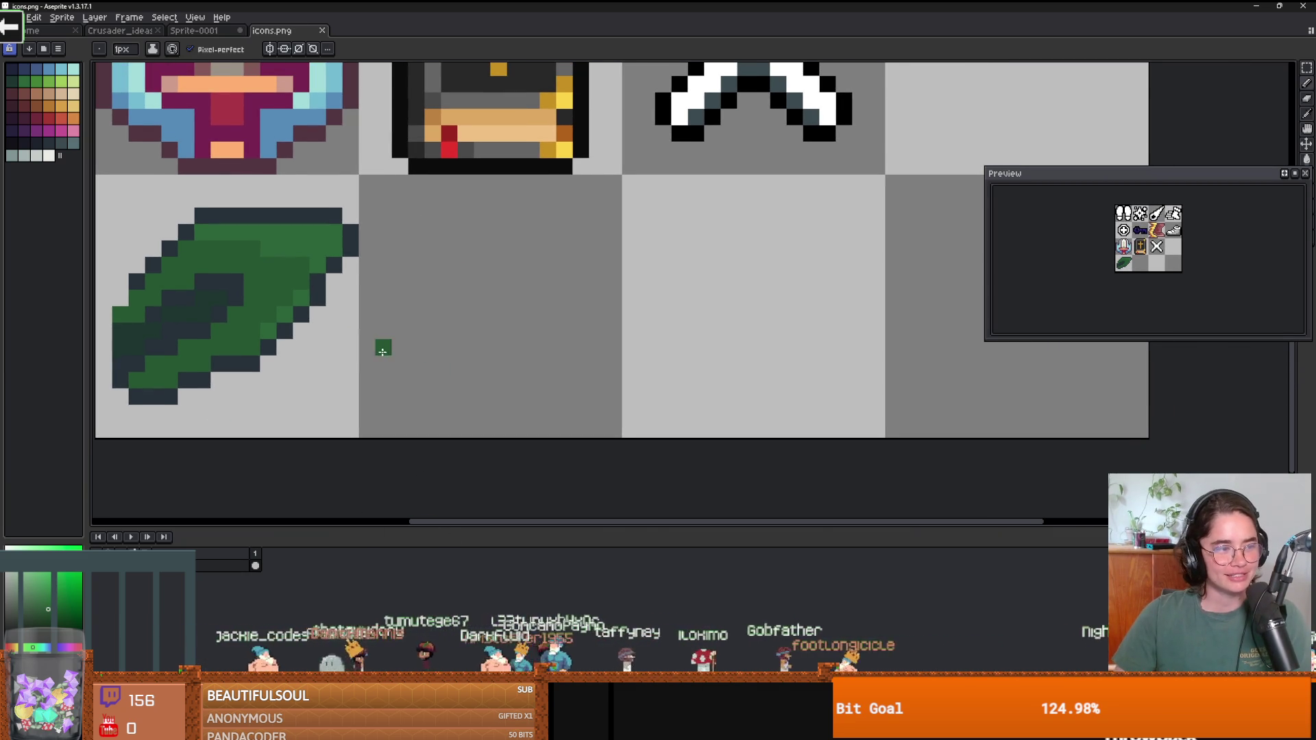
scroll(379, 343, up, 1)
scroll(405, 358, down, 1)
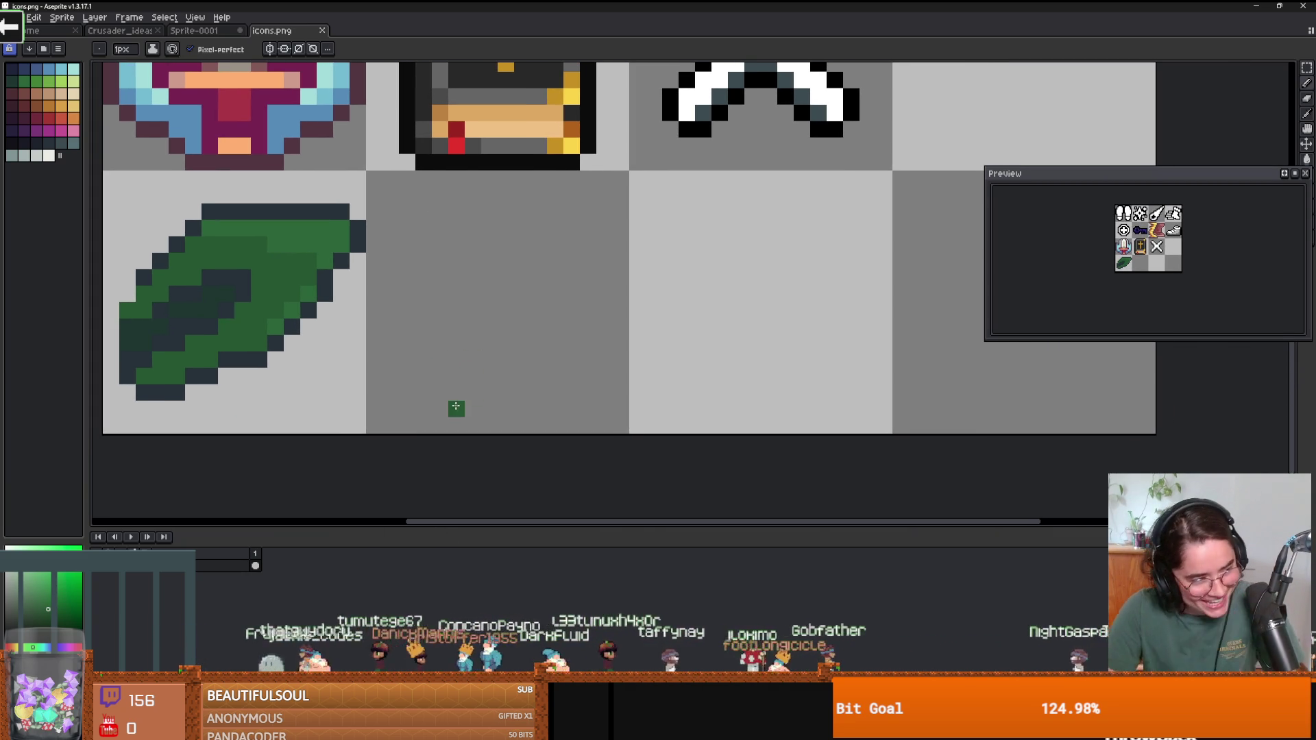
scroll(400, 459, down, 1)
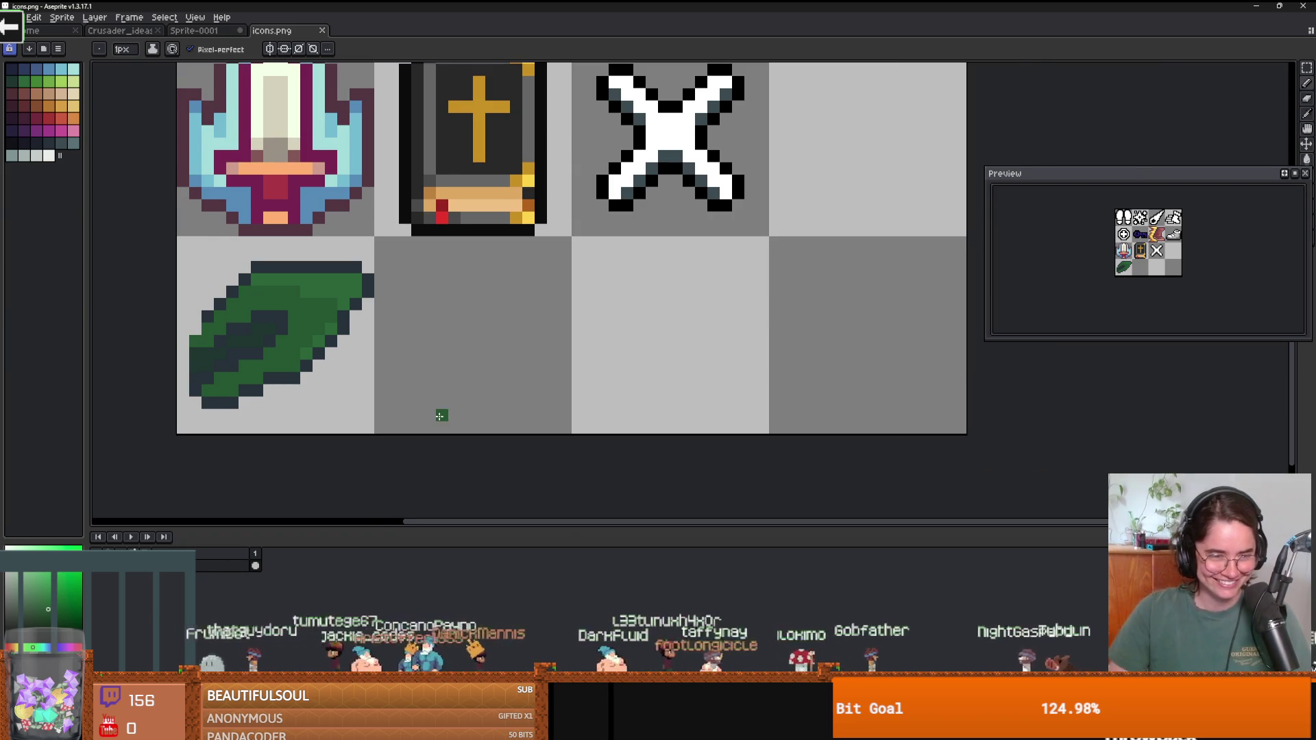
scroll(500, 411, up, 3)
scroll(541, 429, down, 2)
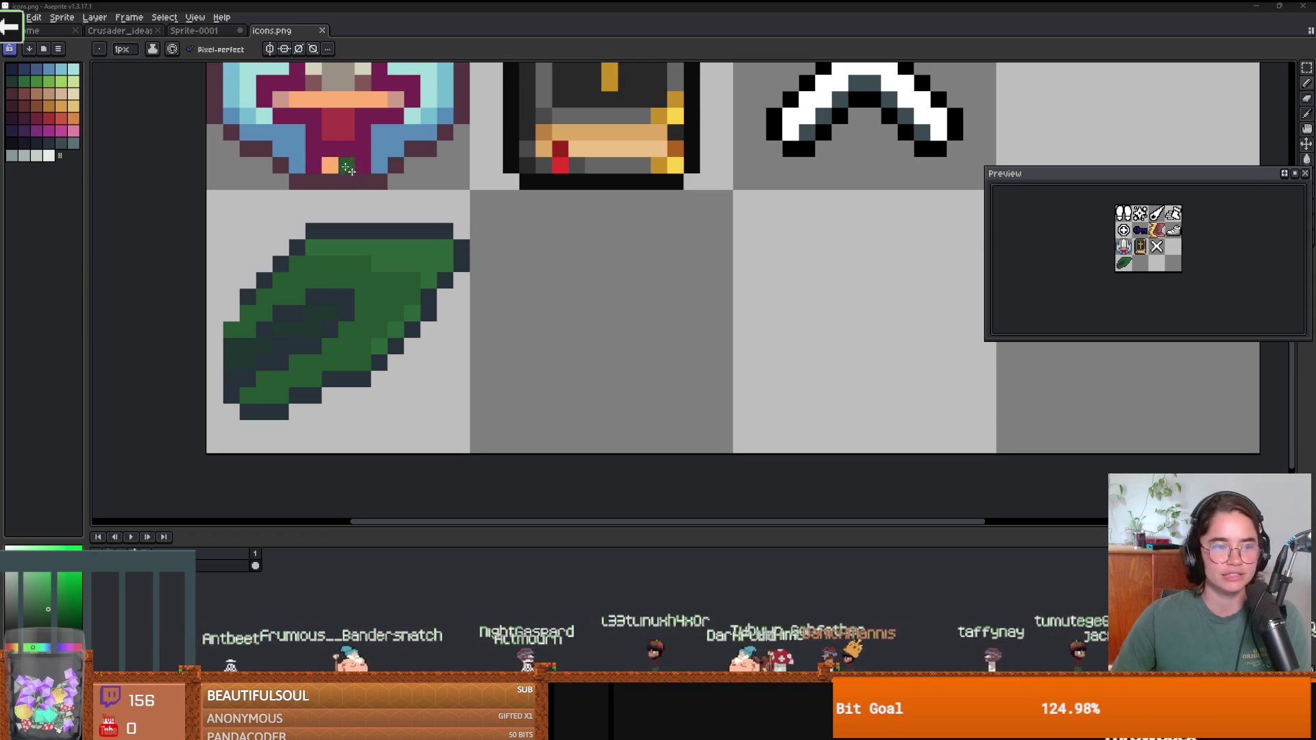
Paint a thick red arc in the empty cell with a 4 px brush.
click(48, 118)
key(plus)
key(plus)
key(plus)
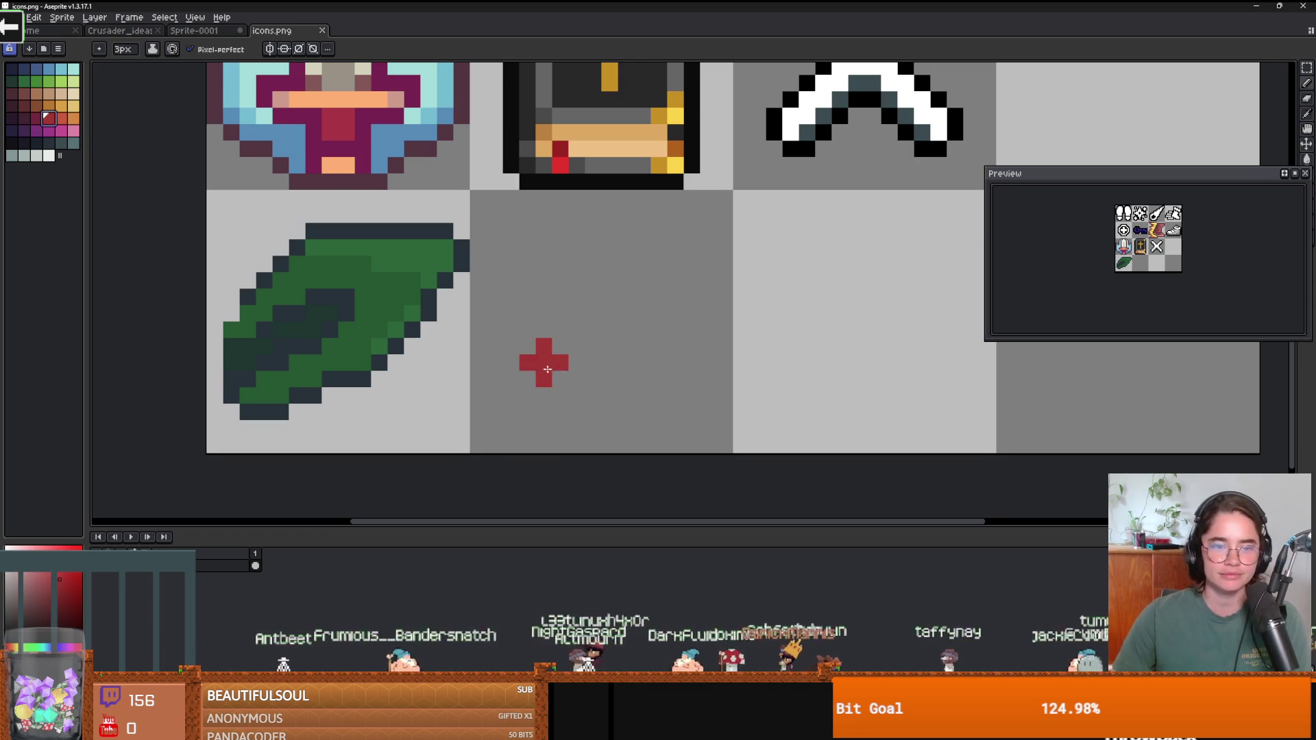
mouse_move(543, 373)
mouse_down()
mouse_move(586, 253)
mouse_move(706, 319)
mouse_move(593, 316)
mouse_move(554, 351)
mouse_up()
Outline the red shape in dark navy at 1 px, carving a notch on the right.
click(24, 143)
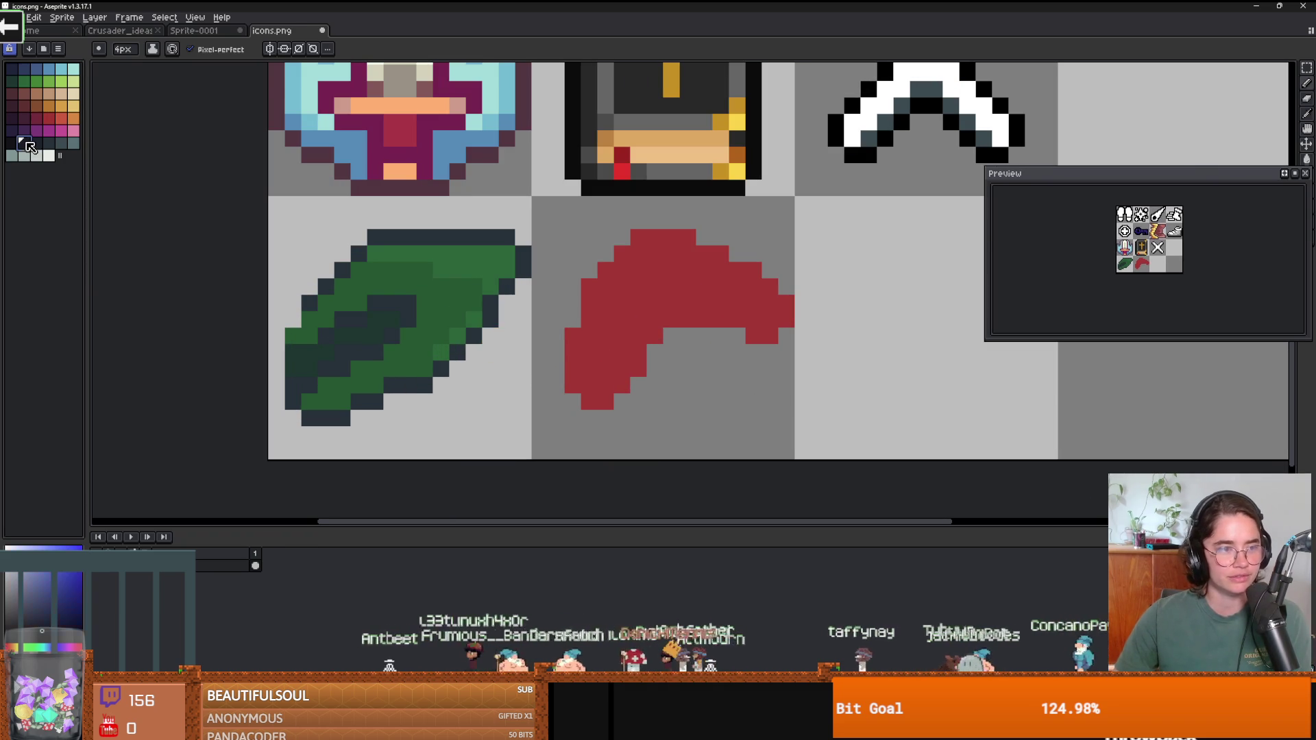
scroll(386, 266, up, 2)
key(minus)
key(minus)
key(minus)
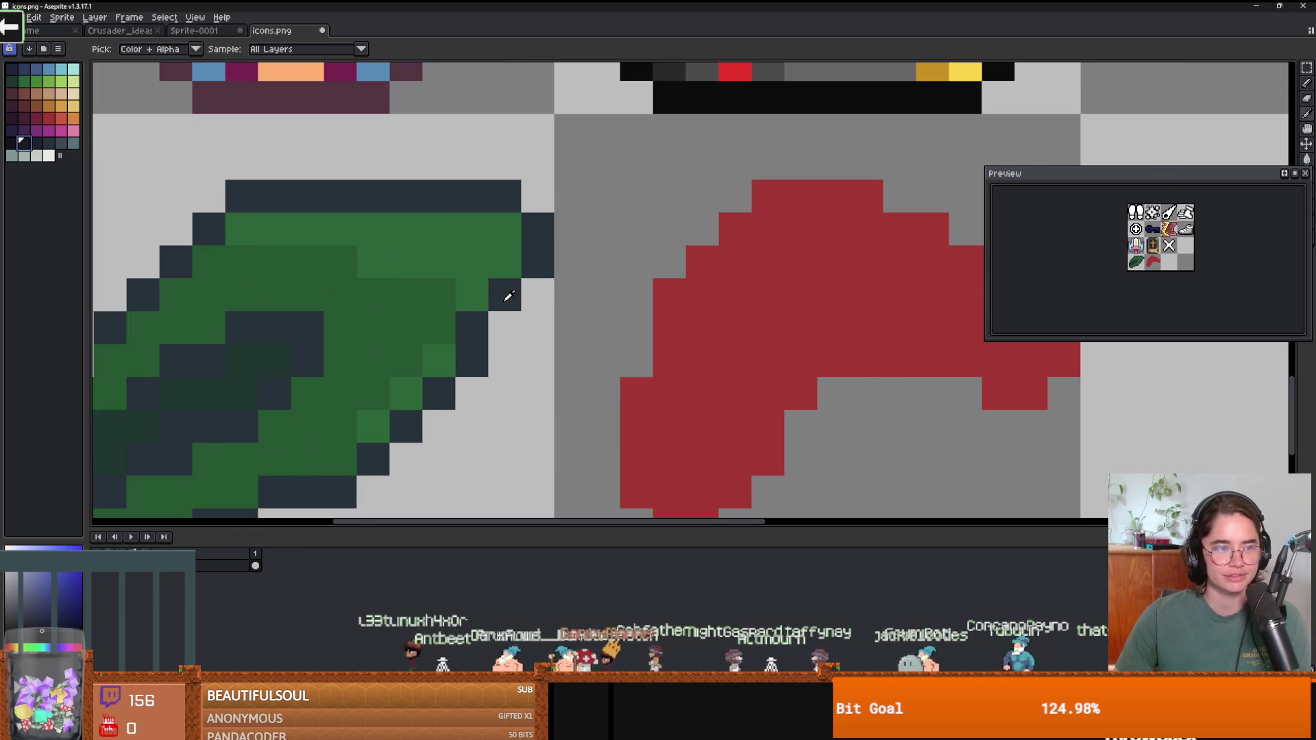
scroll(651, 422, up, 1)
scroll(651, 423, down, 2)
mouse_move(616, 420)
mouse_down()
mouse_move(619, 344)
mouse_move(664, 253)
mouse_move(717, 199)
mouse_move(889, 248)
mouse_move(692, 247)
mouse_move(752, 287)
mouse_up()
scroll(732, 277, up, 1)
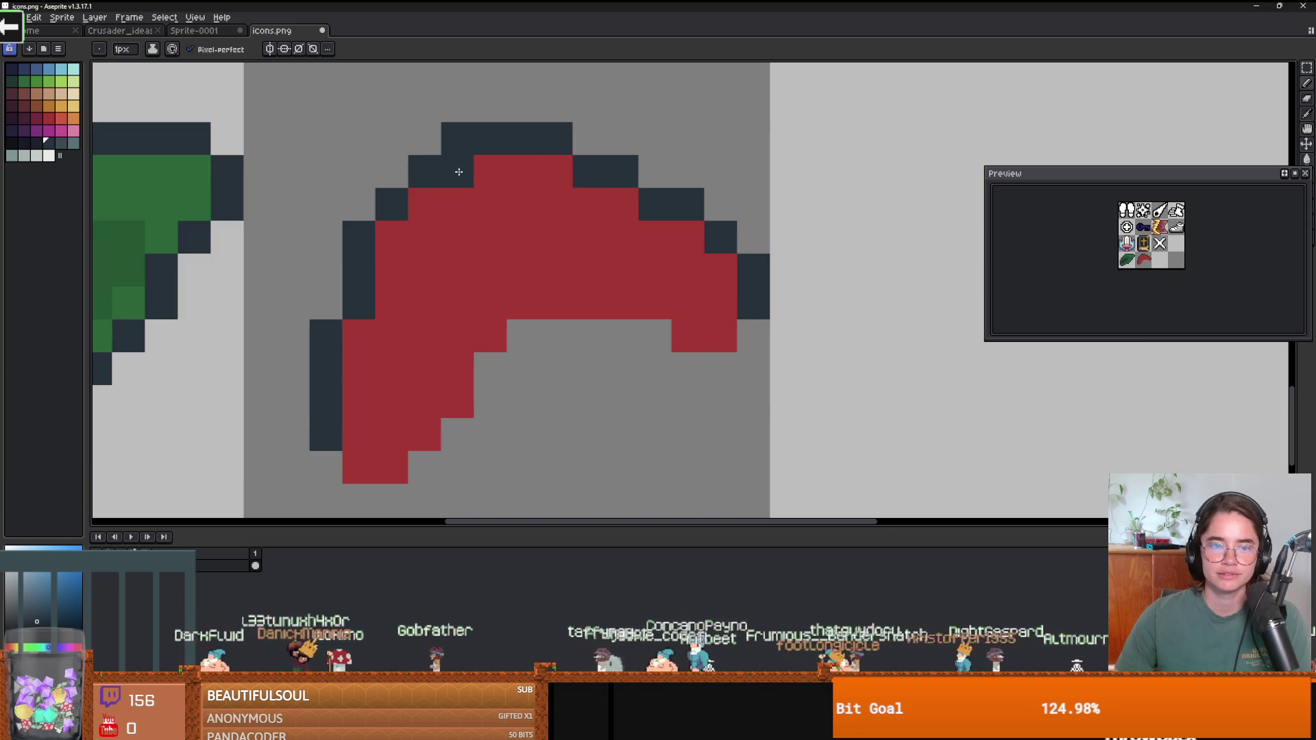
drag(455, 168, 526, 274)
click(524, 303)
scroll(527, 295, down, 5)
scroll(514, 332, up, 4)
Shade the red shape's lower-left and lower inner edges with a darker red.
key(alt)
click(562, 267)
click(49, 118)
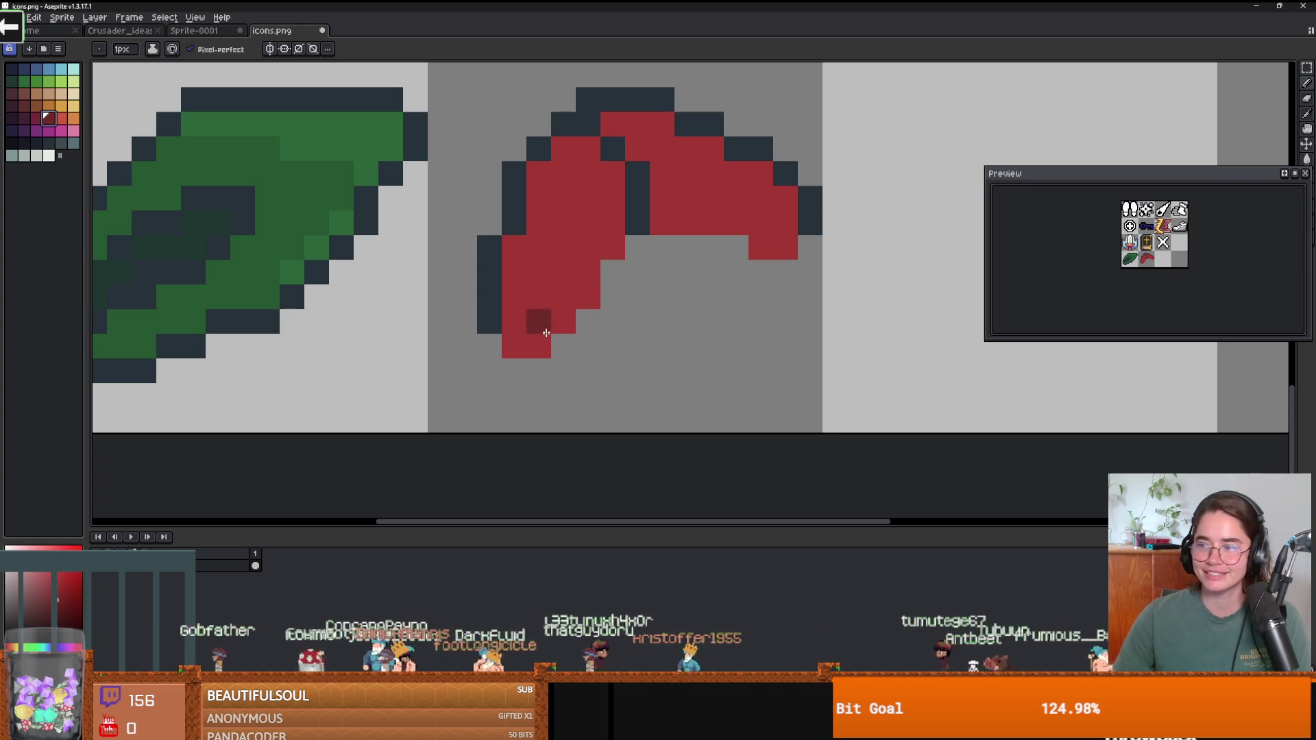
mouse_move(521, 337)
mouse_down()
mouse_move(540, 295)
mouse_move(579, 264)
mouse_move(587, 220)
mouse_move(603, 235)
mouse_move(590, 188)
mouse_up()
scroll(637, 275, down, 3)
scroll(561, 281, up, 2)
key(alt)
click(569, 281)
mouse_move(602, 247)
mouse_down()
mouse_move(601, 262)
mouse_move(670, 271)
mouse_up()
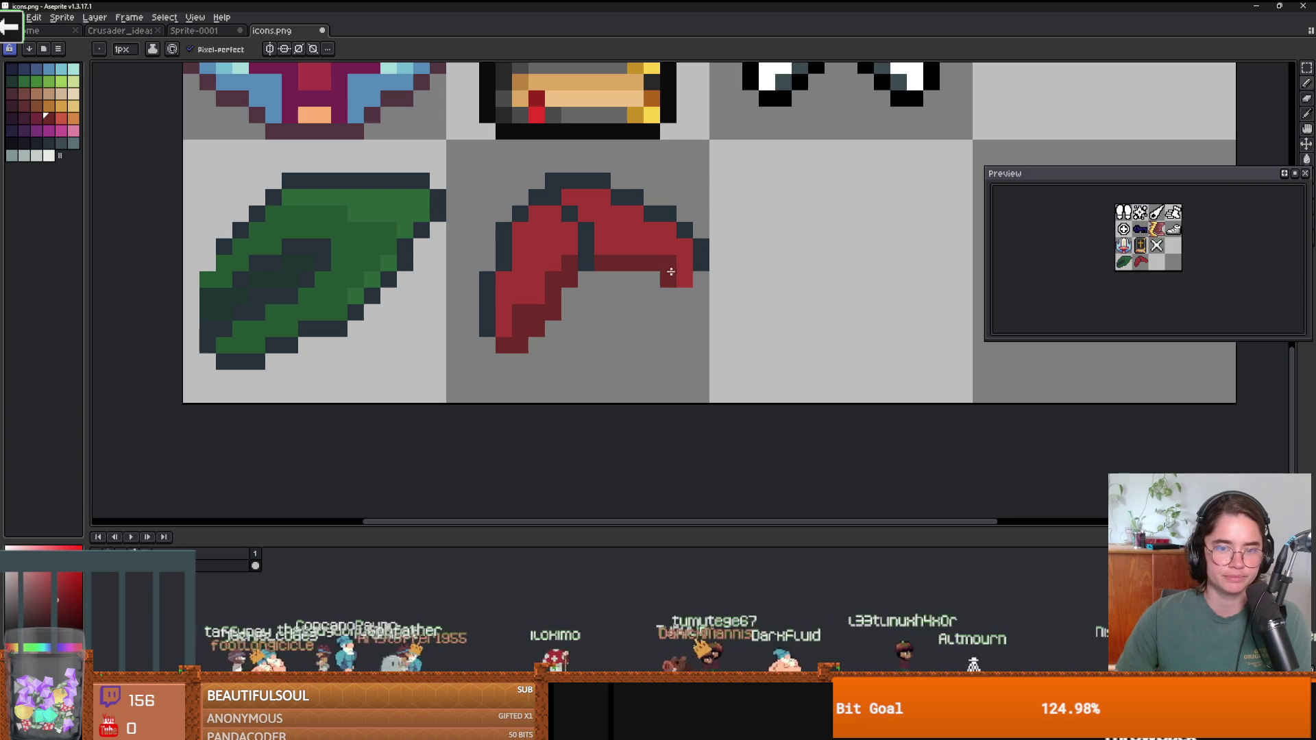
scroll(682, 305, down, 2)
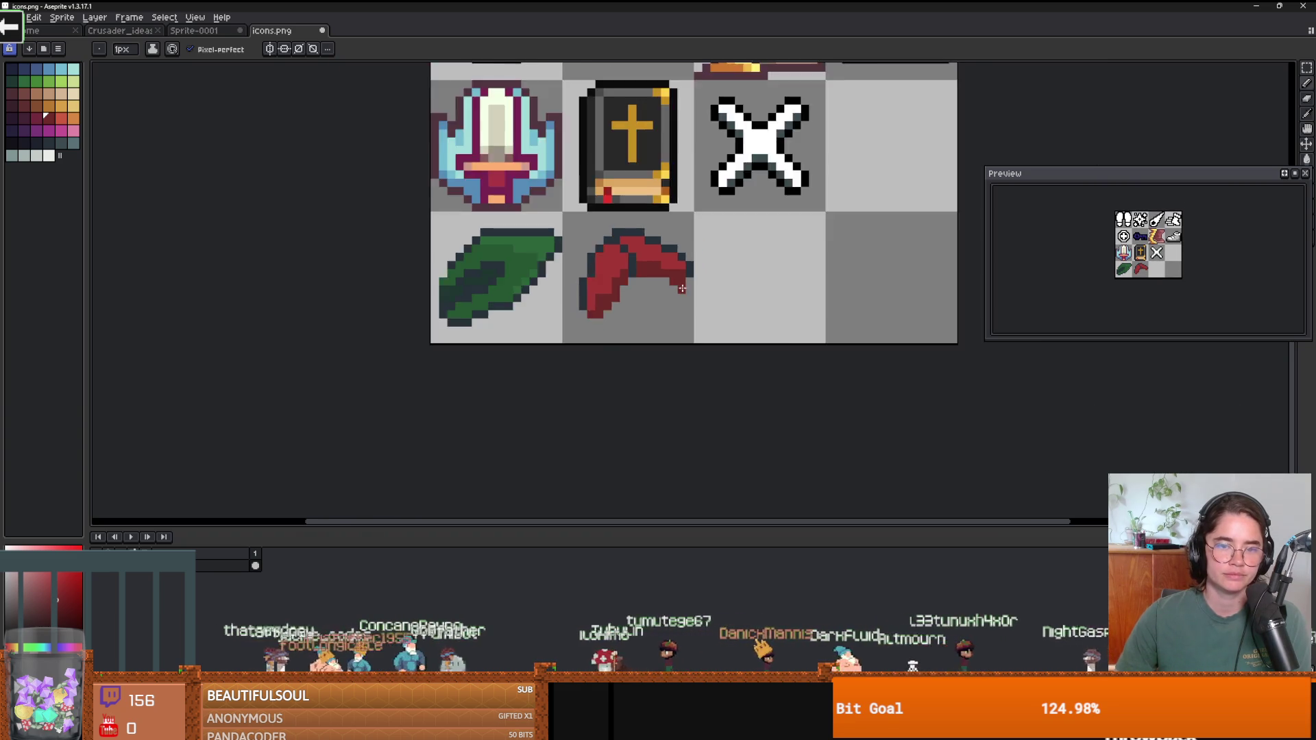
scroll(688, 301, up, 1)
Save icons.png and go to Aseprite's Home start page.
key(ctrl+s)
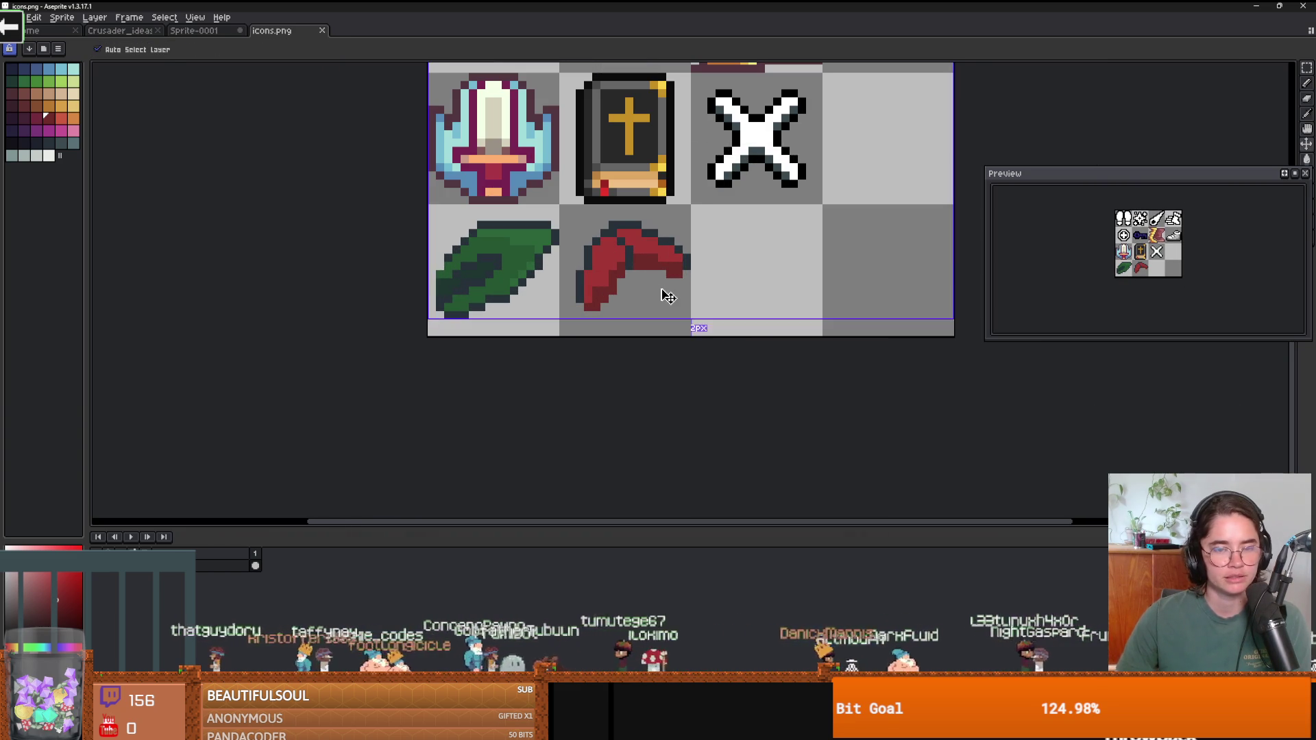
scroll(697, 333, up, 3)
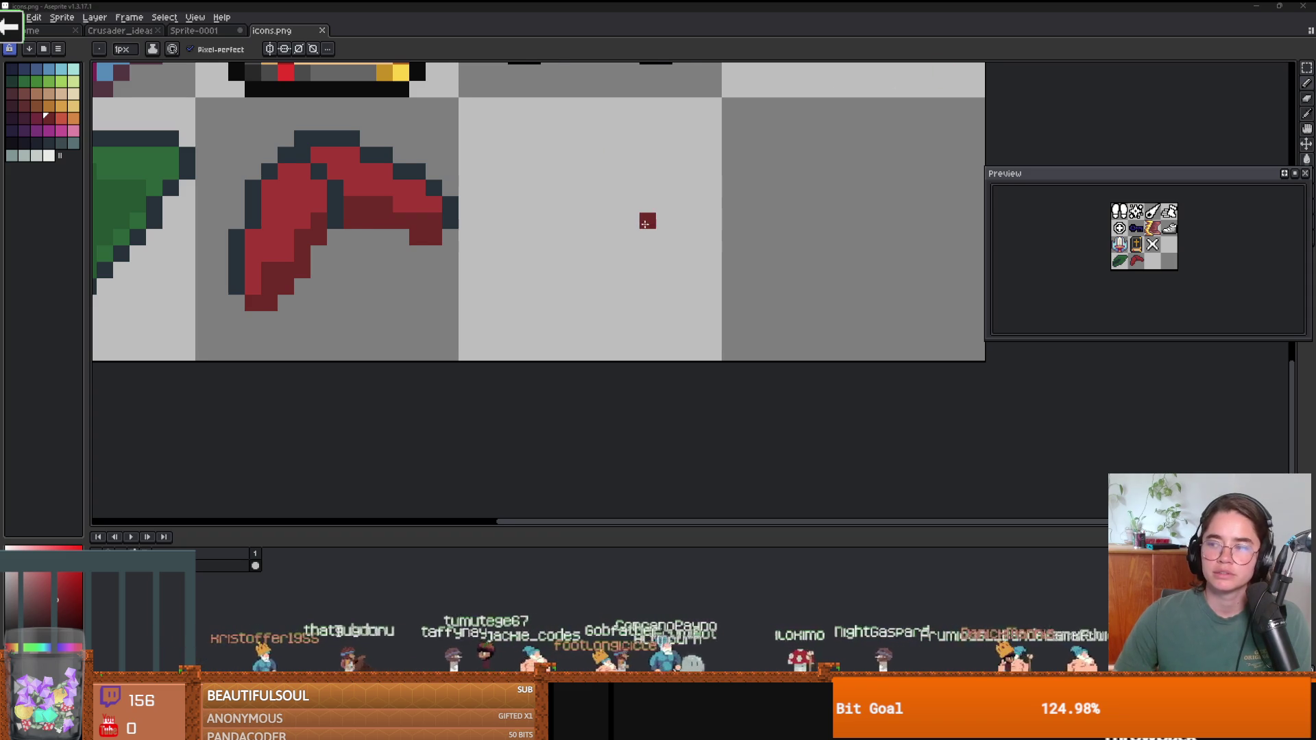
scroll(685, 206, left, 3)
scroll(728, 218, down, 1)
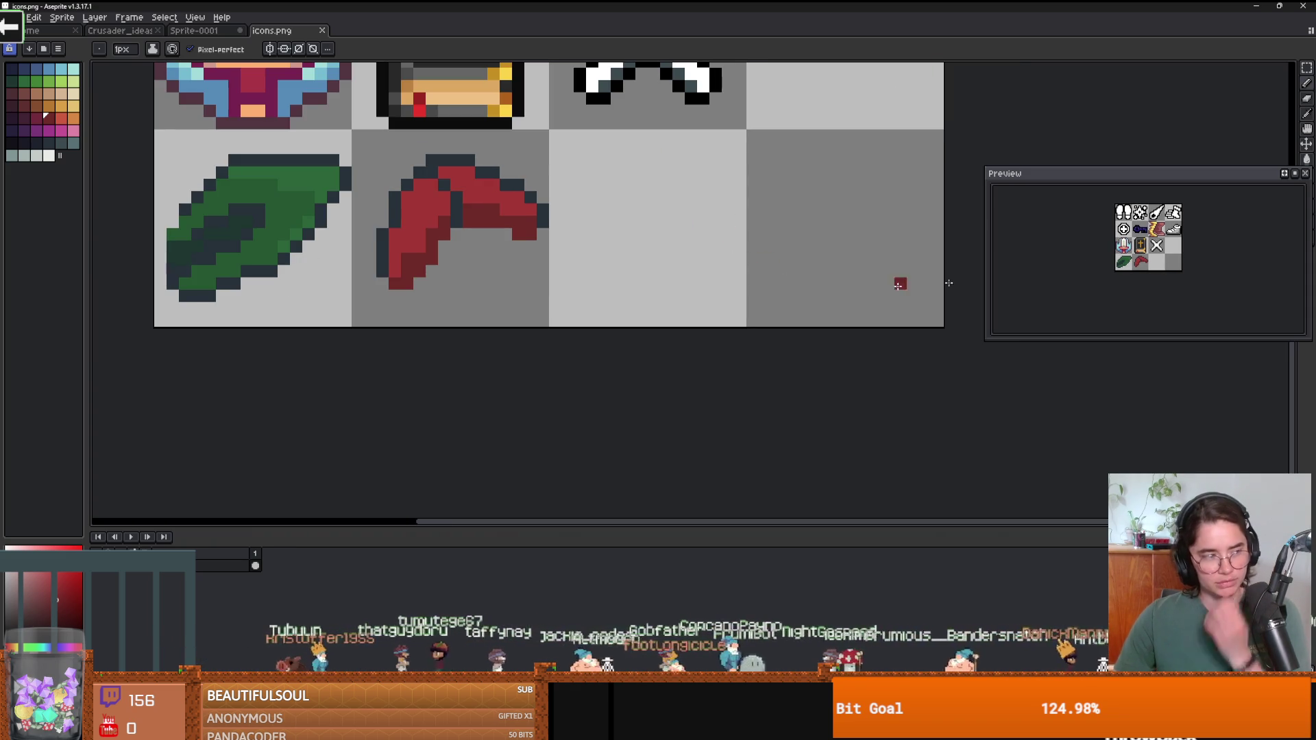
click(42, 36)
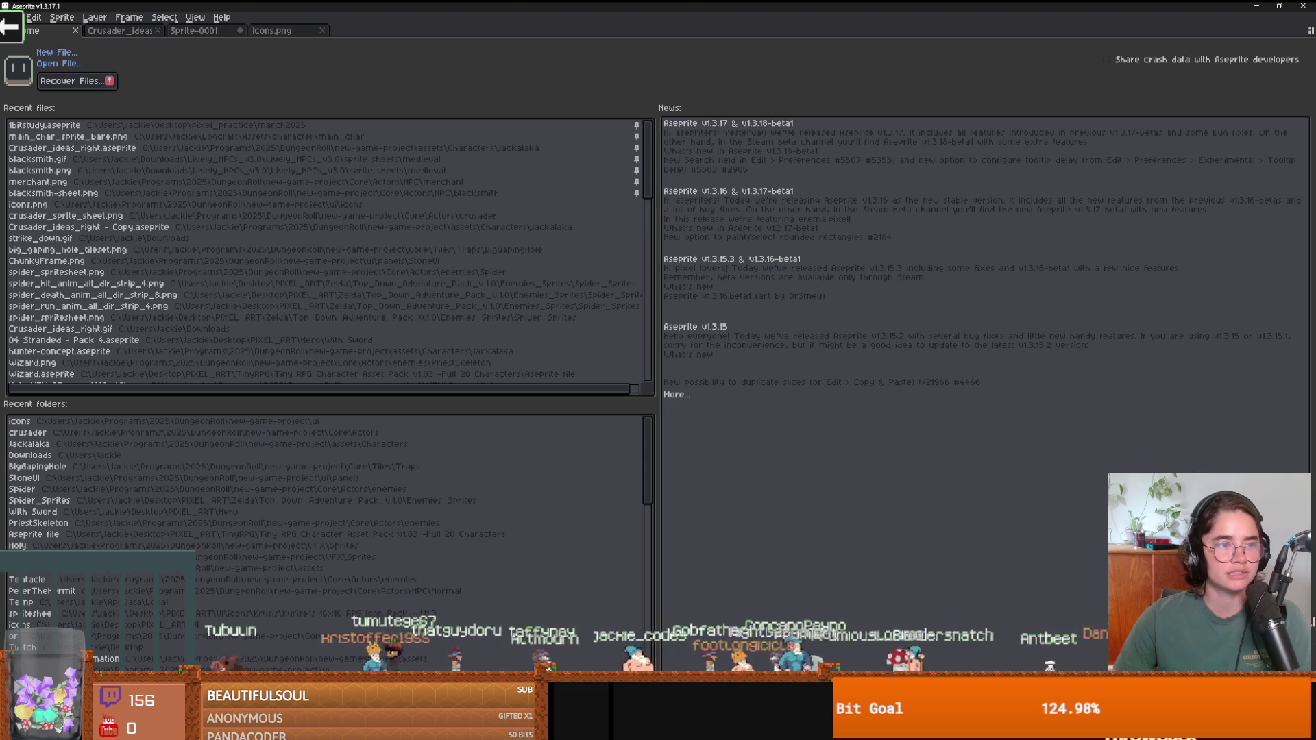
Back on icons.png, try two orange blobs with a 4 px brush, then undo them.
scroll(122, 292, down, 3)
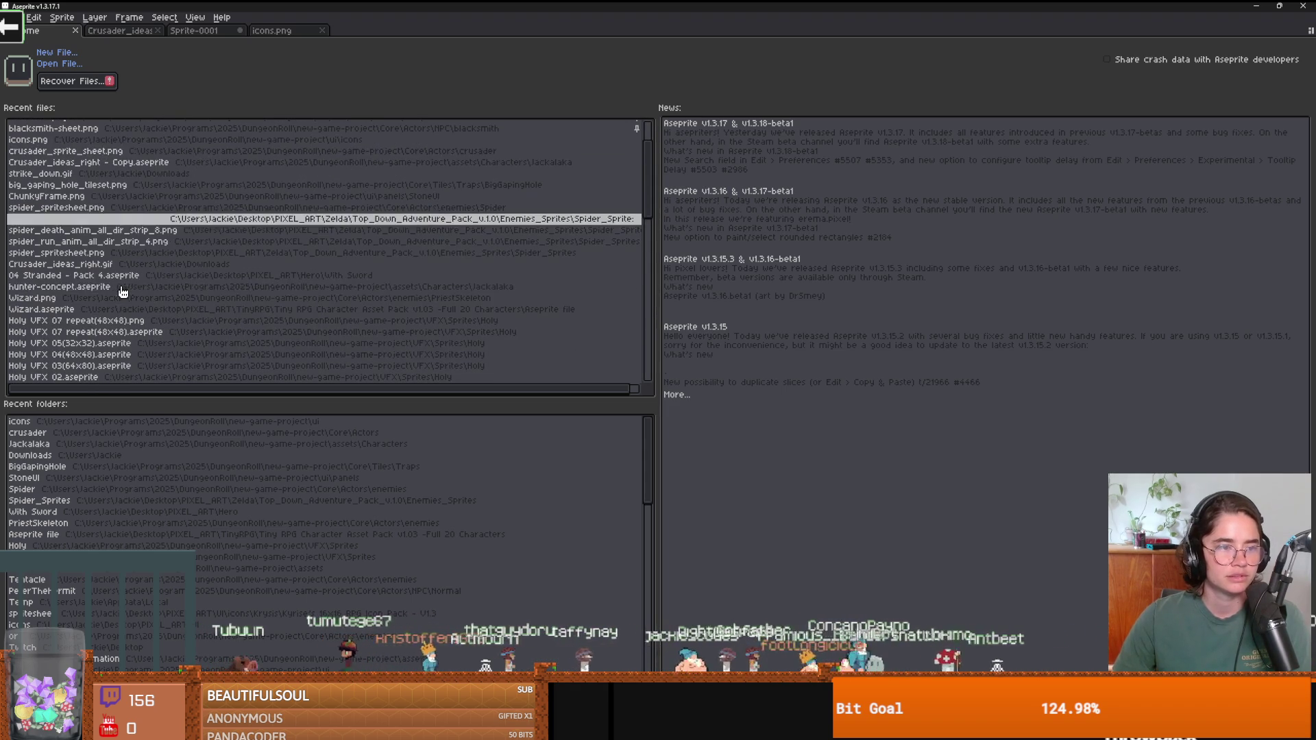
click(264, 33)
scroll(589, 296, up, 1)
click(36, 117)
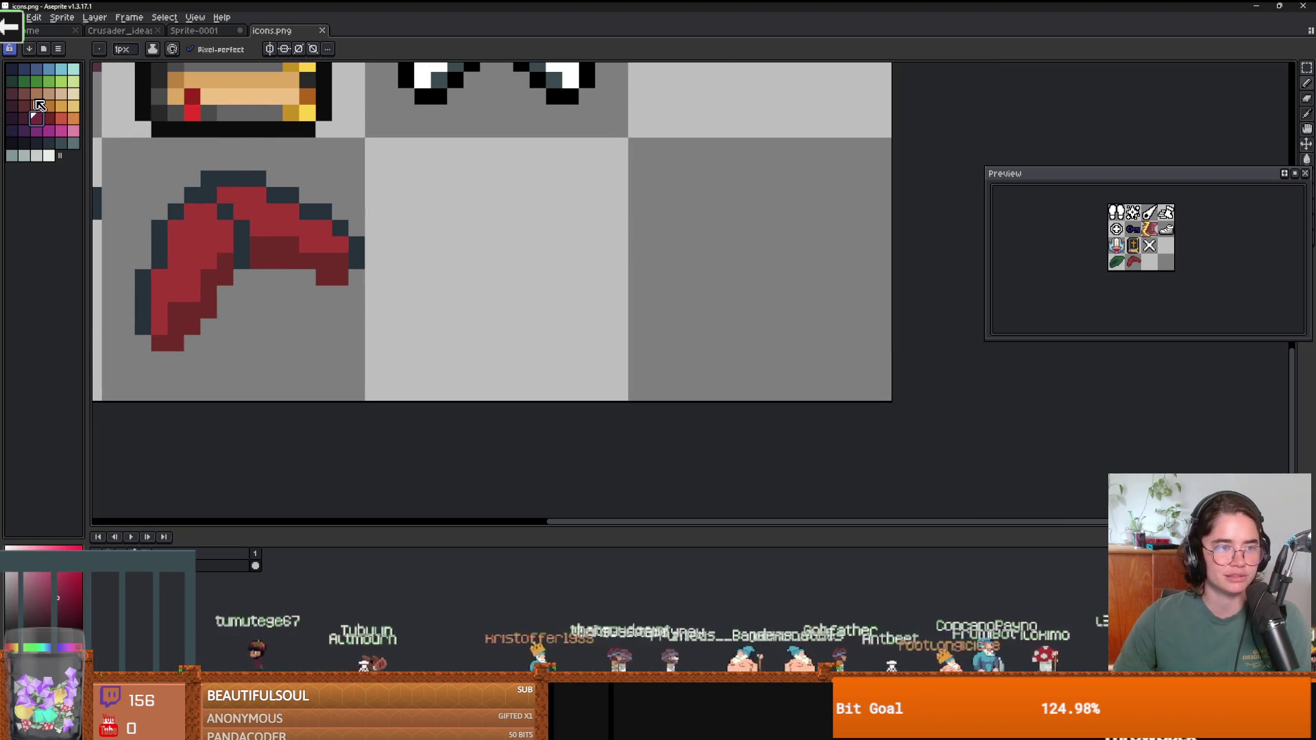
click(61, 105)
key(plus)
key(plus)
key(plus)
mouse_move(555, 235)
mouse_down()
mouse_move(543, 270)
mouse_move(435, 258)
mouse_move(505, 326)
mouse_up()
scroll(504, 326, up, 1)
mouse_move(620, 172)
mouse_down()
mouse_move(605, 183)
mouse_move(620, 151)
mouse_up()
scroll(602, 302, down, 2)
scroll(569, 301, up, 2)
key(ctrl+z)
key(ctrl+z)
key(ctrl+z)
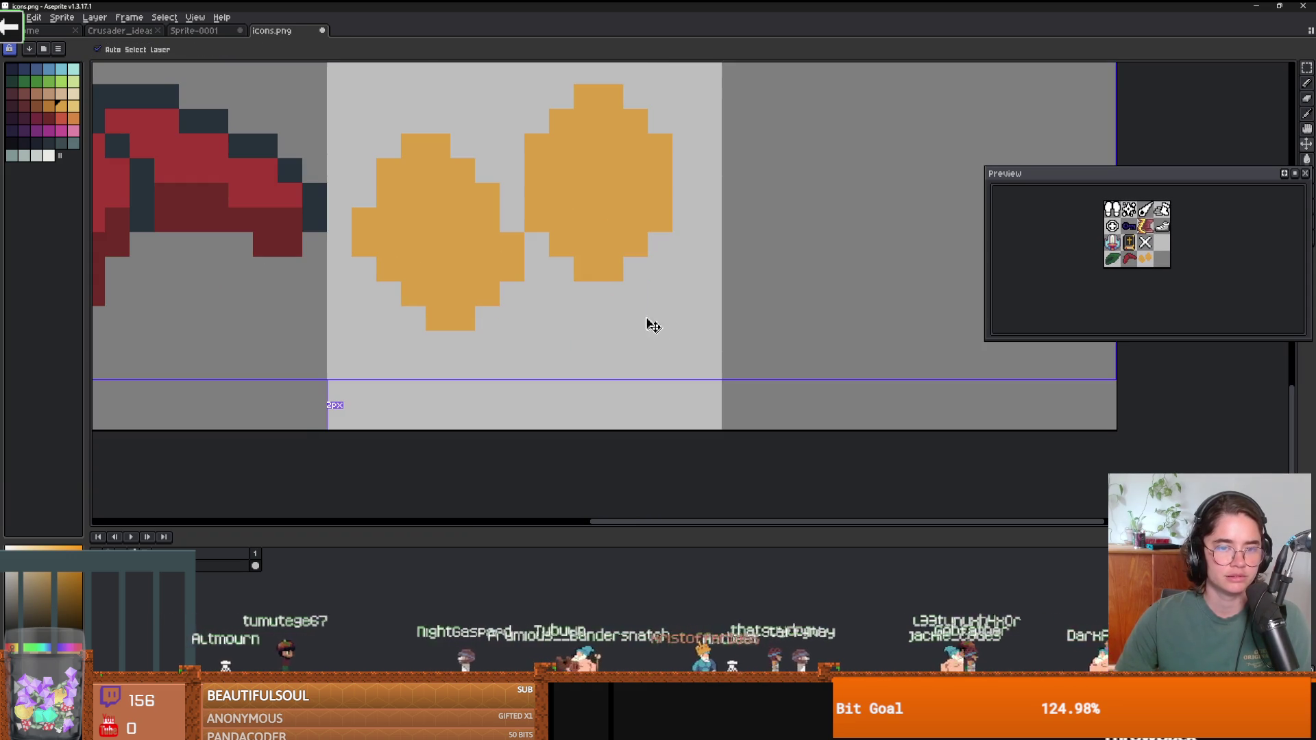
Paint two off-white blobs beside the red icon, undoing an extra third blob.
click(50, 158)
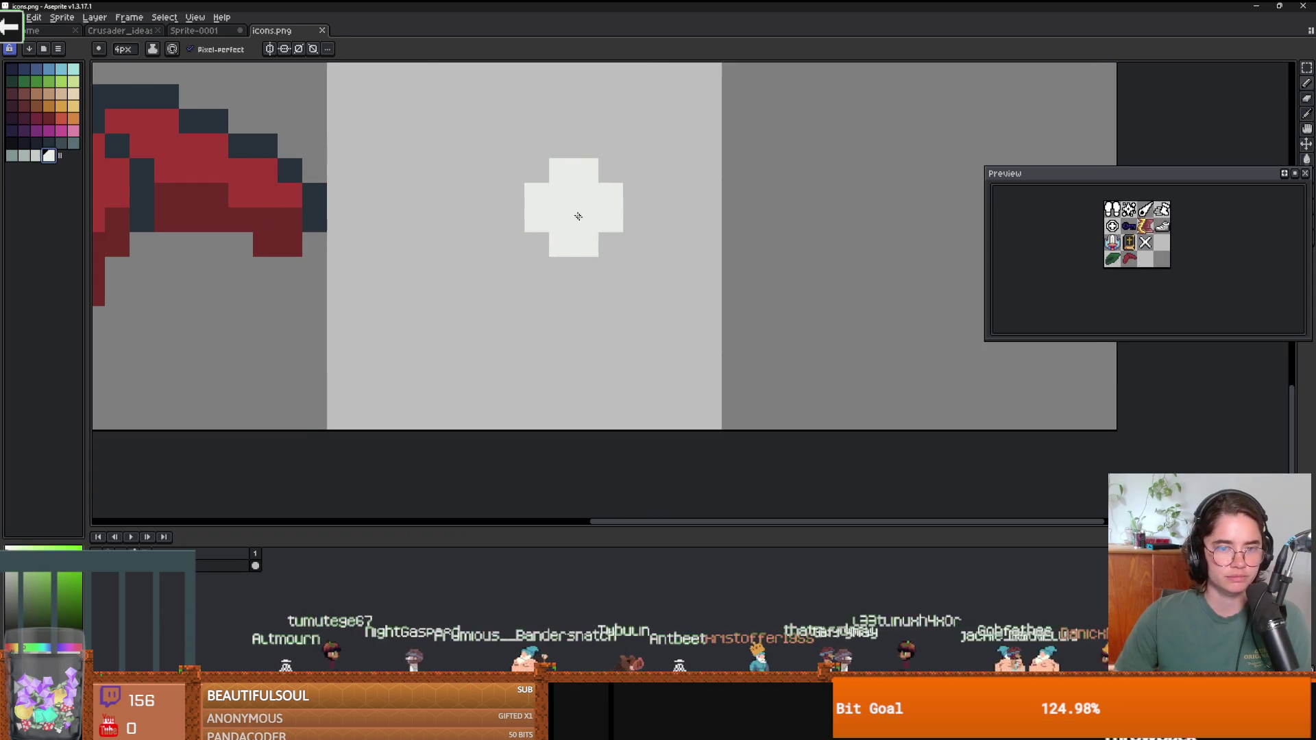
mouse_move(610, 179)
mouse_down()
mouse_move(602, 203)
mouse_move(629, 176)
mouse_up()
mouse_move(411, 233)
mouse_down()
mouse_move(446, 258)
mouse_move(455, 291)
mouse_up()
scroll(645, 373, down, 3)
scroll(645, 374, up, 2)
mouse_move(590, 343)
mouse_down()
mouse_move(623, 356)
mouse_move(607, 362)
mouse_up()
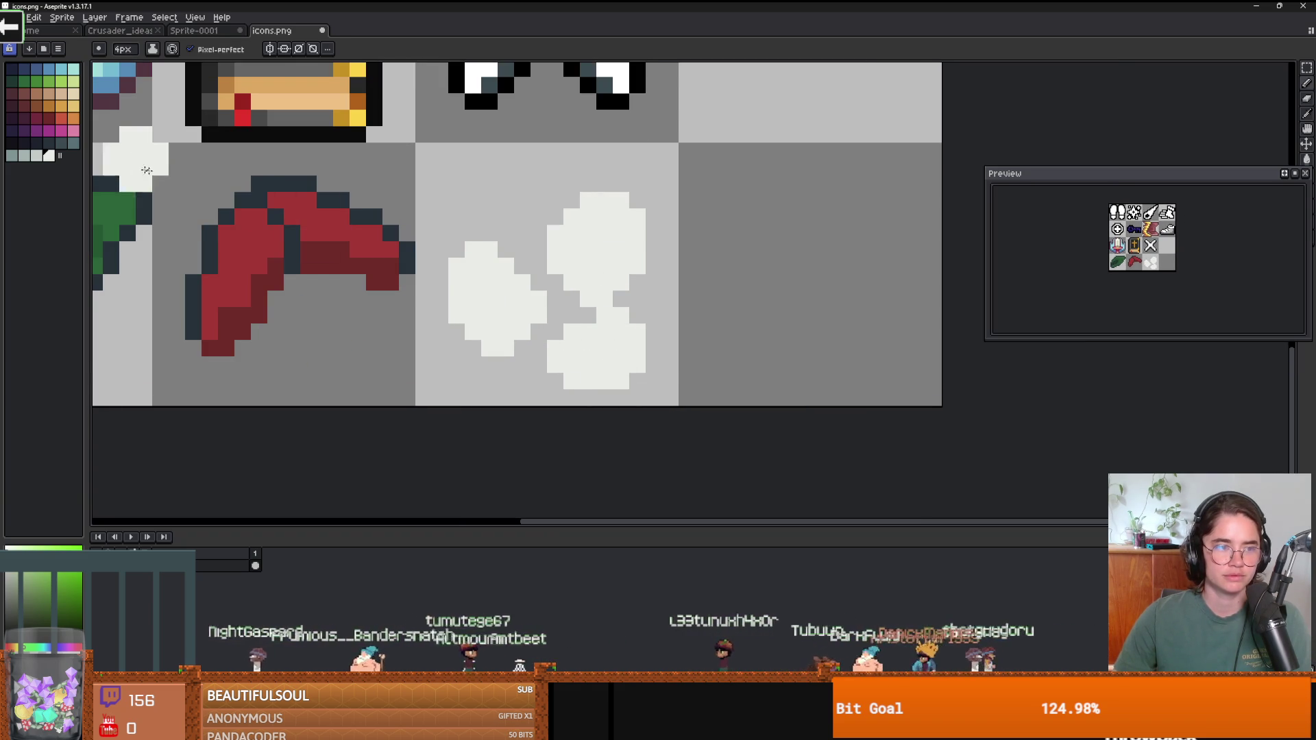
key(ctrl+z)
Try grey-green bucket fills on both blobs, then undo them.
click(24, 155)
key(g)
click(596, 233)
click(478, 267)
scroll(478, 266, down, 2)
scroll(695, 332, up, 2)
key(ctrl+z)
key(ctrl+z)
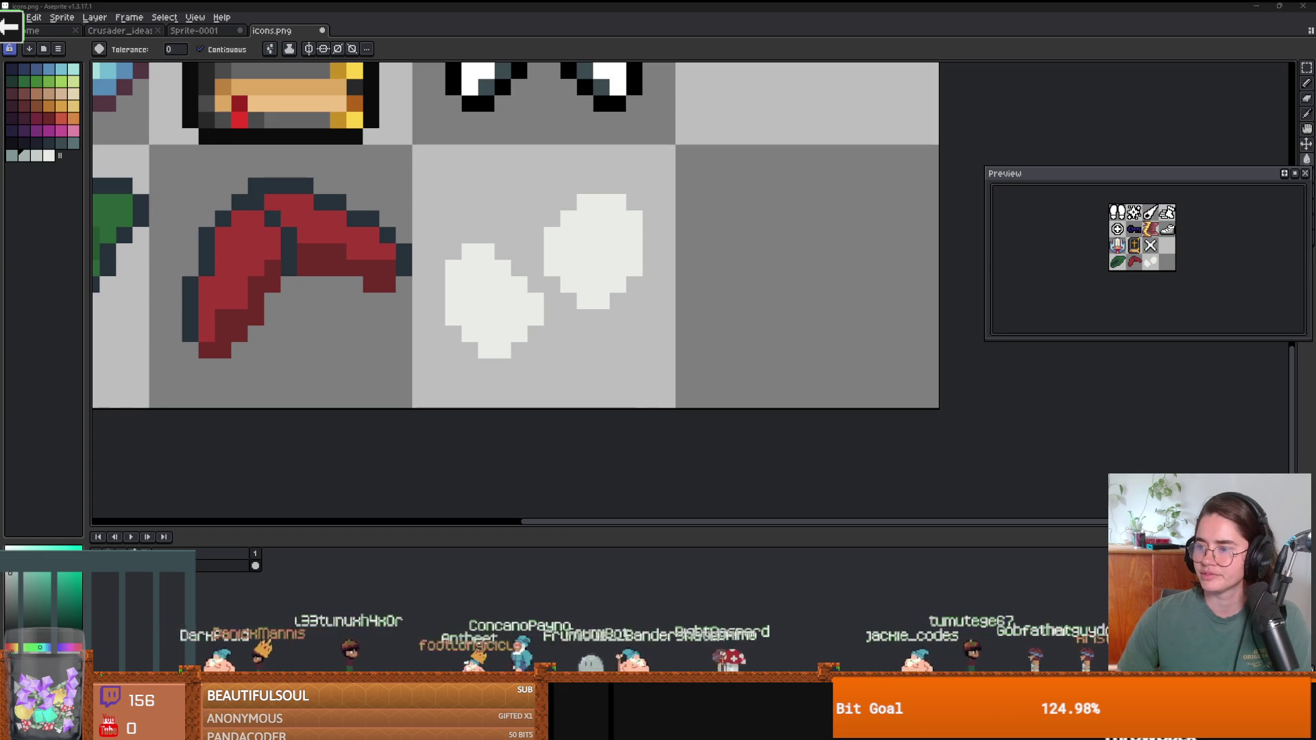
Bucket-fill both blobs with tan.
click(61, 94)
click(486, 302)
click(596, 302)
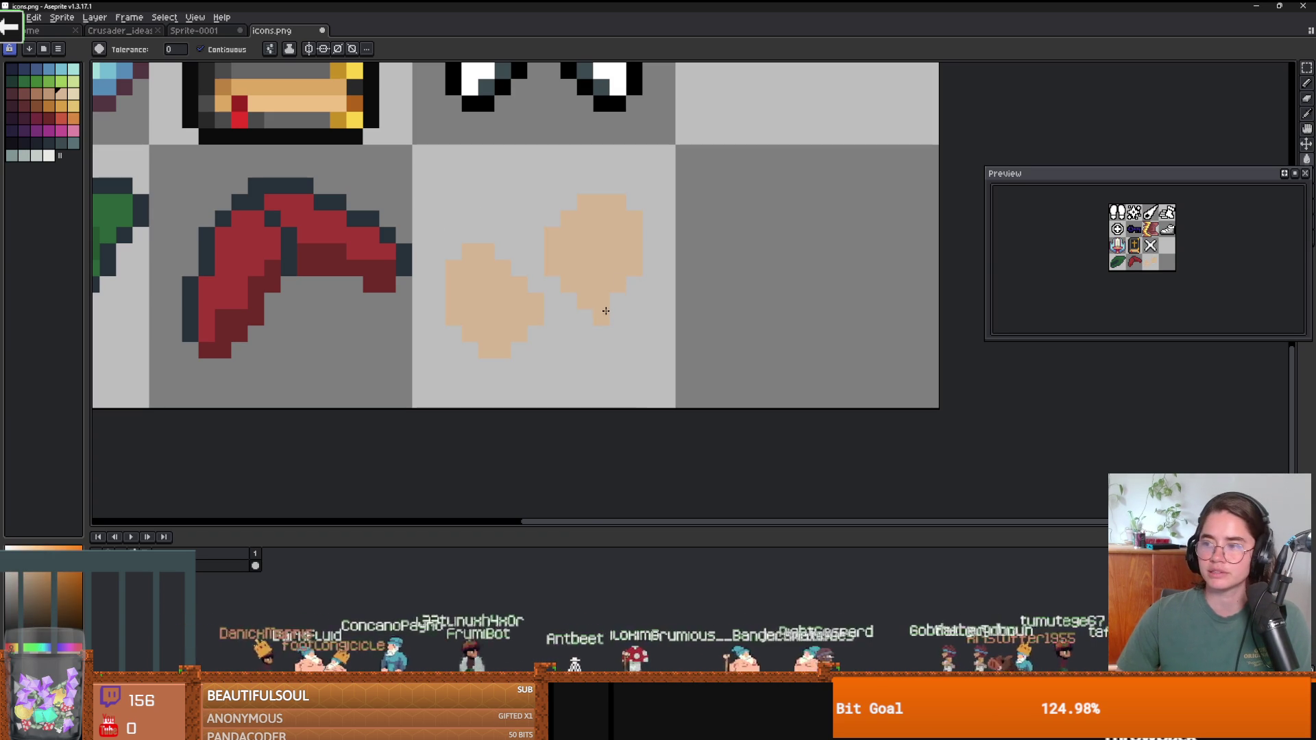
scroll(604, 308, up, 1)
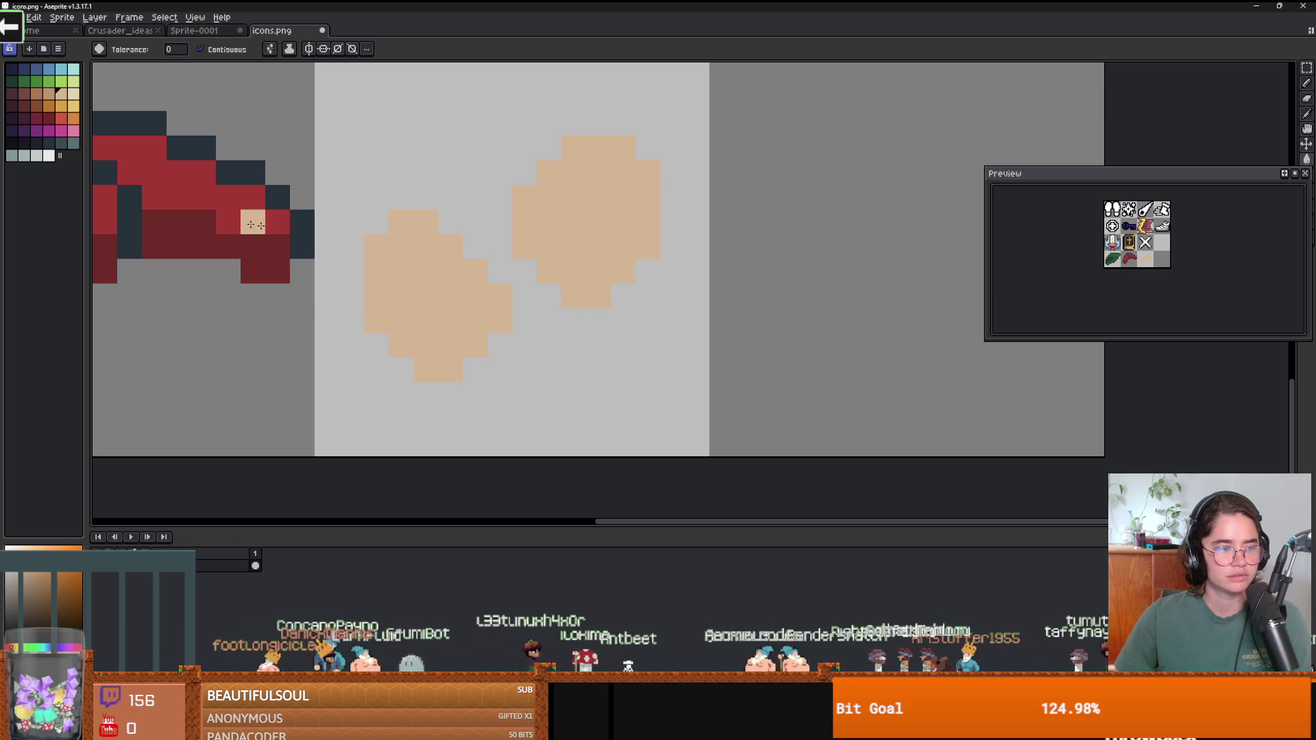
Dot a darker tan checker pattern onto the left blob with the pencil.
click(49, 94)
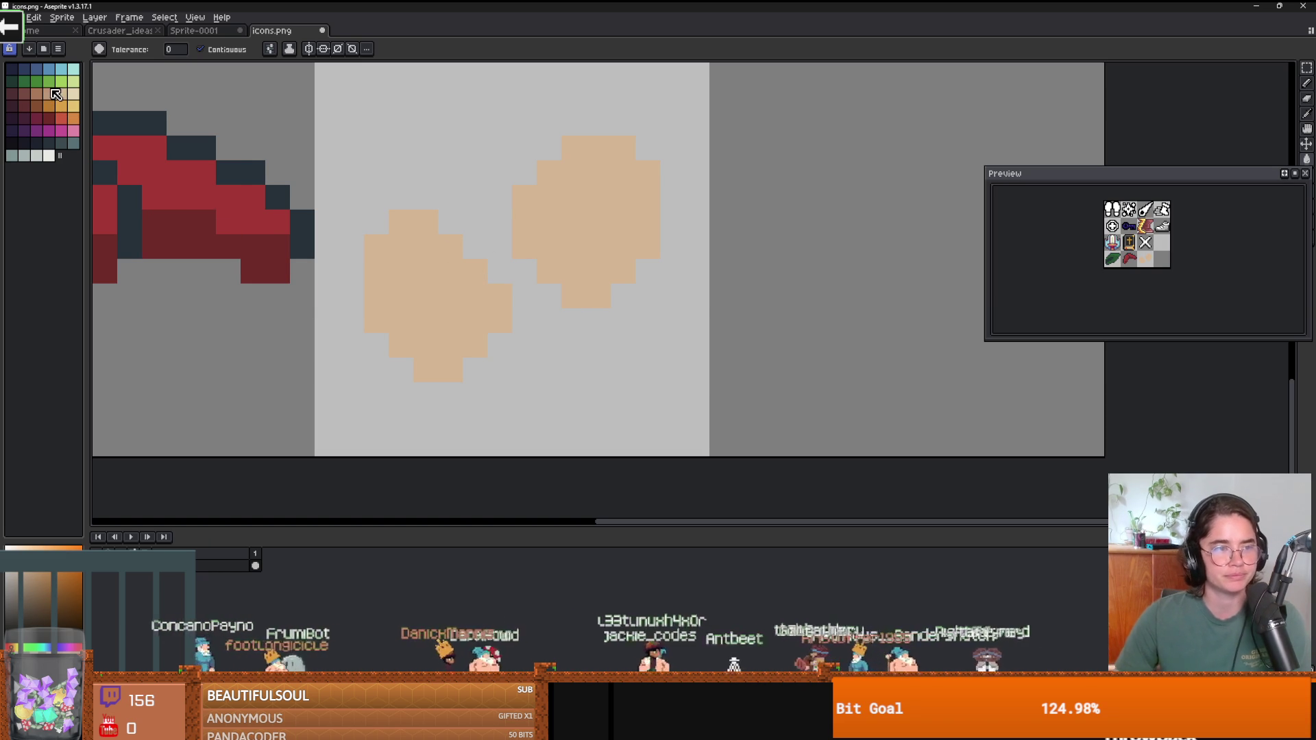
key(b)
click(433, 255)
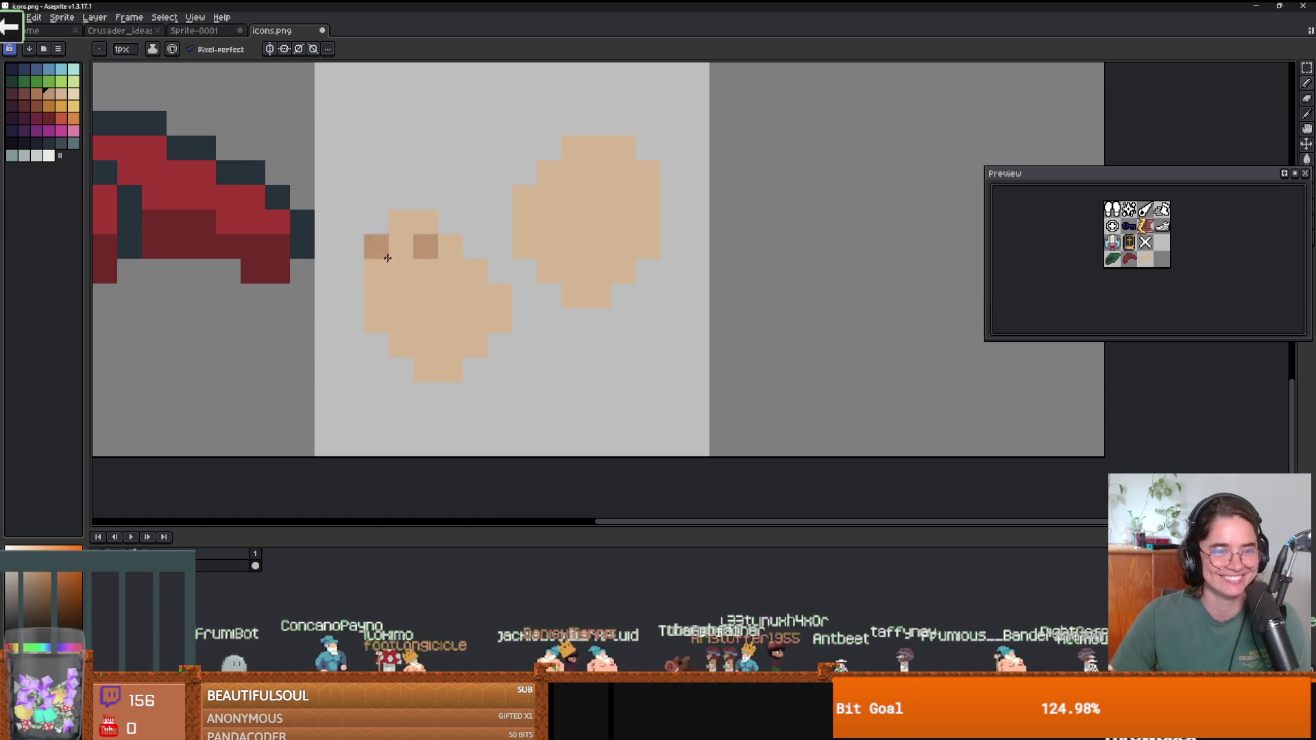
click(401, 222)
click(401, 271)
click(376, 296)
click(425, 296)
click(450, 271)
scroll(570, 317, down, 3)
scroll(570, 317, down, 1)
scroll(572, 314, up, 3)
Add the darker tan checker pattern across the right blob.
click(578, 195)
click(603, 170)
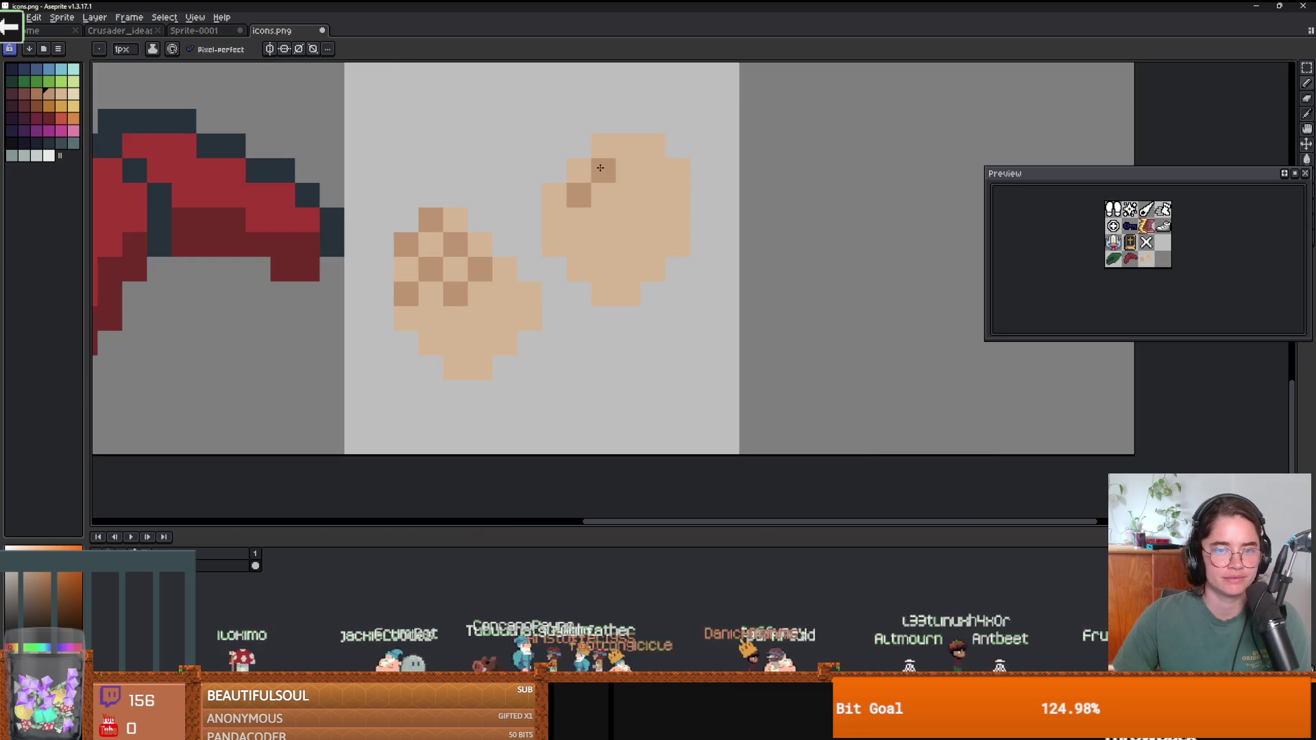
click(627, 146)
click(653, 170)
click(628, 195)
click(679, 195)
click(554, 220)
scroll(645, 272, down, 3)
scroll(645, 274, up, 1)
scroll(617, 256, up, 1)
click(611, 215)
click(669, 217)
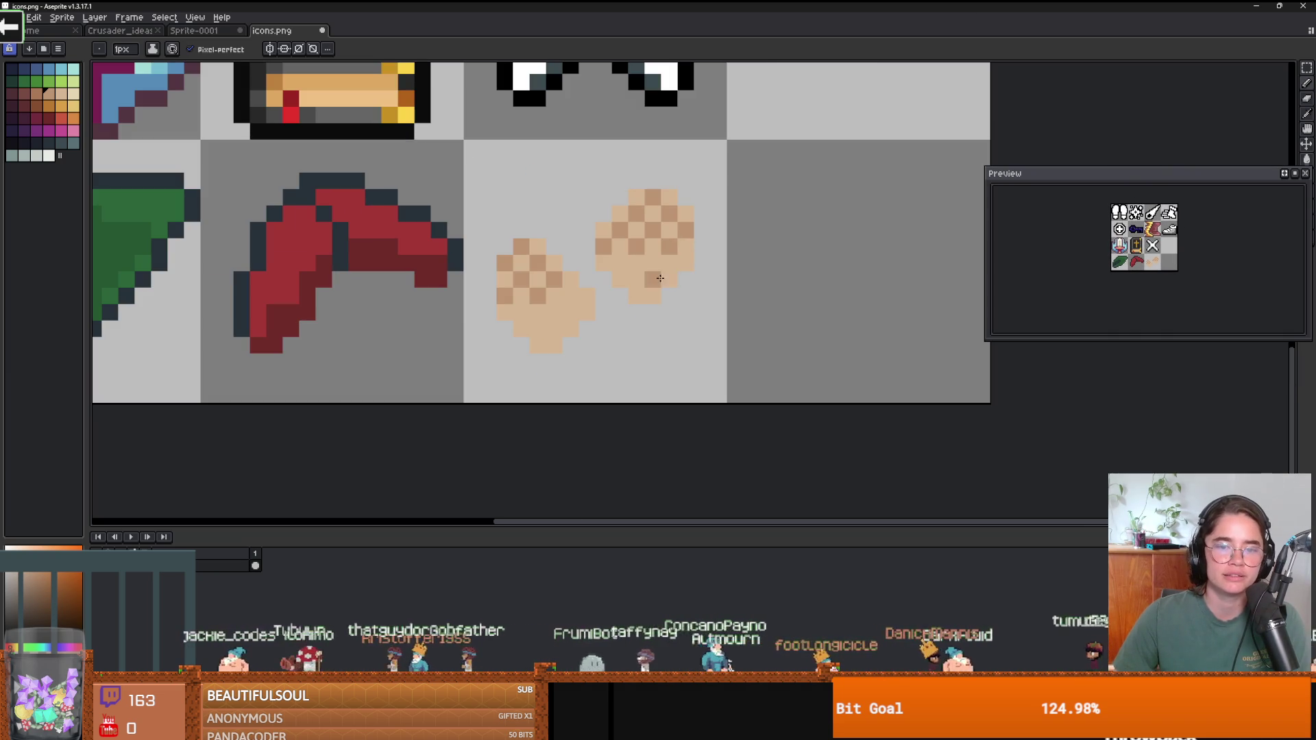
scroll(678, 265, down, 3)
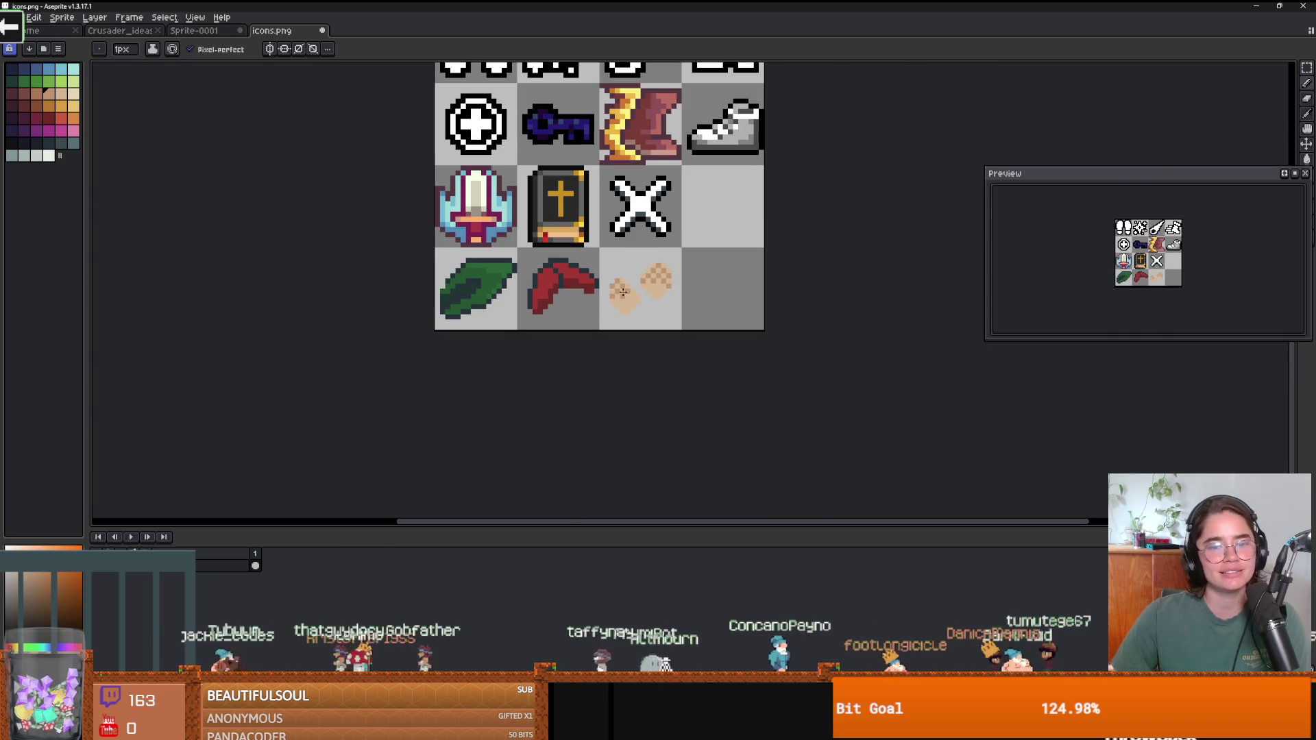
scroll(642, 292, up, 3)
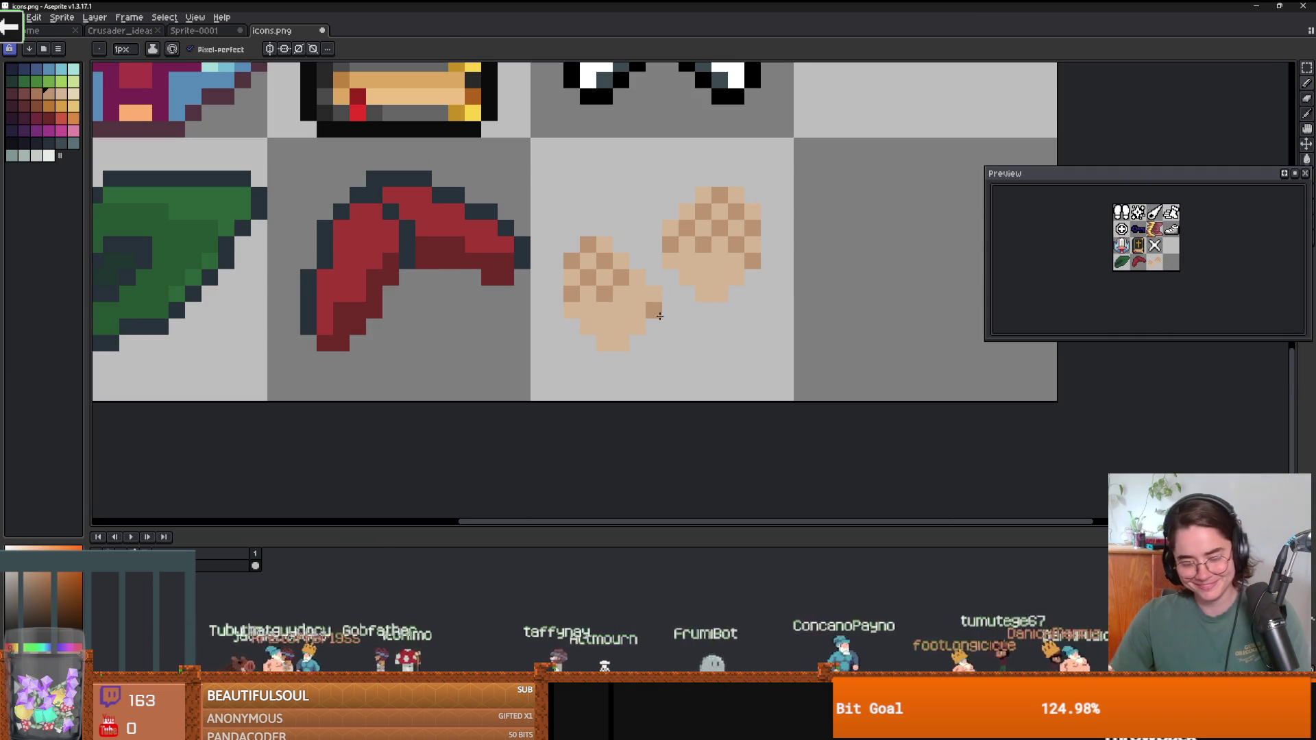
Select the cookie tile and apply Edit > FX > Outline in dark brown.
key(m)
drag(785, 393, 554, 157)
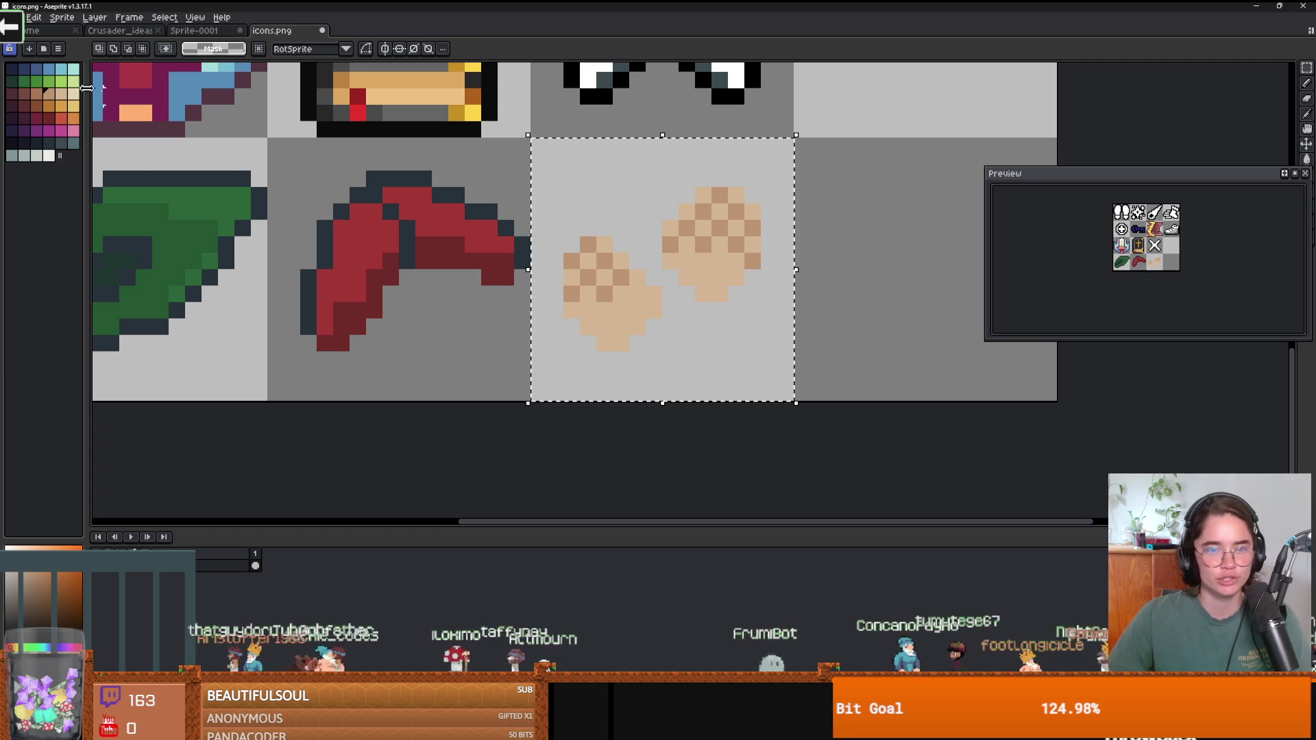
click(34, 17)
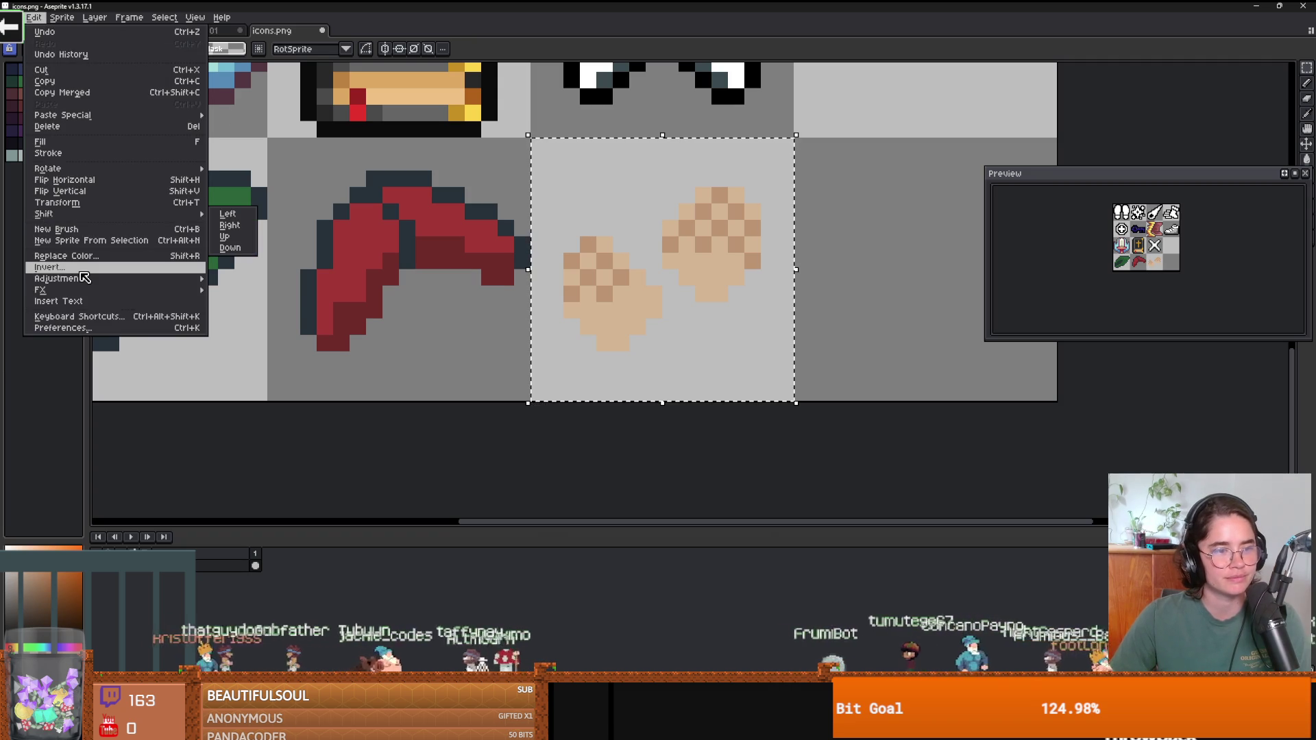
mouse_move(85, 279)
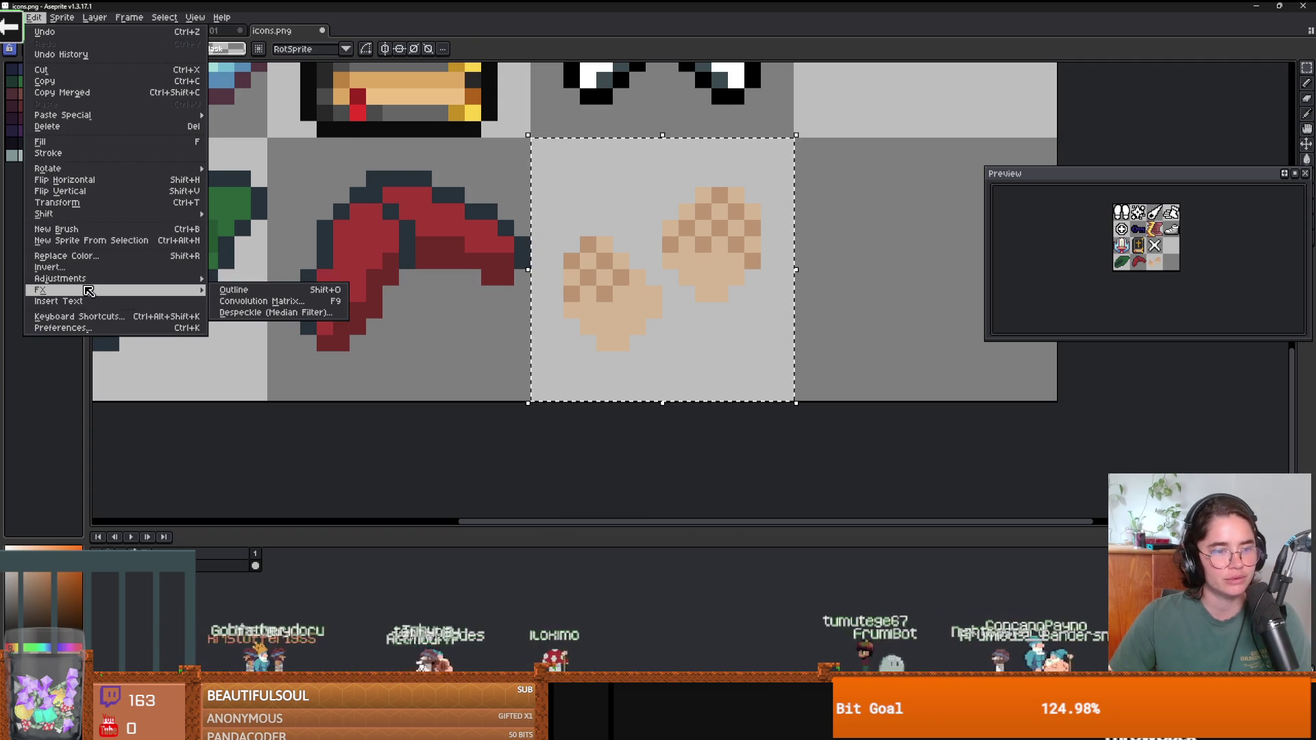
click(243, 290)
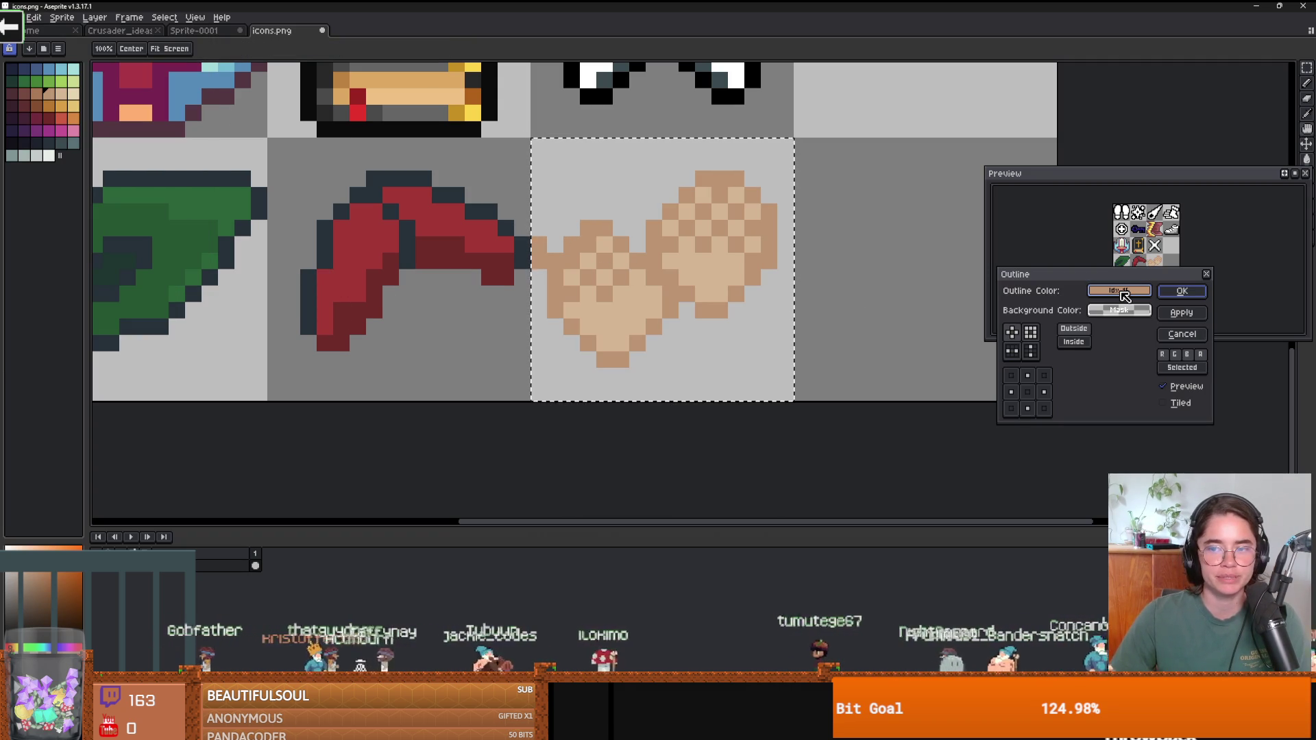
drag(1124, 296, 37, 89)
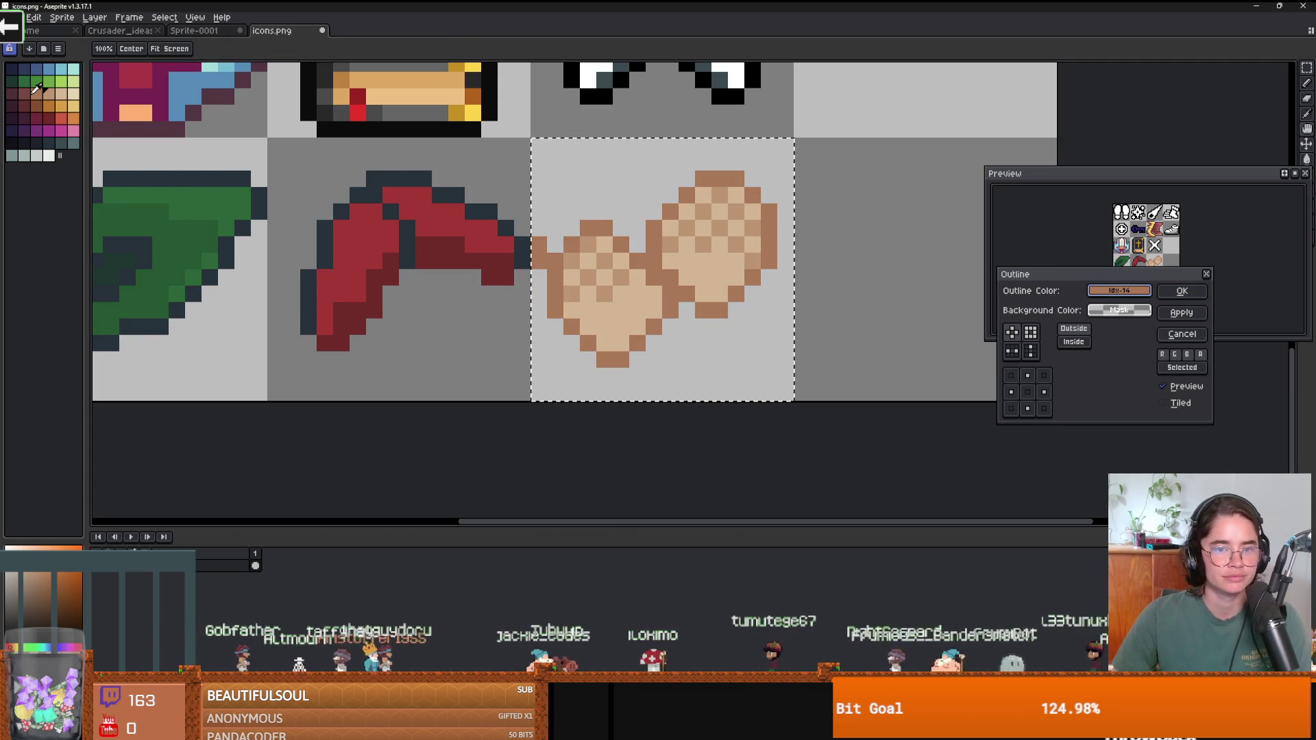
click(1182, 291)
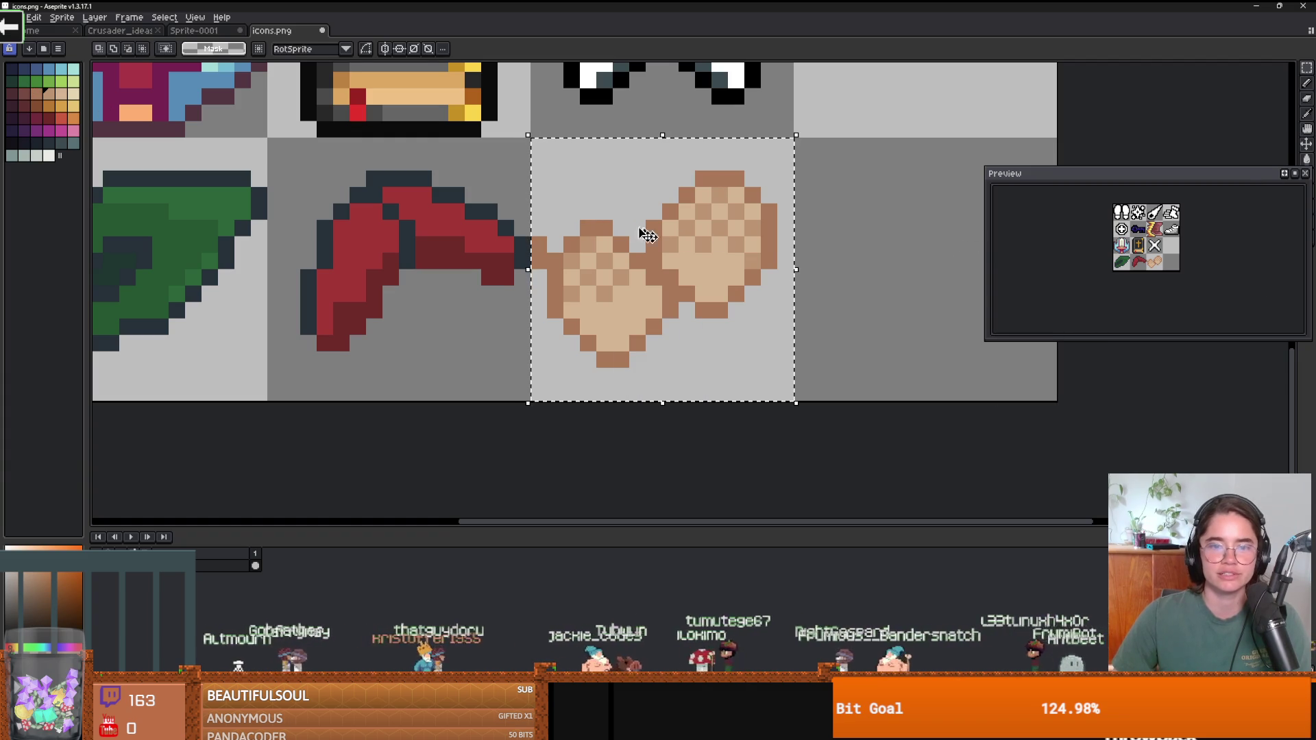
scroll(734, 340, down, 2)
scroll(733, 341, up, 2)
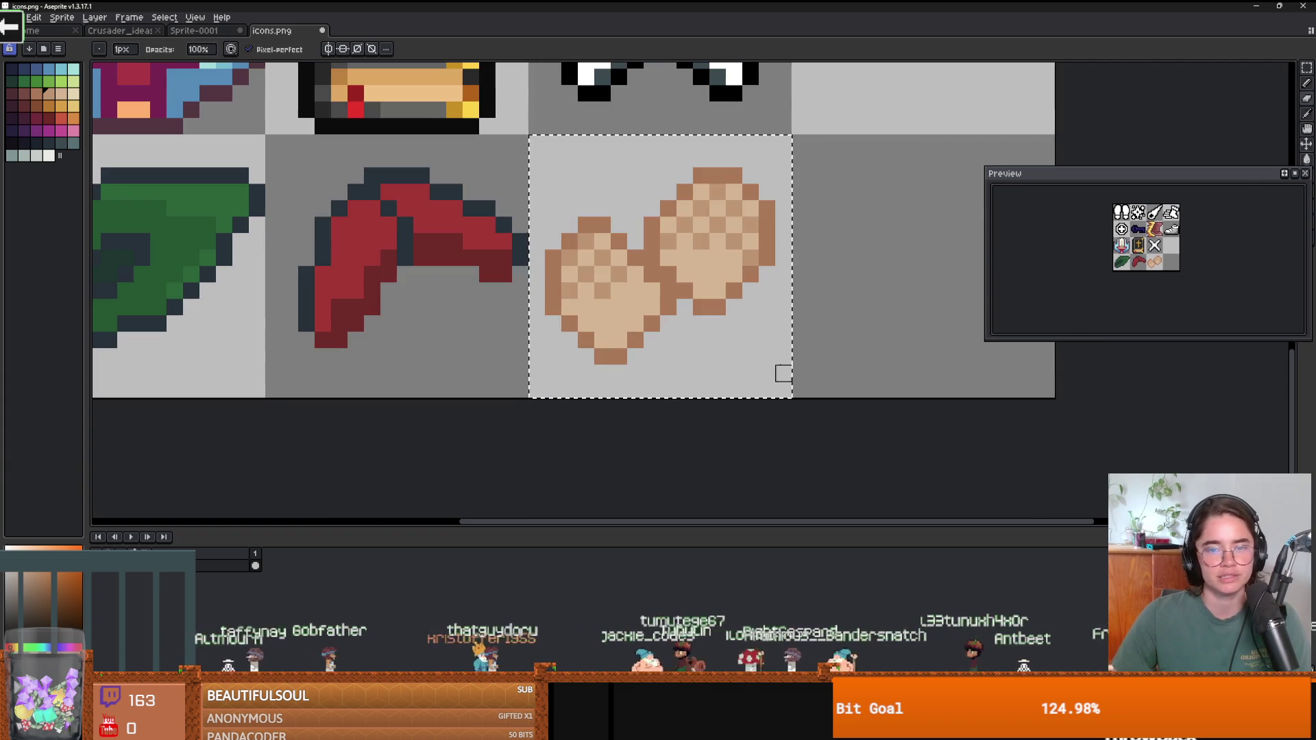
Sample a lighter brown from the icon and repaint the left cookie's outline with it.
key(m)
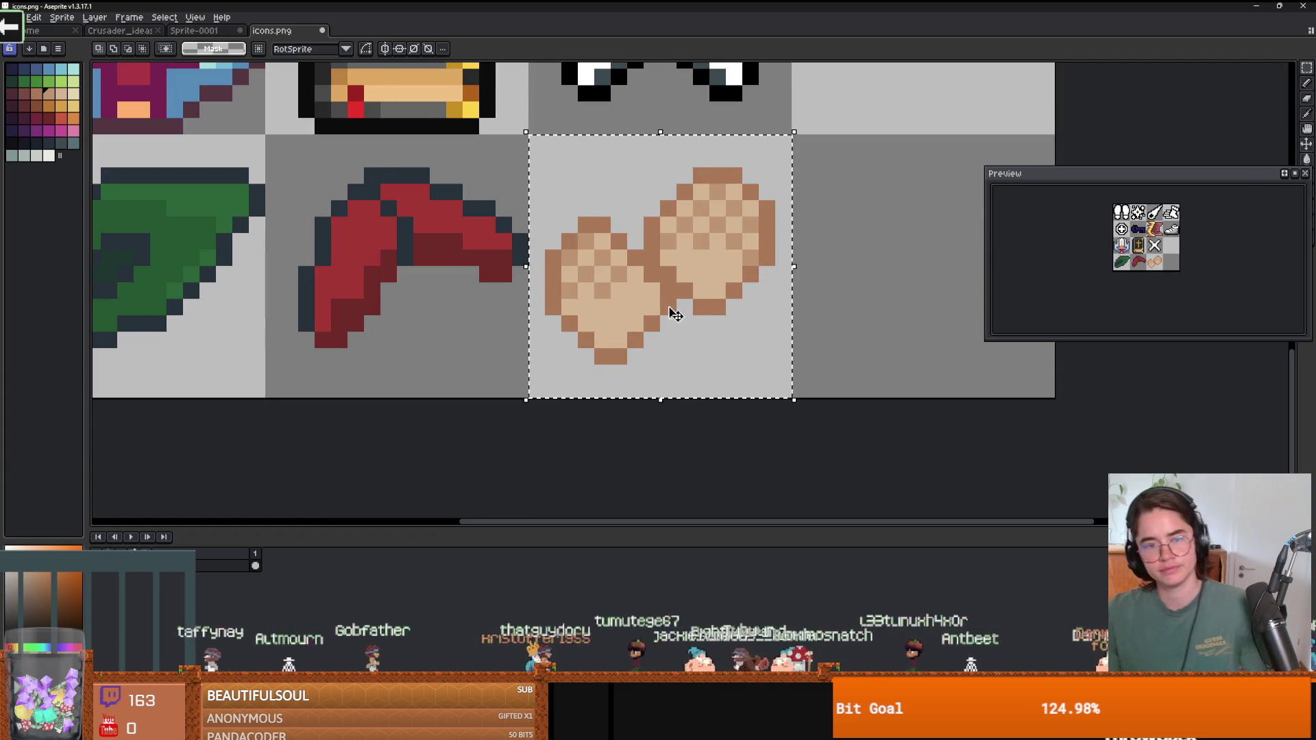
scroll(565, 268, up, 1)
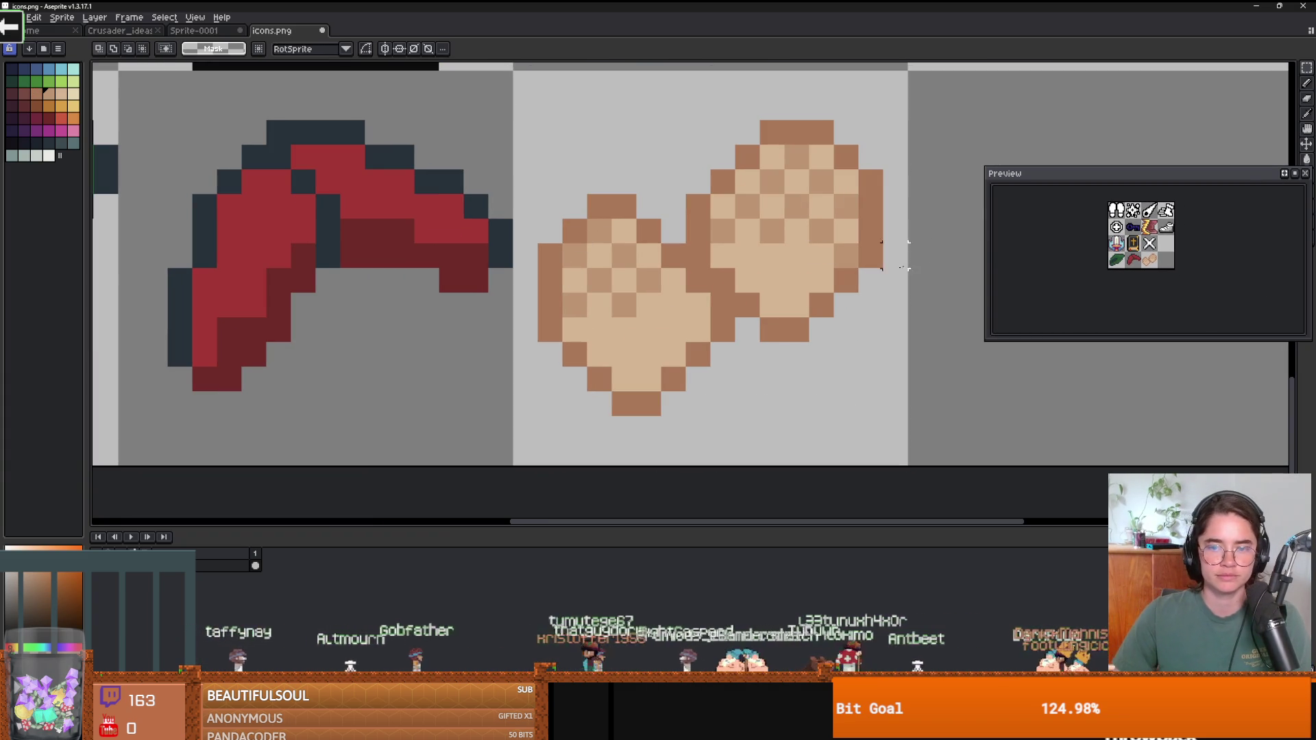
key(i)
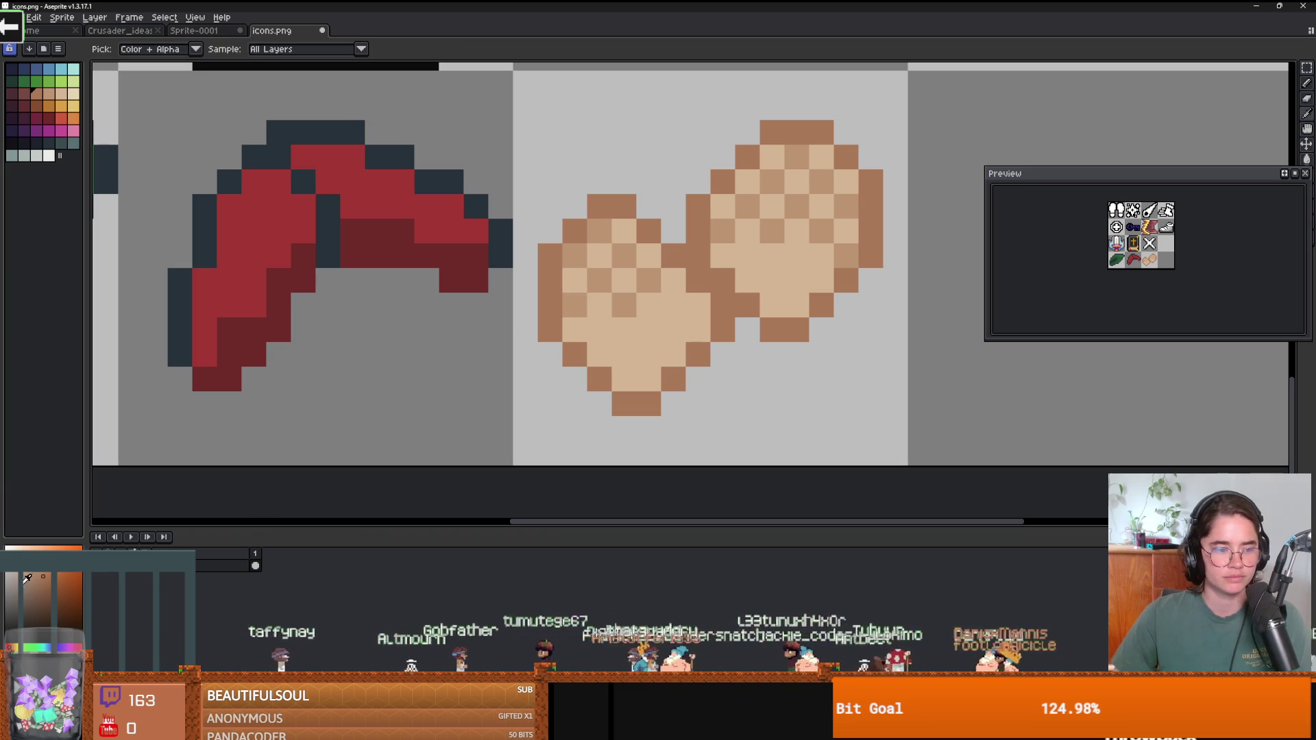
click(30, 577)
key(b)
mouse_move(550, 316)
mouse_down()
mouse_move(574, 230)
mouse_move(599, 205)
mouse_move(695, 278)
mouse_move(699, 202)
mouse_move(726, 182)
mouse_up()
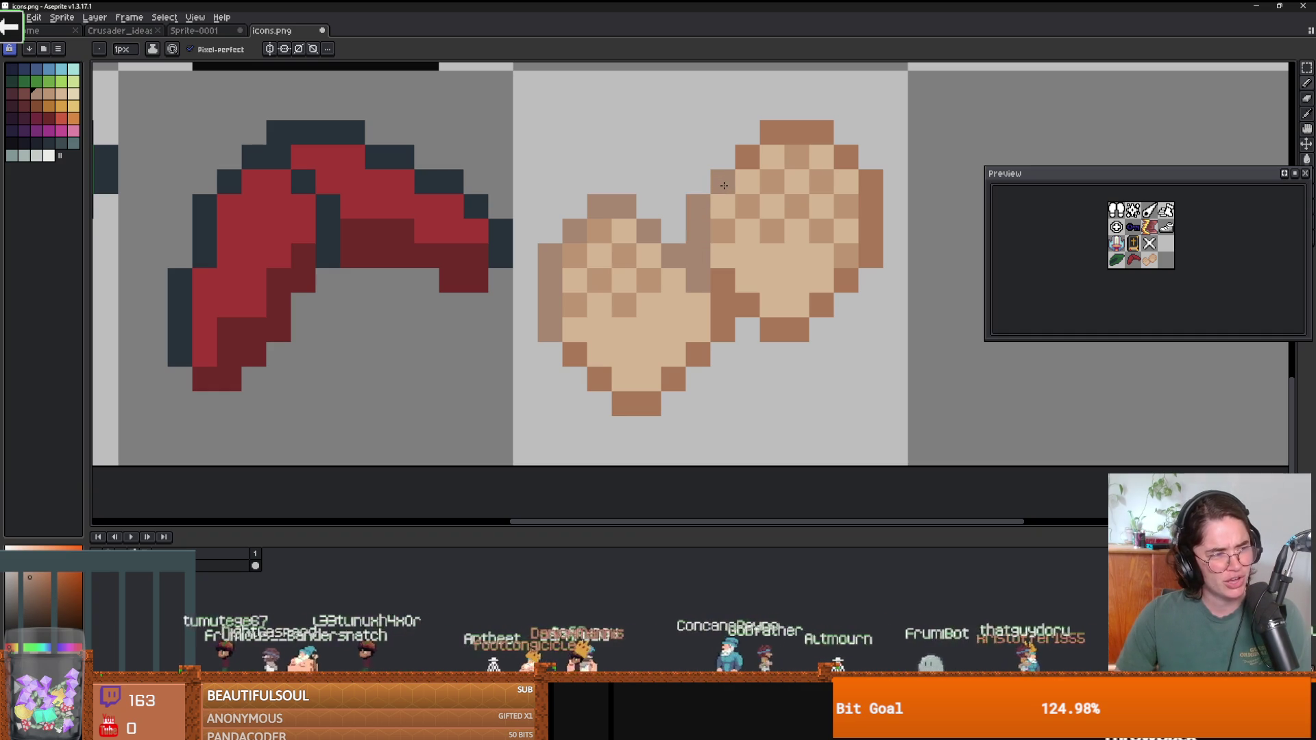
Redraw the right cookie's top outline in a lighter tan.
mouse_move(749, 147)
mouse_down()
mouse_move(770, 135)
mouse_move(847, 146)
mouse_move(870, 181)
mouse_move(870, 255)
mouse_move(721, 293)
mouse_up()
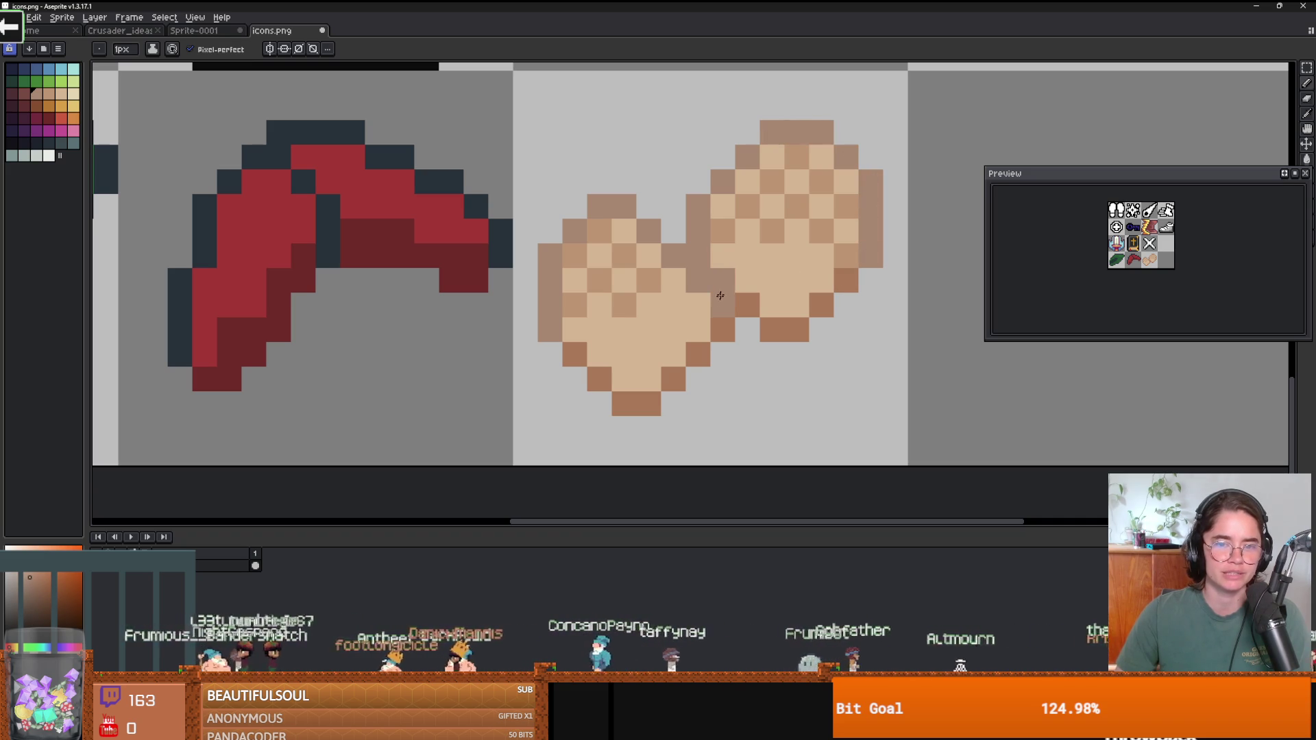
scroll(721, 293, down, 3)
scroll(582, 297, up, 1)
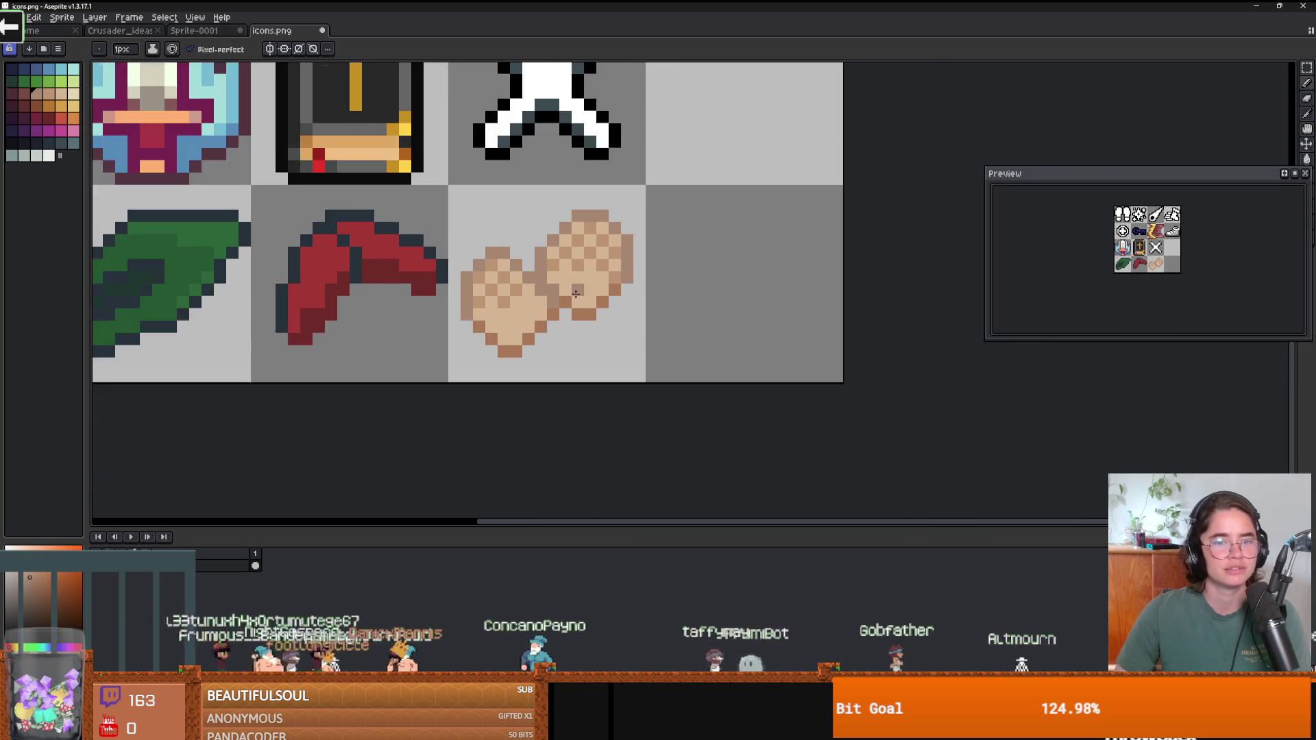
scroll(582, 297, up, 2)
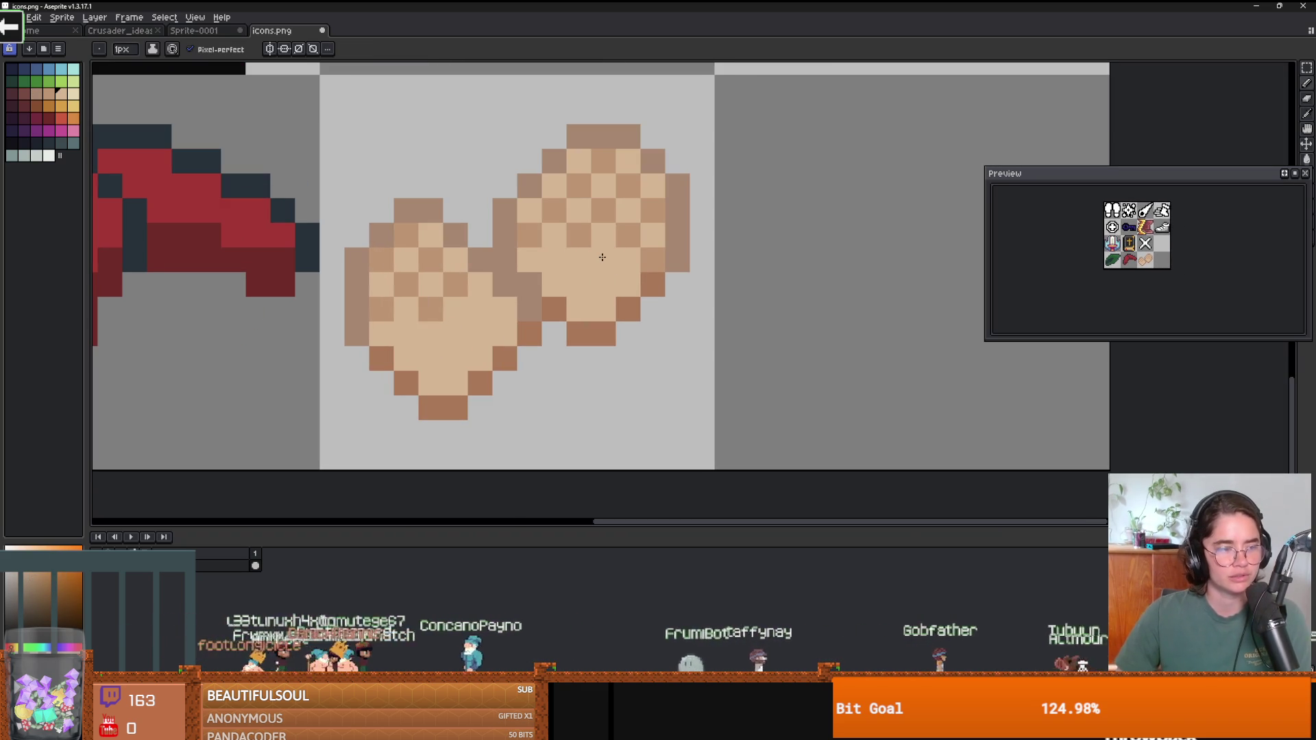
Paint dark tan checker pixels on the right and left cookies.
click(627, 236)
click(578, 235)
click(603, 211)
click(465, 281)
click(430, 309)
Repaint five darker left-cookie pixels in light tan.
scroll(530, 291, down, 2)
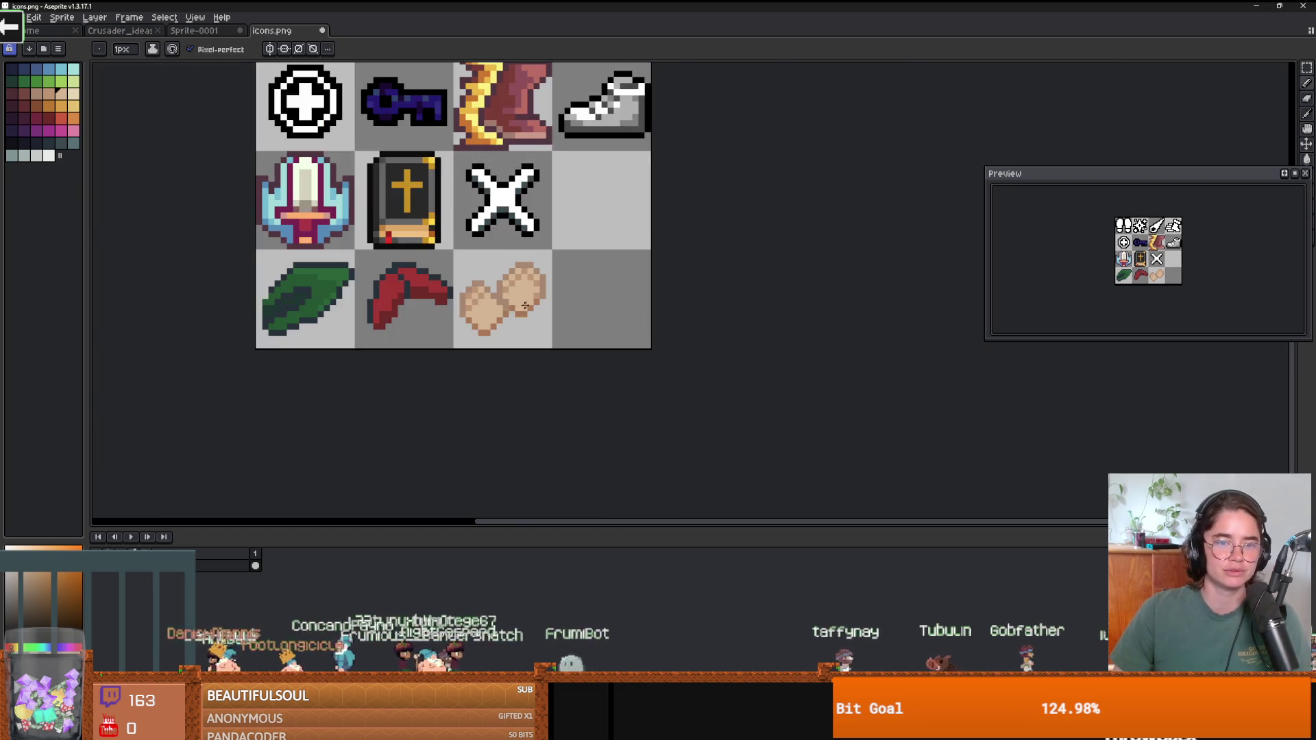
scroll(530, 291, up, 1)
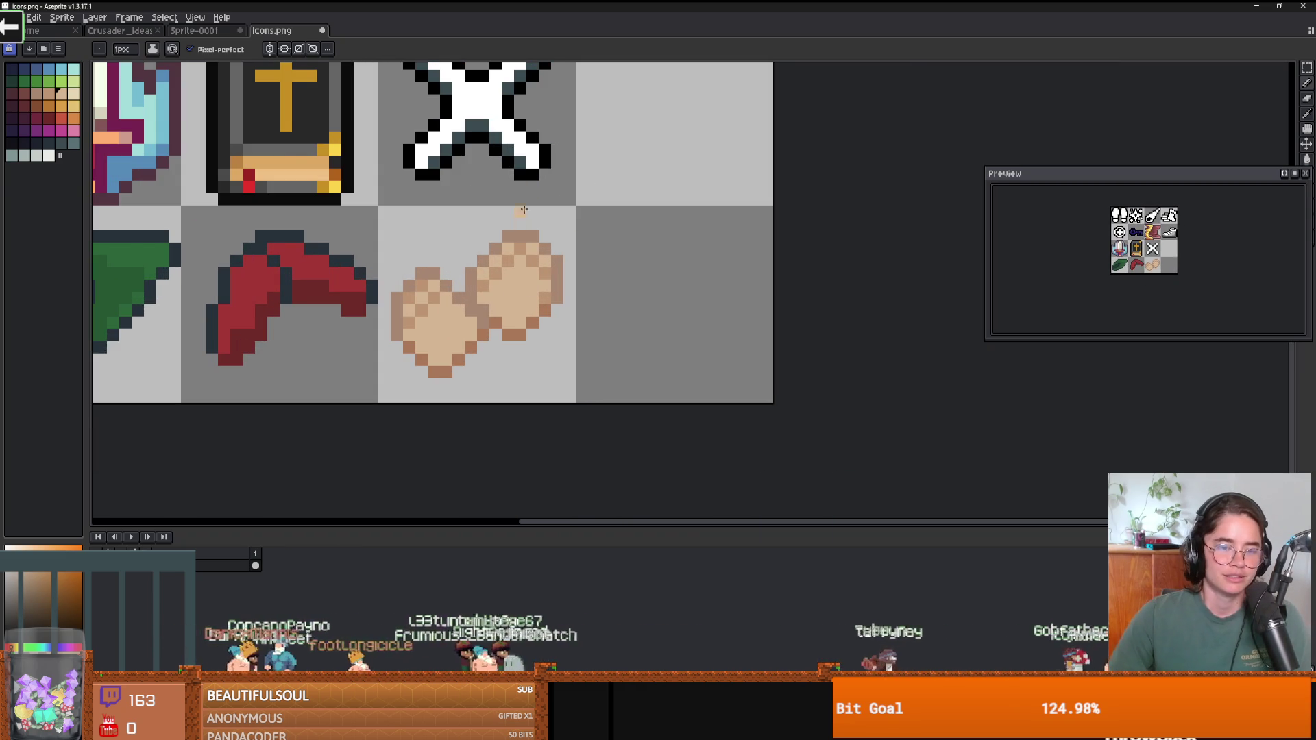
scroll(508, 308, up, 1)
scroll(429, 330, up, 1)
click(391, 260)
click(358, 324)
click(325, 292)
click(325, 260)
click(361, 236)
Add five medium tan checker pixels to the left cookie.
alt+click(568, 193)
click(391, 391)
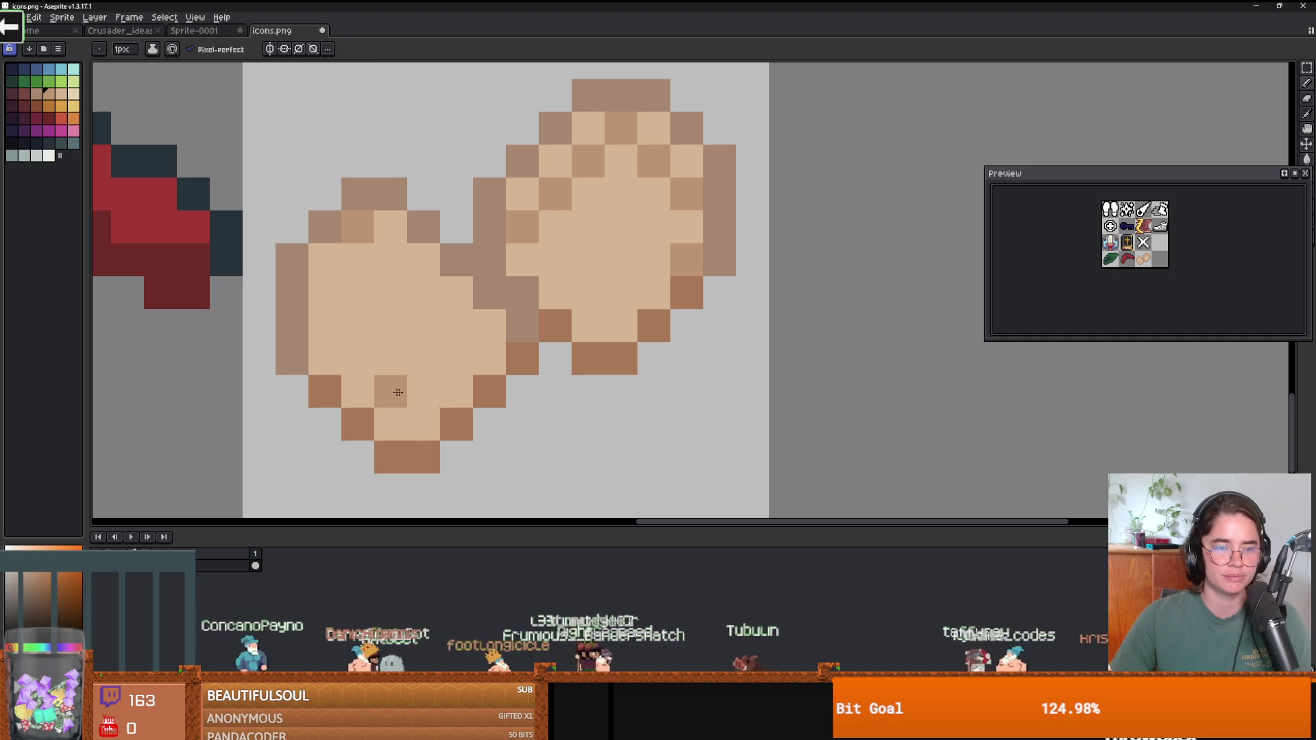
click(420, 415)
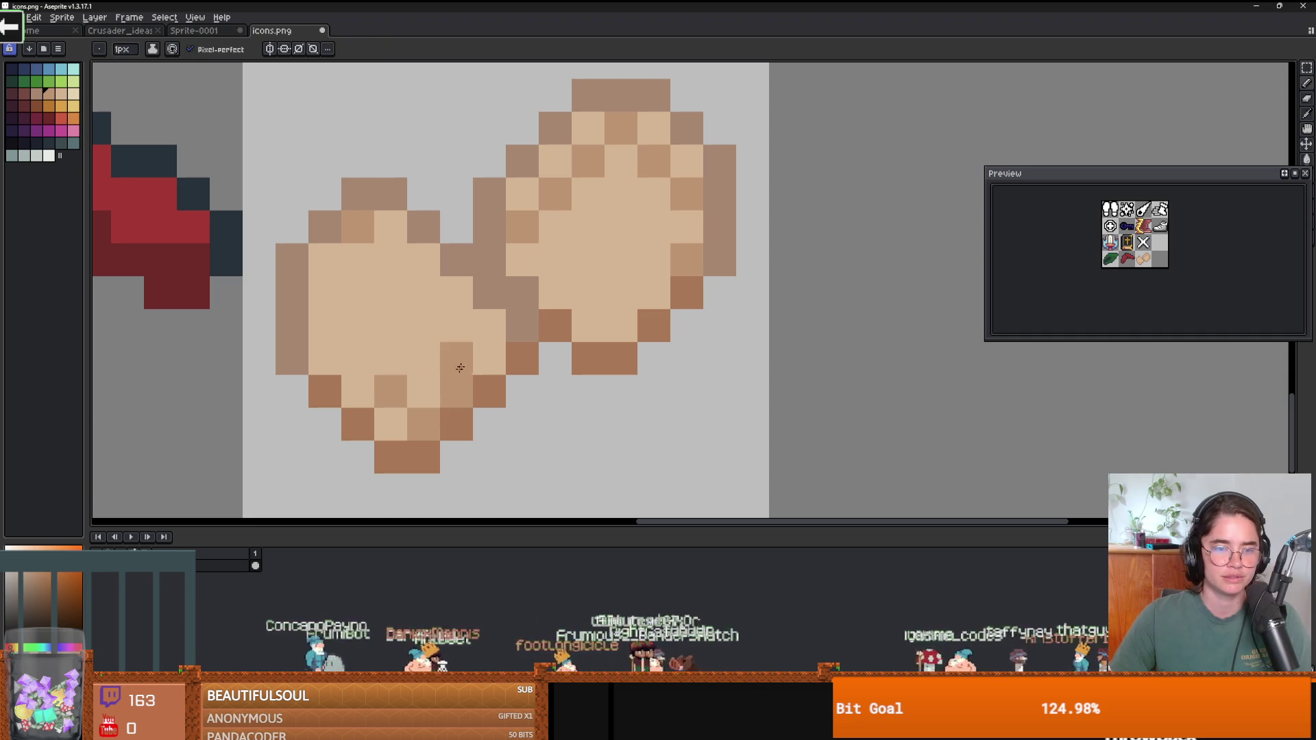
click(488, 347)
click(461, 323)
click(420, 346)
scroll(560, 347, down, 4)
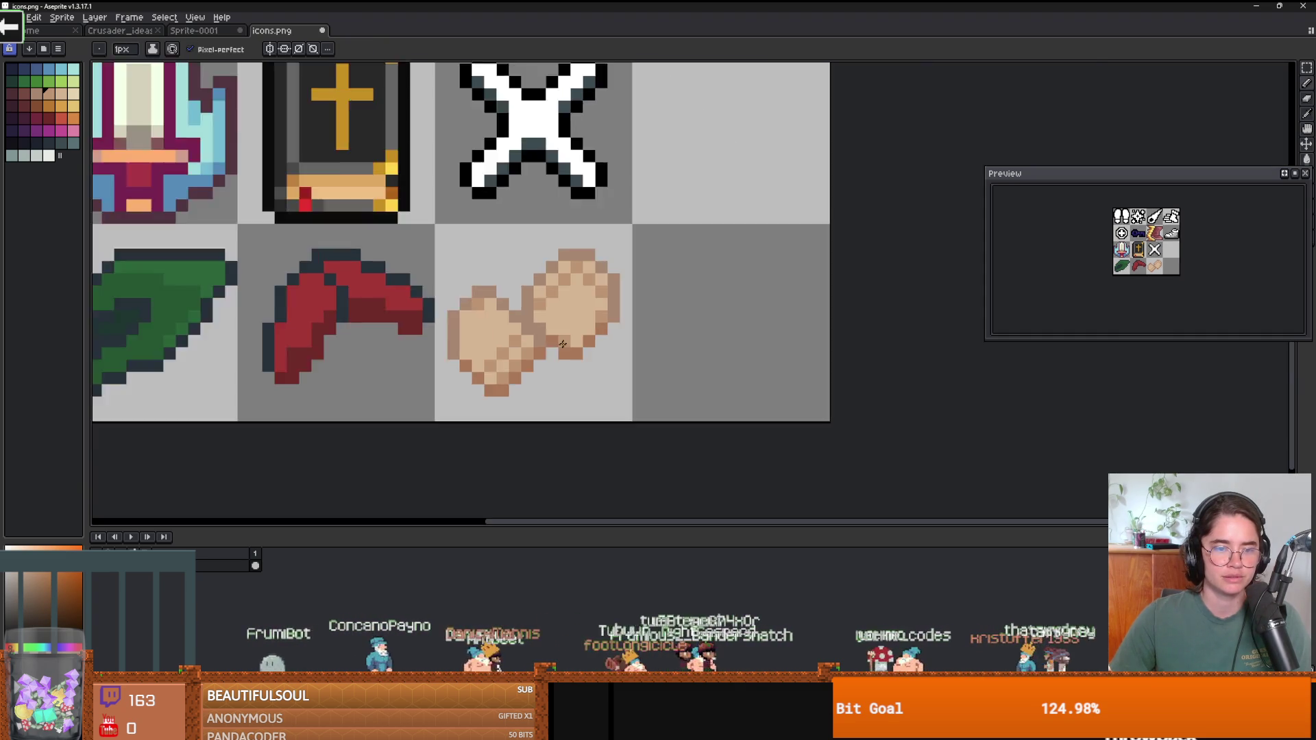
scroll(560, 346, up, 2)
Add medium tan shading pixels to the right cookie.
click(561, 341)
click(586, 316)
click(610, 268)
alt+click(638, 273)
Repaint seven darker cookie pixels light tan, mostly on the right cookie.
click(635, 243)
click(561, 218)
click(586, 194)
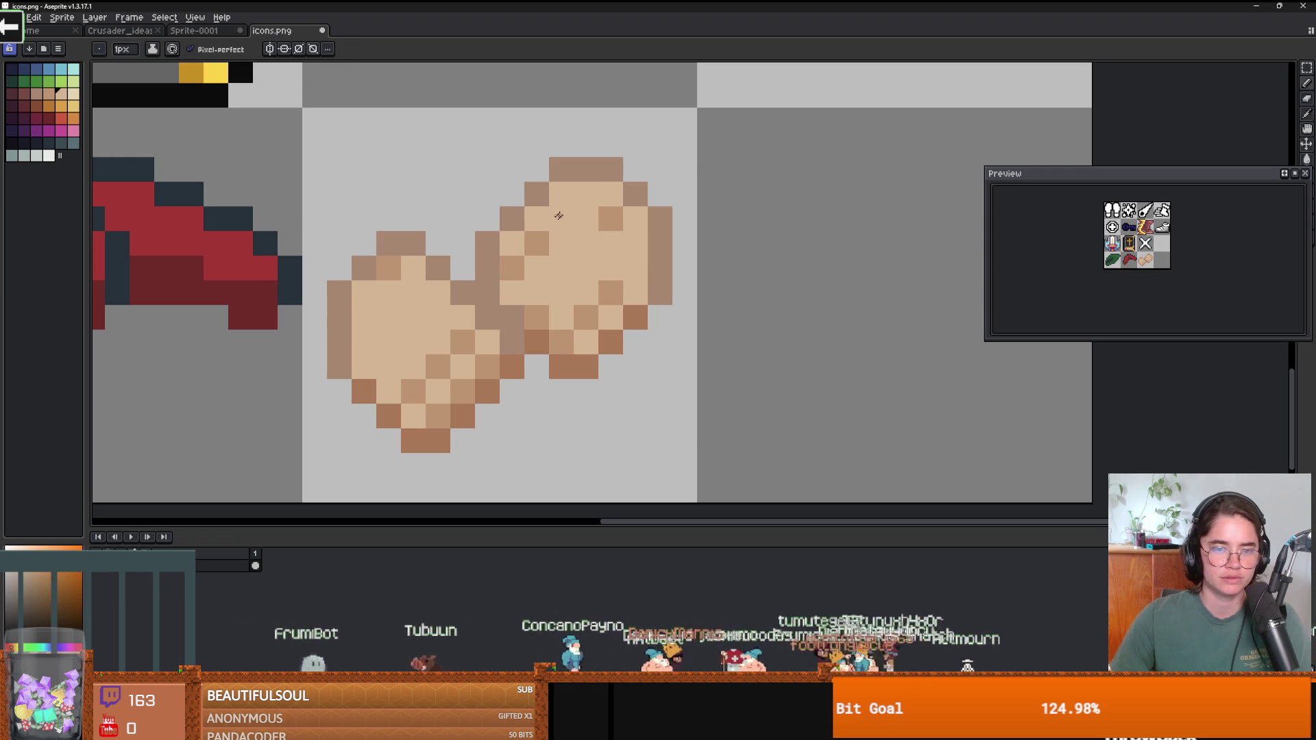
click(536, 243)
click(512, 268)
click(610, 219)
click(487, 316)
scroll(587, 340, down, 5)
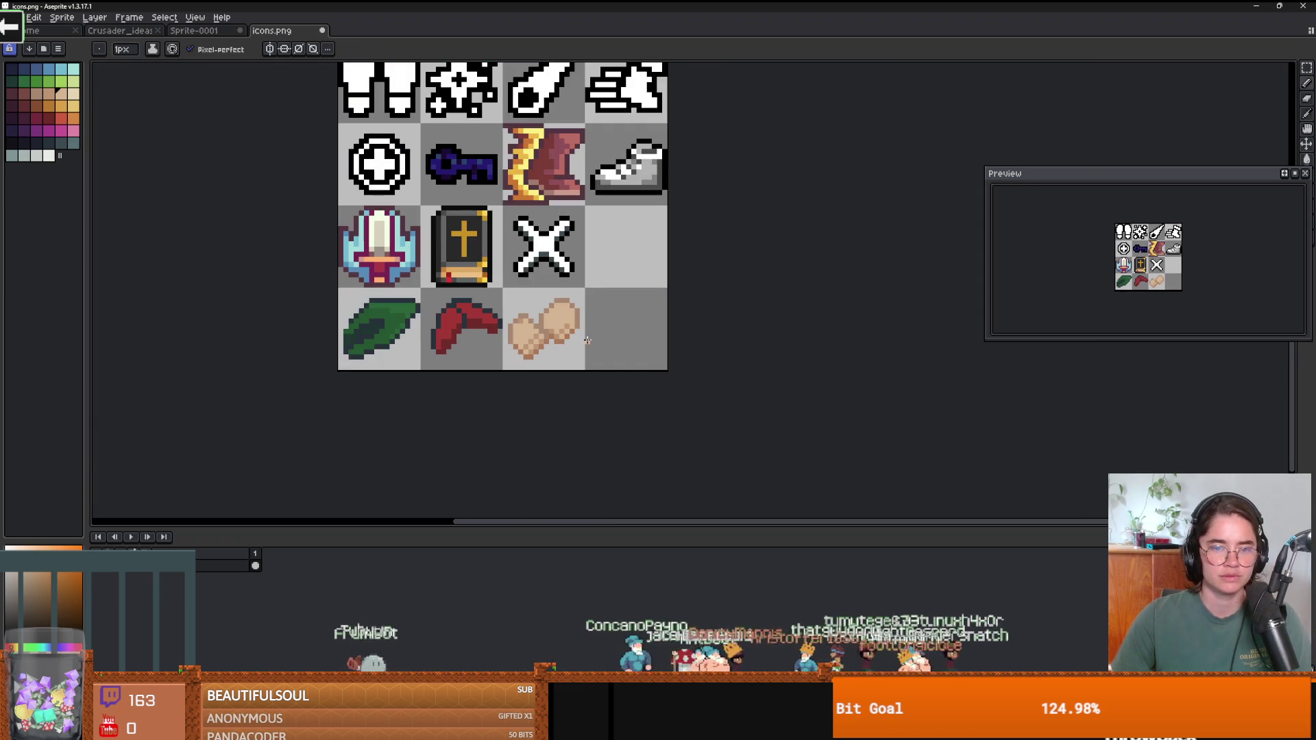
scroll(587, 340, up, 4)
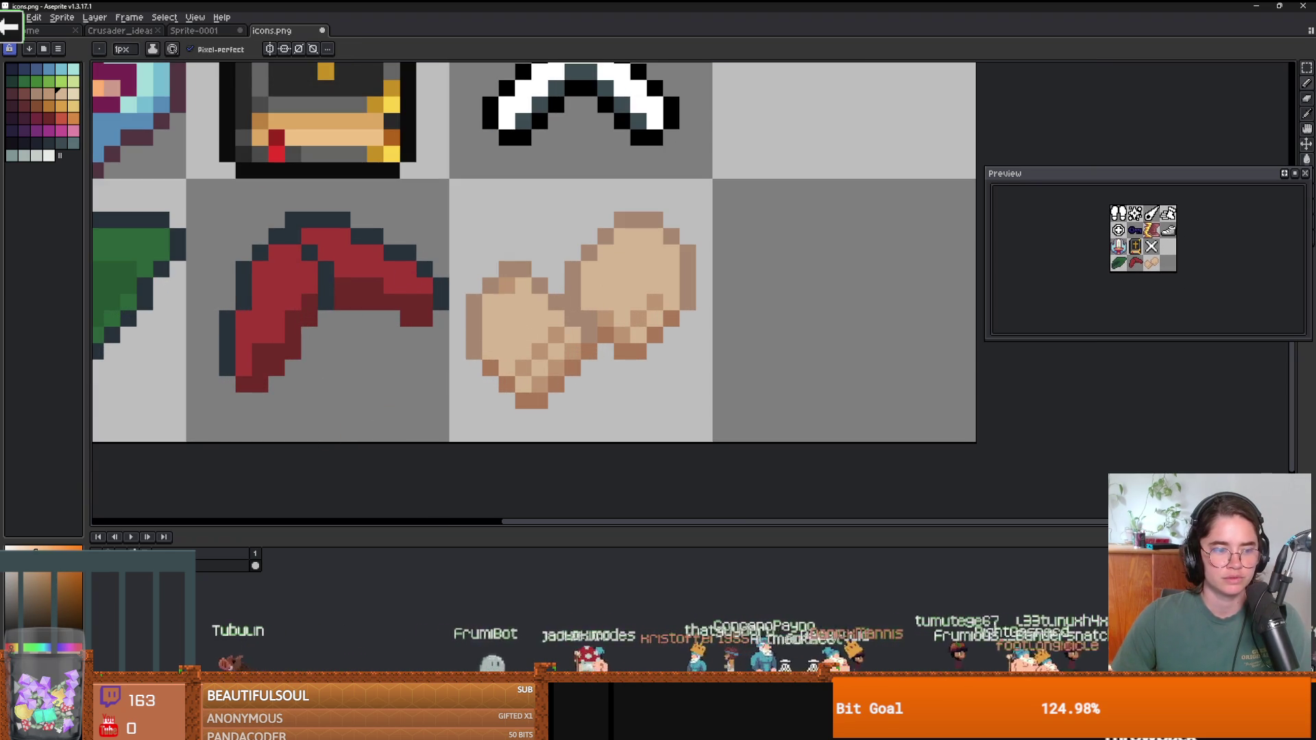
Refill both cookies with flat light tan using the fill tool.
key(g)
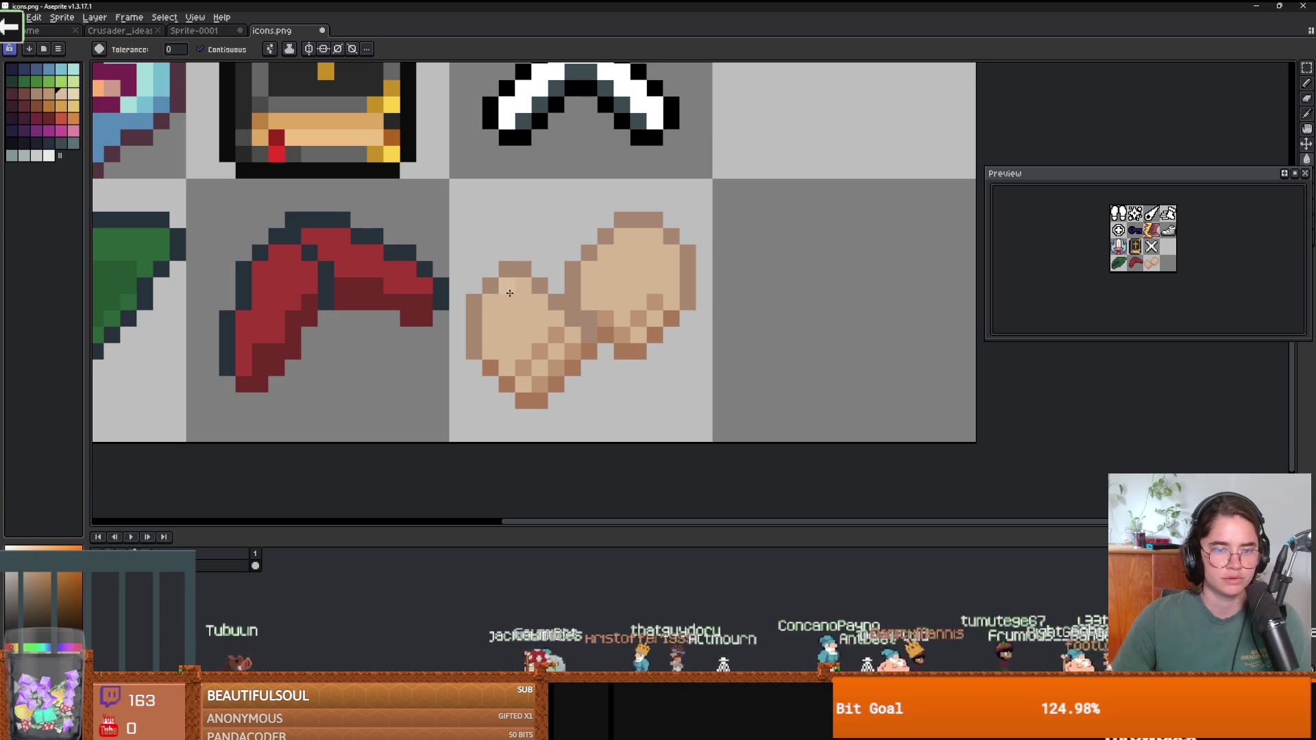
key(b)
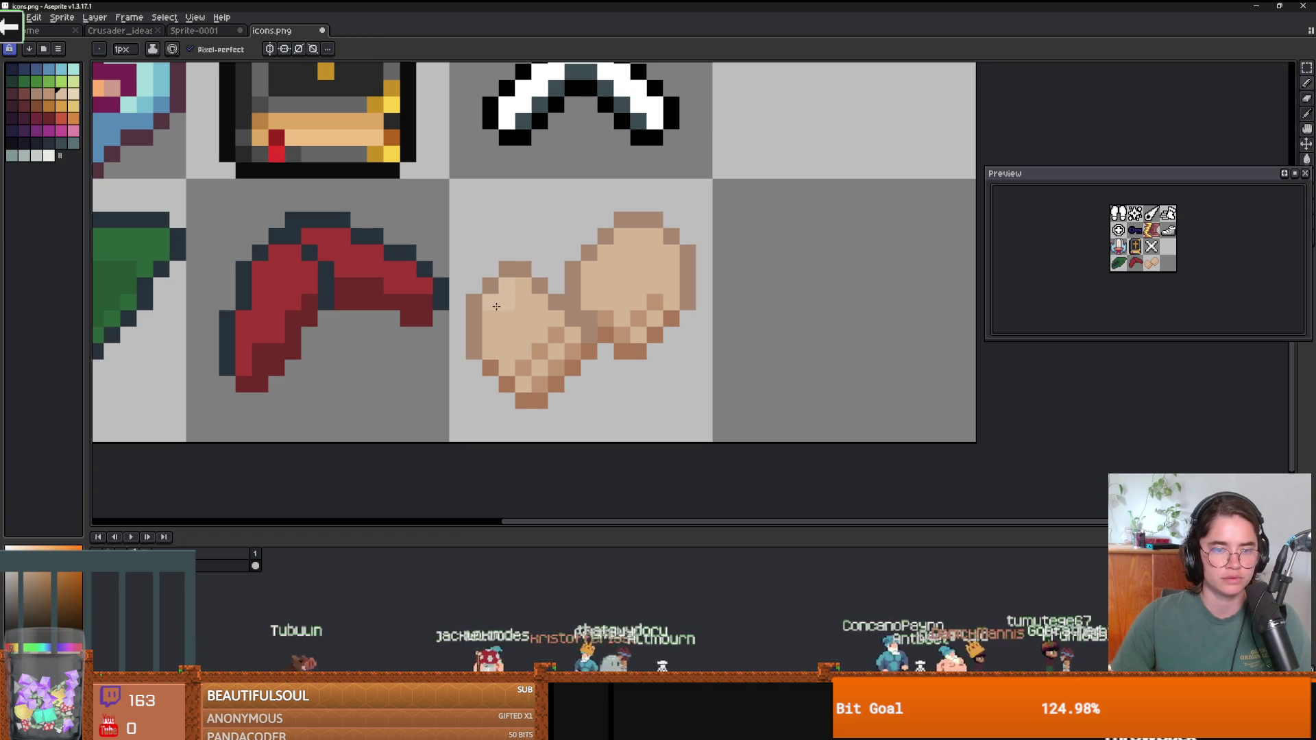
key(g)
click(520, 309)
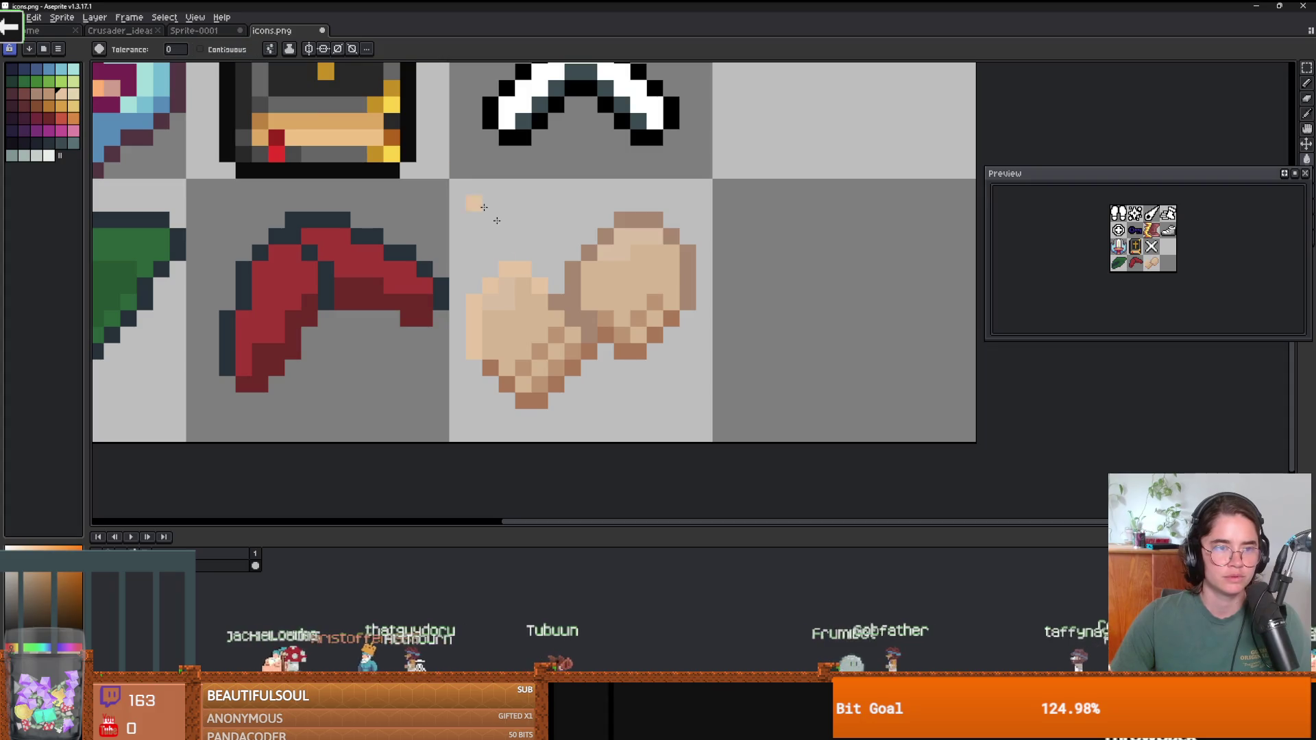
click(561, 300)
scroll(560, 300, down, 7)
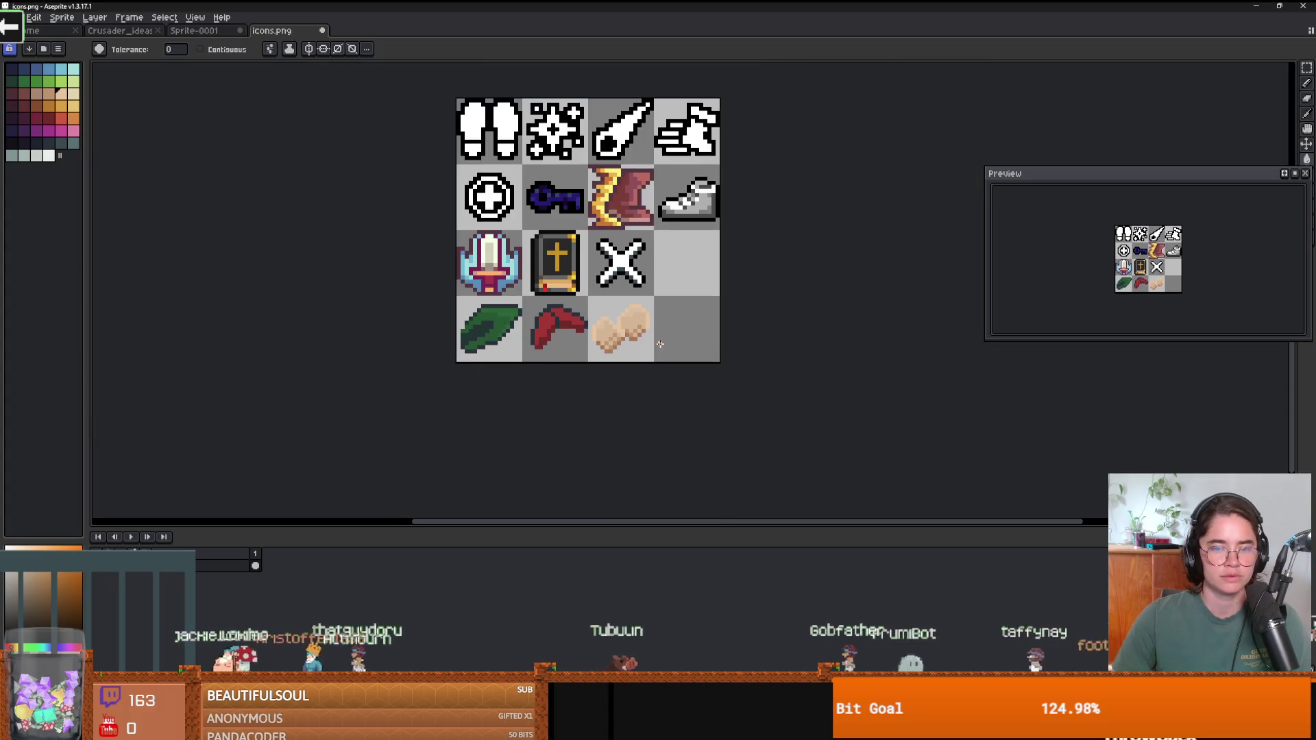
scroll(625, 318, up, 3)
scroll(626, 318, up, 3)
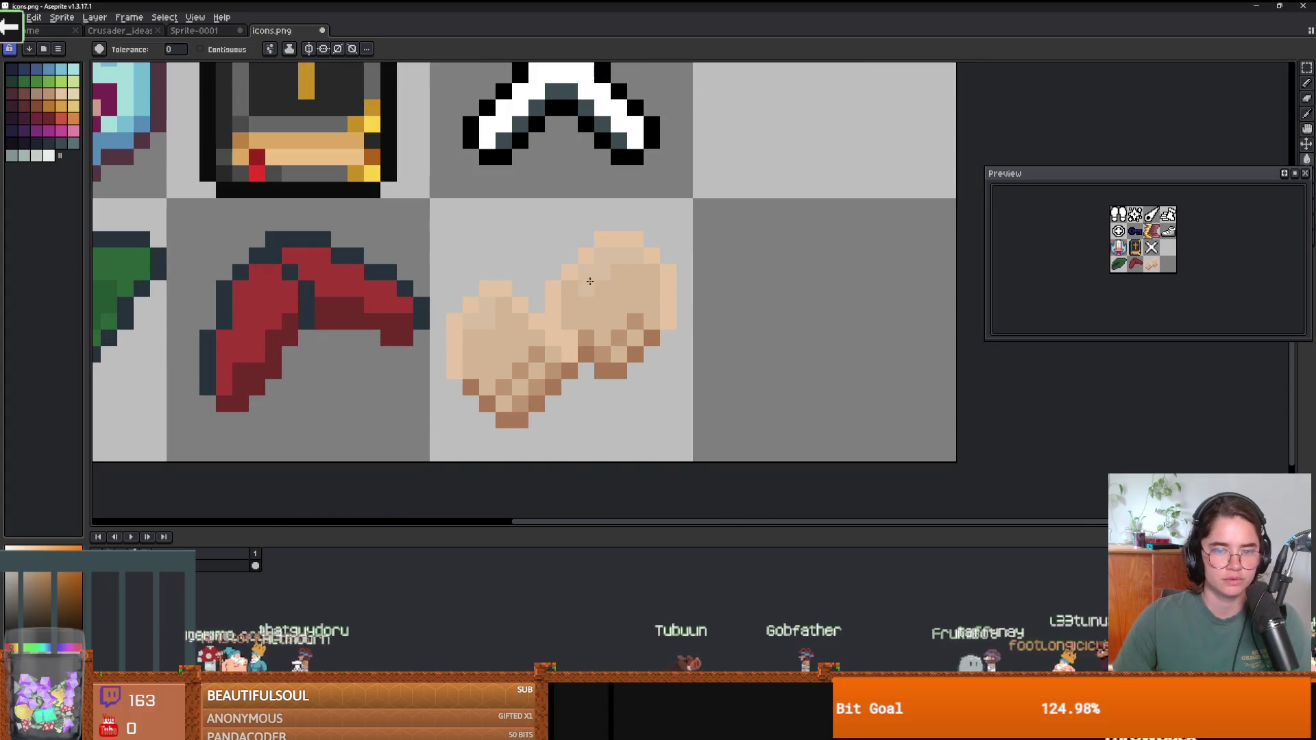
Return to the Pencil and zoom out over the whole icons.png sheet.
key(b)
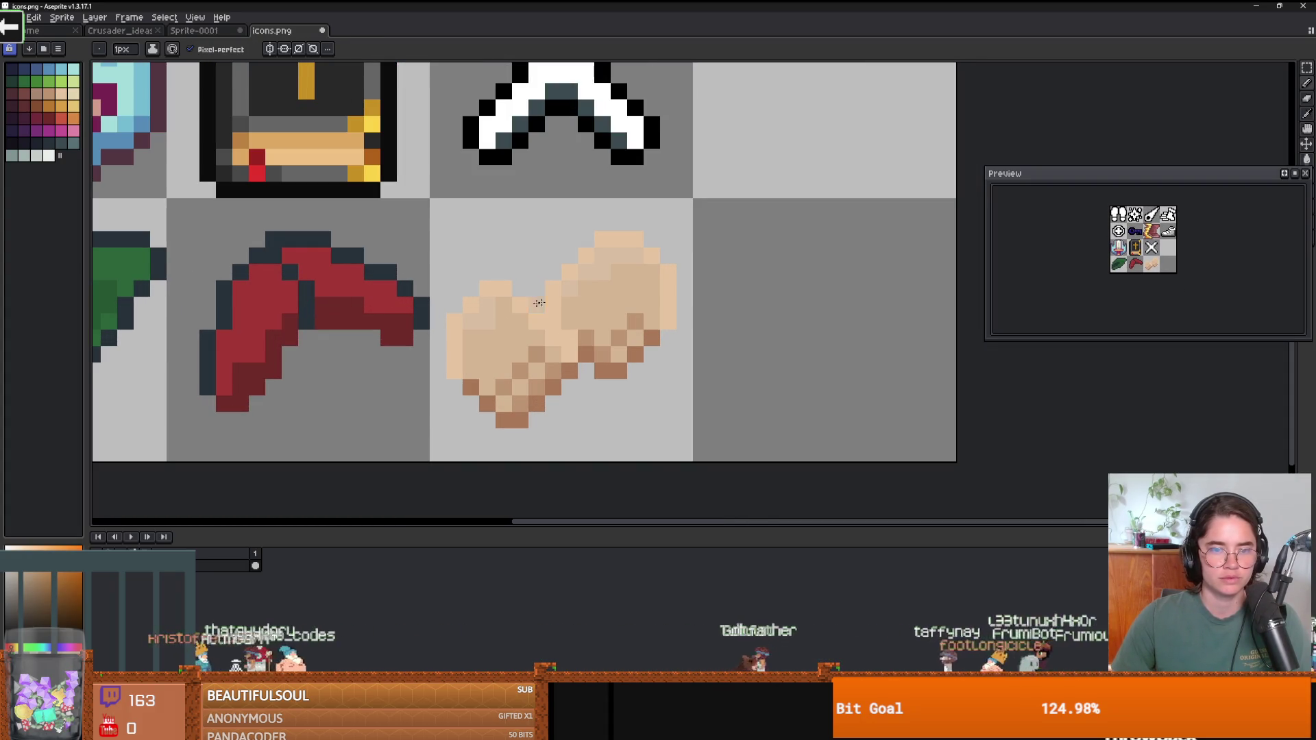
scroll(519, 316, down, 5)
scroll(571, 322, up, 1)
scroll(571, 322, up, 1)
scroll(618, 346, down, 1)
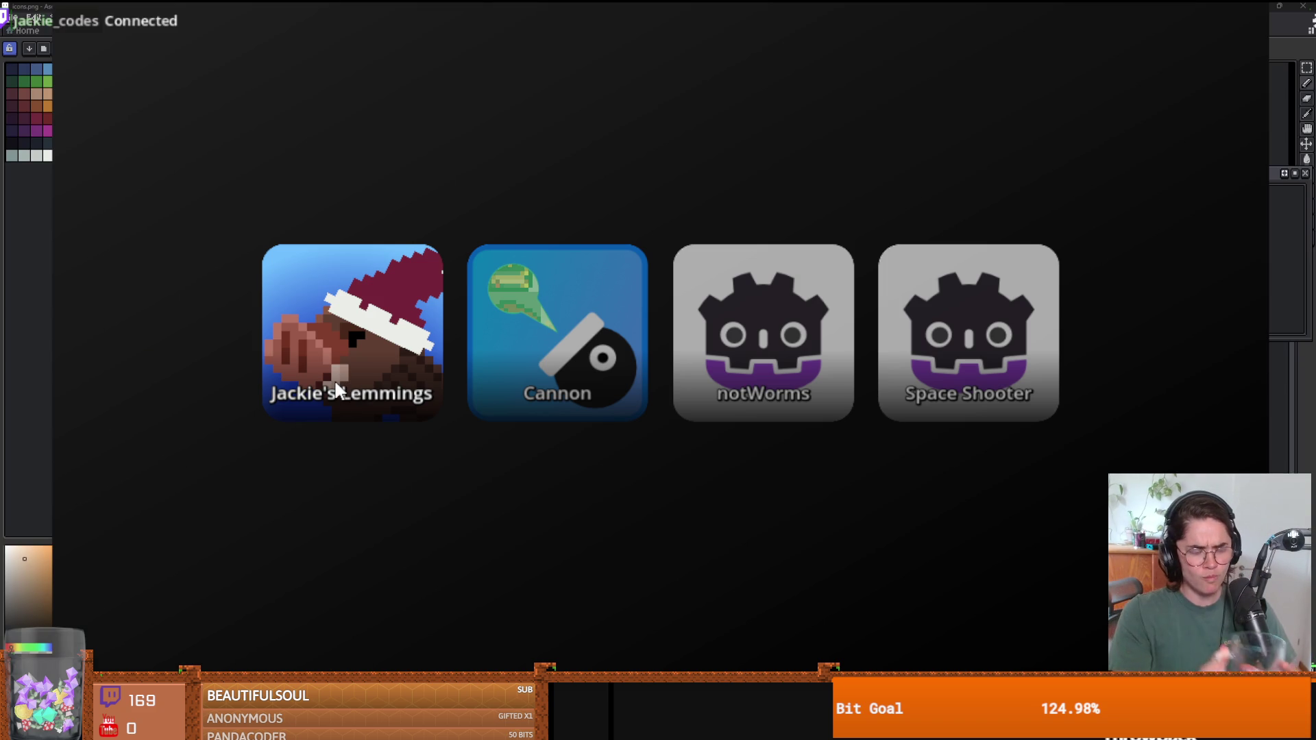
click(334, 380)
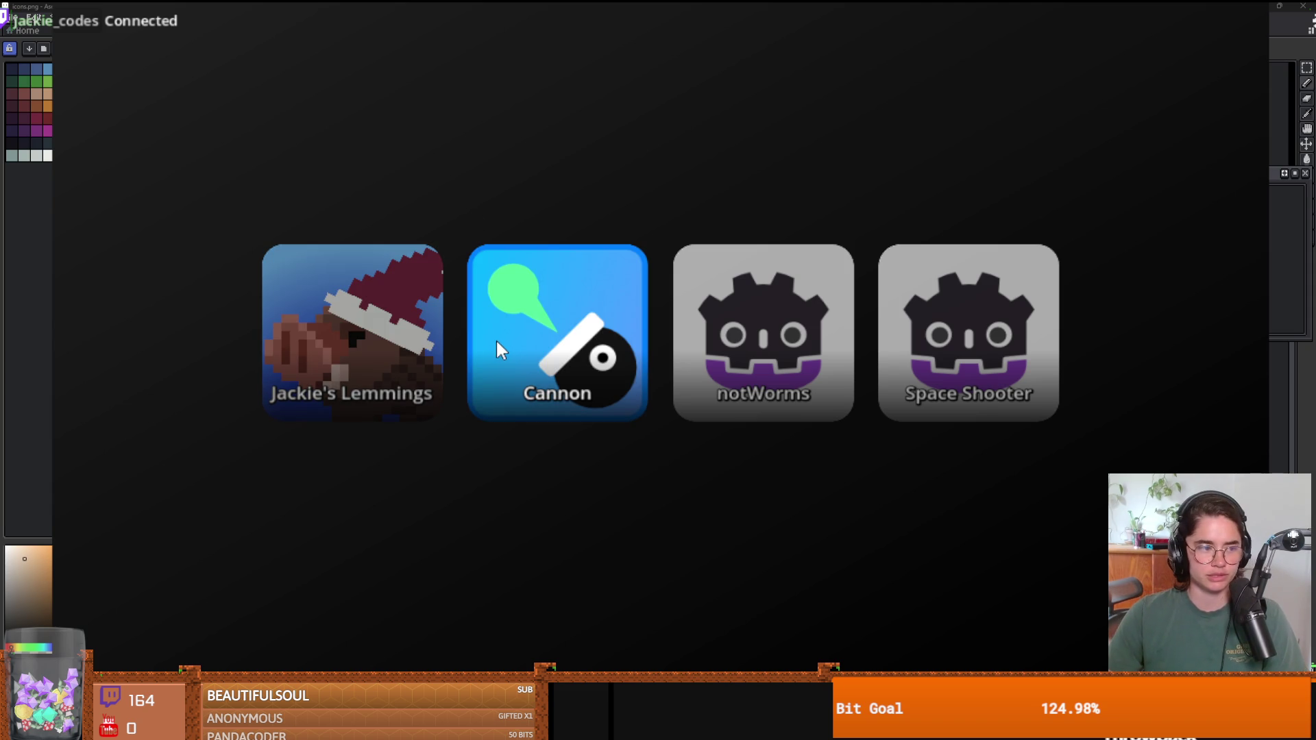
click(525, 354)
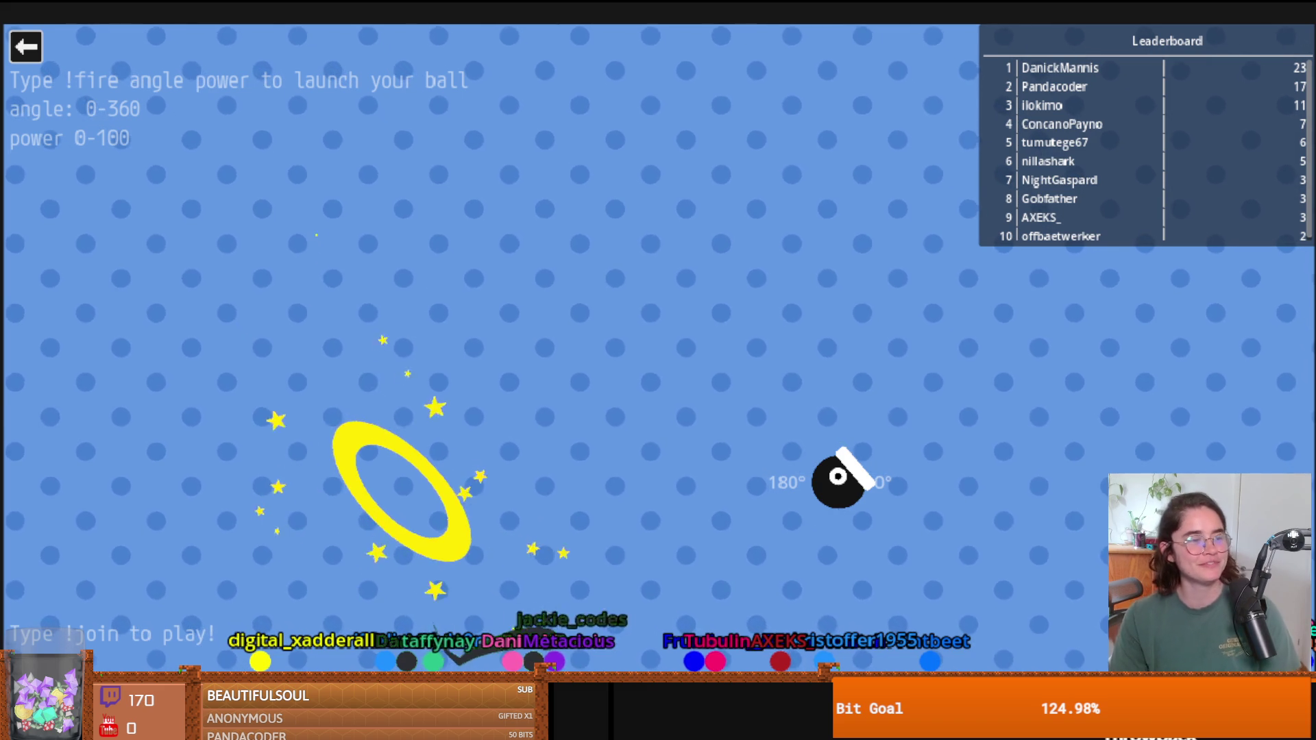
Exit Cannon to the game list and relaunch it twice, then exit and pick a game tile.
click(25, 46)
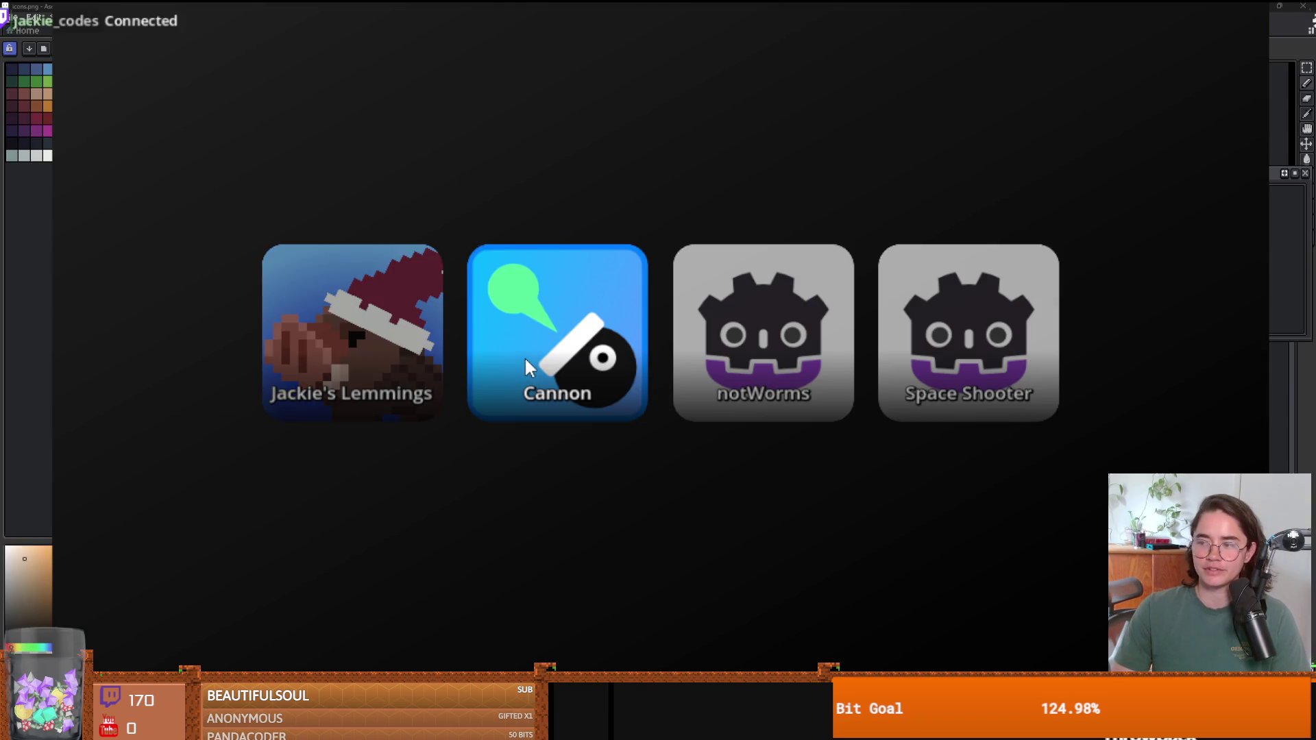
click(524, 356)
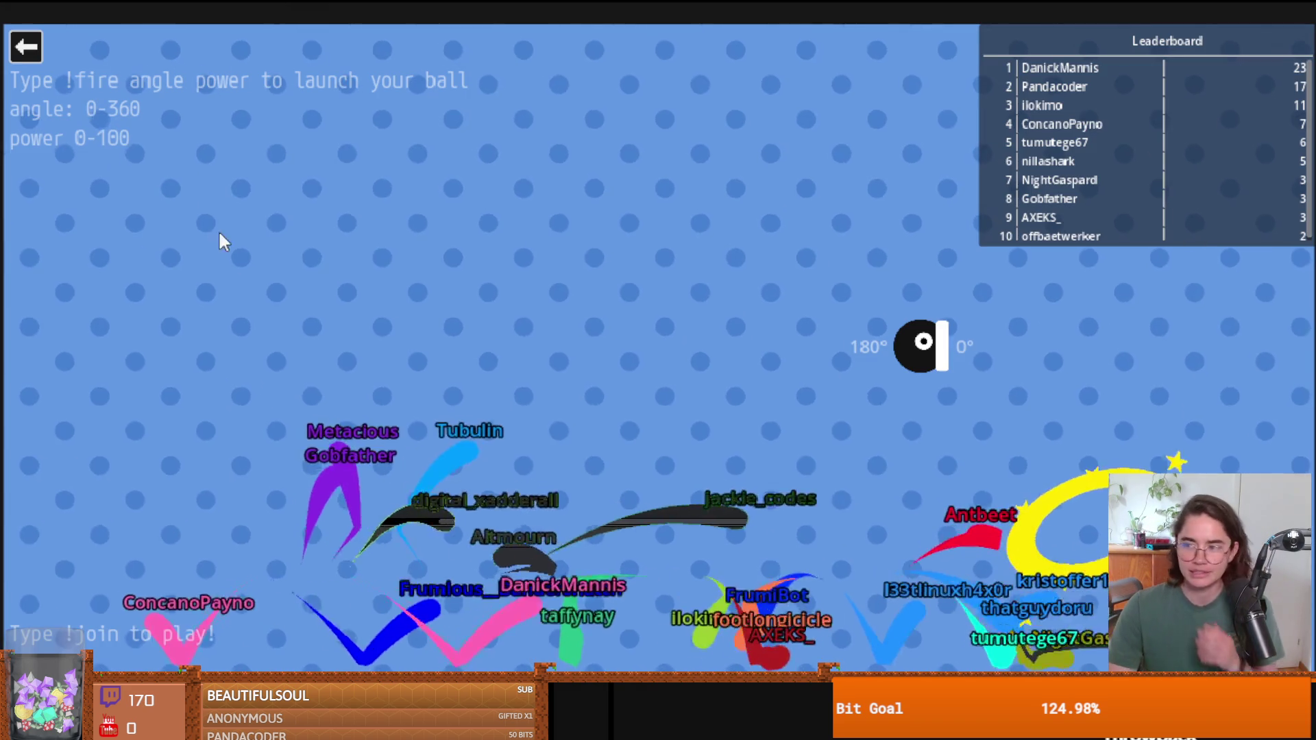
click(25, 47)
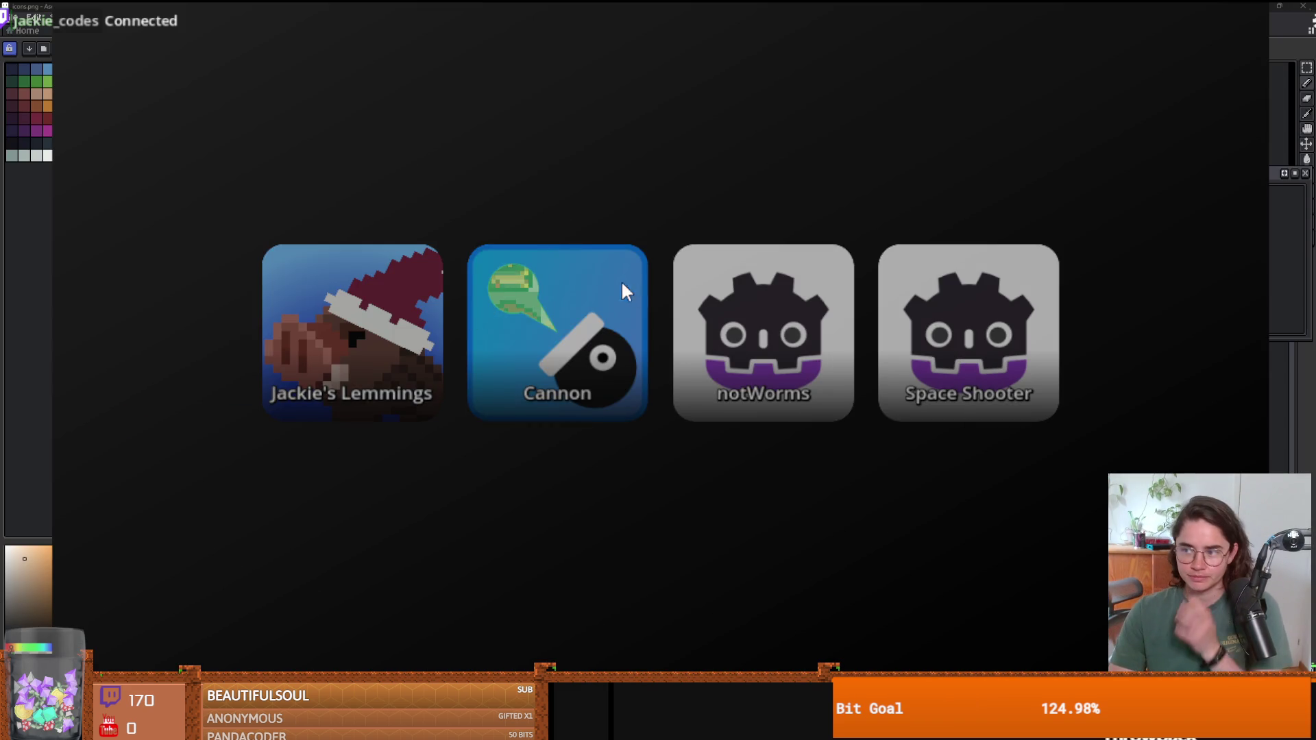
click(633, 282)
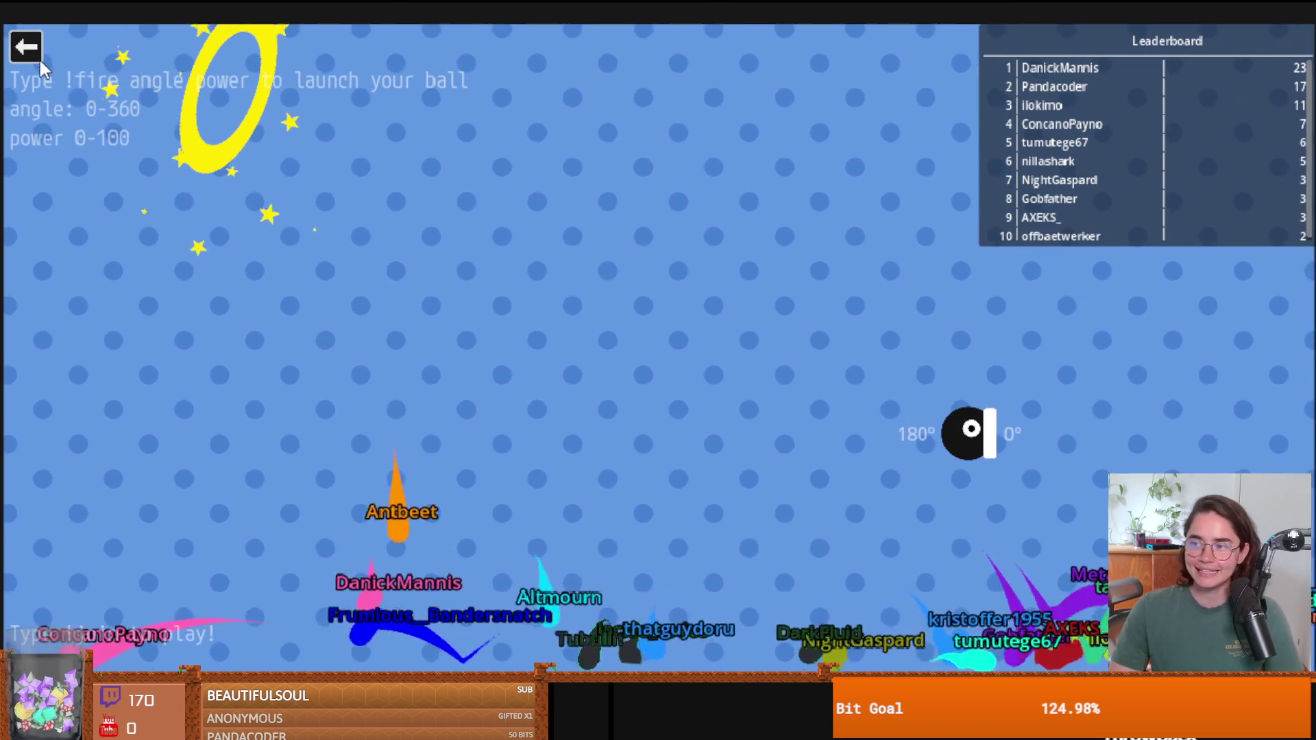
click(31, 50)
click(479, 339)
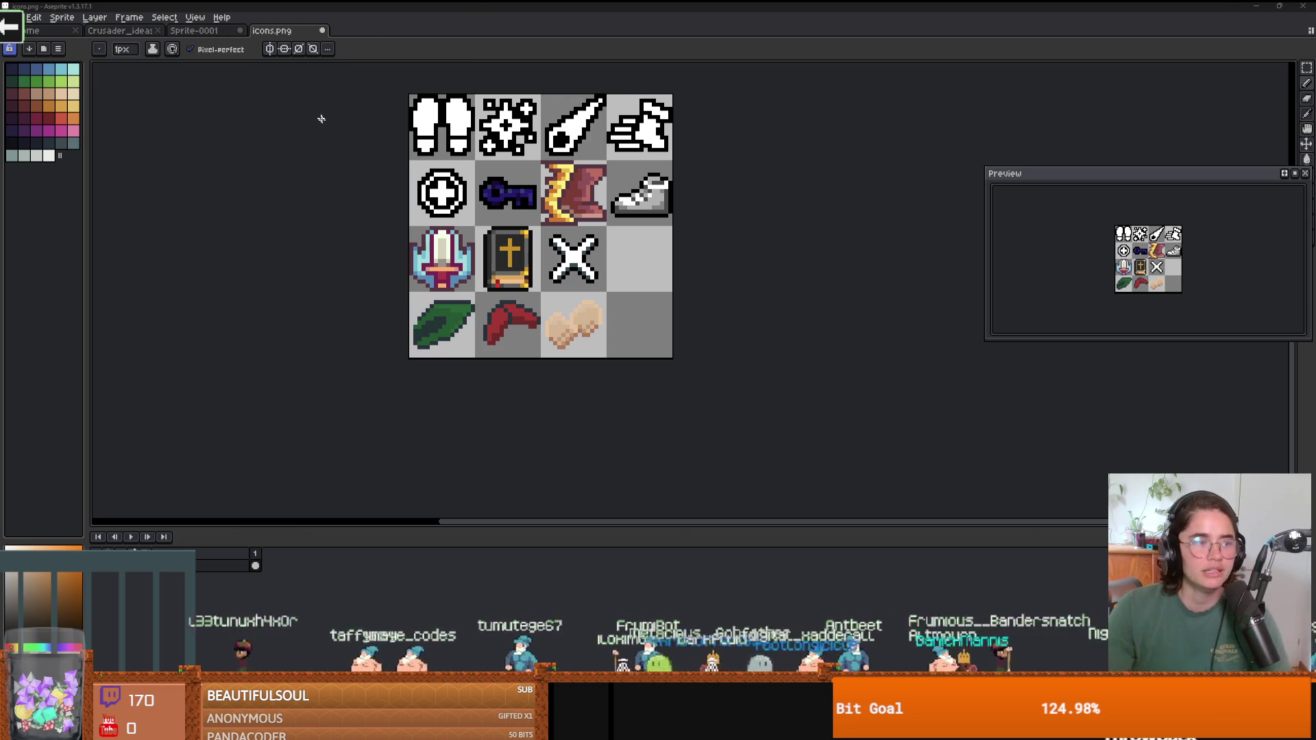
Snap the Aseprite window into the top-right screen quarter.
drag(400, 7, 1308, 4)
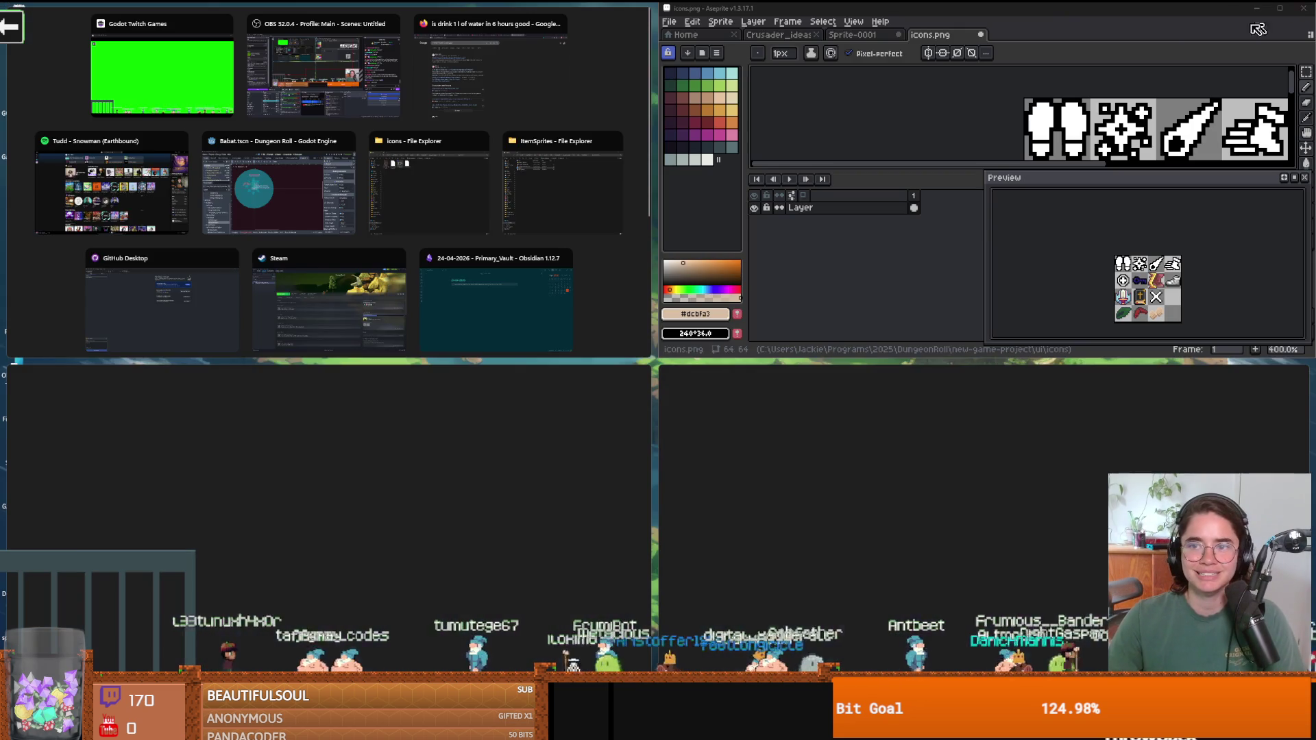
Bring up the Godot project, pan across the Babat sprite and save the Babat scene.
click(662, 154)
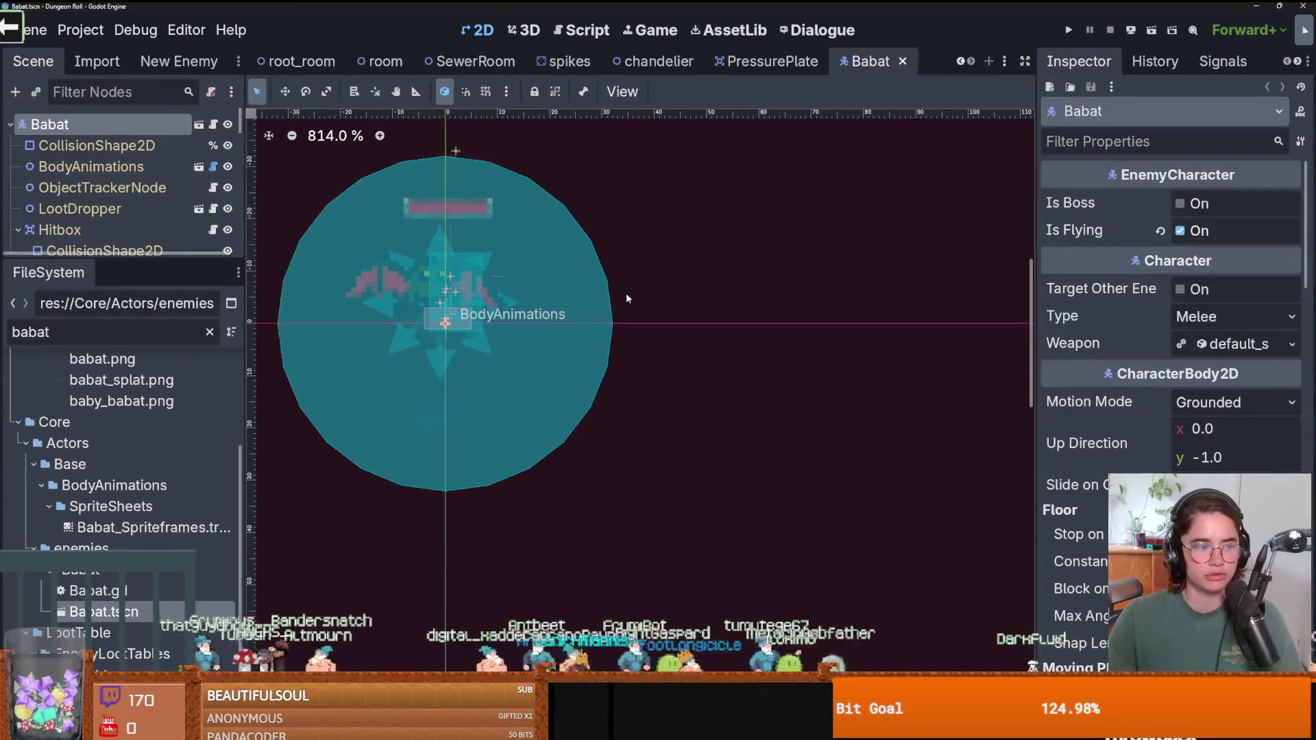
scroll(626, 294, up, 1)
drag(533, 354, 733, 386)
key(ctrl+s)
scroll(733, 385, up, 3)
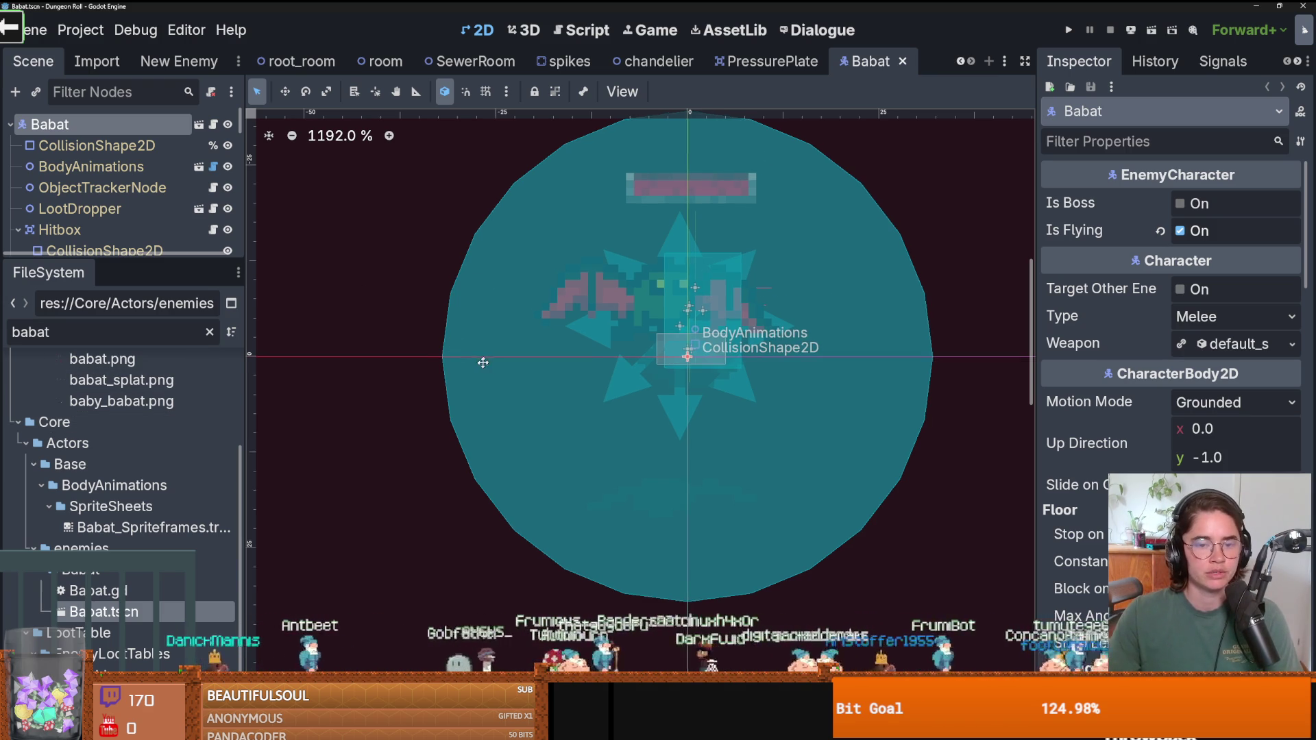
scroll(481, 370, up, 1)
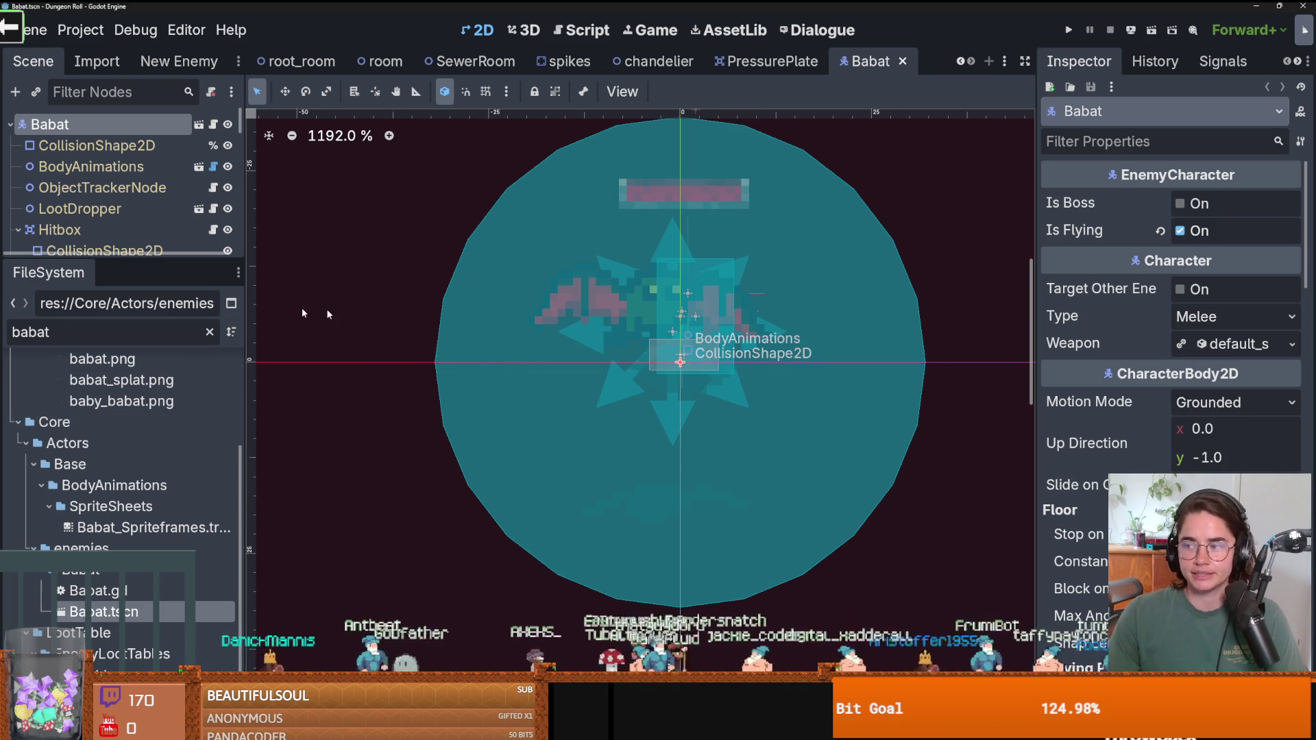
Enlarge the scene tree and collapse Hitbox, TileHitbox, StateMachine, ContagionNode and AnimationSprites.
drag(121, 259, 122, 451)
click(17, 229)
click(18, 251)
click(18, 272)
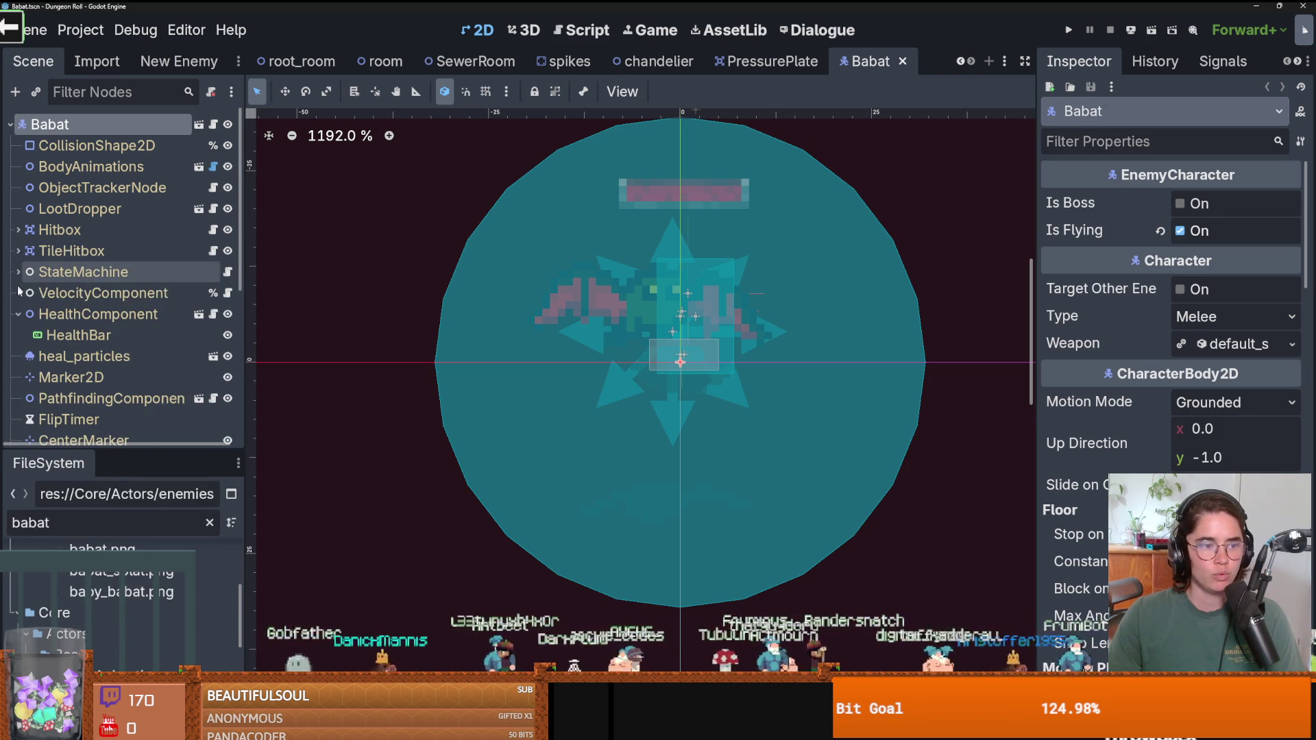
scroll(68, 350, down, 5)
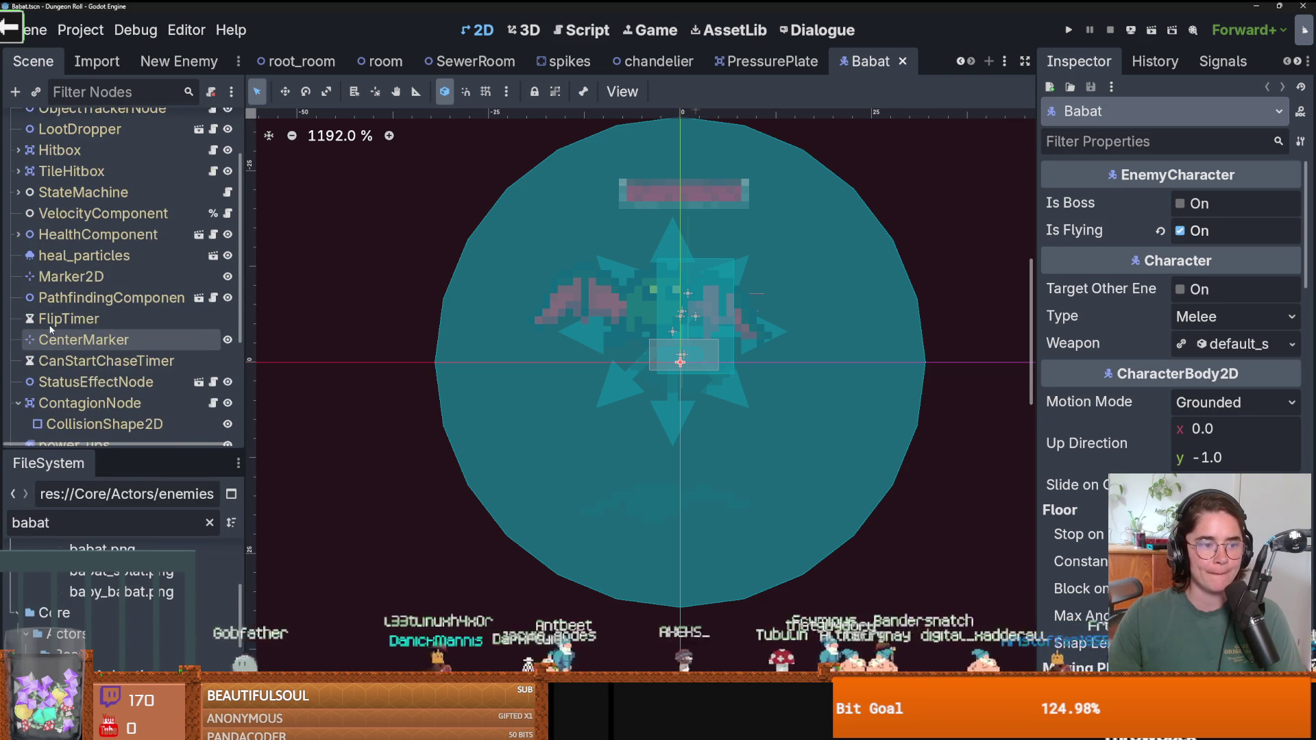
click(18, 323)
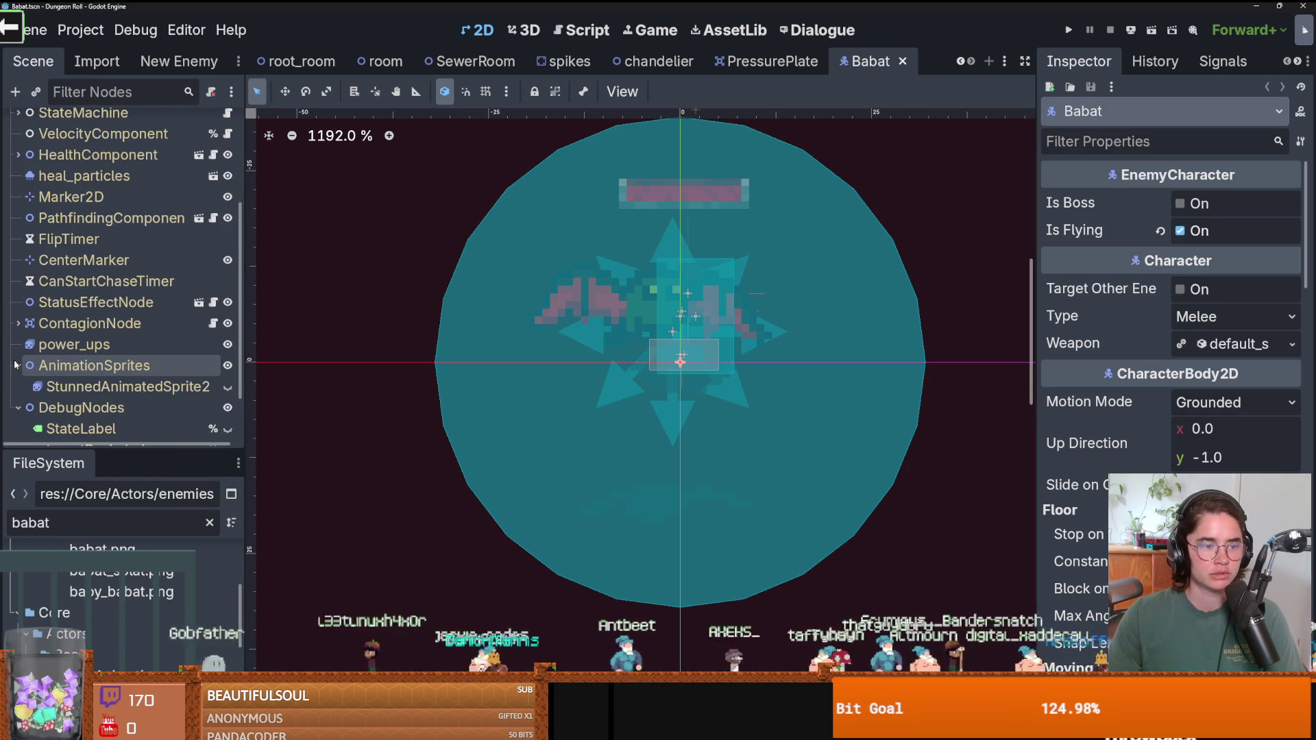
click(17, 365)
Show the enlarged debugger Errors list and open the script at the TileHitbox error.
key(alt+d)
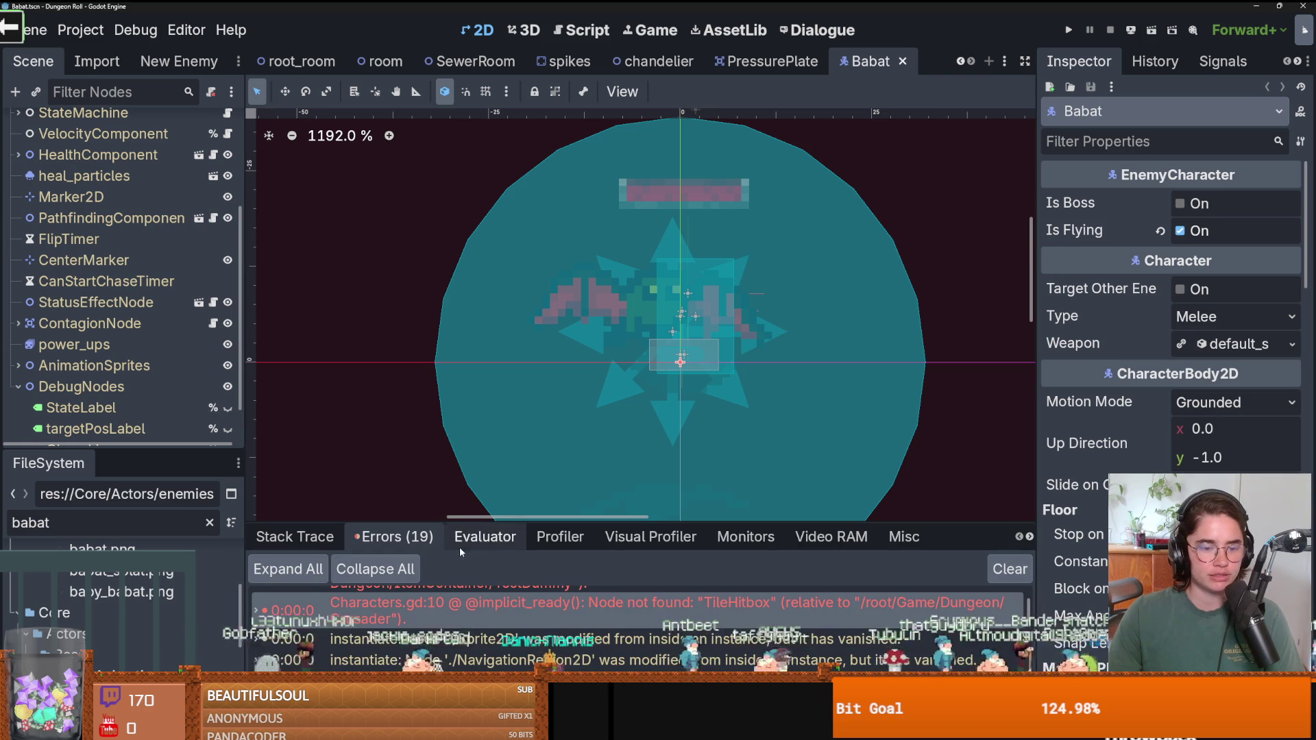
key(shift+F12)
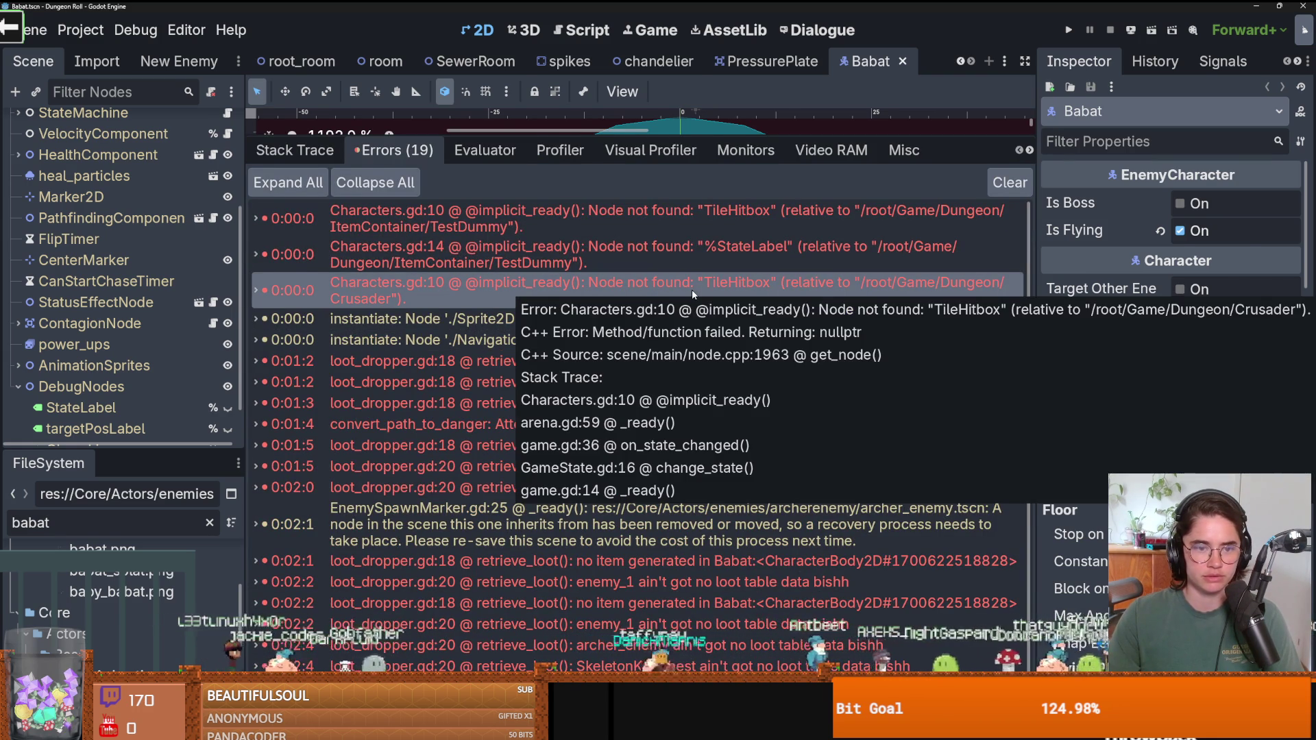
double_click(692, 290)
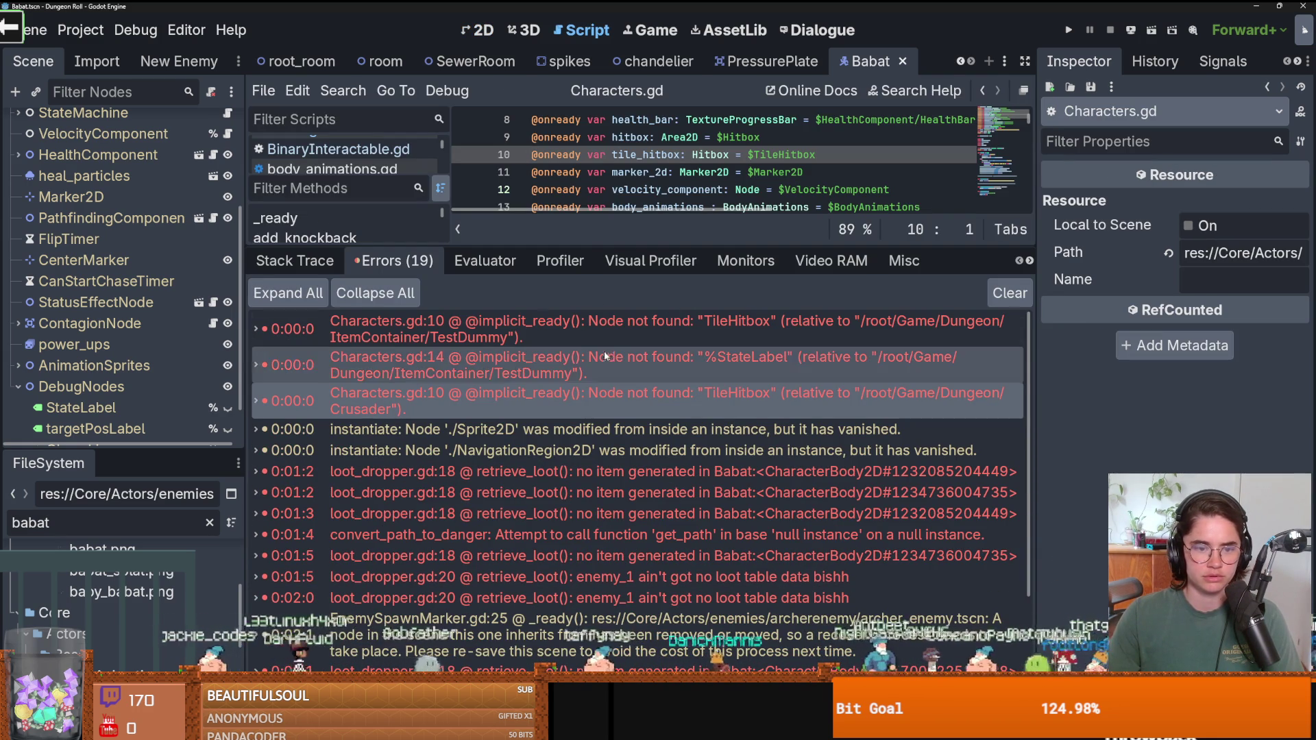
Enlarge the script editor and delete the tile_hitbox declaration line.
drag(656, 239, 655, 515)
click(797, 168)
key(shift+Up)
key(Left)
key(shift+Home)
key(BackSpace)
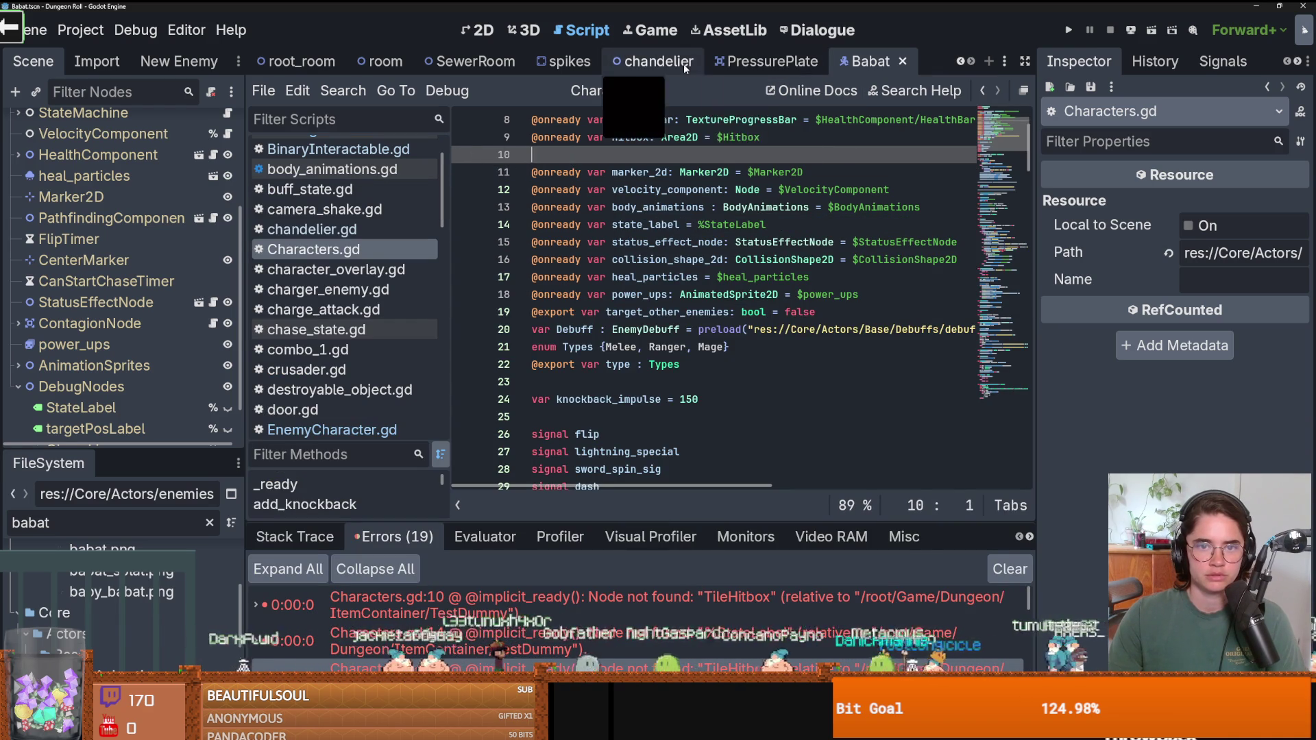
Open the EnemyCharacter script from the Babat scene, check line 11's tile_hitbox declaration, and save.
click(847, 64)
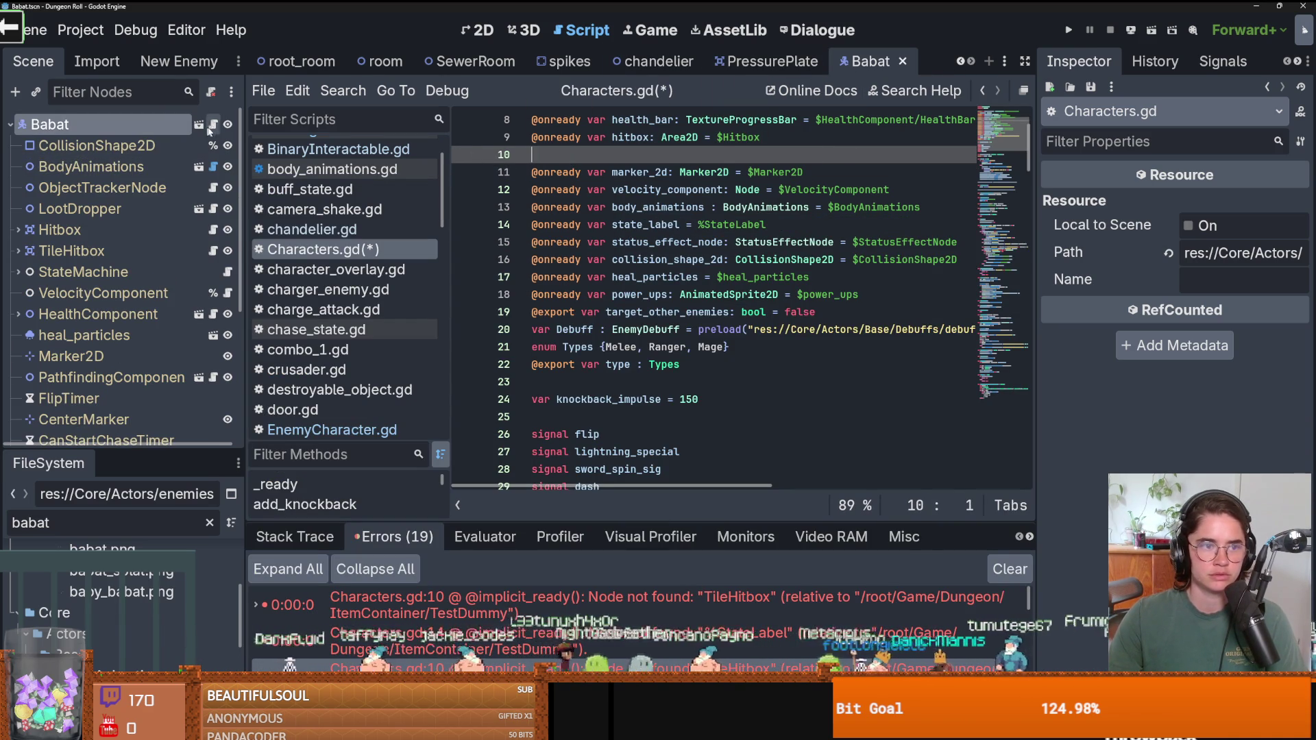
ctrl+click(629, 119)
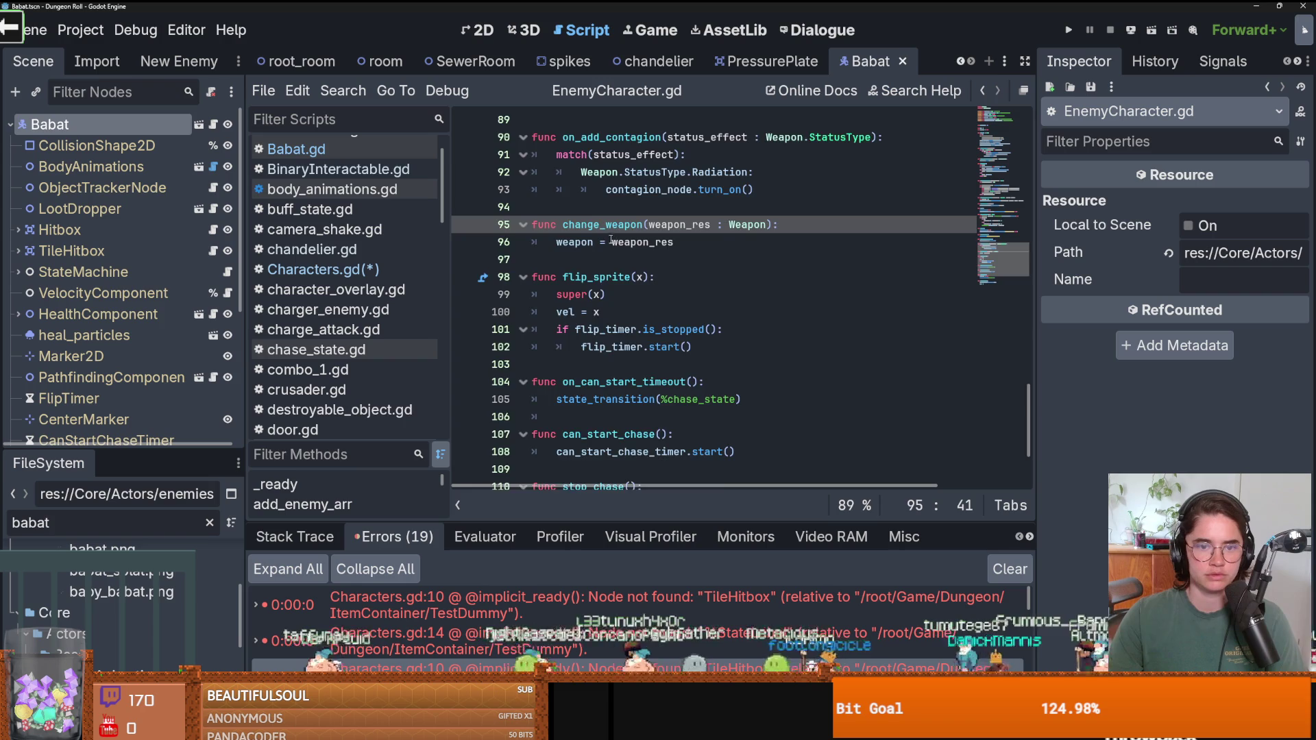
scroll(611, 238, up, 9)
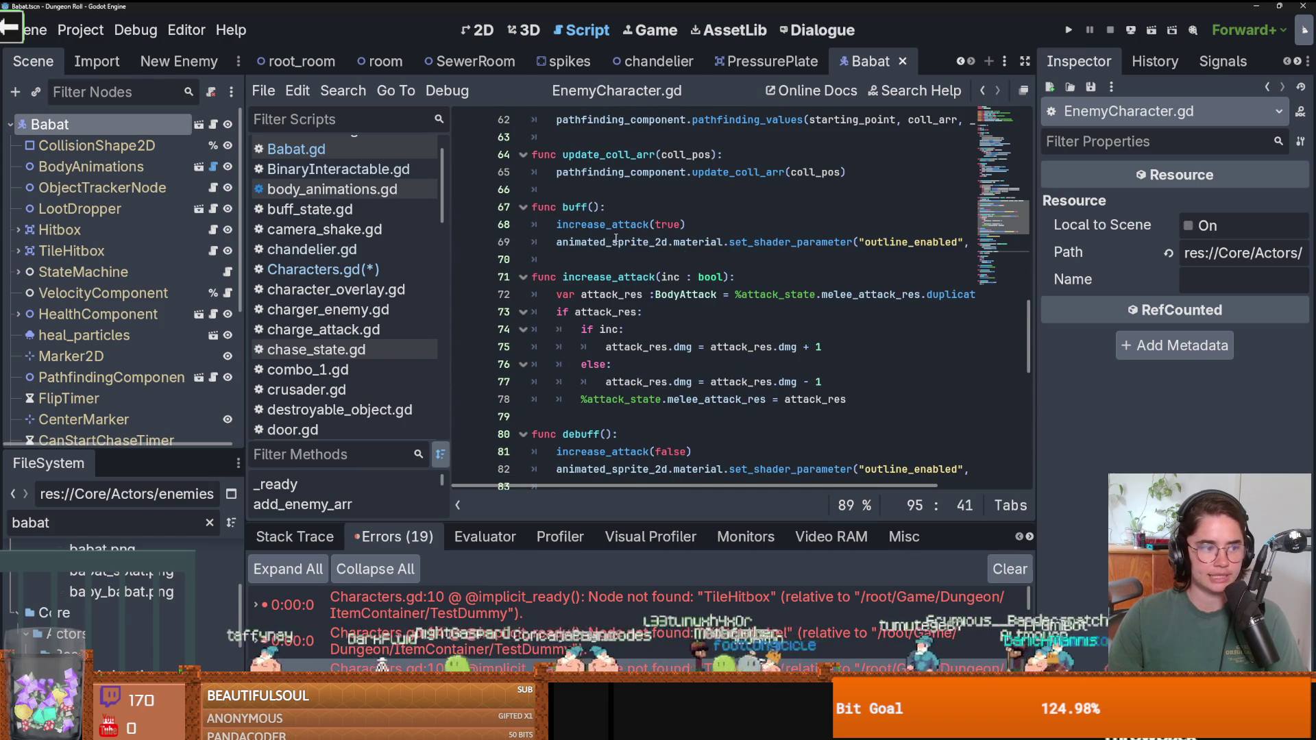
mouse_move(569, 218)
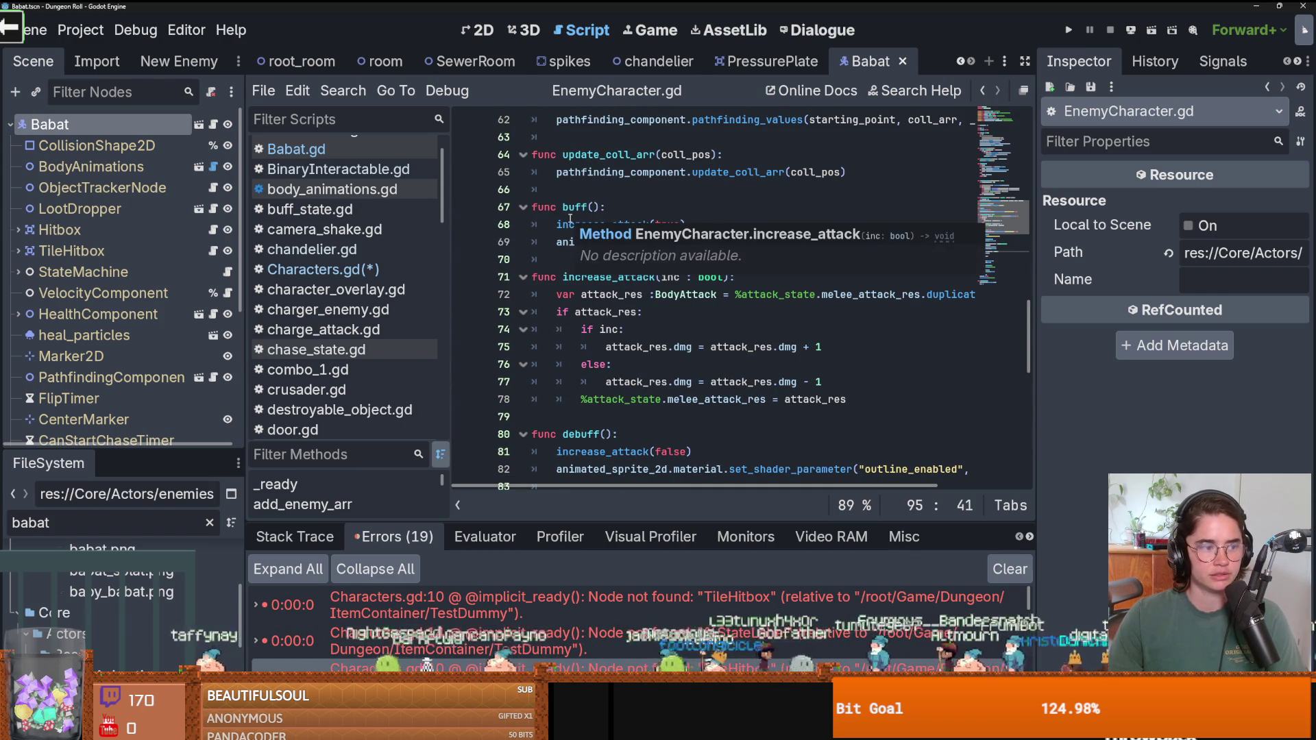
scroll(683, 281, up, 4)
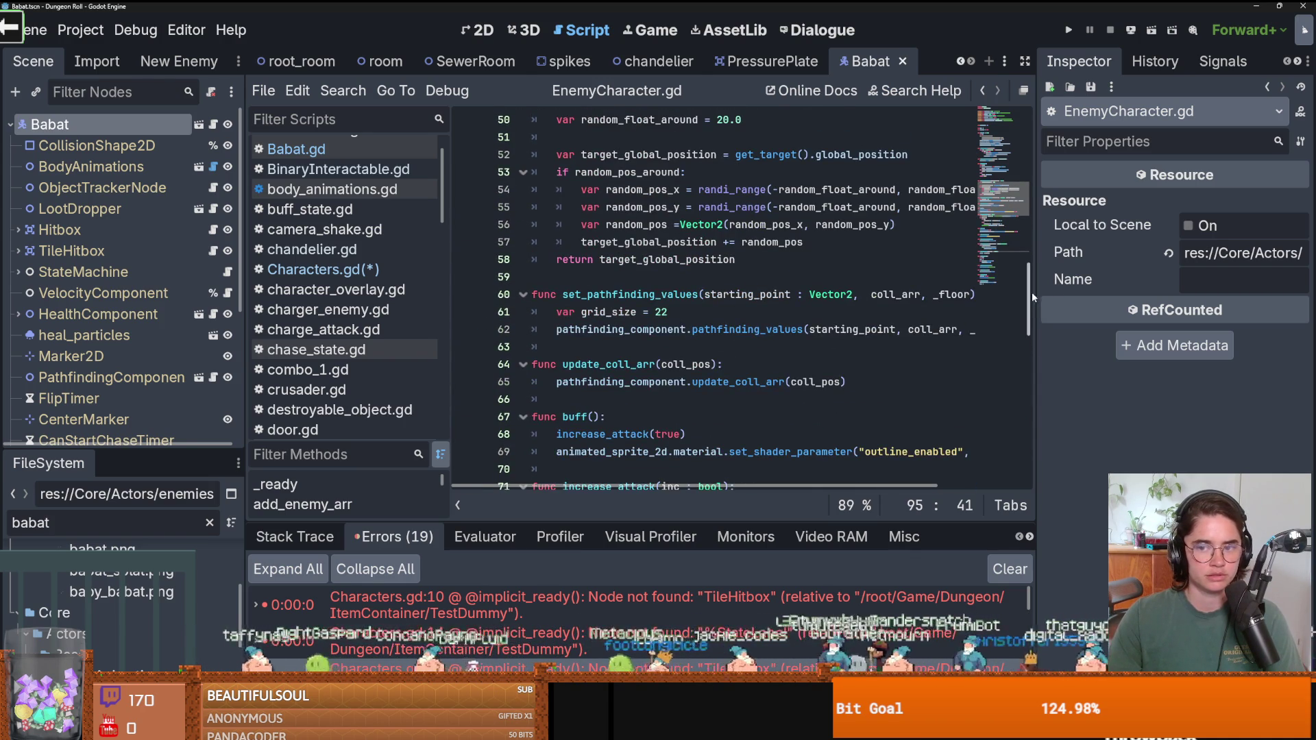
drag(1029, 296, 1029, 137)
click(891, 294)
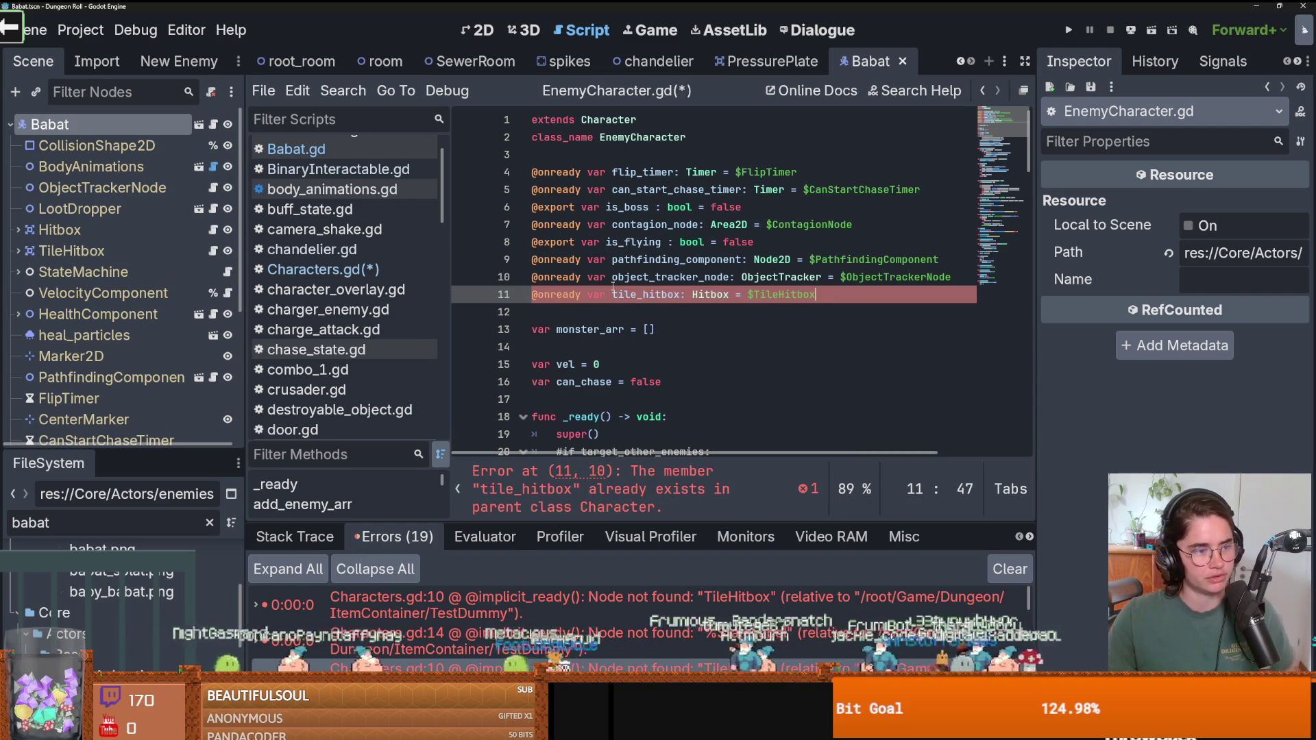
key(Down)
key(ctrl+s)
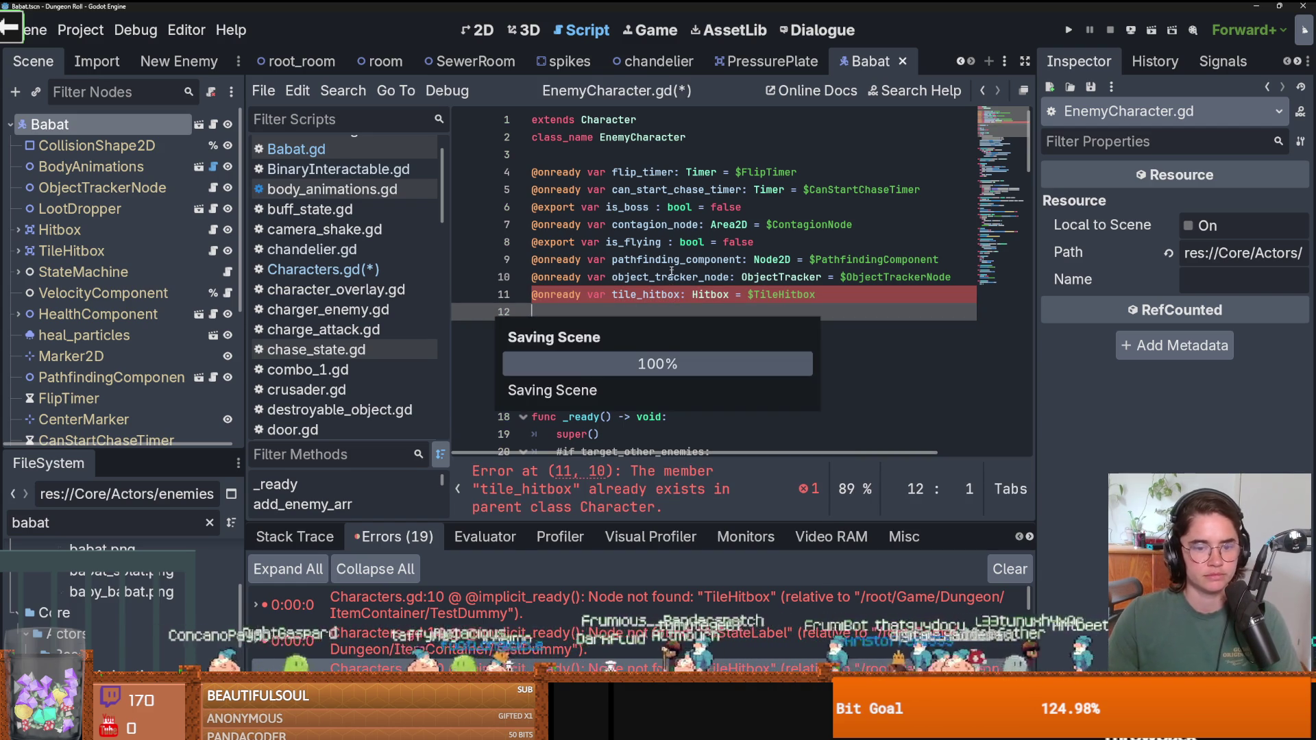
Open the parent Characters.gd script, check the emptied line 10, and save.
ctrl+click(610, 120)
key(ctrl+s)
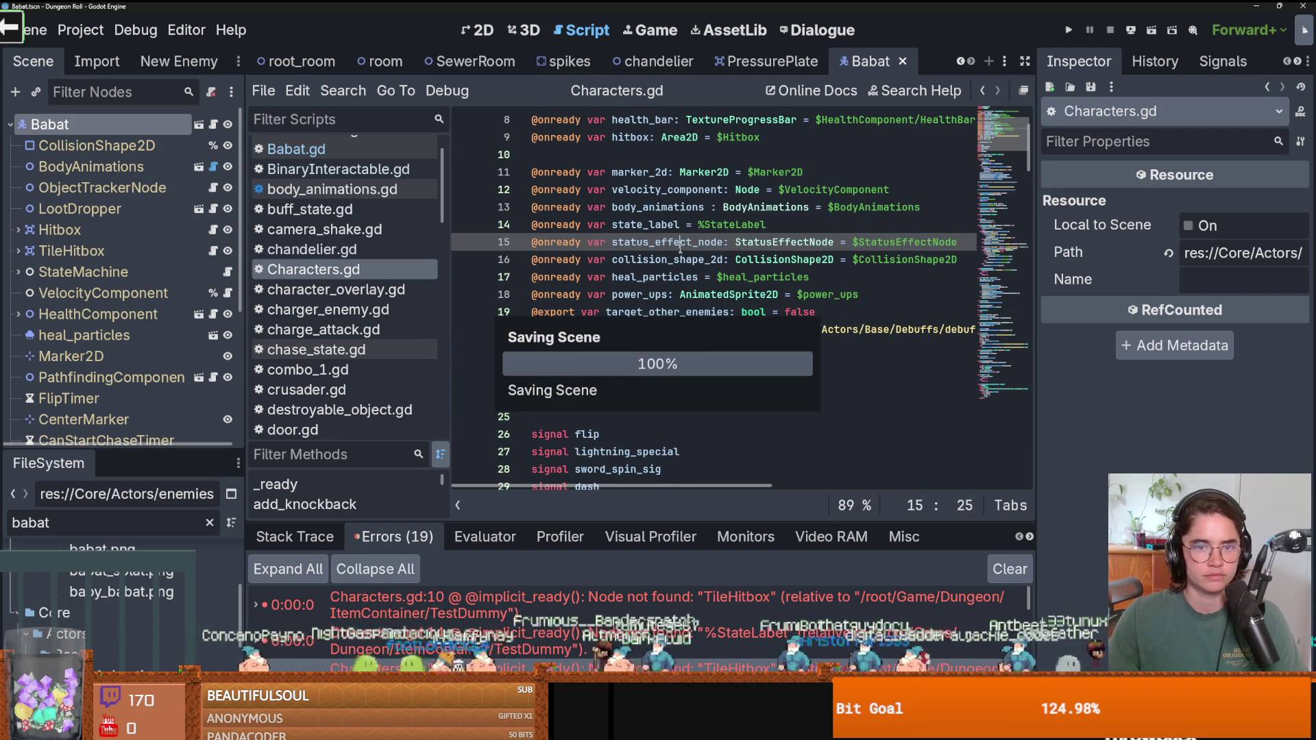
scroll(656, 274, up, 3)
click(652, 277)
key(ctrl+s)
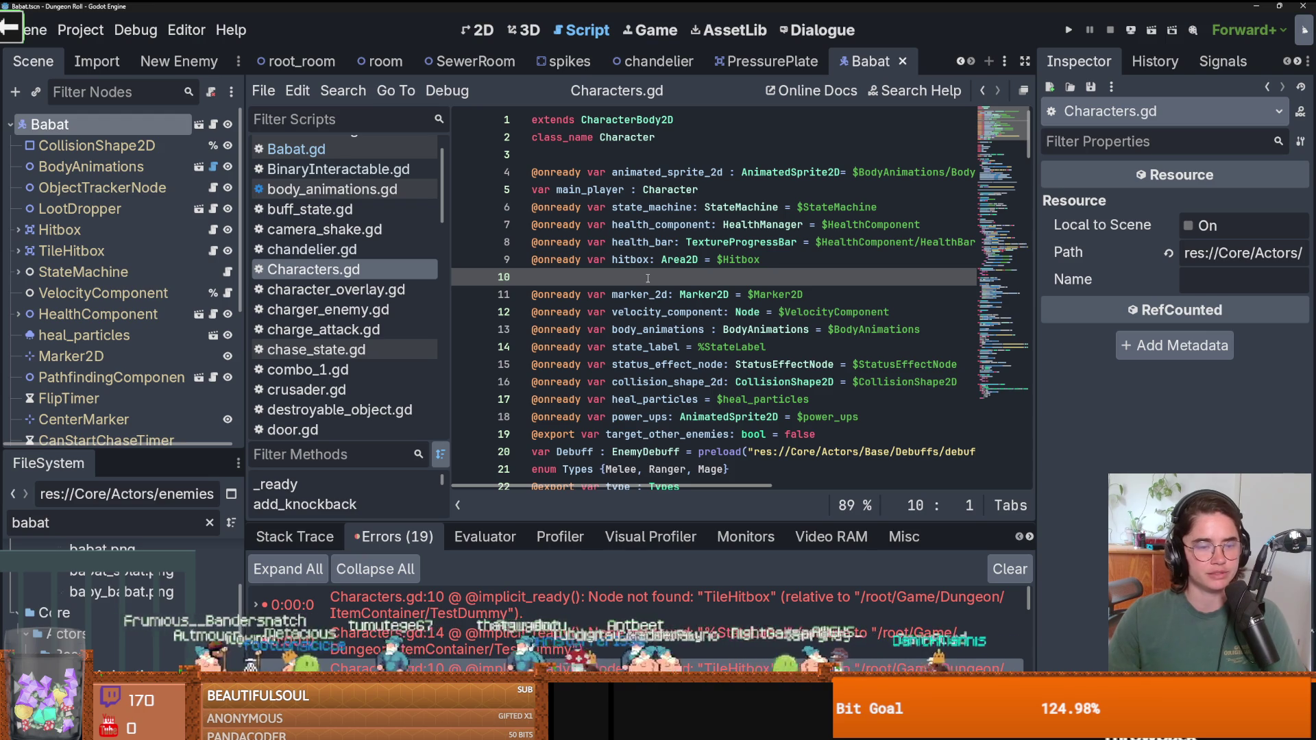
click(732, 301)
key(ctrl+s)
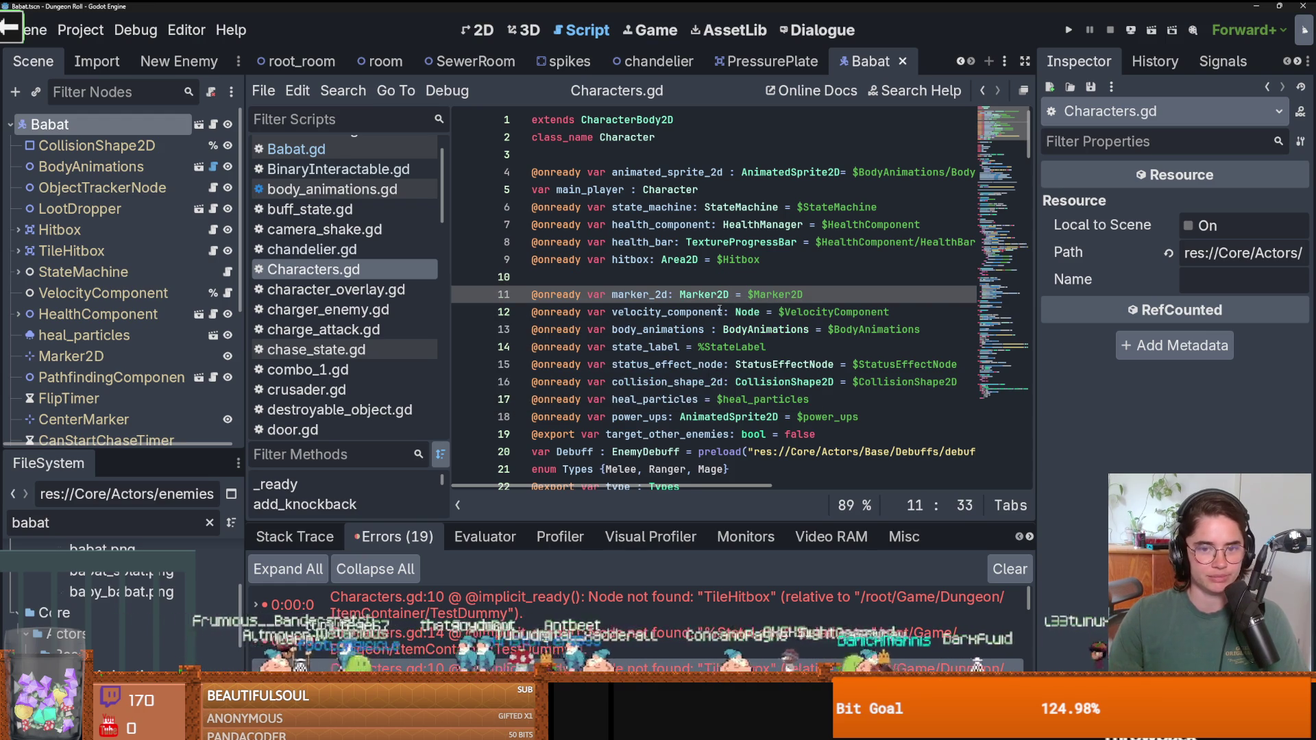
Enlarge the error log and open the loot_dropper.gd line 18 error.
scroll(670, 331, down, 3)
scroll(670, 331, up, 3)
drag(610, 521, 610, 245)
scroll(609, 452, down, 3)
click(644, 423)
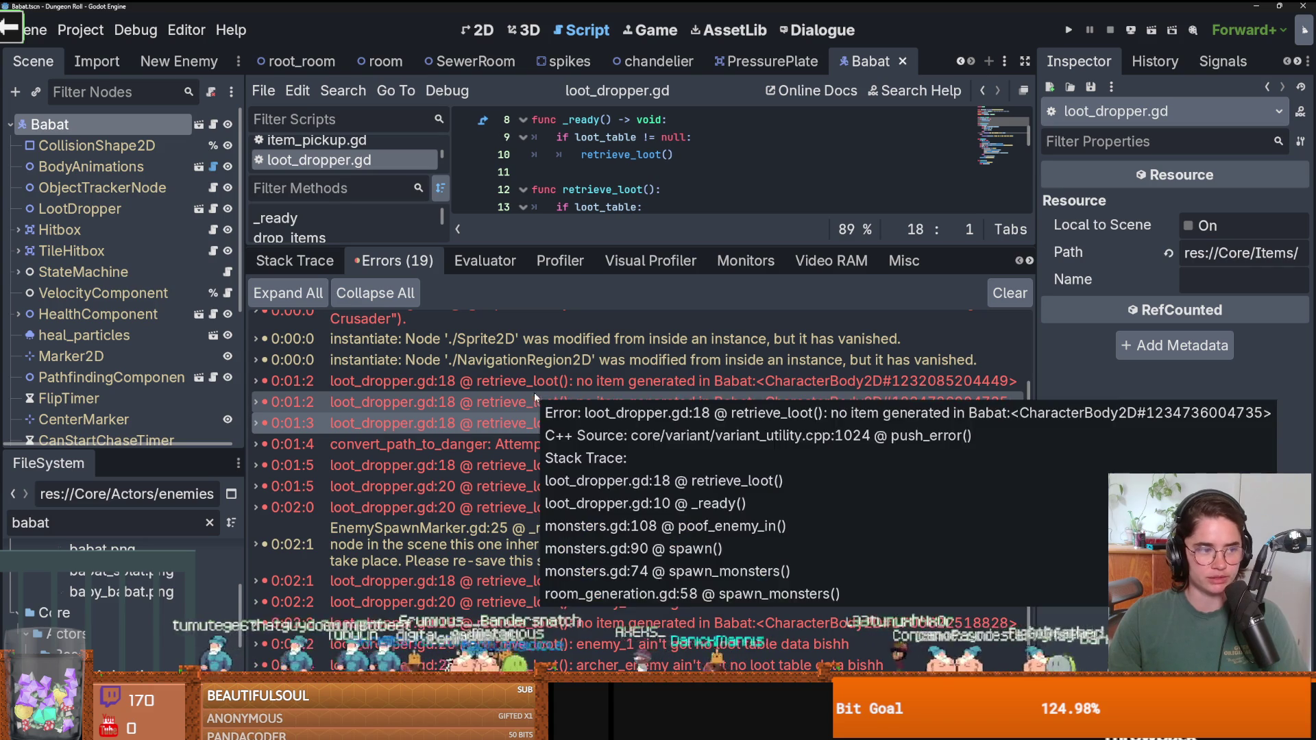
Read the loot error's stack trace, make the Scene dock taller and wider, and select LootDropper.
scroll(582, 384, down, 1)
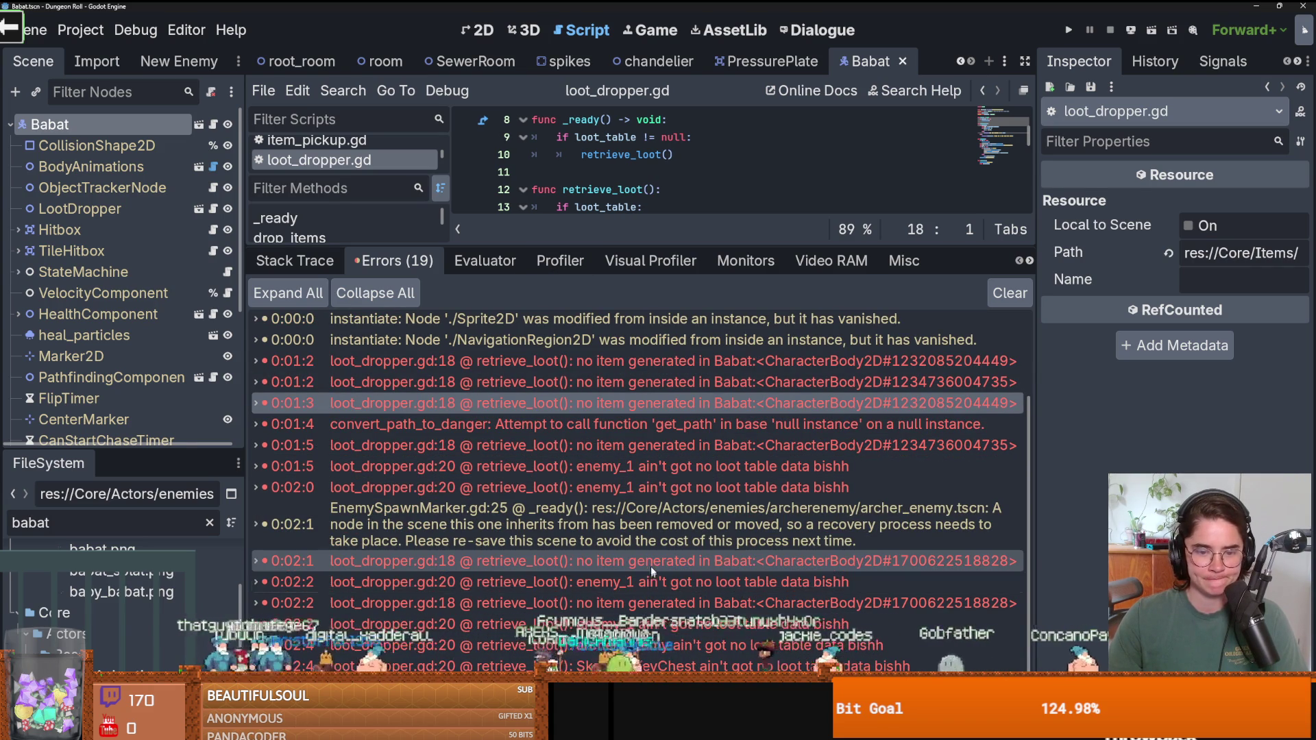
mouse_move(651, 565)
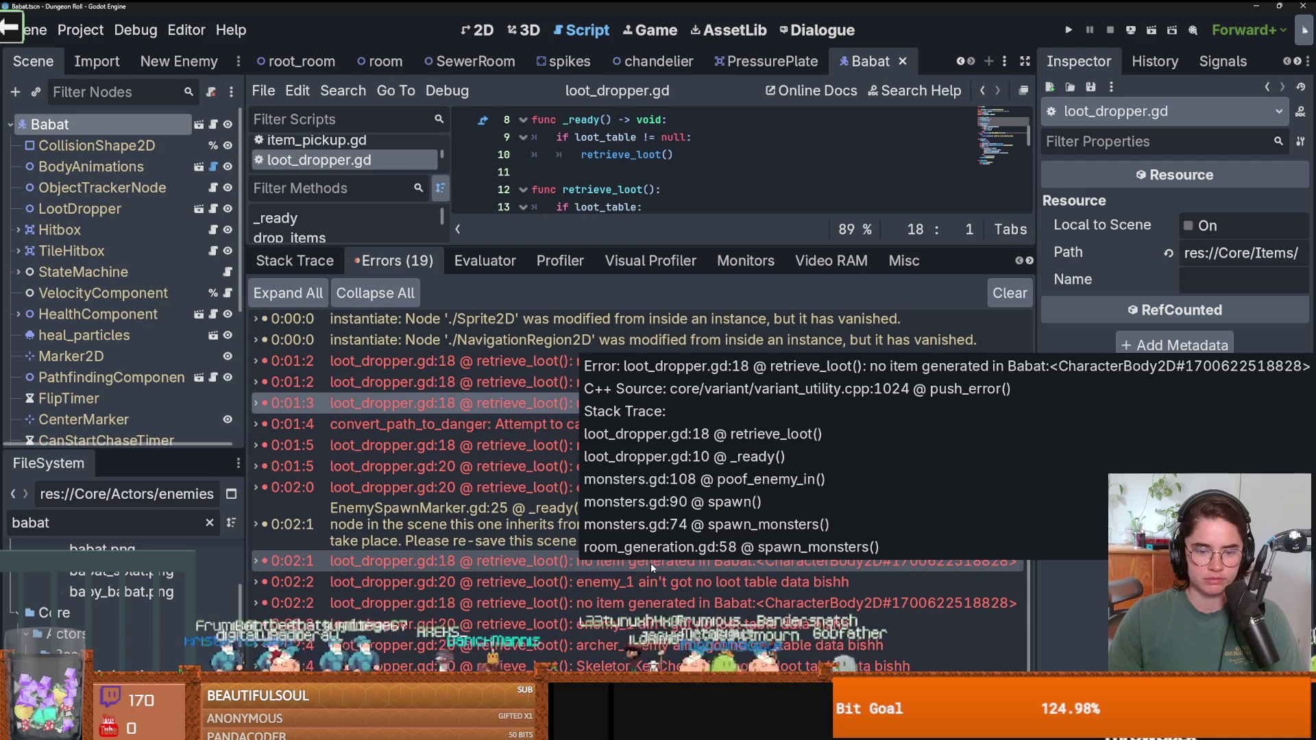
drag(110, 450, 109, 579)
drag(247, 466, 354, 466)
scroll(226, 466, down, 2)
scroll(100, 446, up, 2)
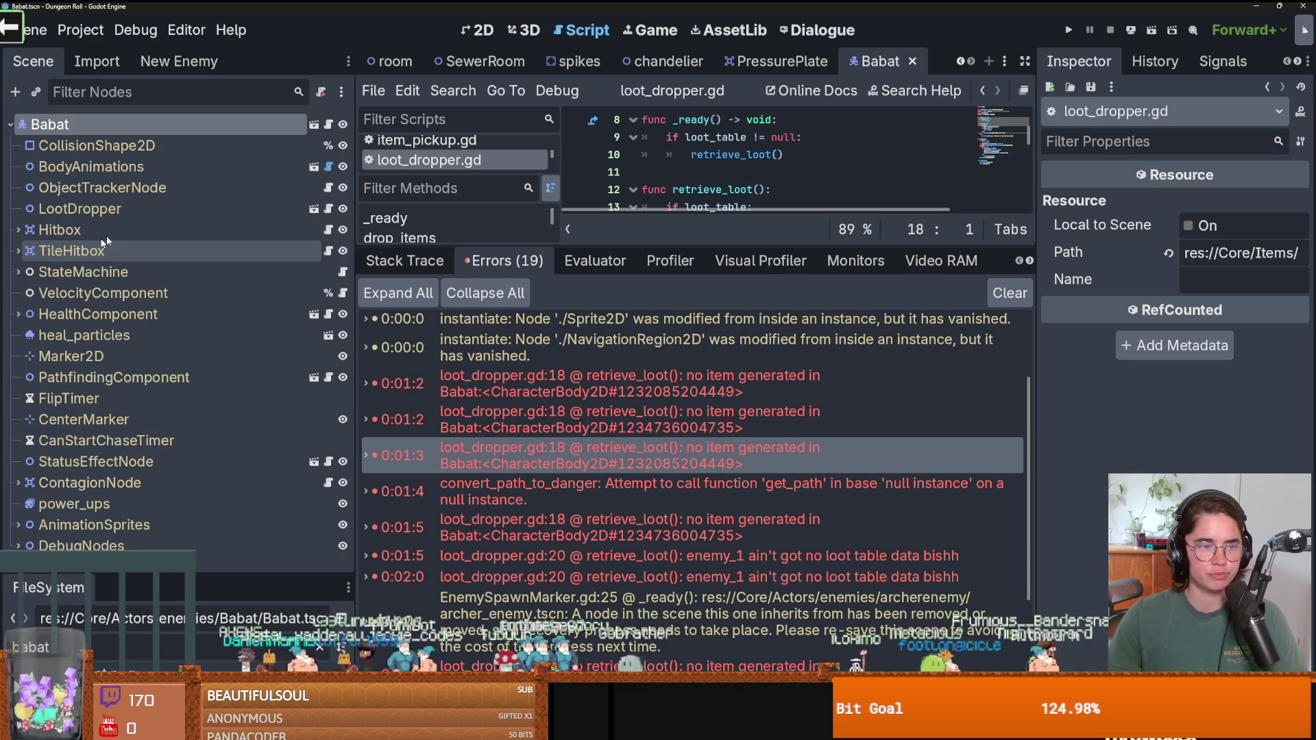
click(80, 208)
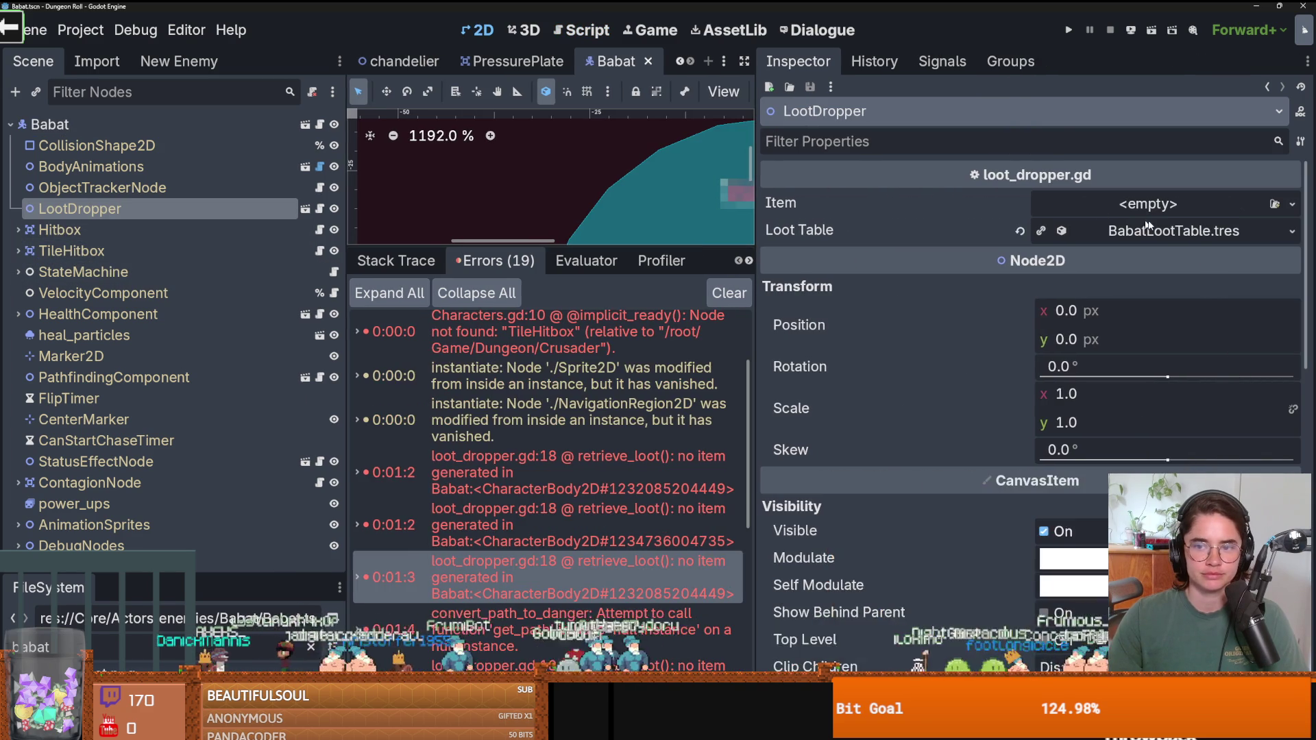
Expand the BabatLootTable resource and add two empty Rds Contents entries.
click(1148, 231)
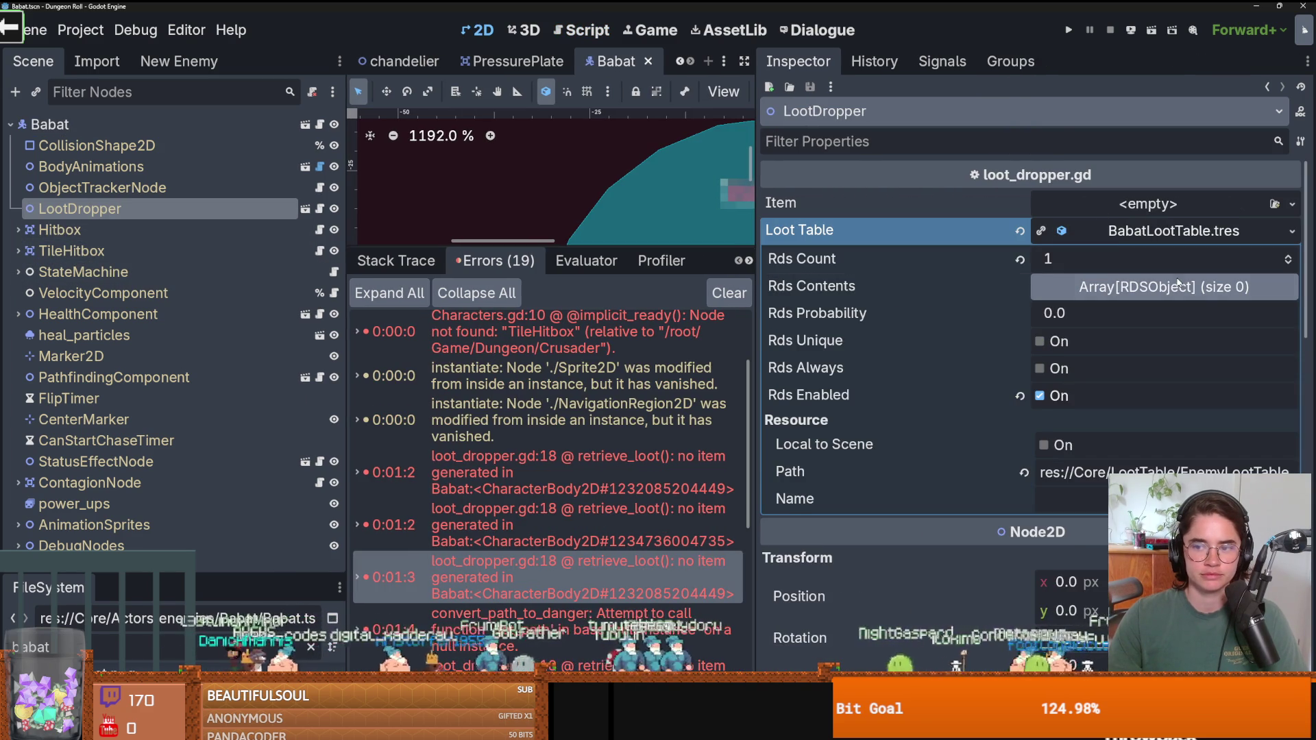
click(1275, 288)
click(1285, 312)
click(1238, 288)
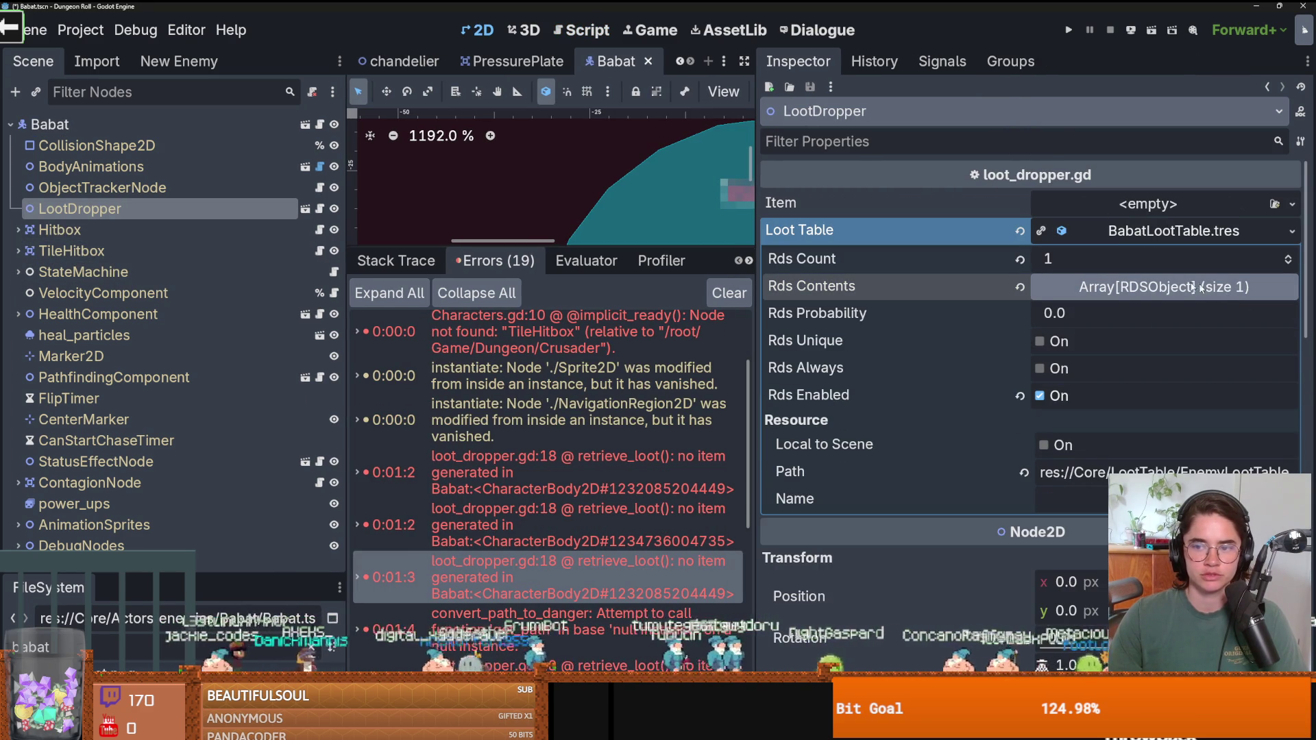
click(1240, 288)
click(1285, 311)
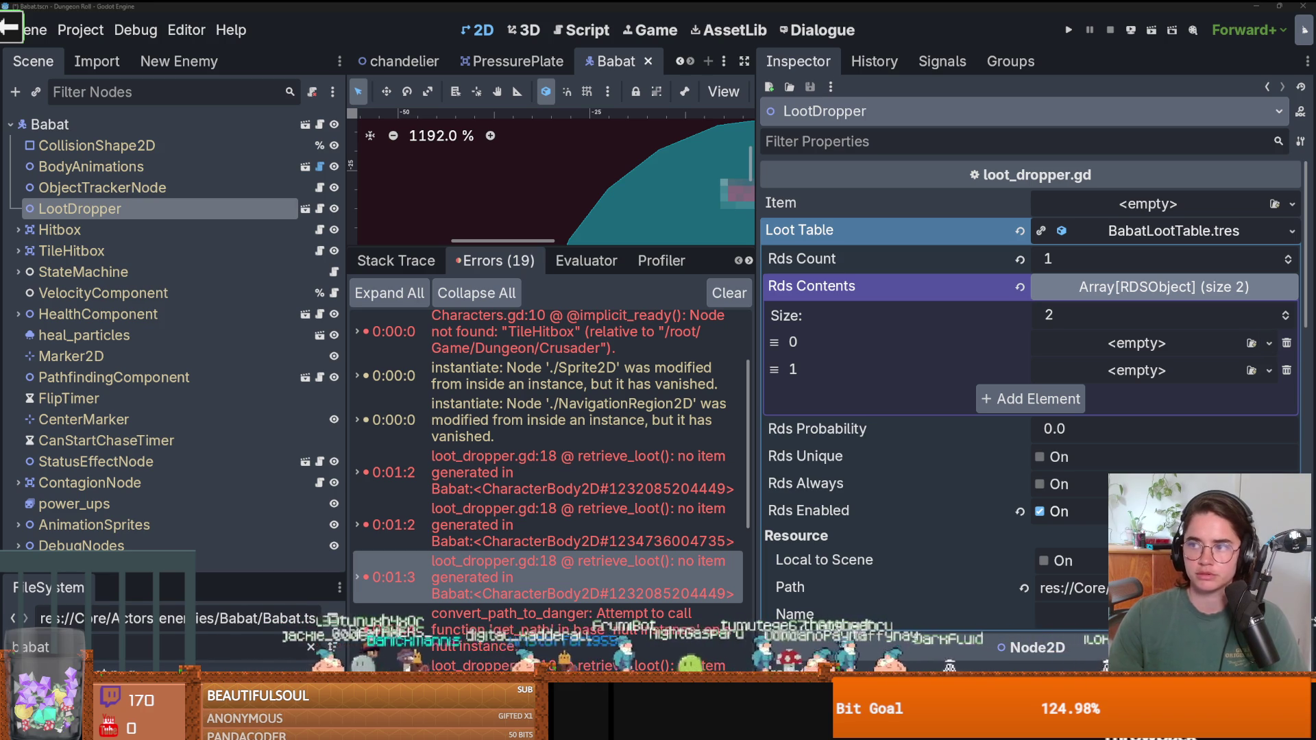
Glance at the icon sheet in Aseprite, then heighten Godot's FileSystem dock.
key(alt+Tab)
scroll(483, 310, up, 2)
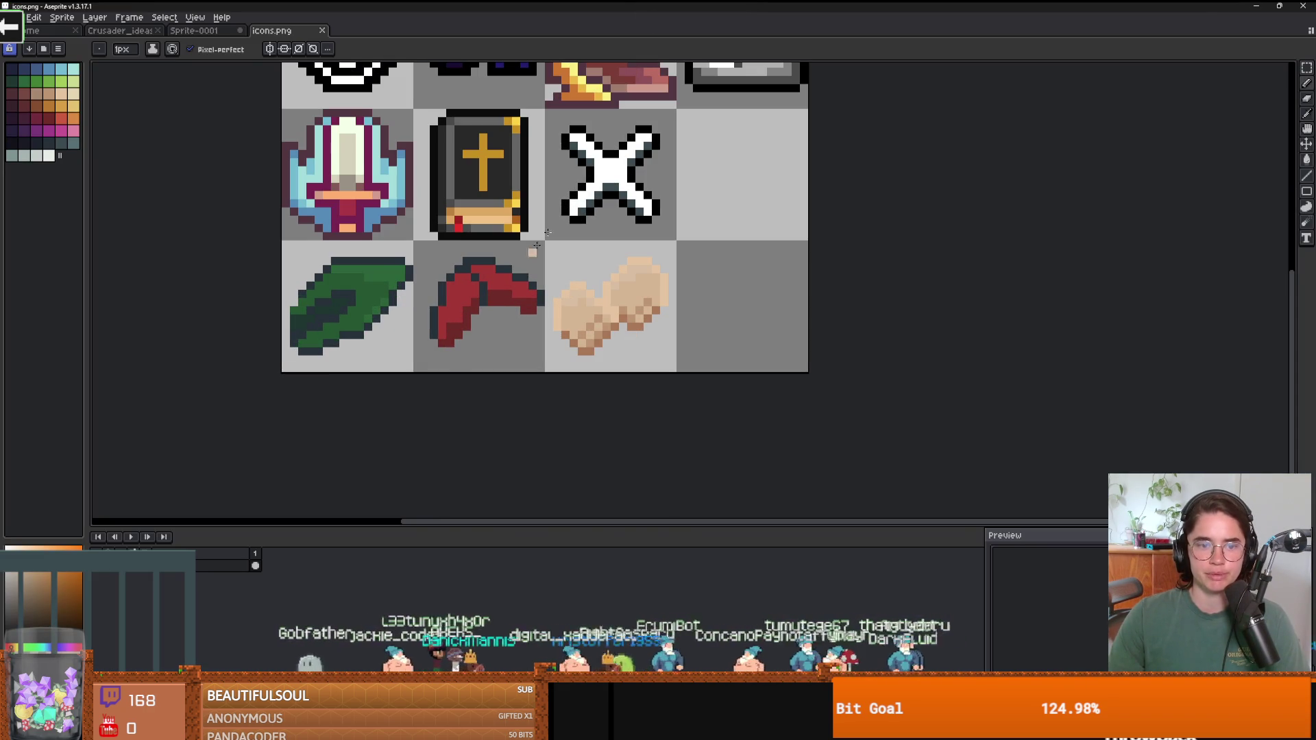
key(alt+Tab)
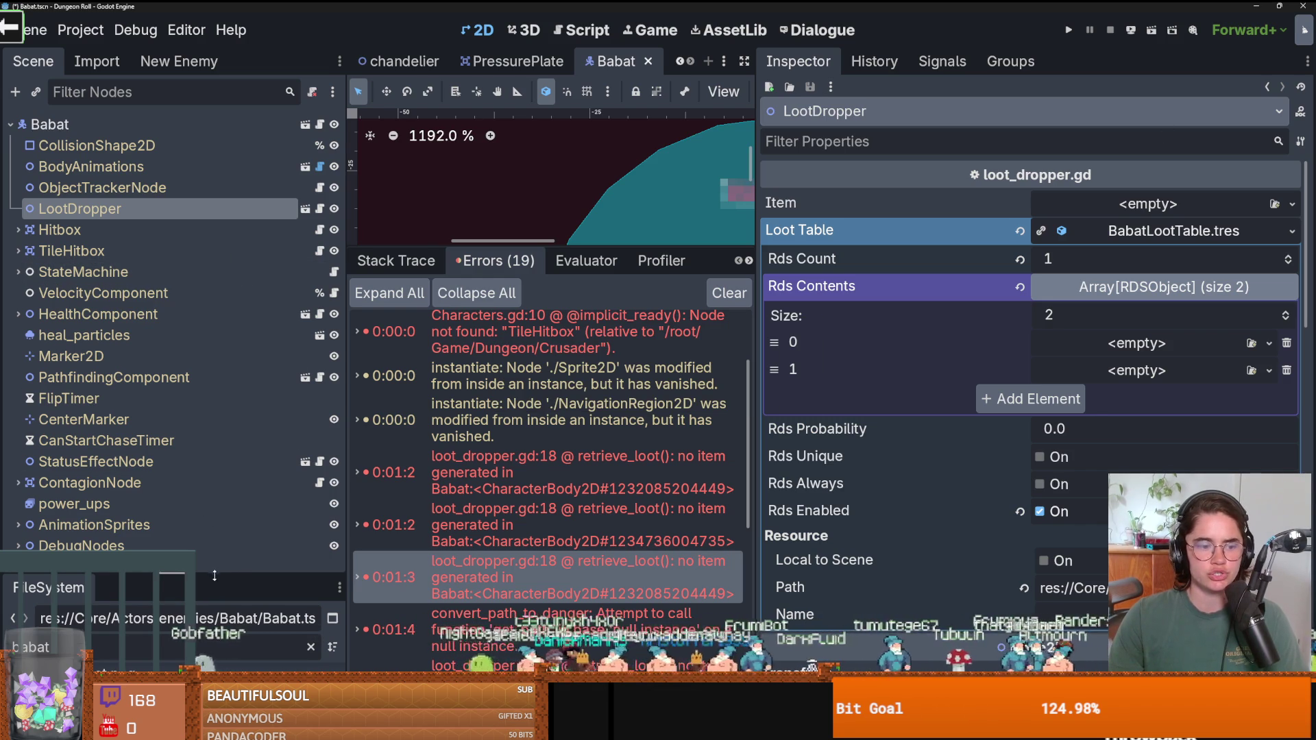
drag(215, 575, 206, 219)
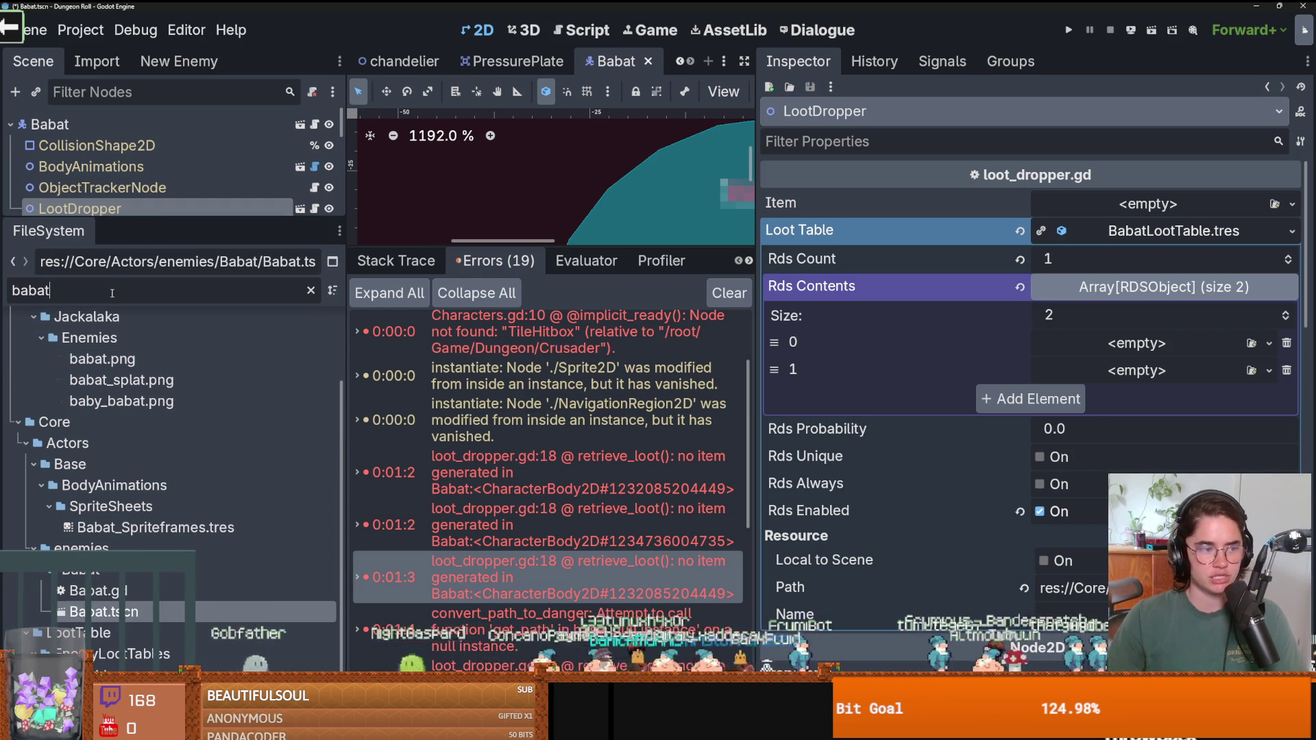
Filter the FileSystem for 'archer', then clear the filter and resize the docks.
text(arc)
key(ctrl+a)
text(archr)
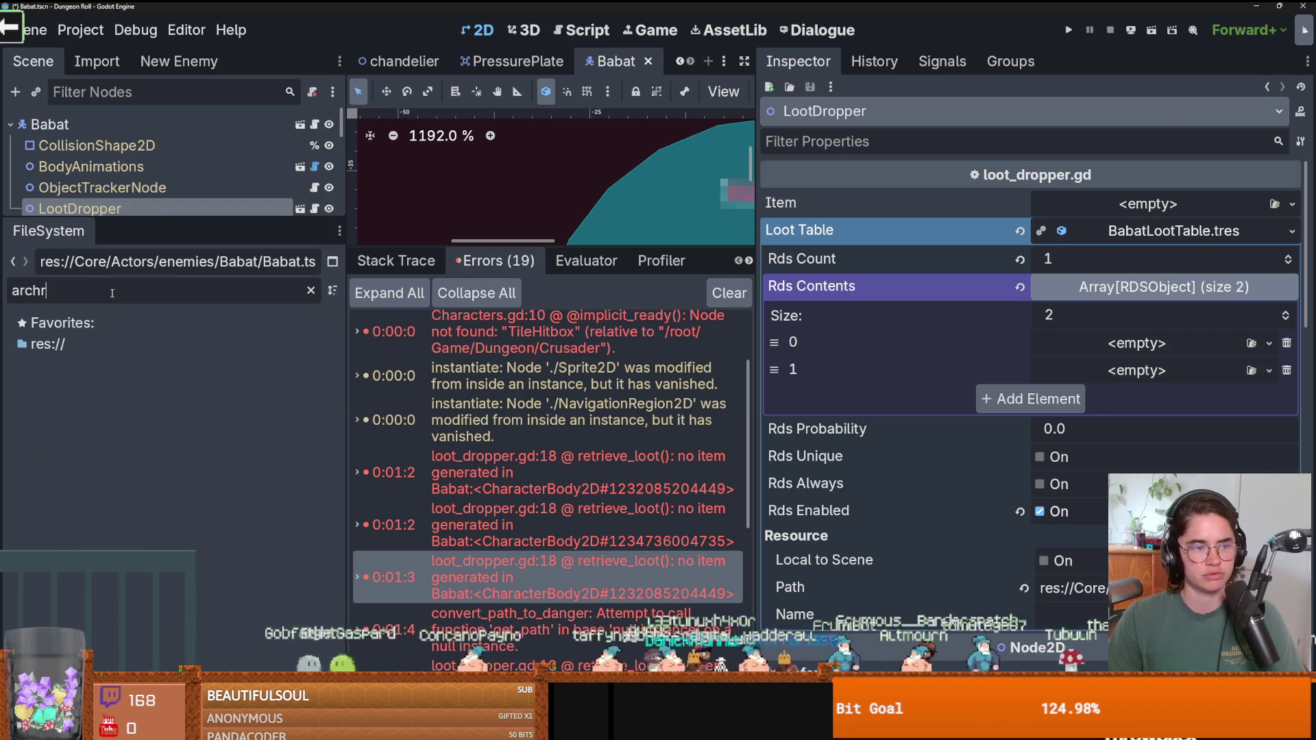
key(BackSpace)
text(er)
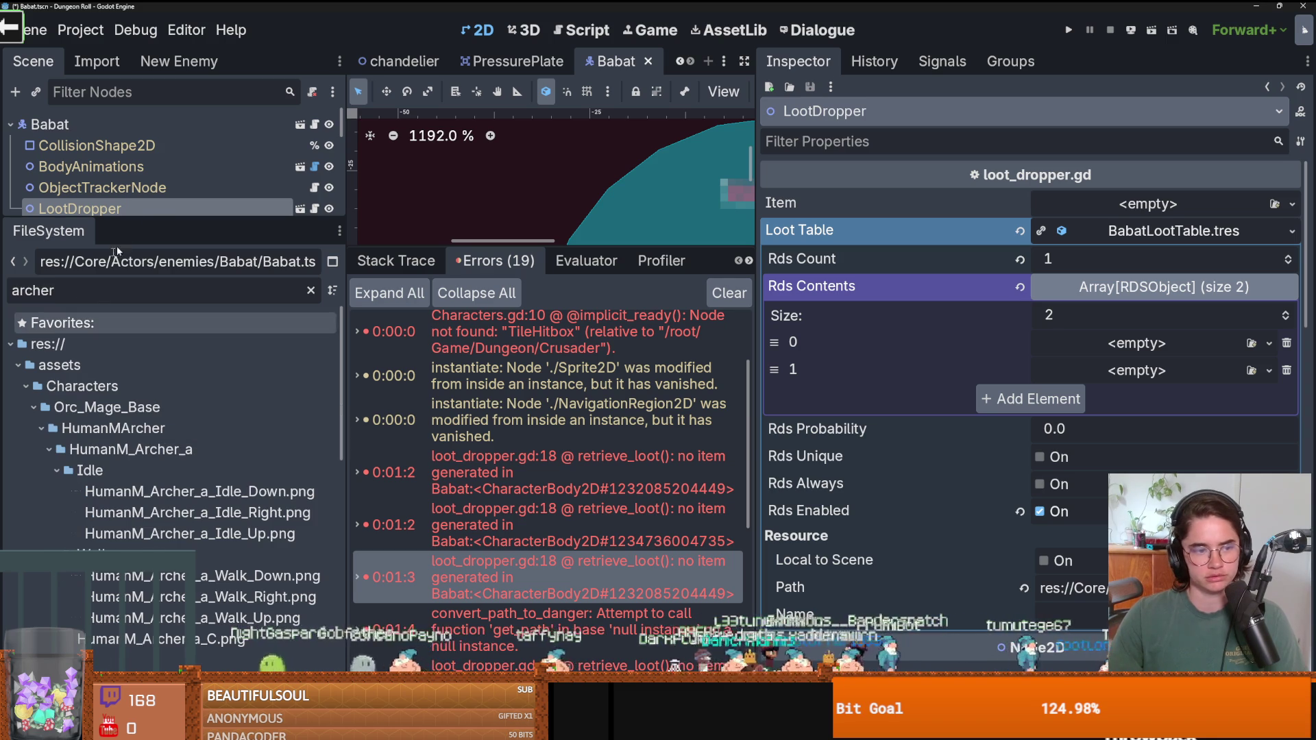
mouse_move(134, 221)
mouse_down()
mouse_move(152, 472)
mouse_move(144, 156)
mouse_up()
click(311, 229)
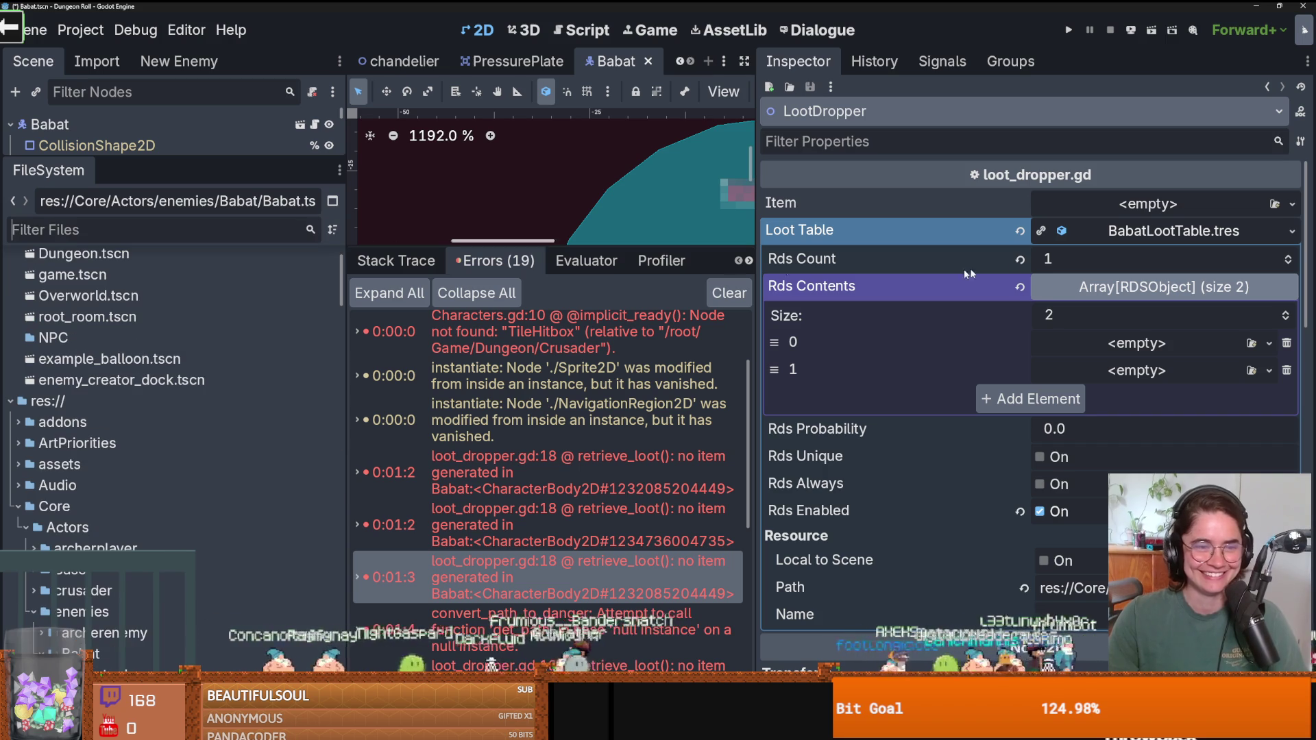
mouse_move(291, 166)
mouse_down()
mouse_move(260, 180)
mouse_move(182, 393)
mouse_move(165, 309)
mouse_move(160, 331)
mouse_move(175, 332)
mouse_move(175, 148)
mouse_up()
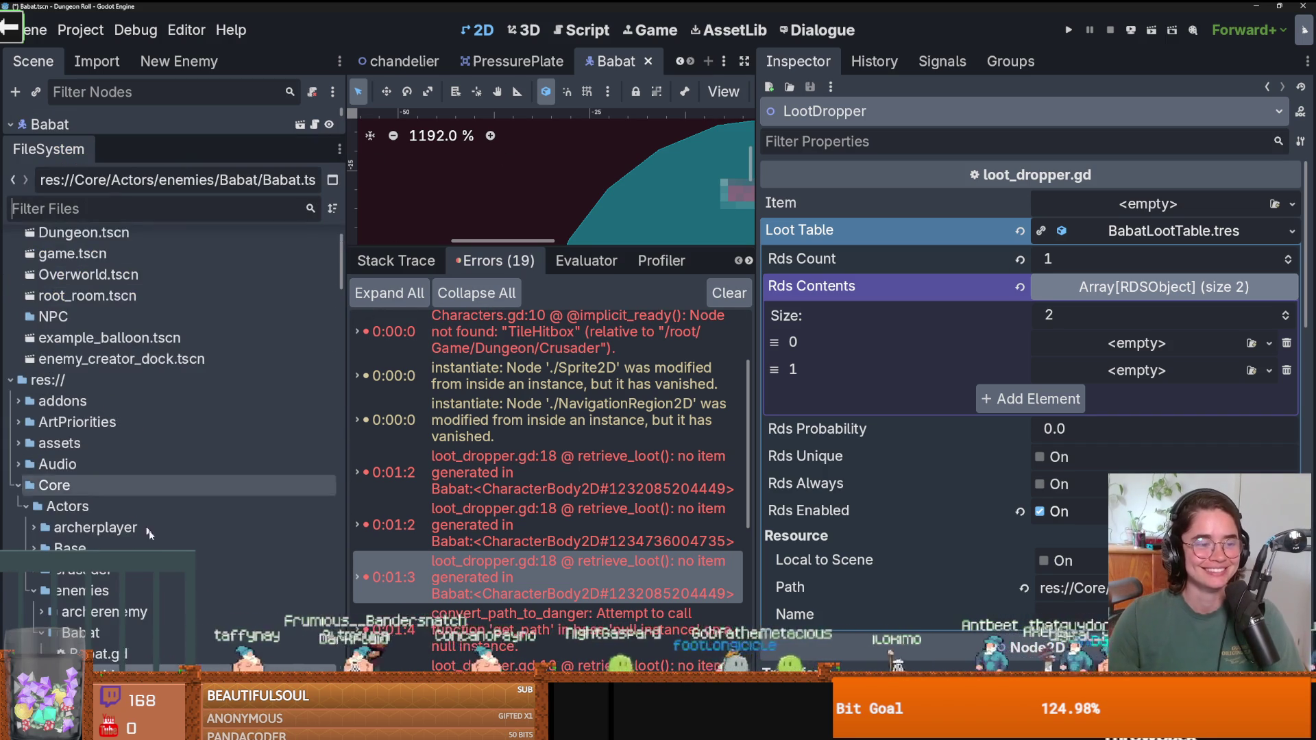
Collapse the Babat, enemies, Actors and Tiles folders in the FileSystem tree.
scroll(32, 547, down, 5)
click(42, 337)
click(42, 337)
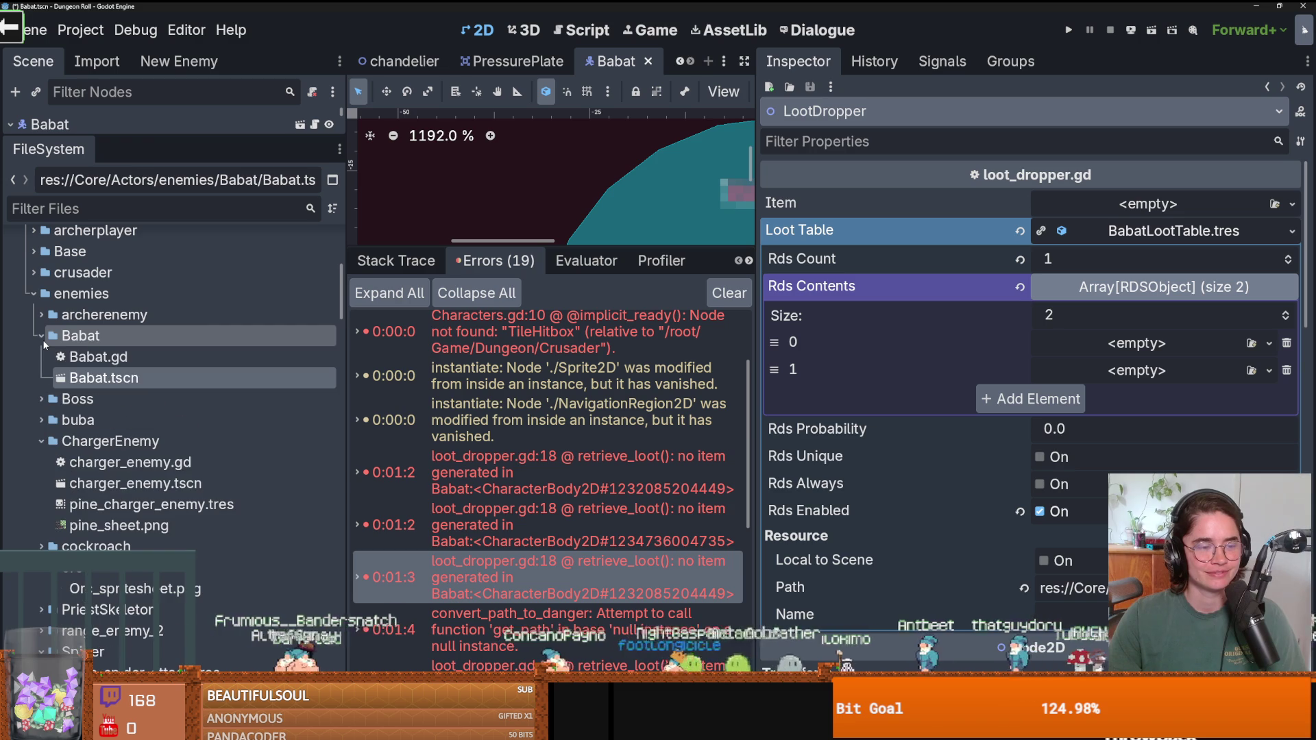
click(41, 336)
click(34, 294)
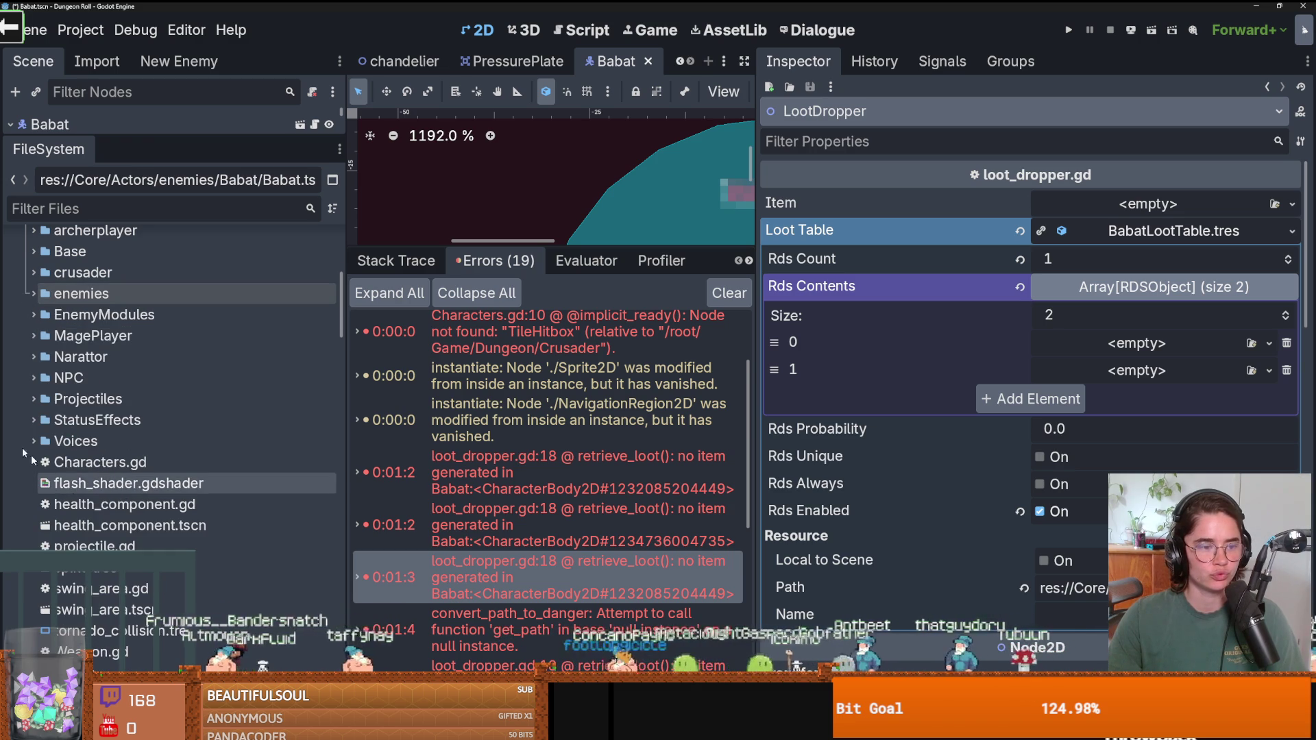
scroll(45, 415, up, 4)
click(21, 388)
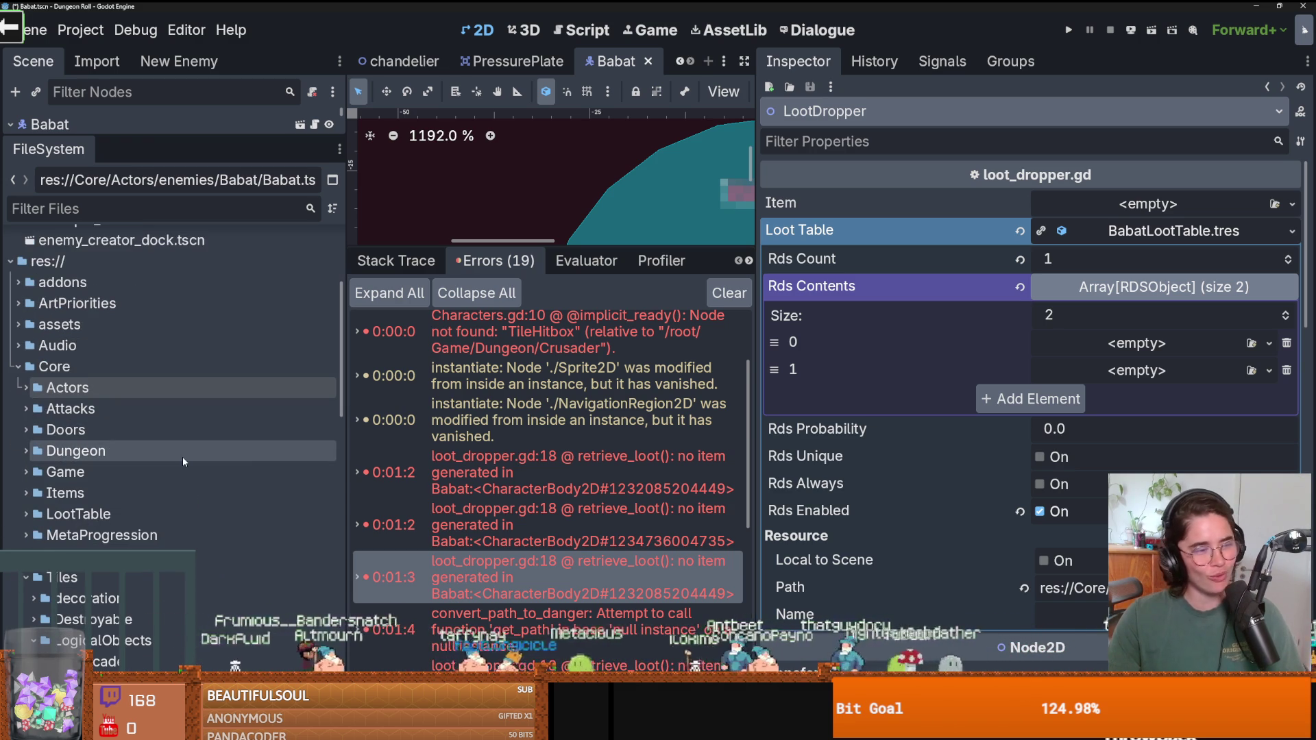
scroll(175, 480, up, 3)
scroll(175, 507, down, 3)
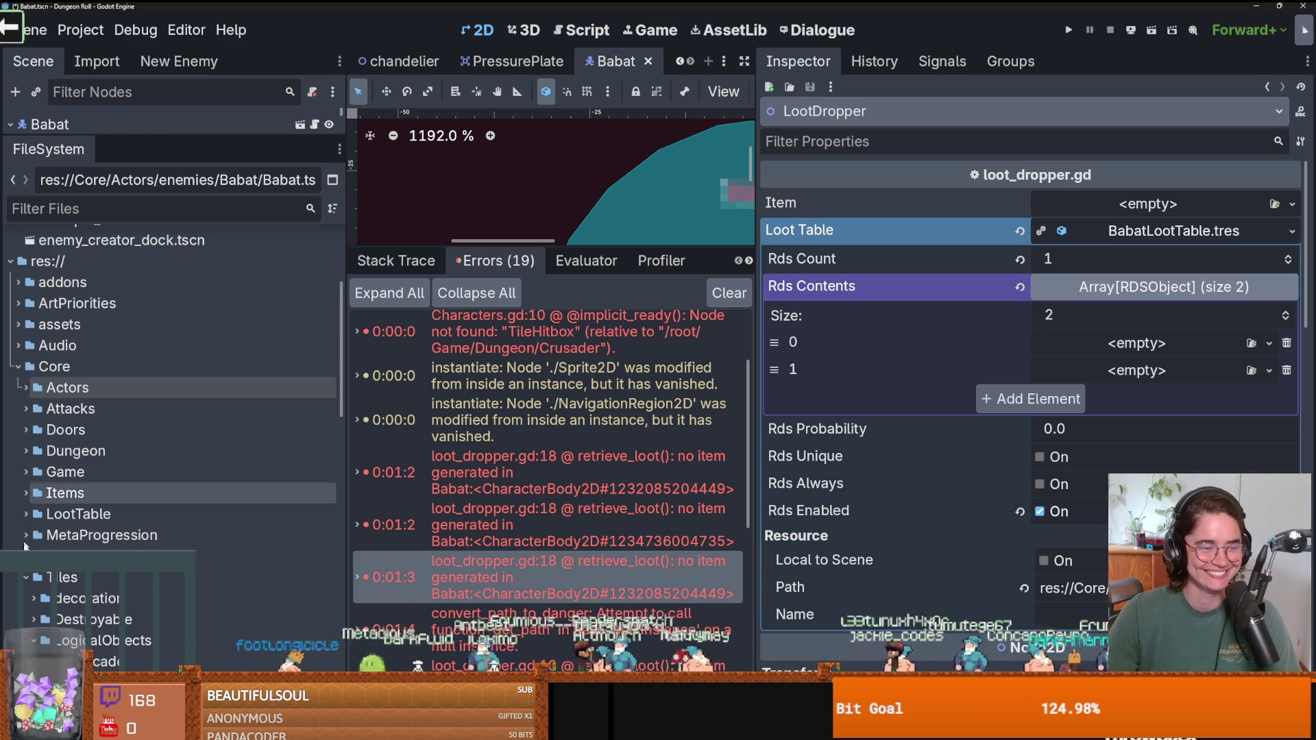
click(26, 577)
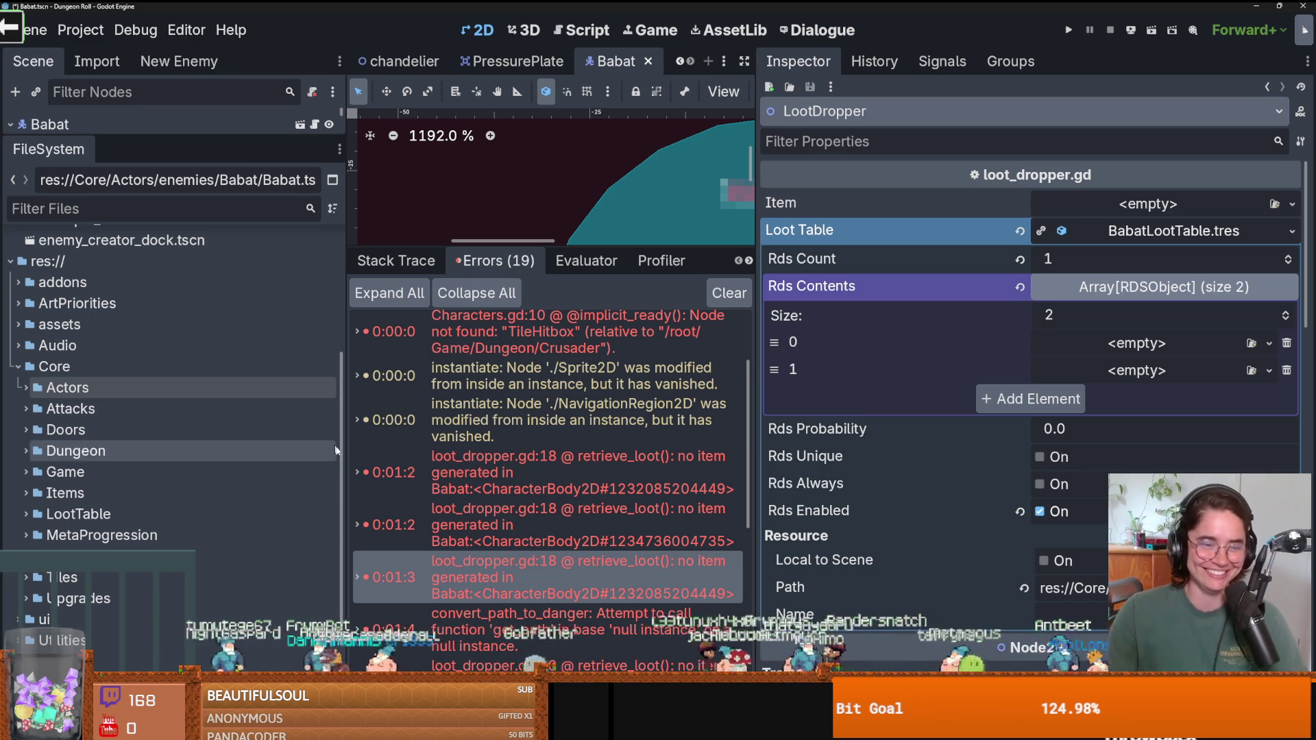
mouse_move(345, 452)
mouse_down()
mouse_move(358, 470)
mouse_move(439, 471)
mouse_up()
Save the scene and browse FileSystem to the Core/Items/ItemDataItems/Materials folder.
key(ctrl+s)
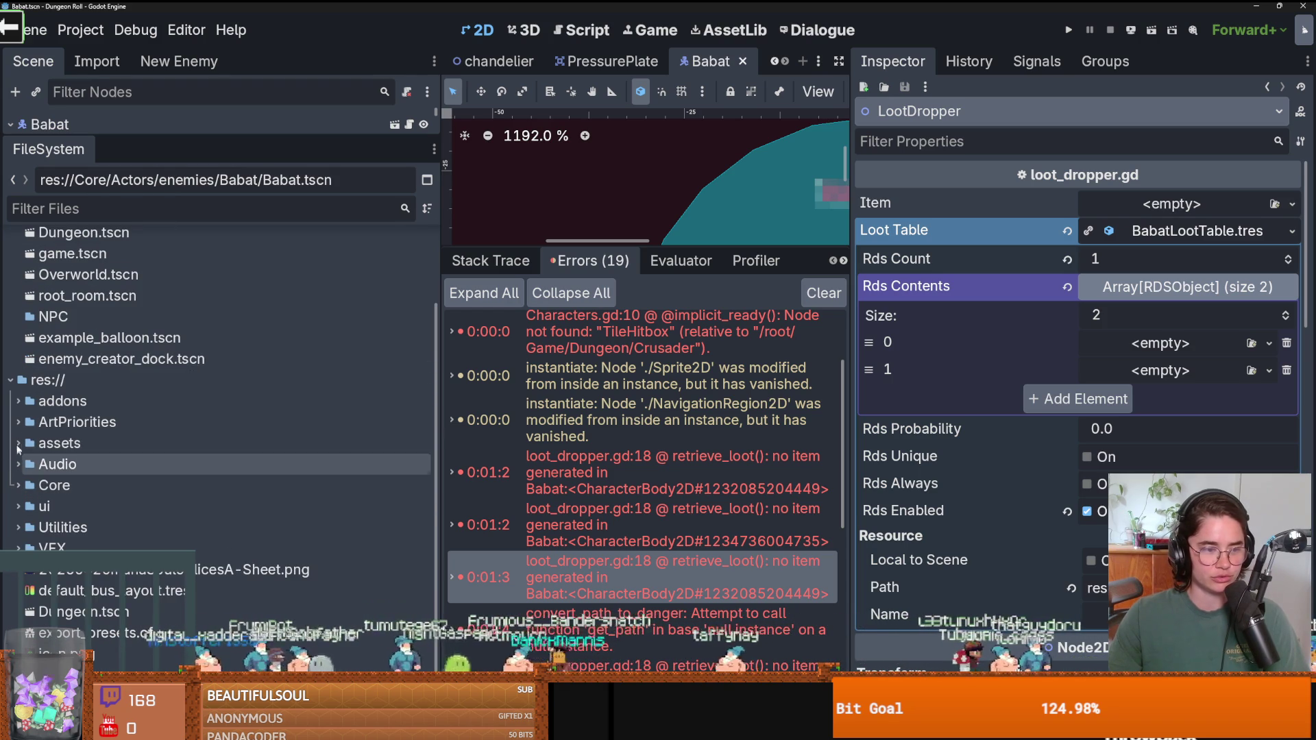
click(19, 485)
scroll(21, 480, down, 3)
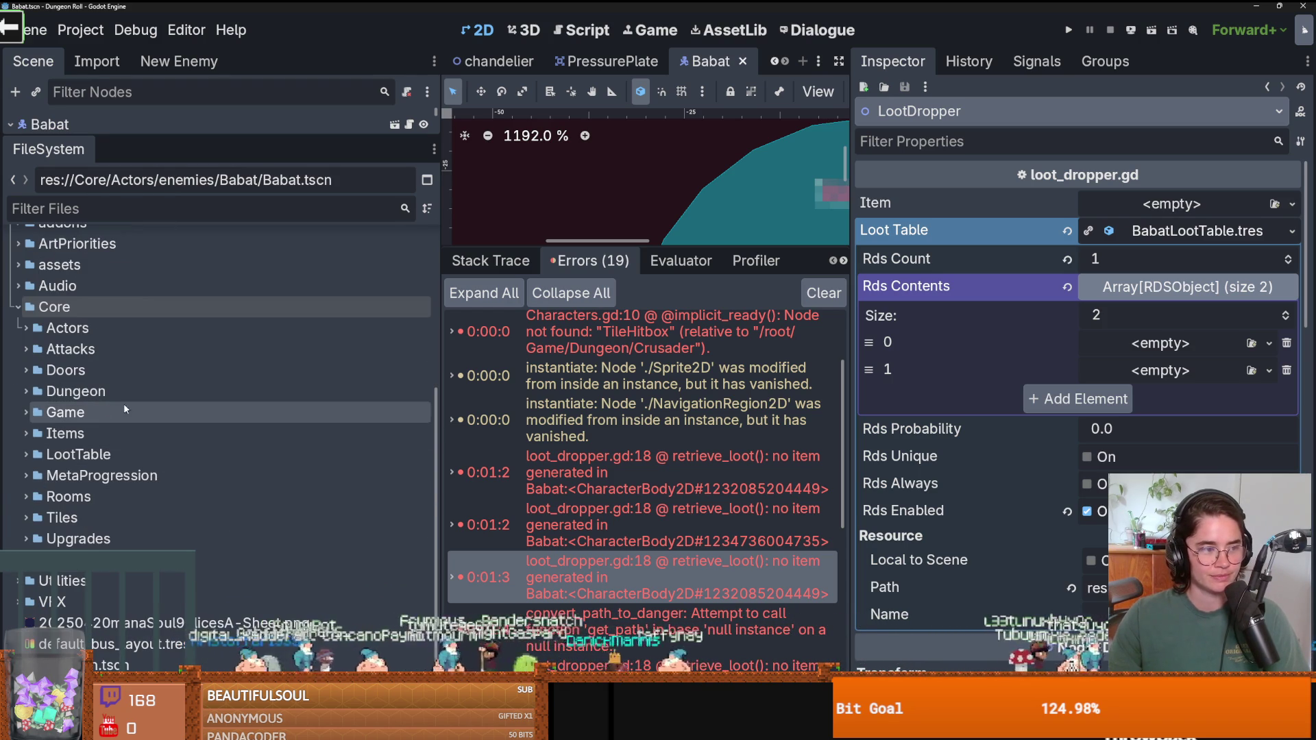
click(27, 433)
scroll(92, 425, down, 1)
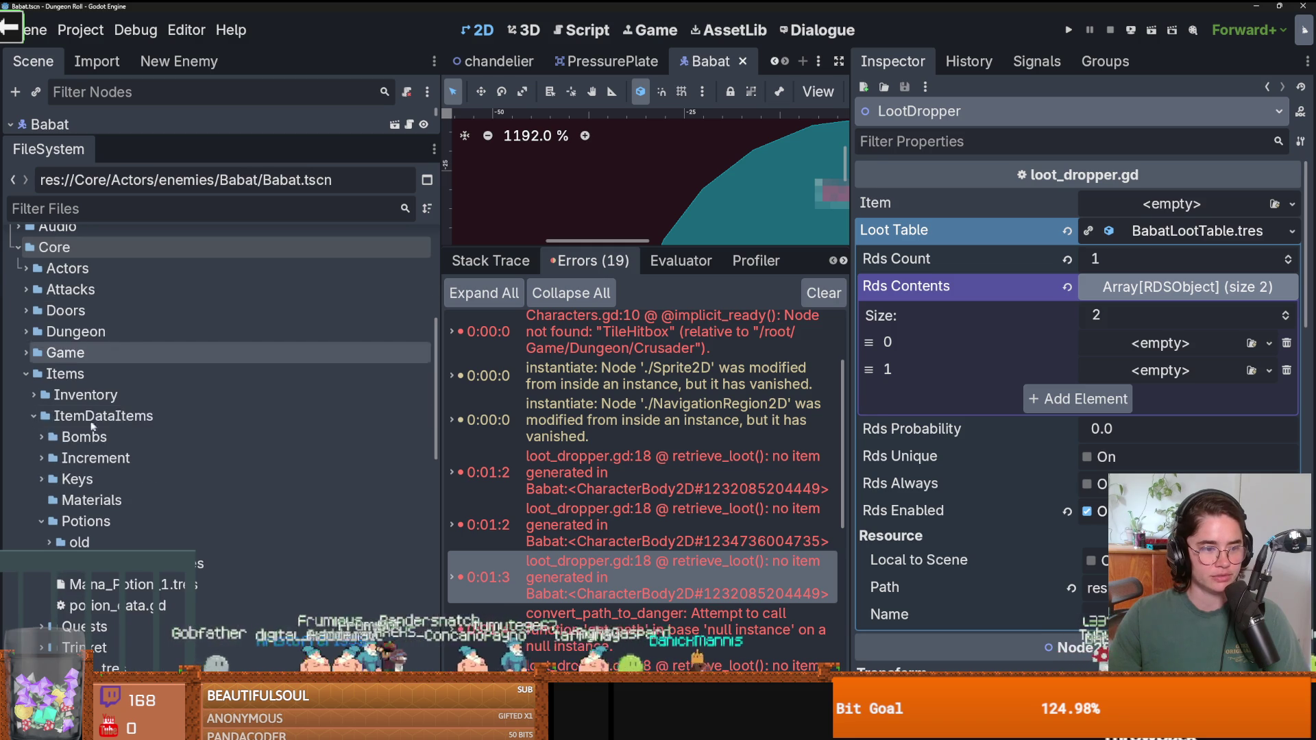
click(42, 520)
click(58, 501)
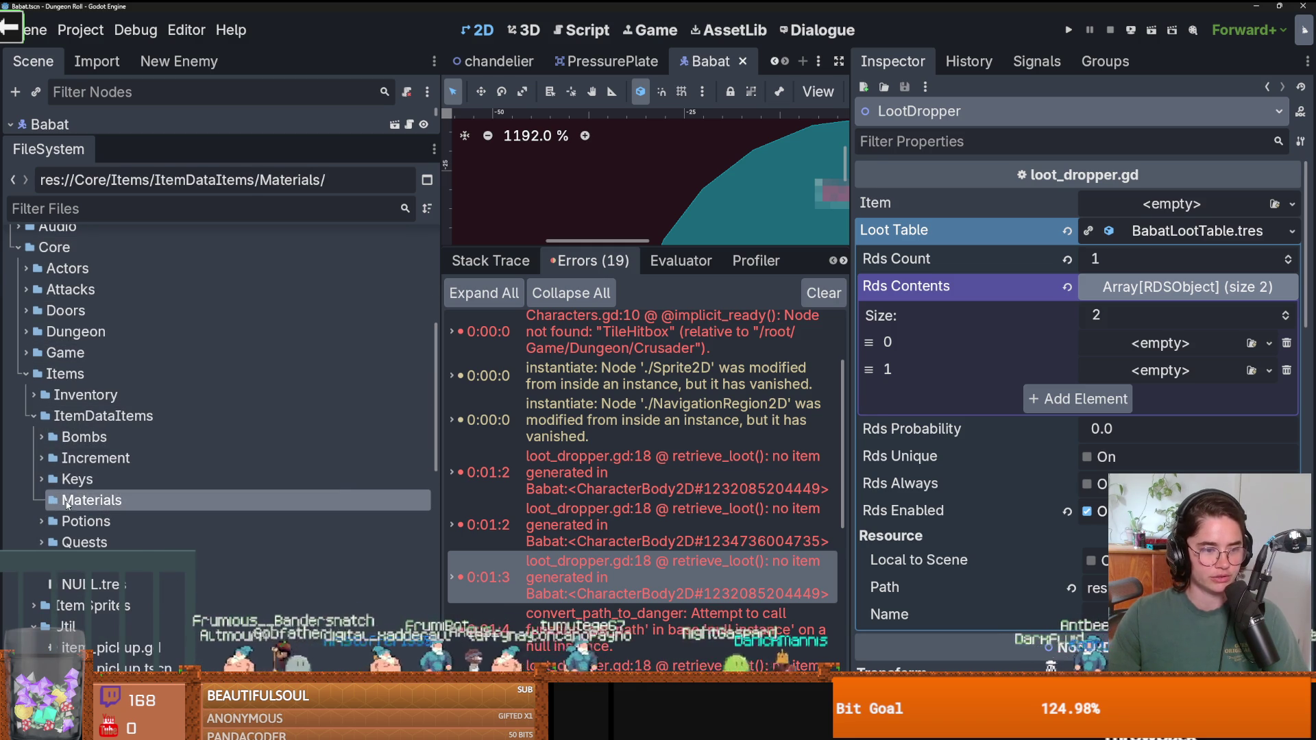
Create a new ItemData resource in Materials and save it as babat_wing.tres.
right_click(69, 501)
mouse_move(205, 409)
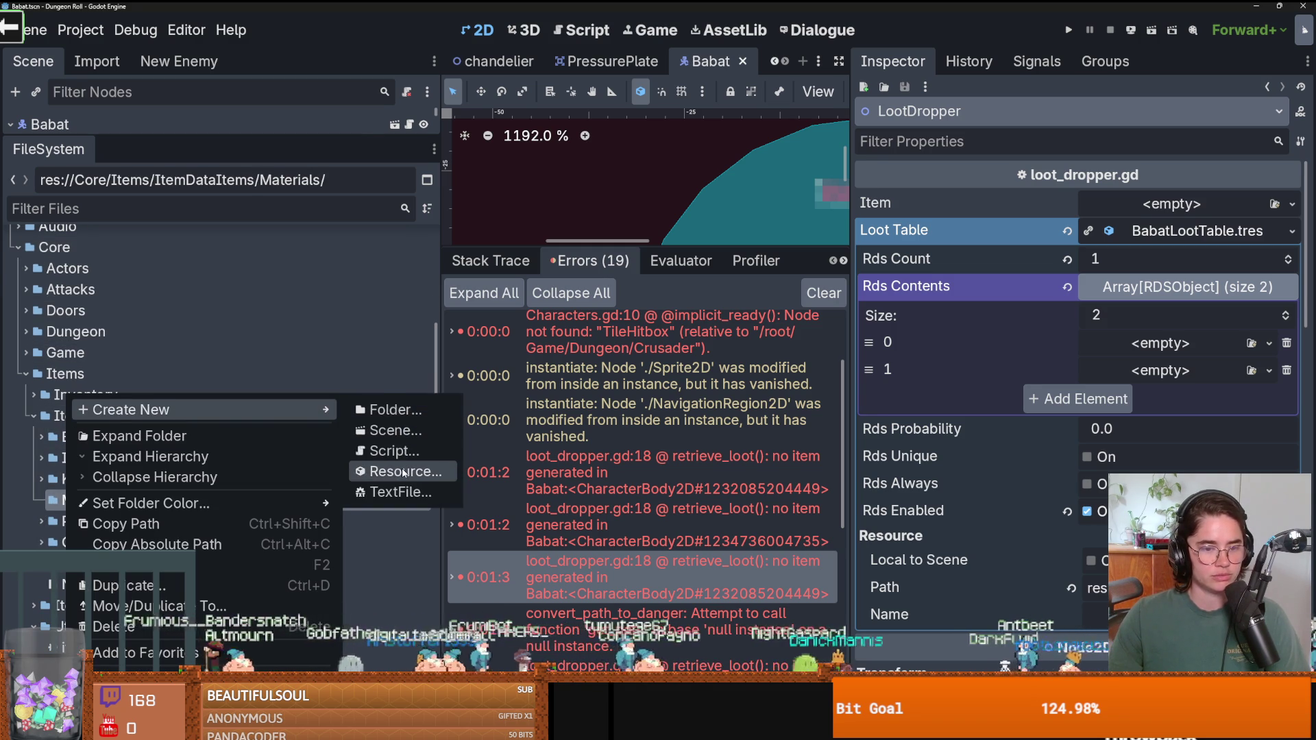
click(404, 471)
text(item)
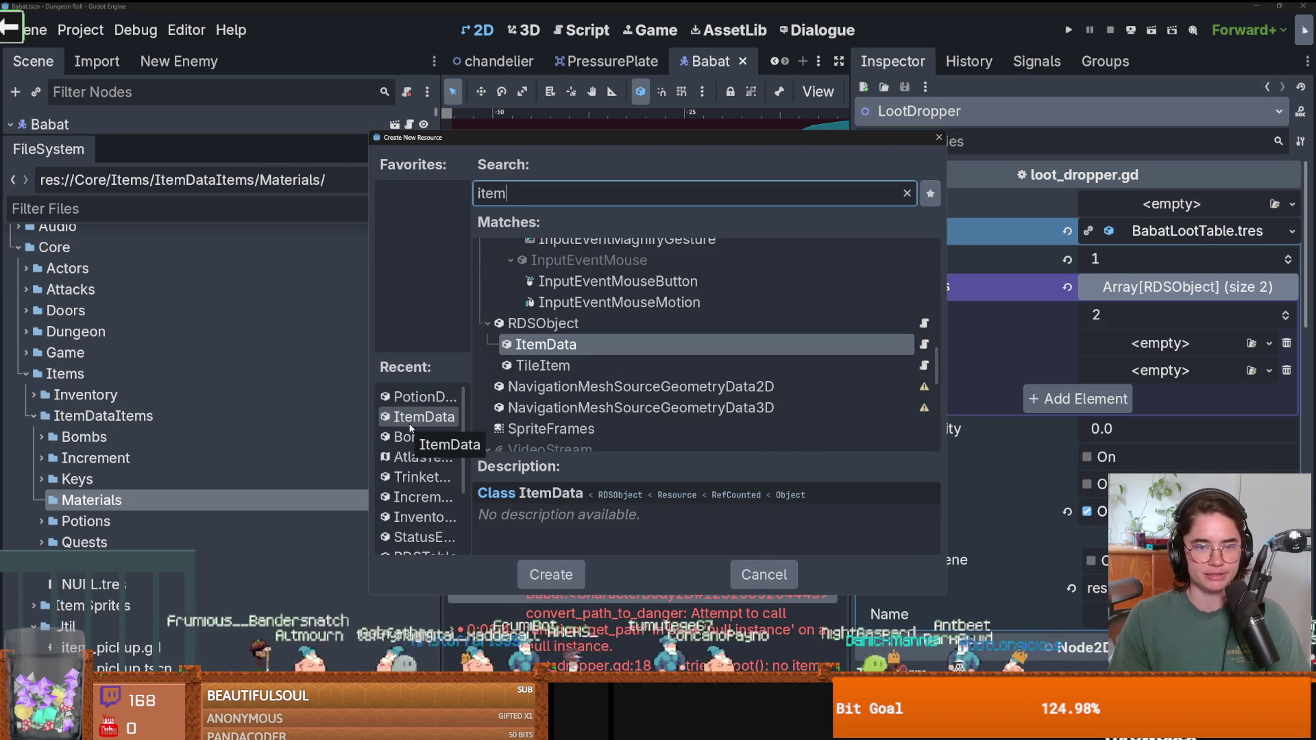
double_click(411, 418)
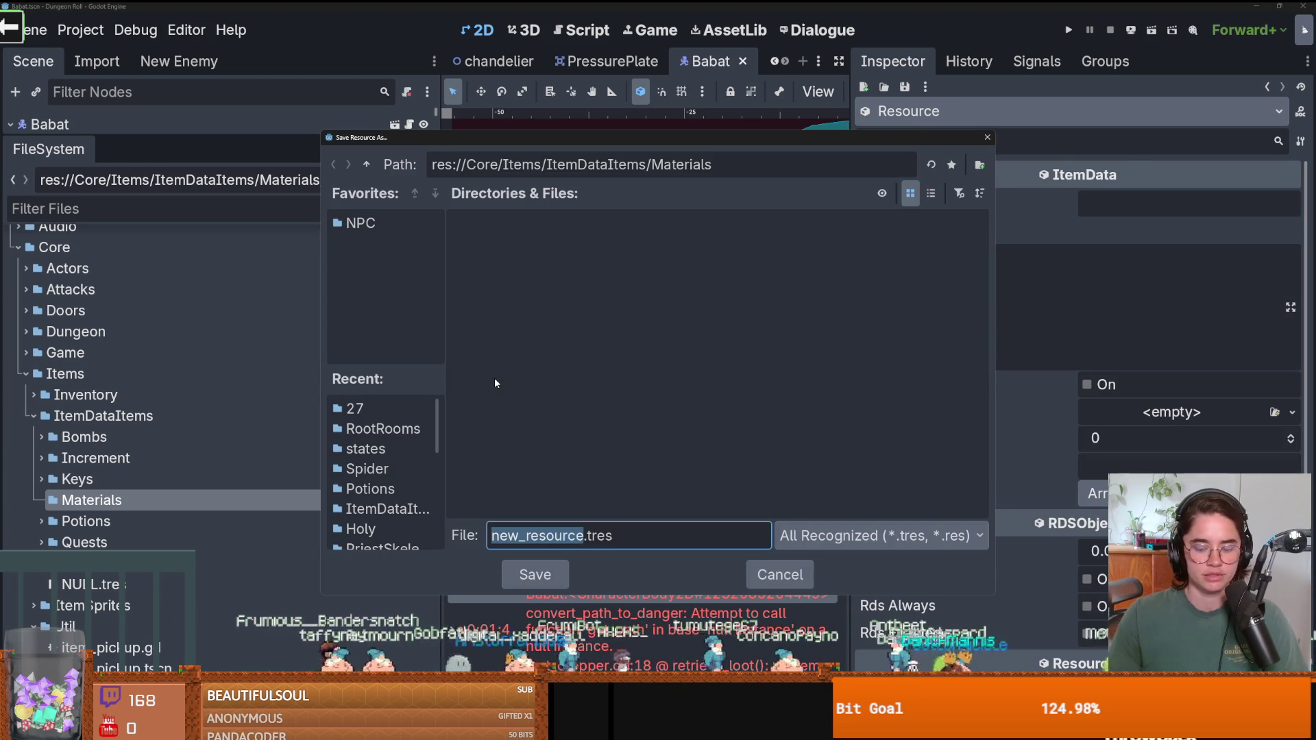
text(babat_wing)
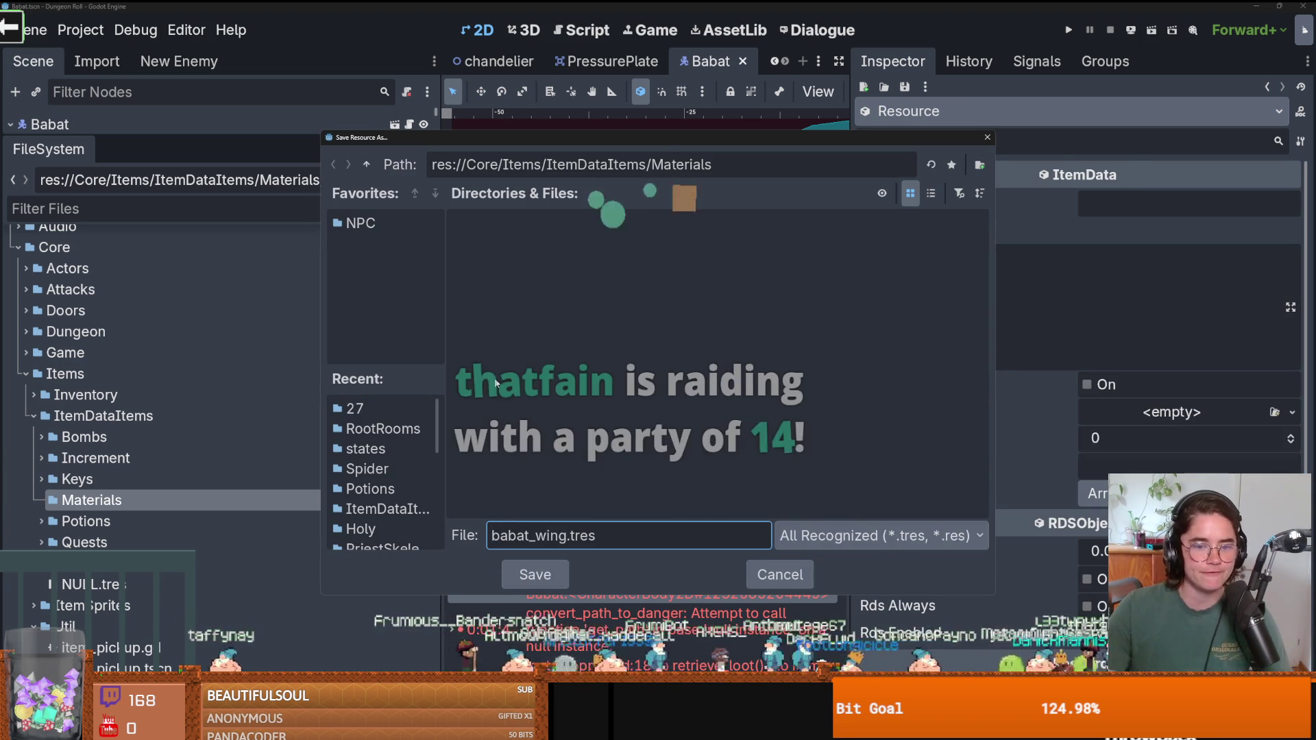
key(Return)
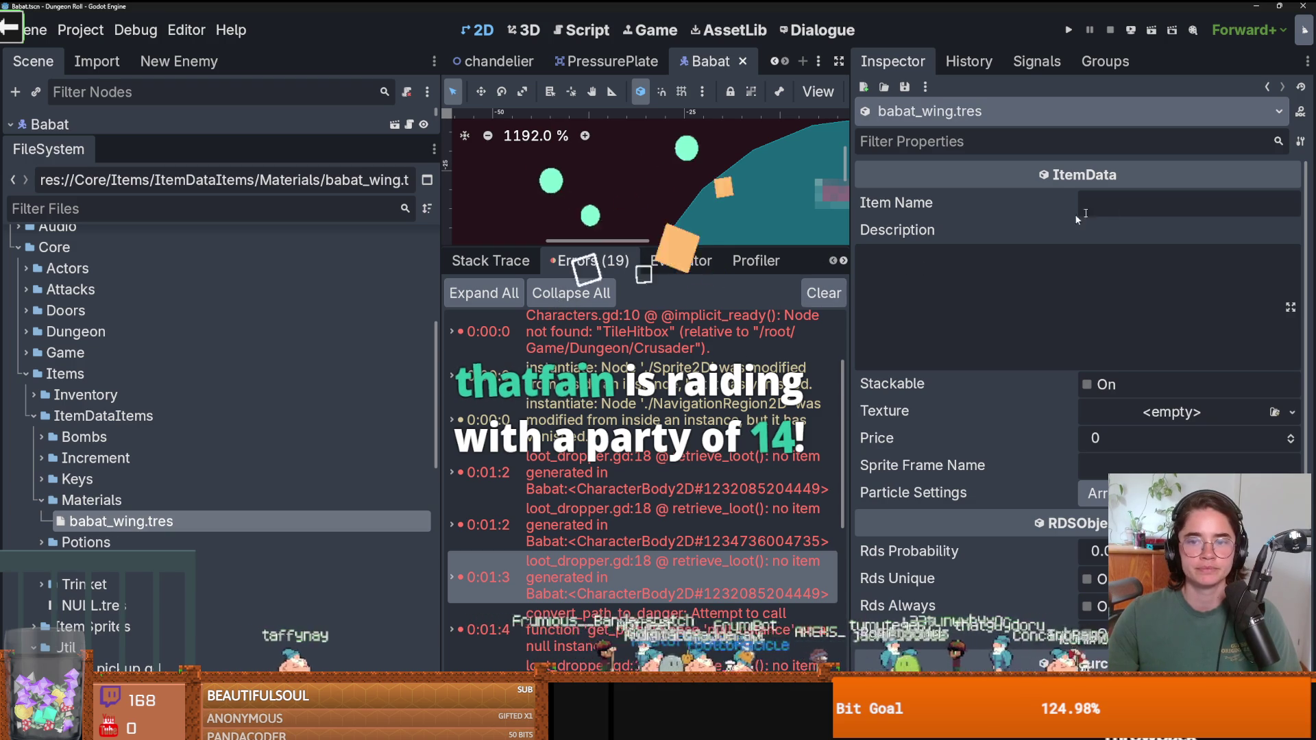
Set the item name to Babat Wing, save, and select the description field.
click(1129, 204)
text(Babat)
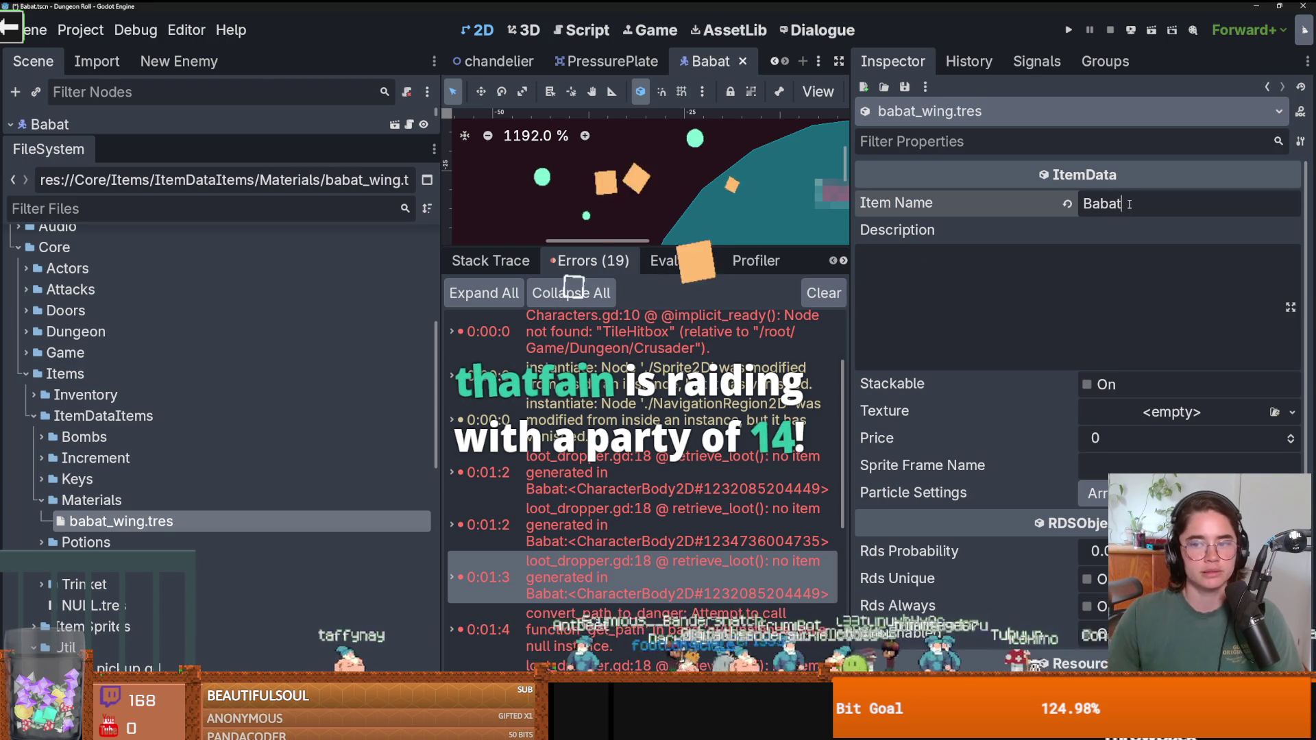
key(ctrl+s)
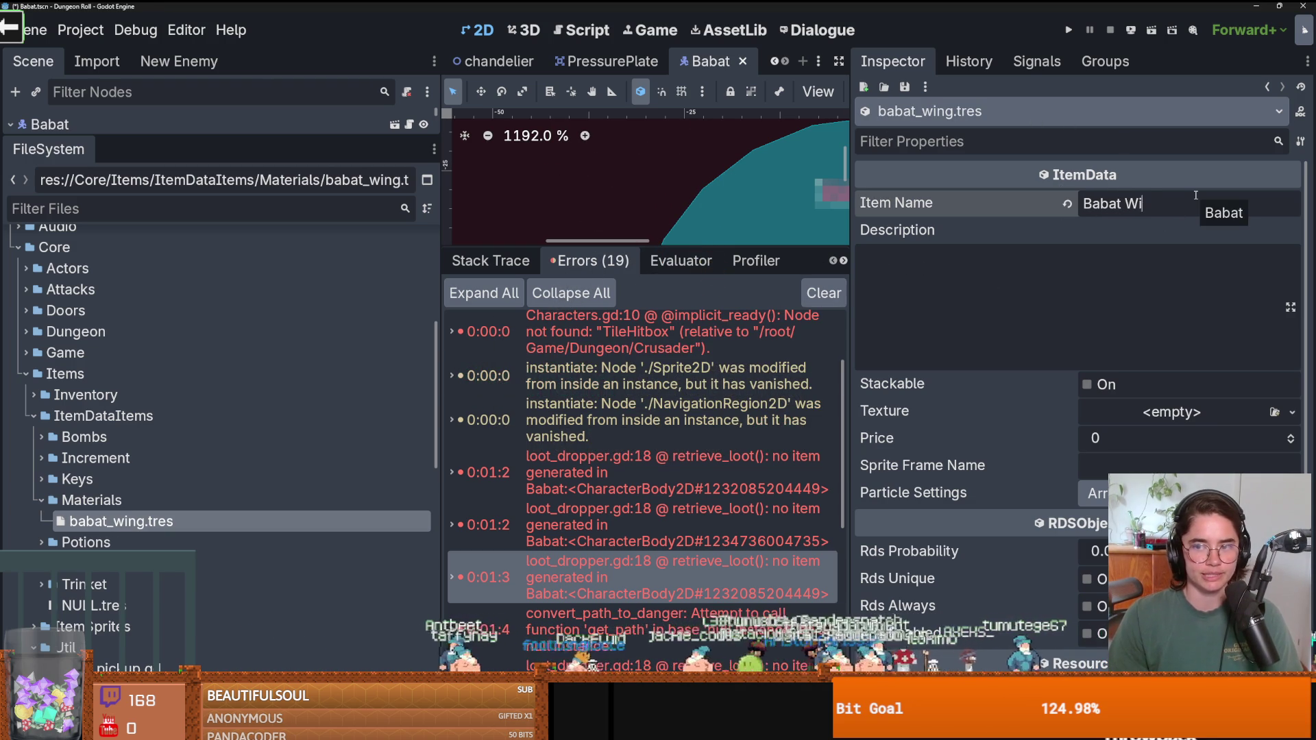
click(1090, 300)
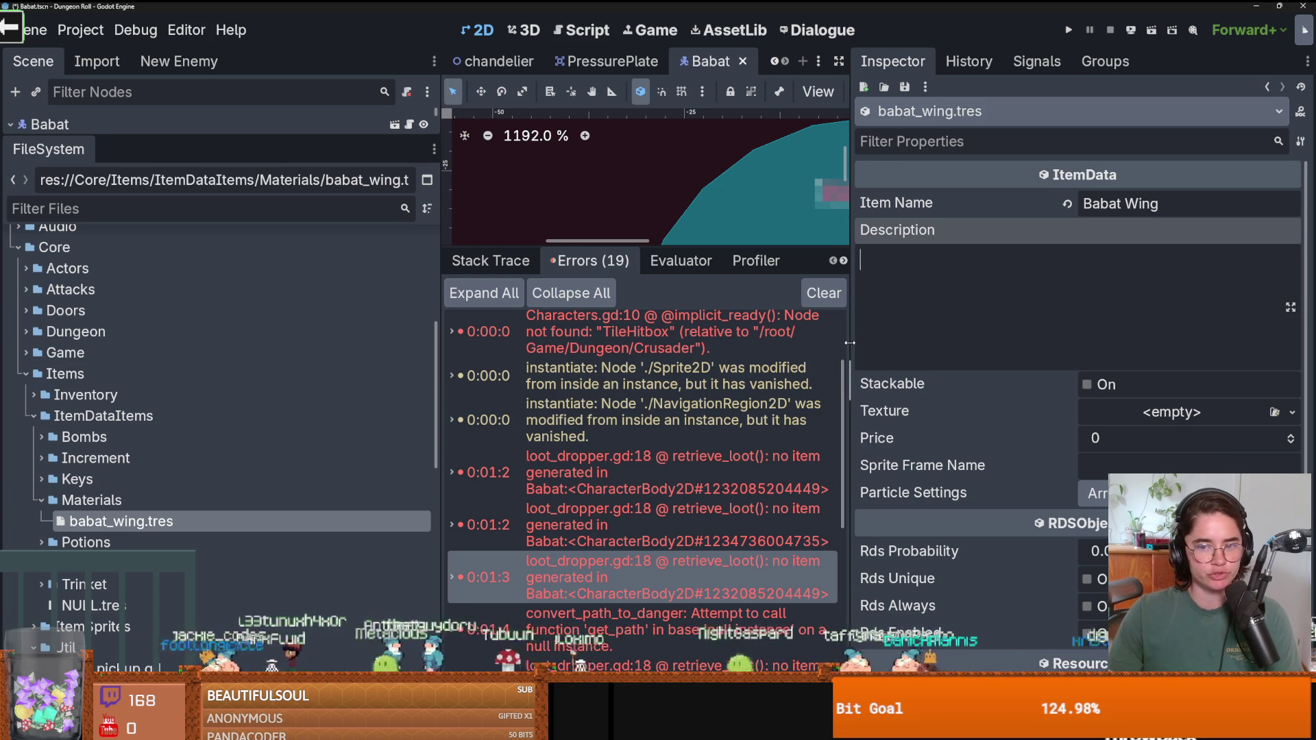
Resize the file dock, error log and 2D view, then launch the game to test.
drag(849, 343, 873, 342)
drag(442, 346, 317, 349)
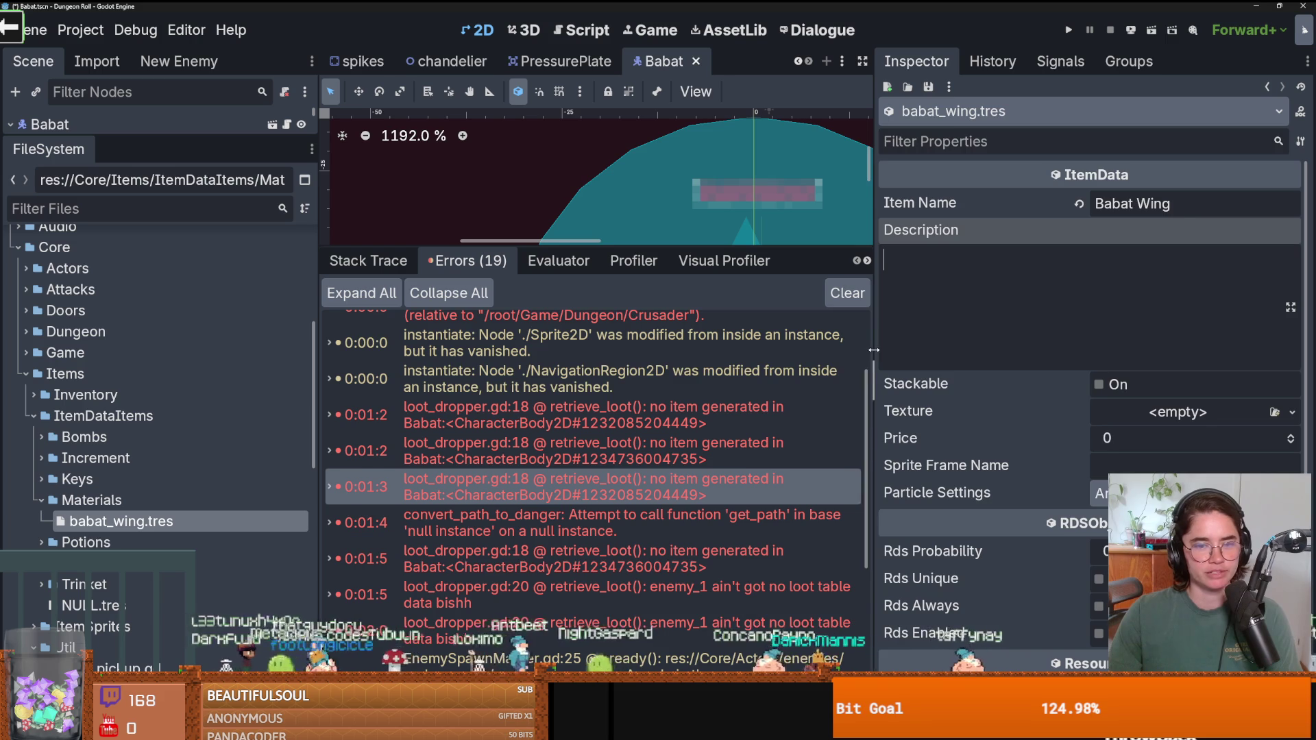
drag(873, 351, 907, 352)
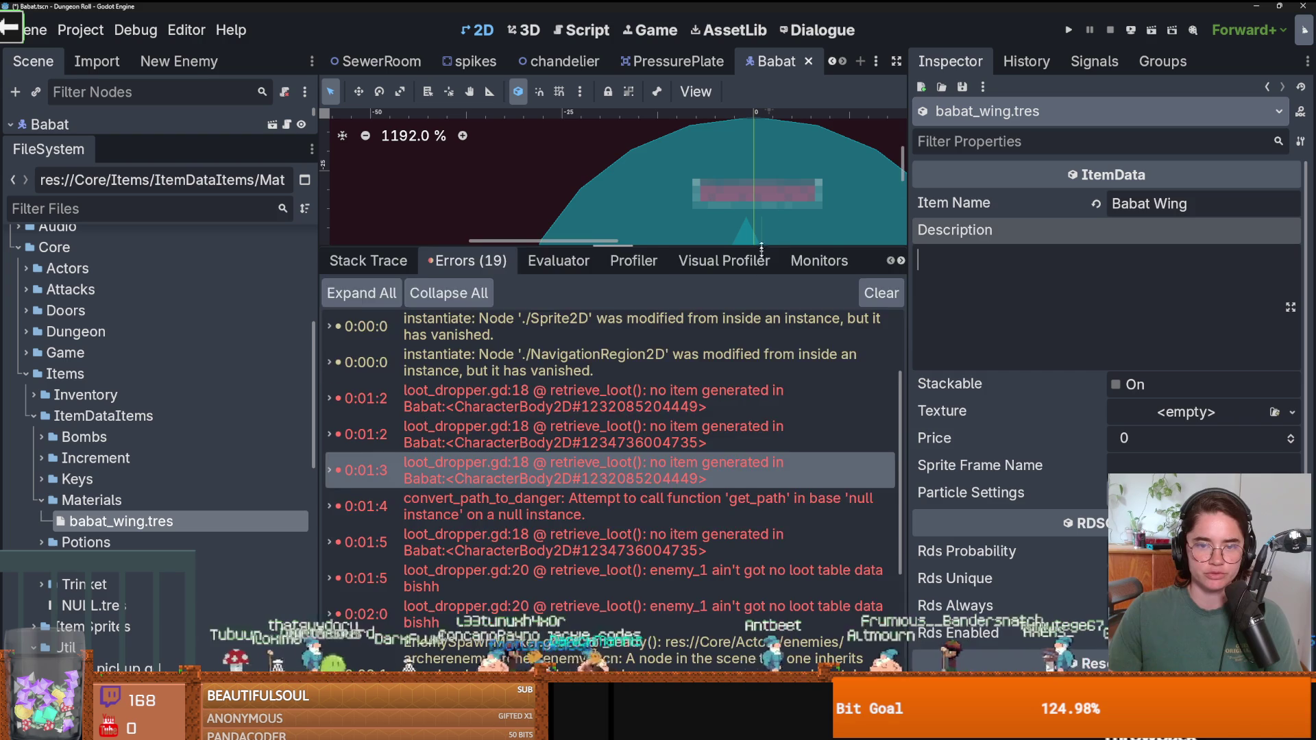
drag(761, 244, 760, 457)
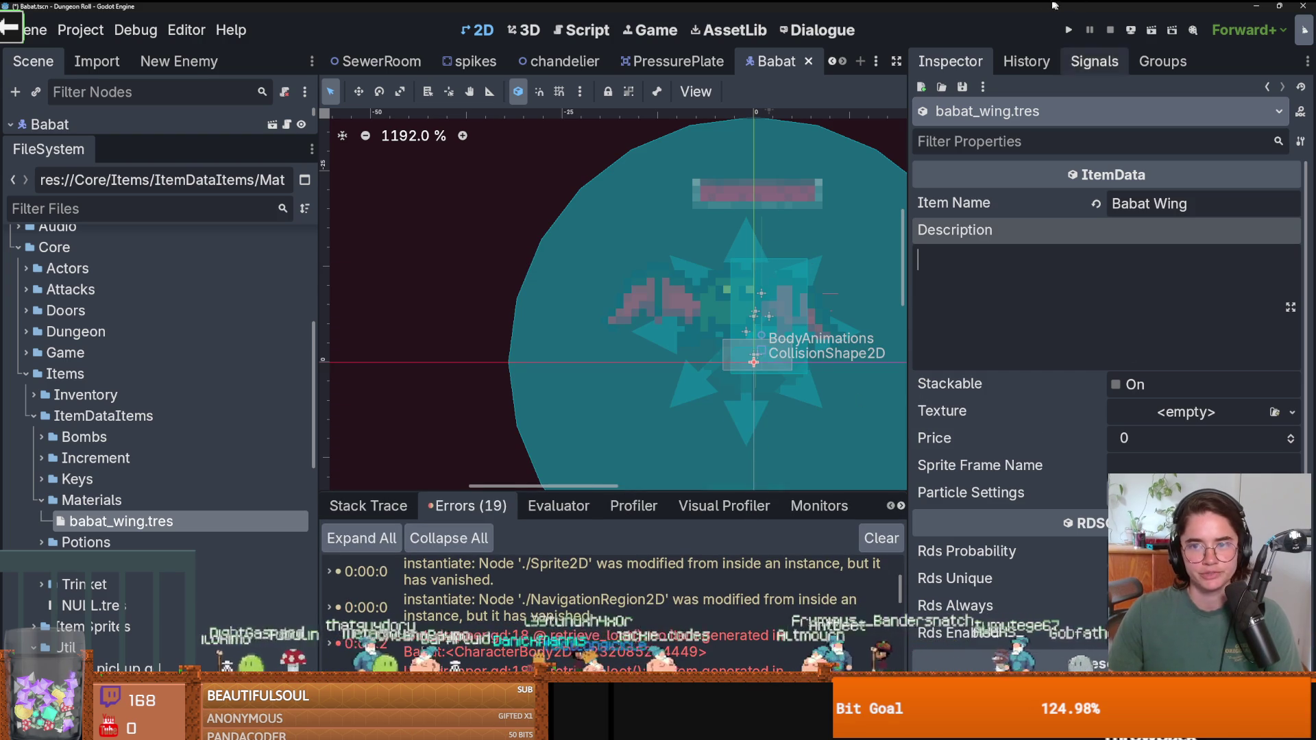
click(1067, 29)
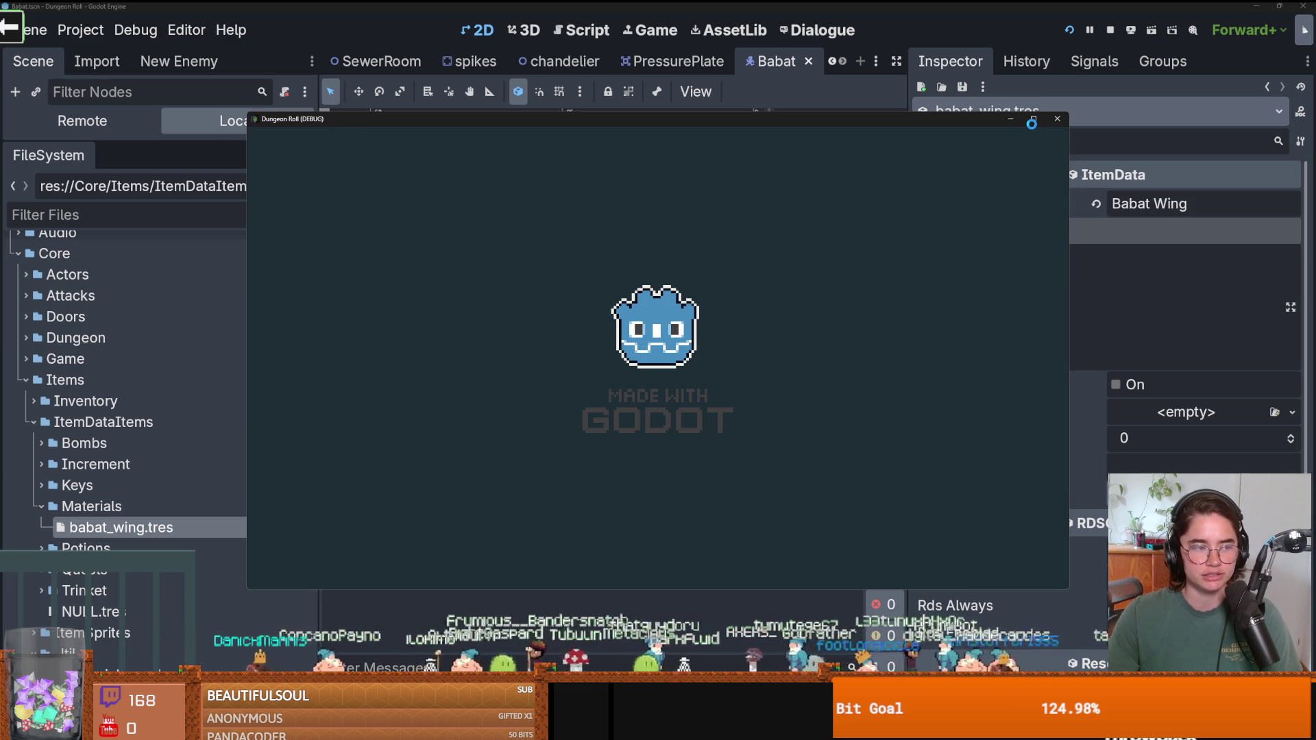
Maximize the game, take the middle skull card, and attack the first enemies.
click(1031, 121)
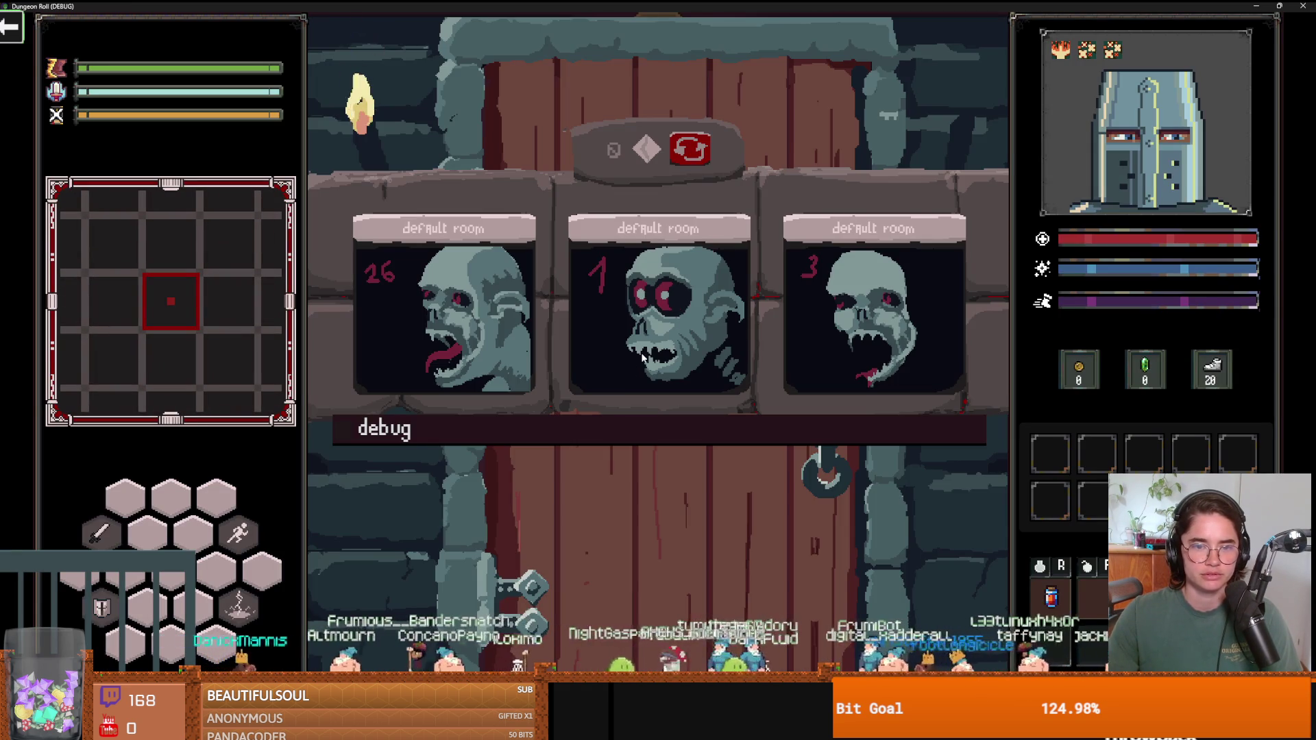
click(631, 368)
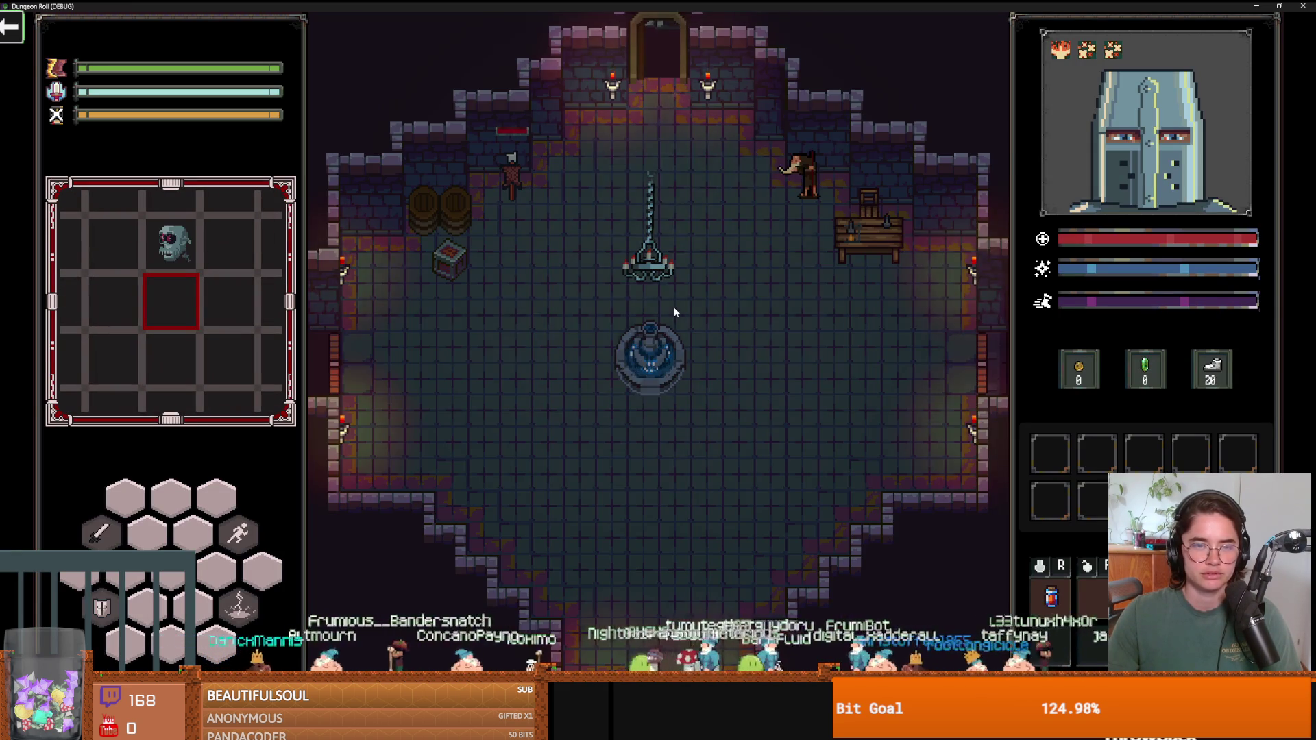
key(w)
key(d)
key(d)
key(s)
click(815, 375)
key(w)
key(a)
click(743, 261)
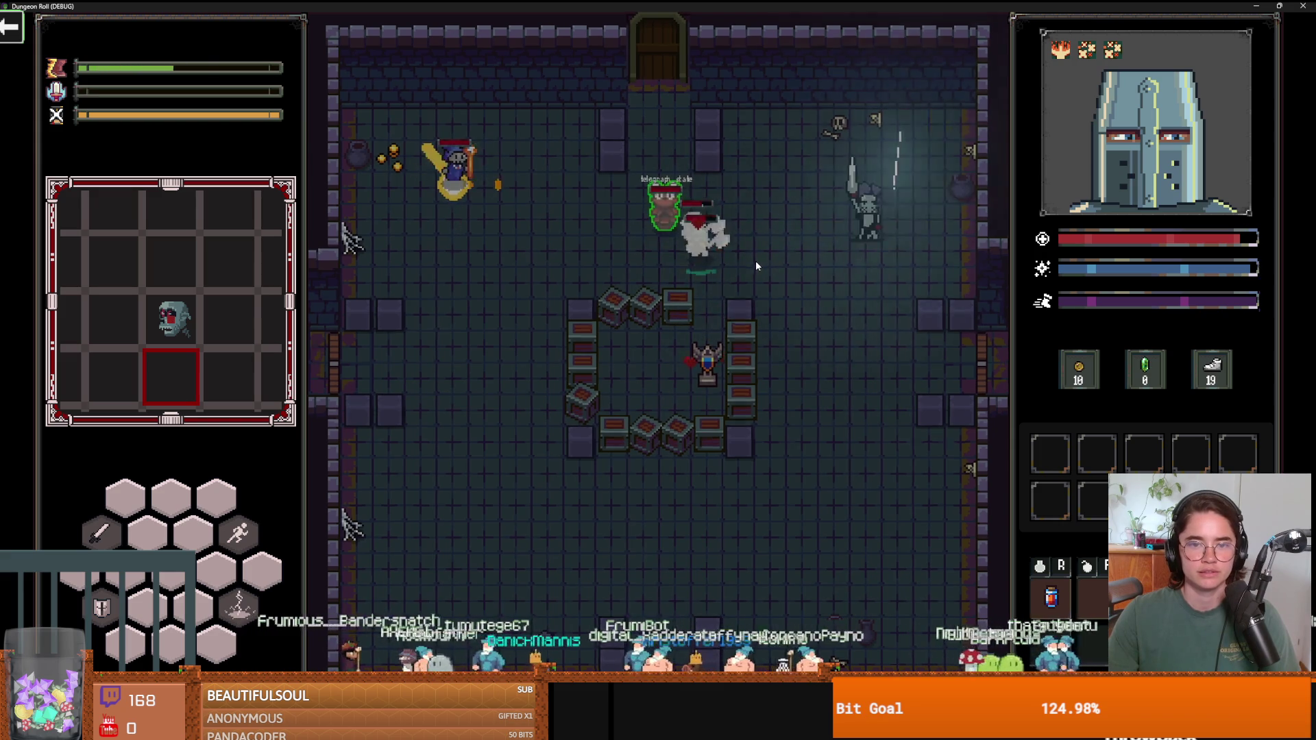
Fight the skeleton, wizard and goblins with sword slashes and lightning.
key(d)
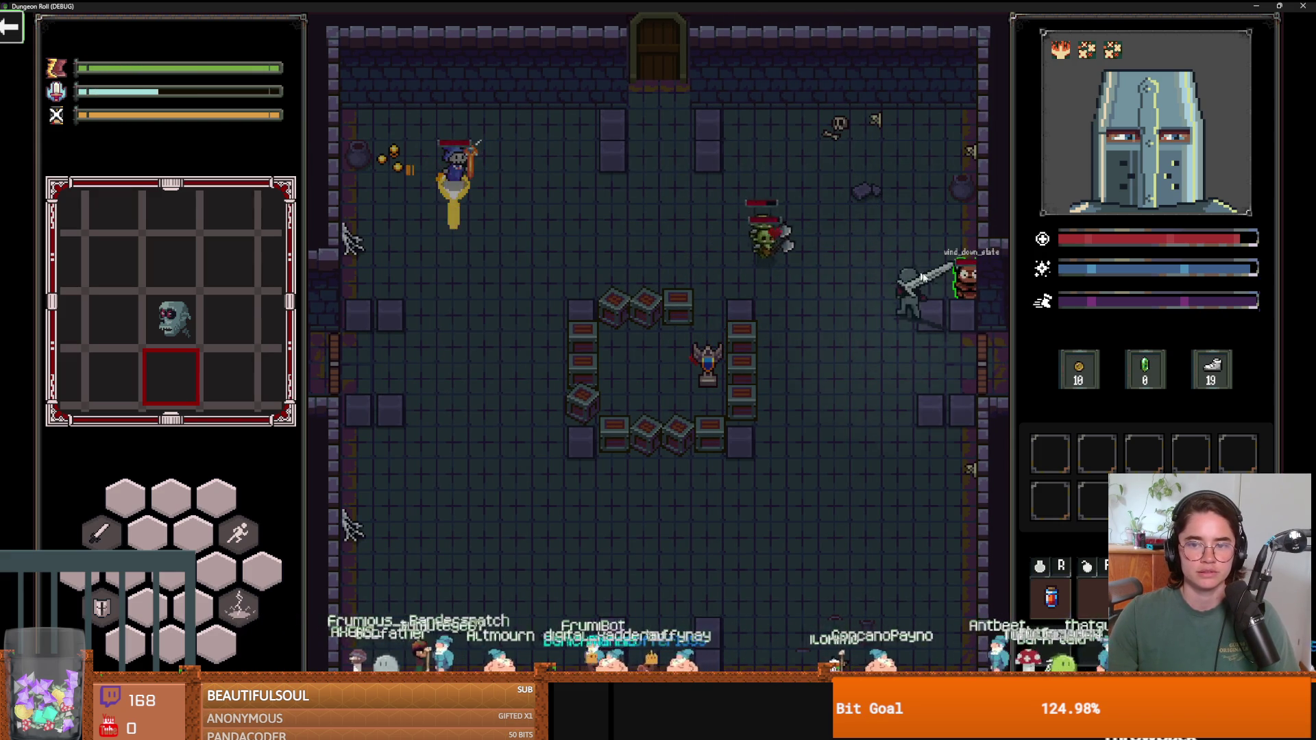
key(w)
key(a)
key(a)
click(619, 294)
key(w)
key(a)
key(a)
key(a)
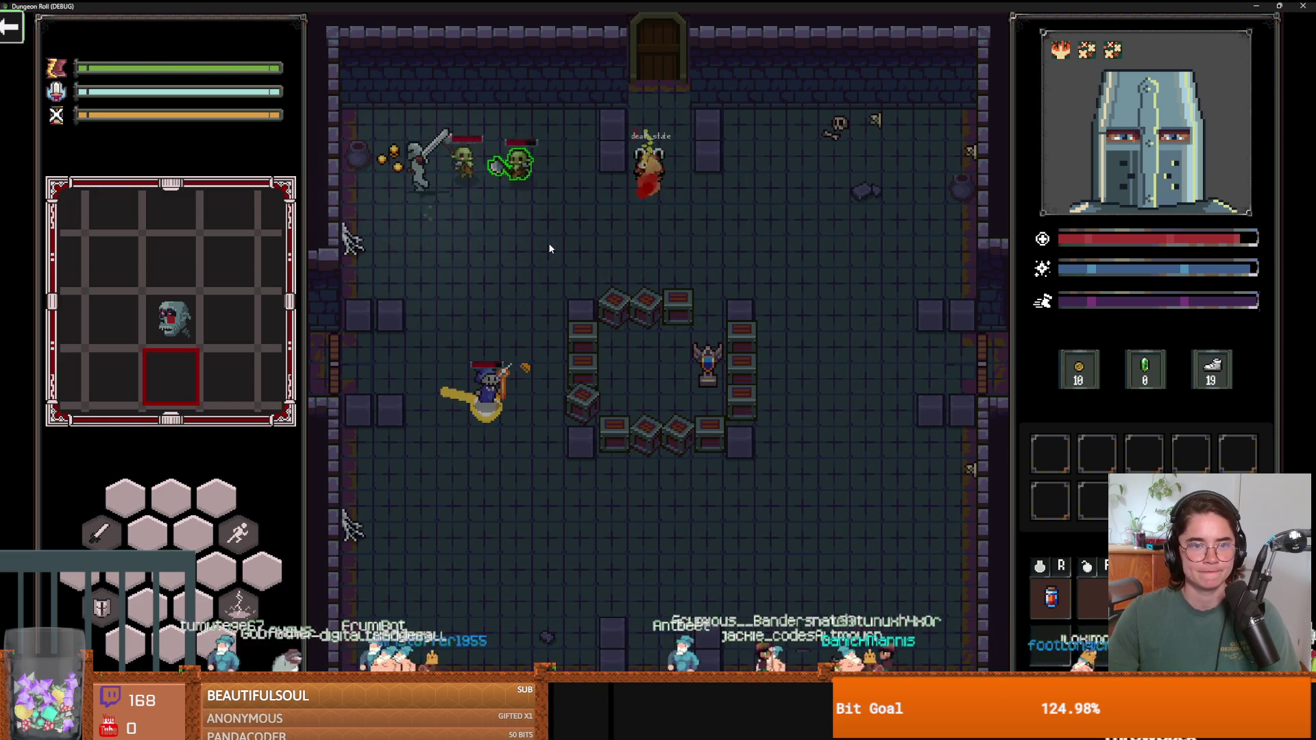
key(s)
key(w)
key(s)
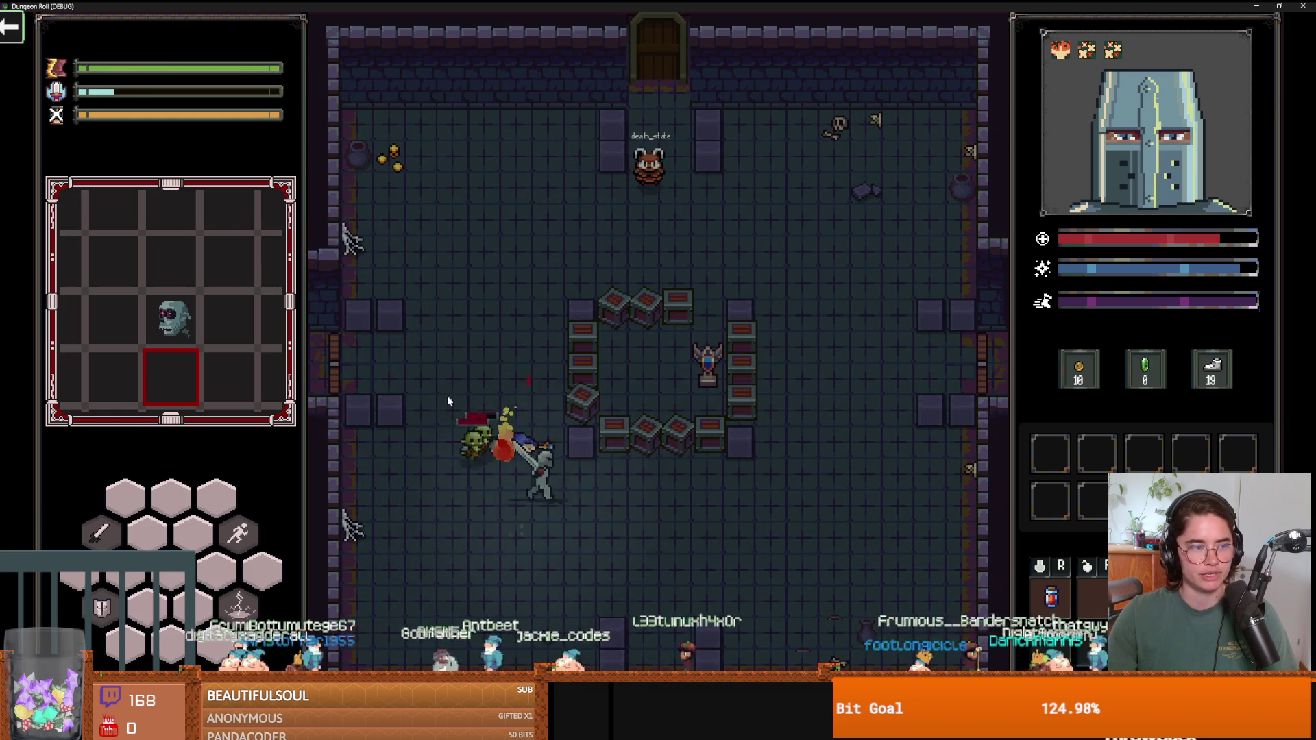
key(d)
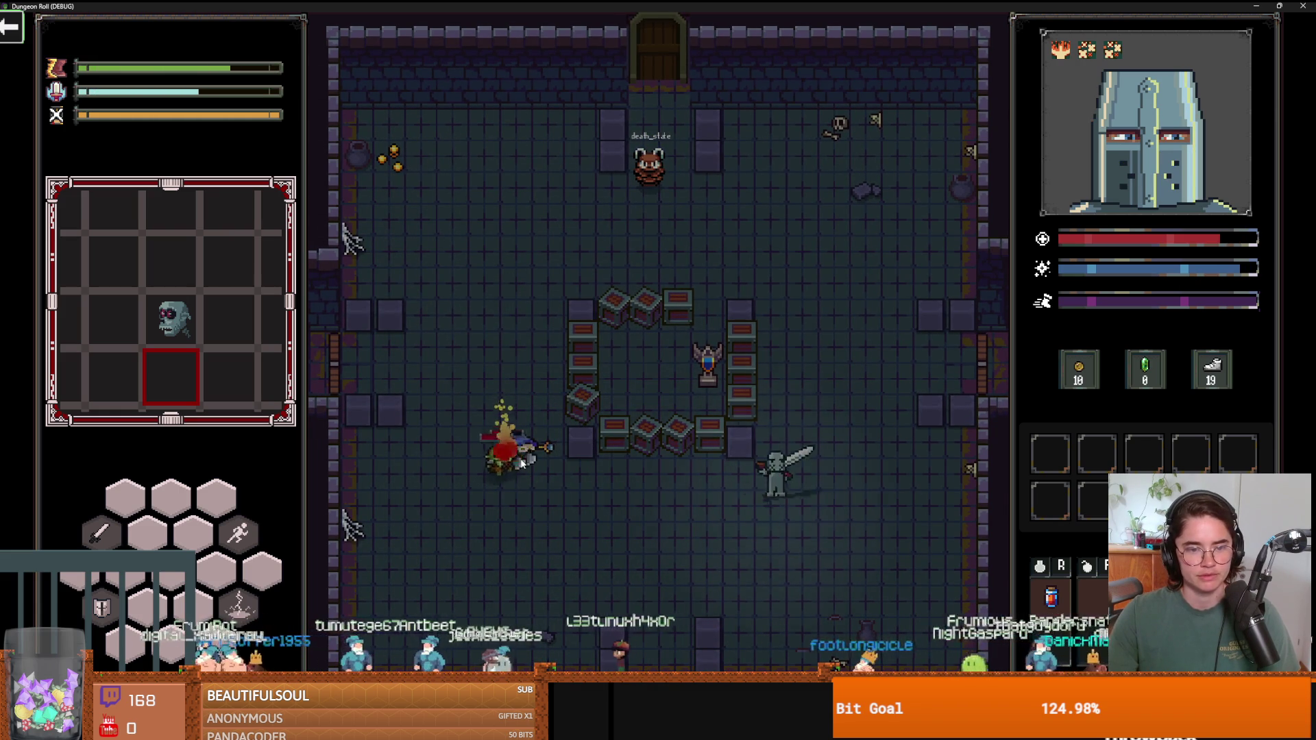
key(s)
Kill the remaining enemies and choose the Jerusalem room next.
key(a)
key(d)
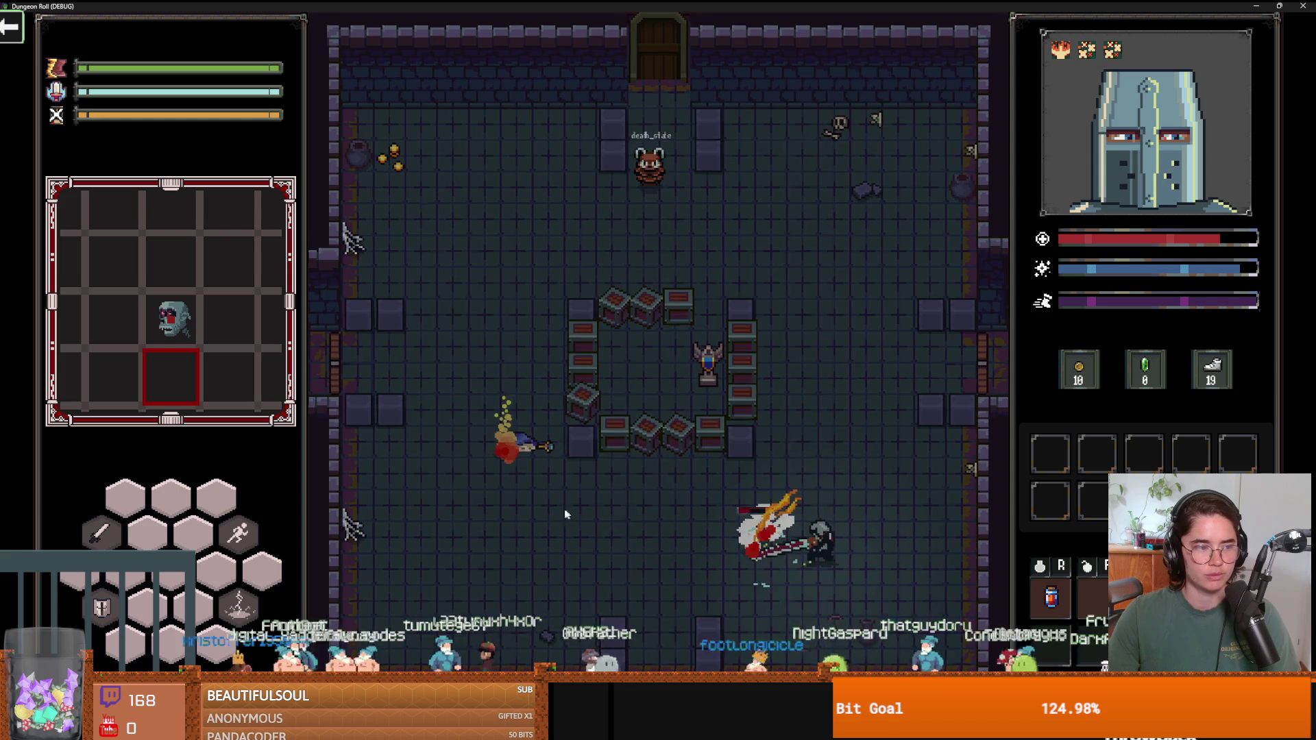
key(a)
key(a)
key(q)
key(a)
key(d)
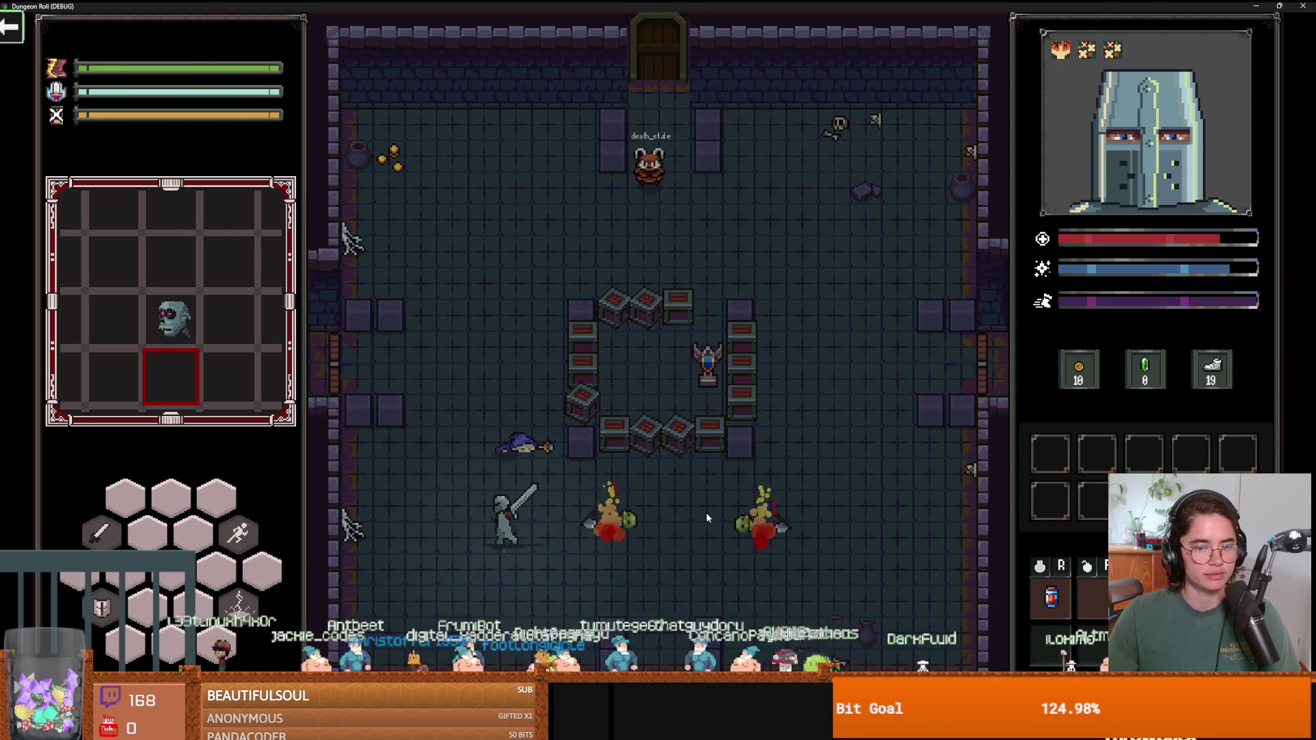
key(w)
key(a)
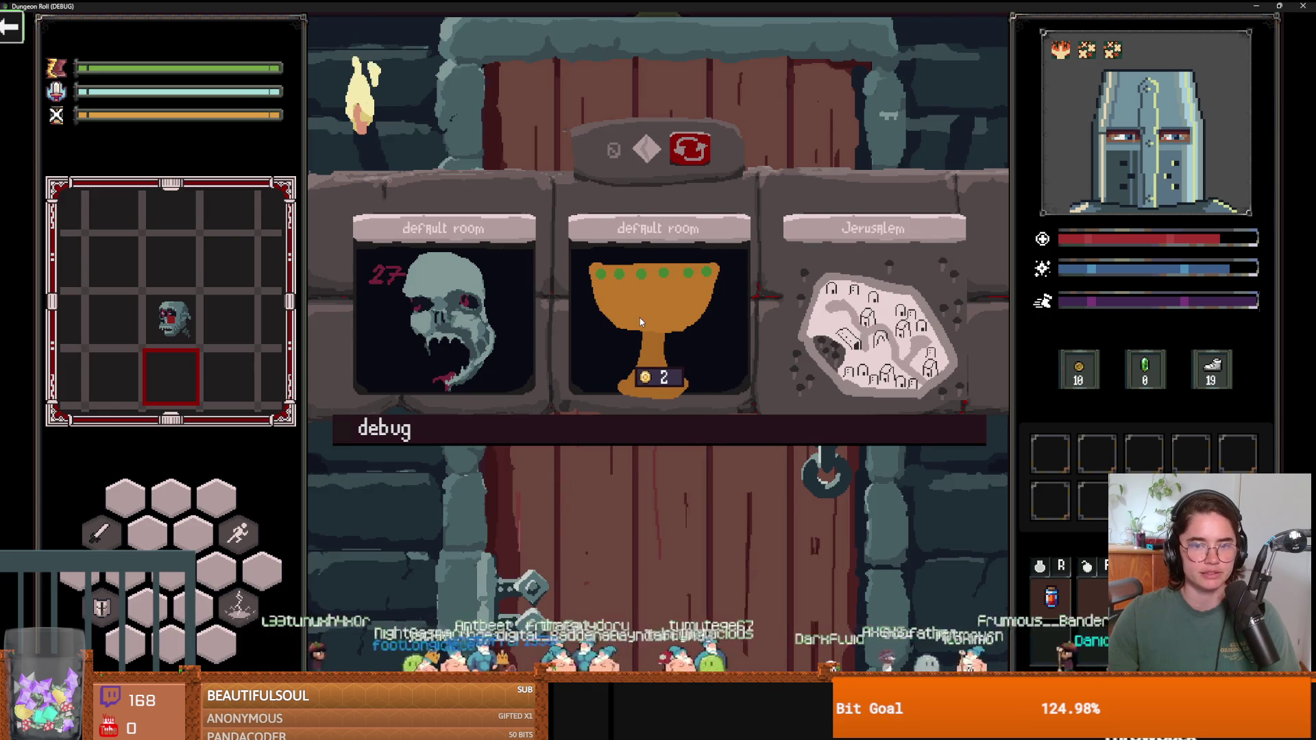
click(833, 318)
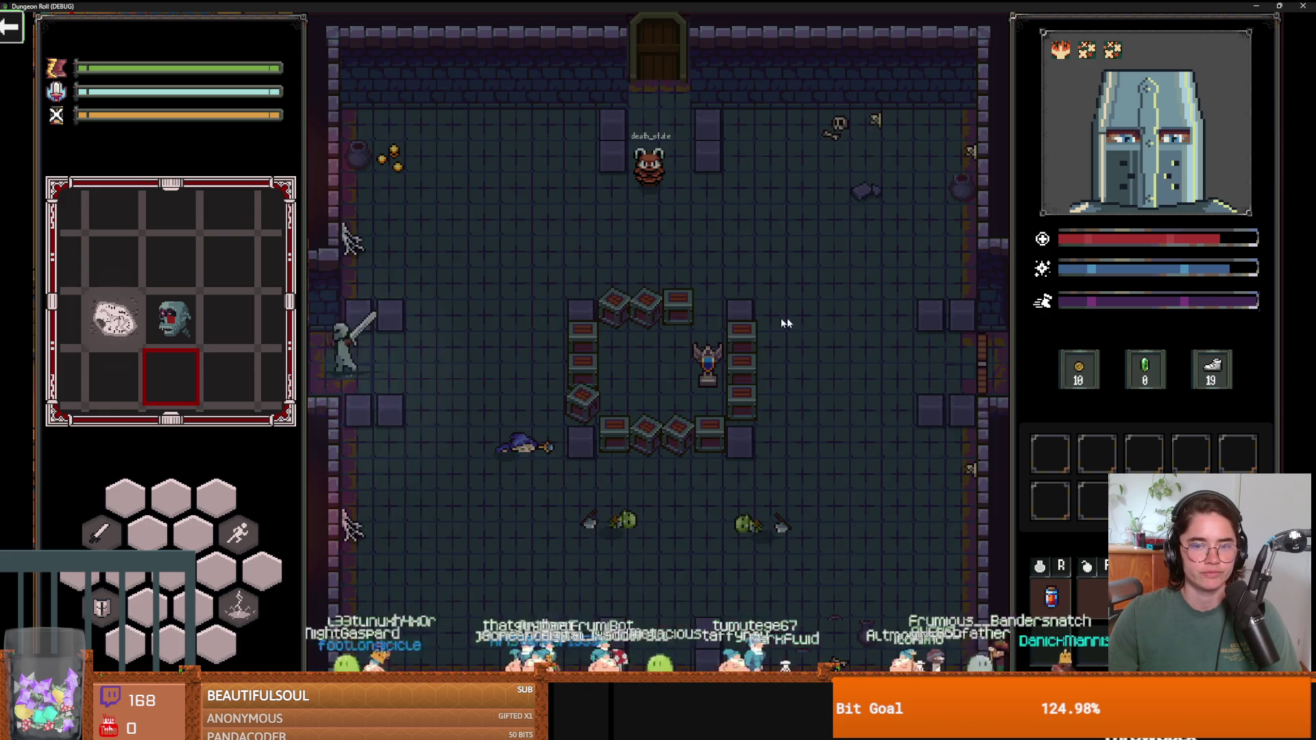
Talk to King Baldwin, take his Holy Dash upgrade, and attack the spiders and ghost.
key(w)
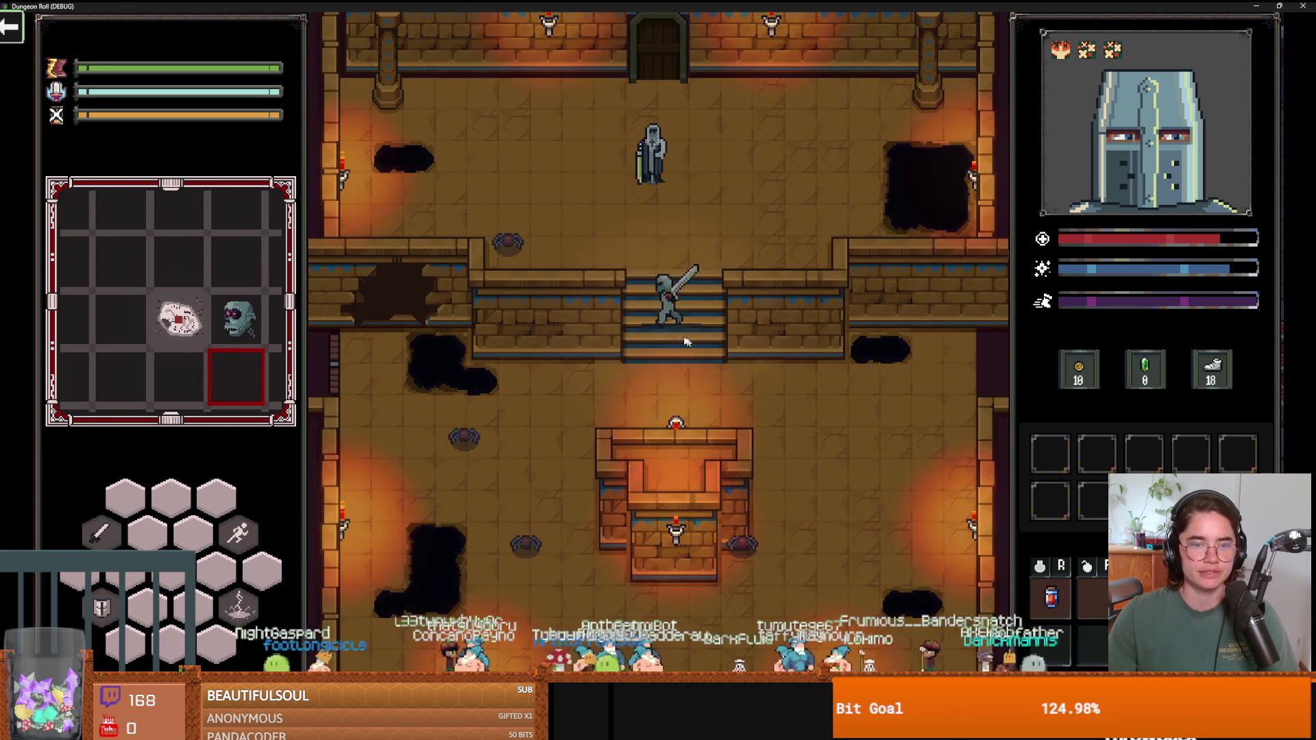
key(e)
key(Down)
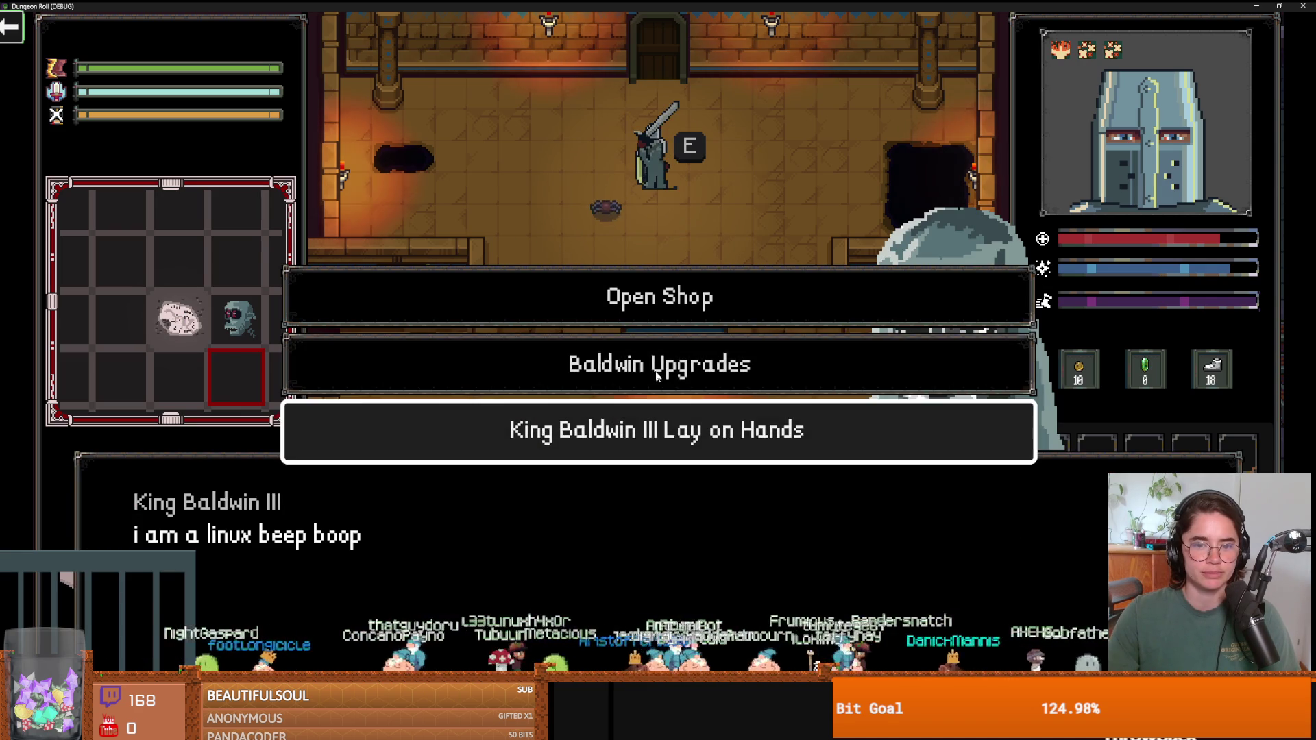
key(Return)
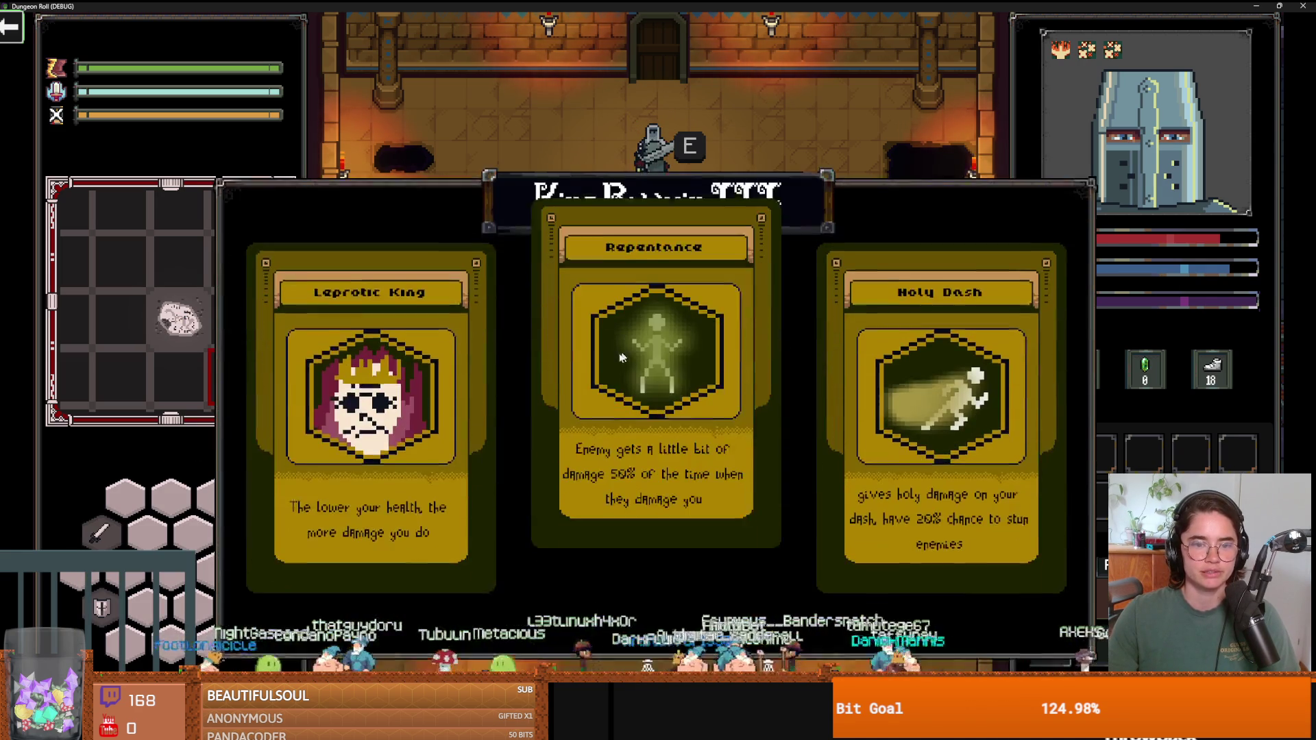
click(929, 375)
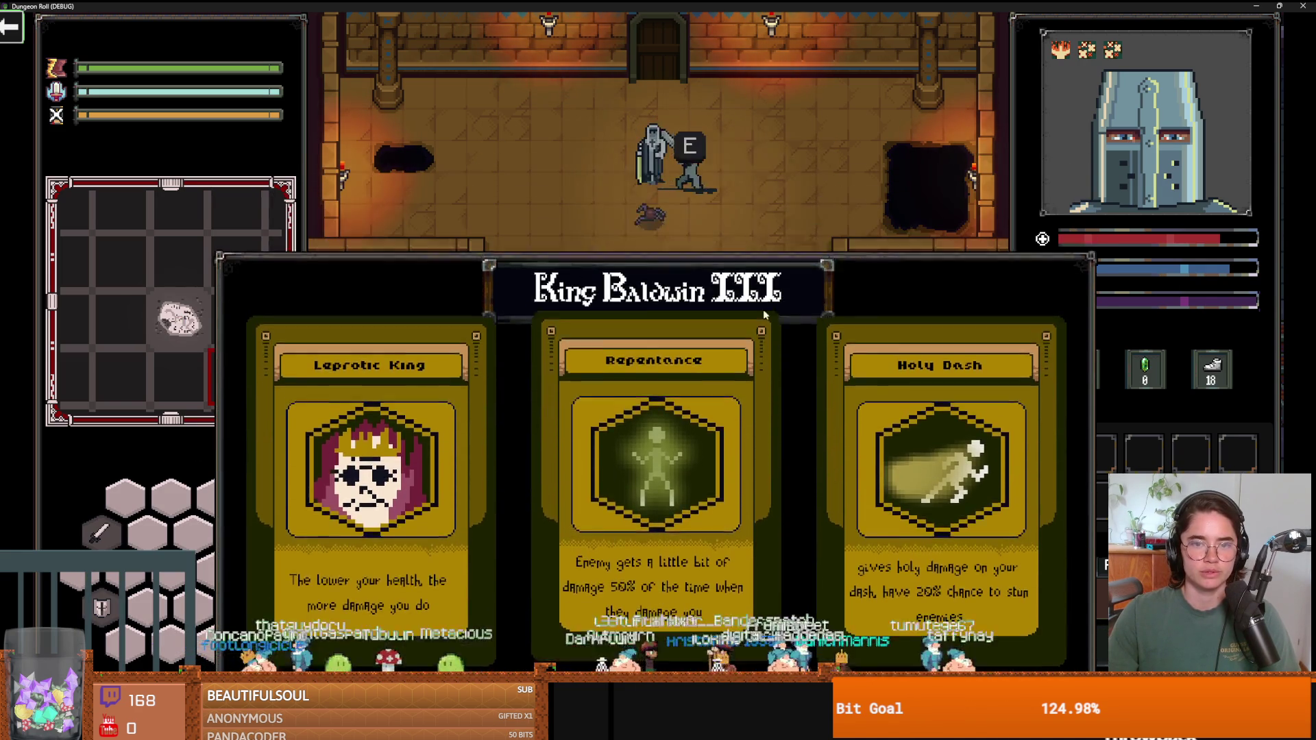
click(739, 263)
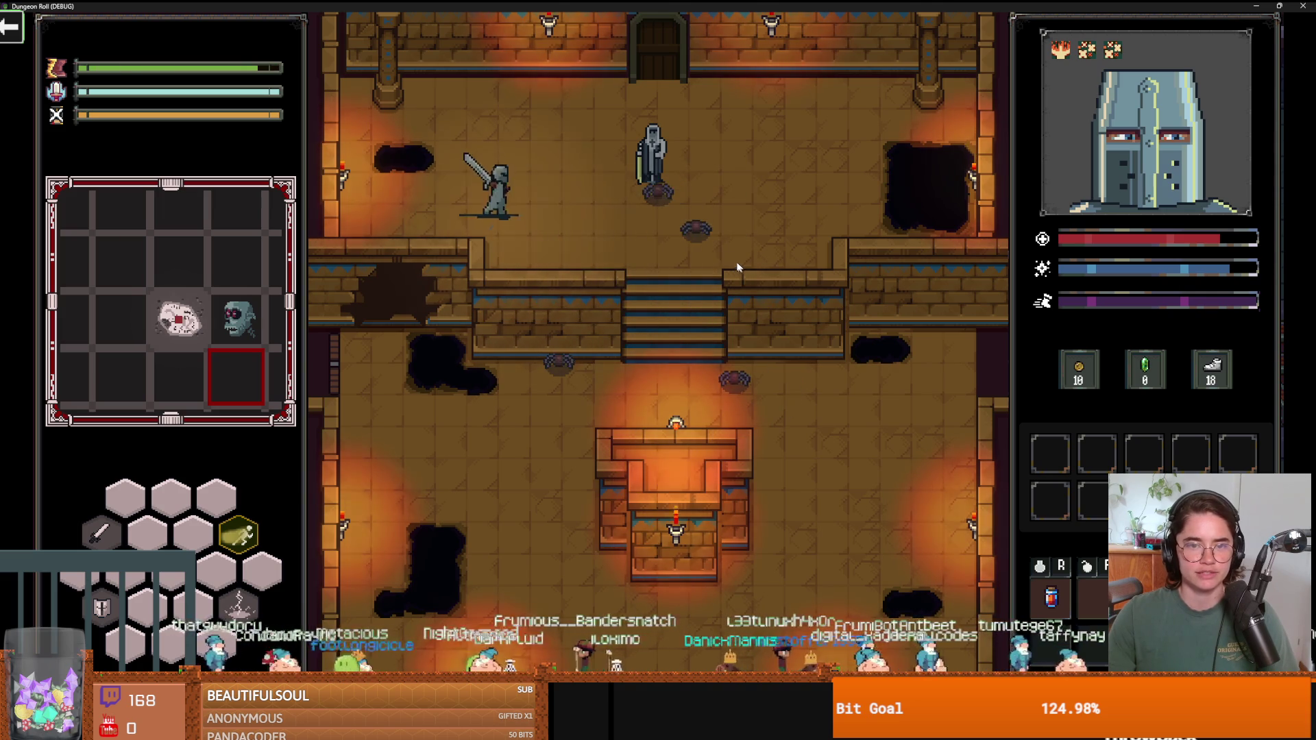
click(693, 225)
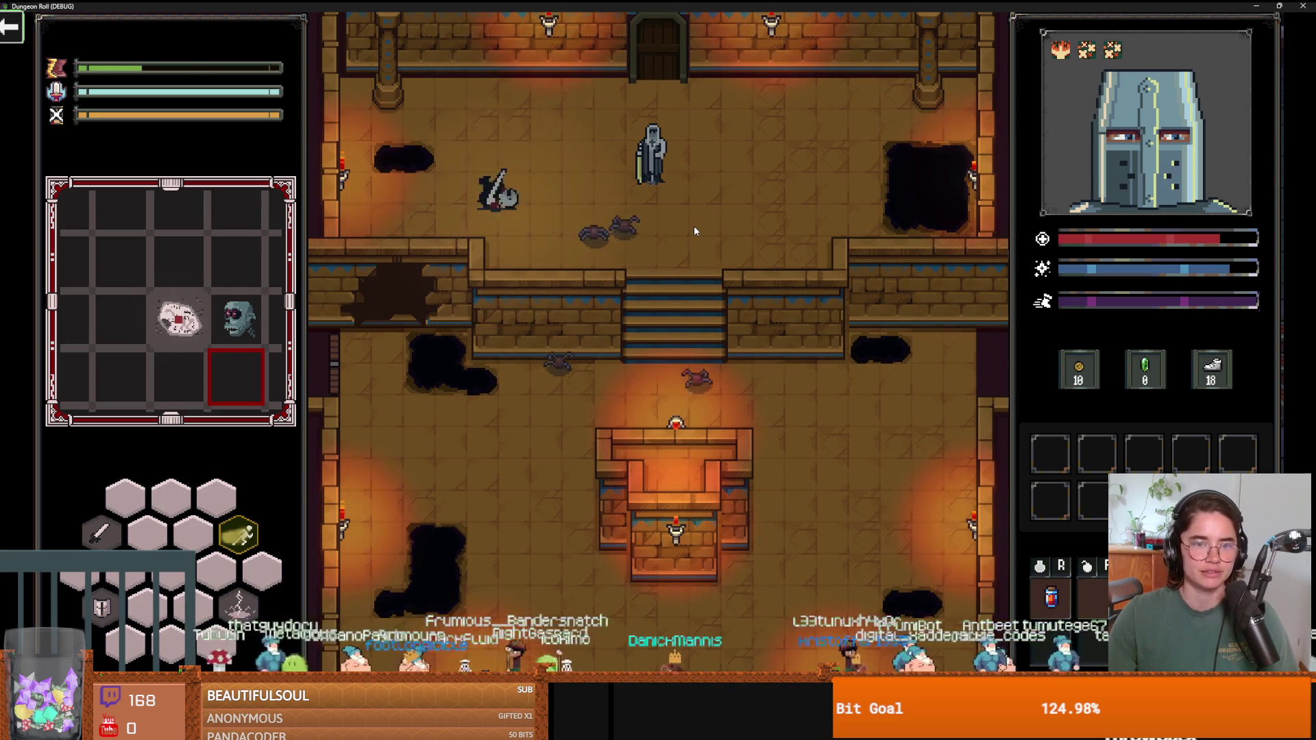
Kill the spiders, fight the ghost, then head down the stairs.
click(618, 251)
key(w)
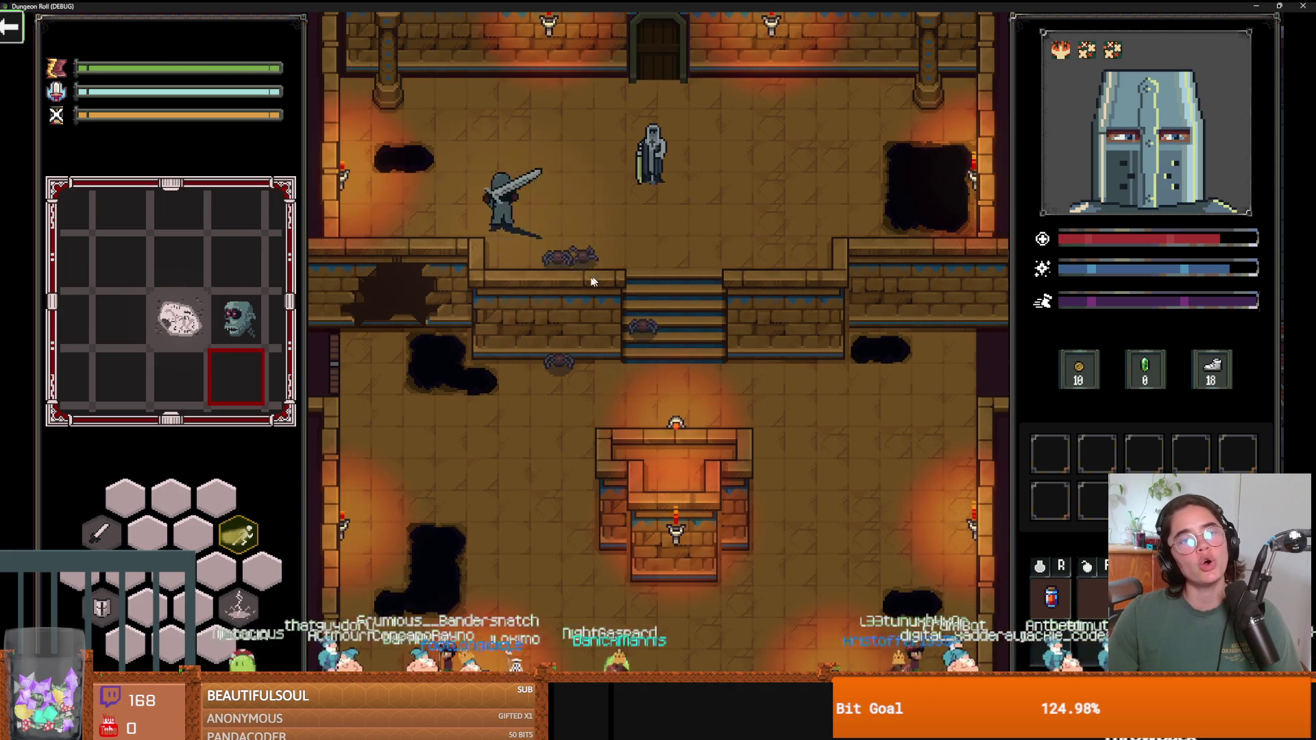
click(537, 279)
click(581, 271)
key(d)
key(a)
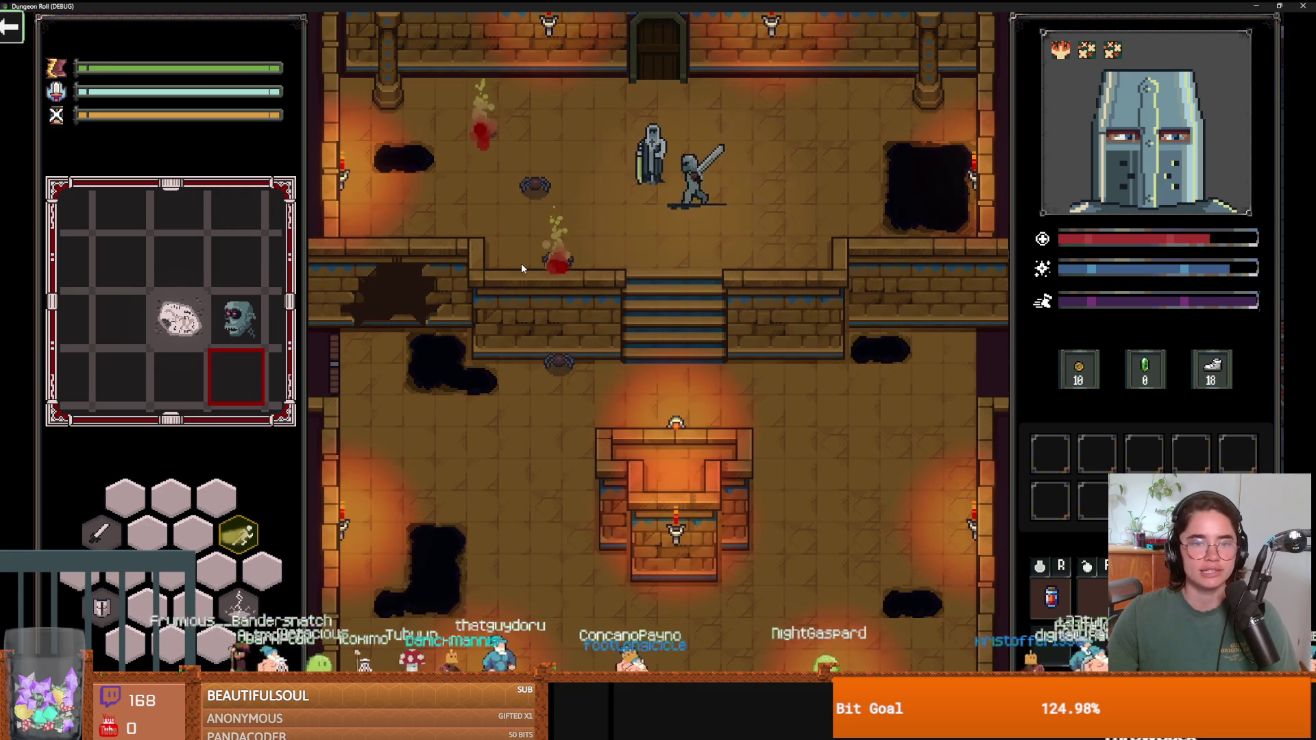
key(d)
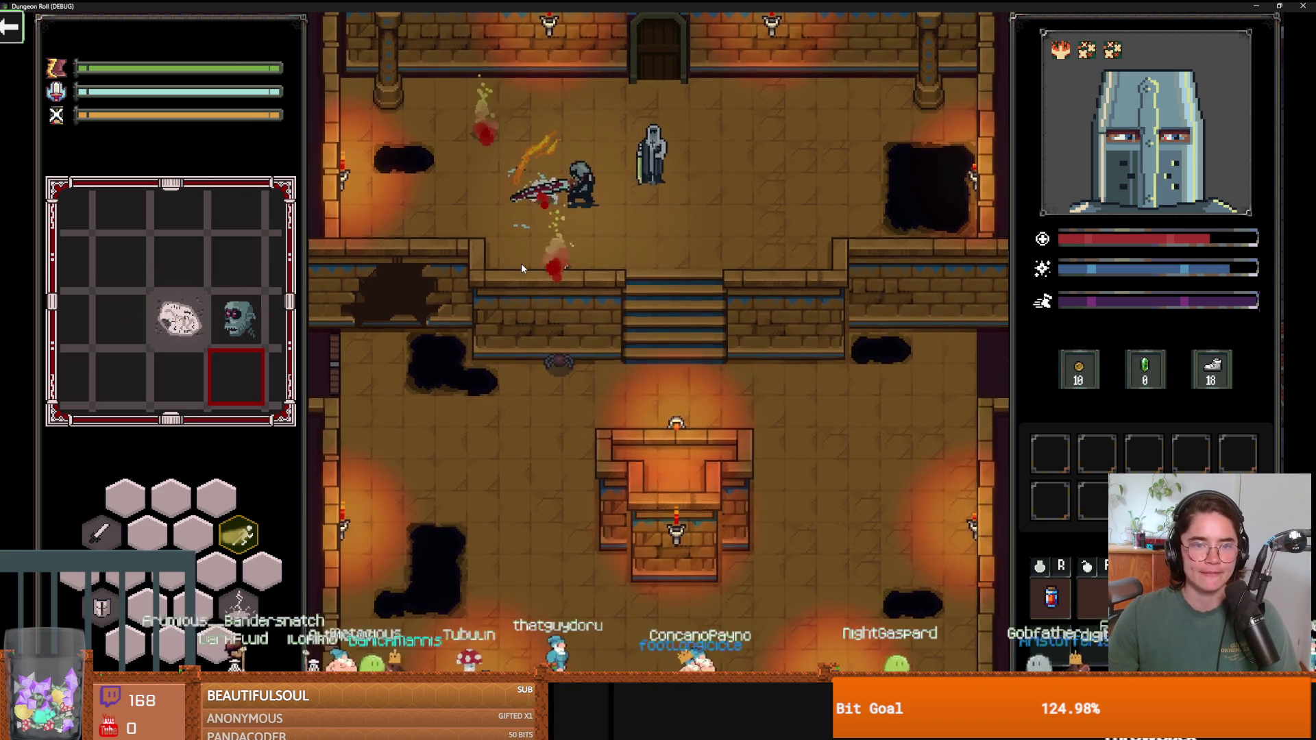
click(521, 267)
key(s)
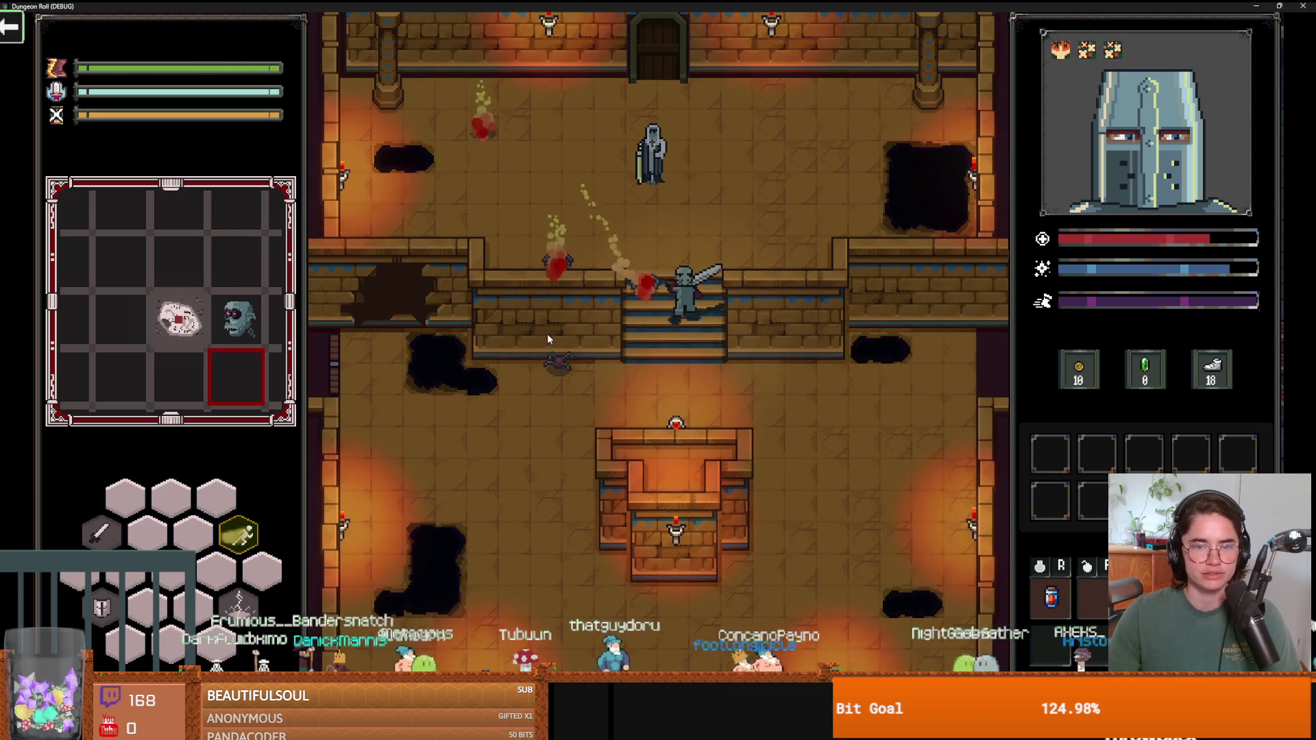
Fight the red enemy and the enemies by the pit, raise the shield, and un-maximize the game.
key(a)
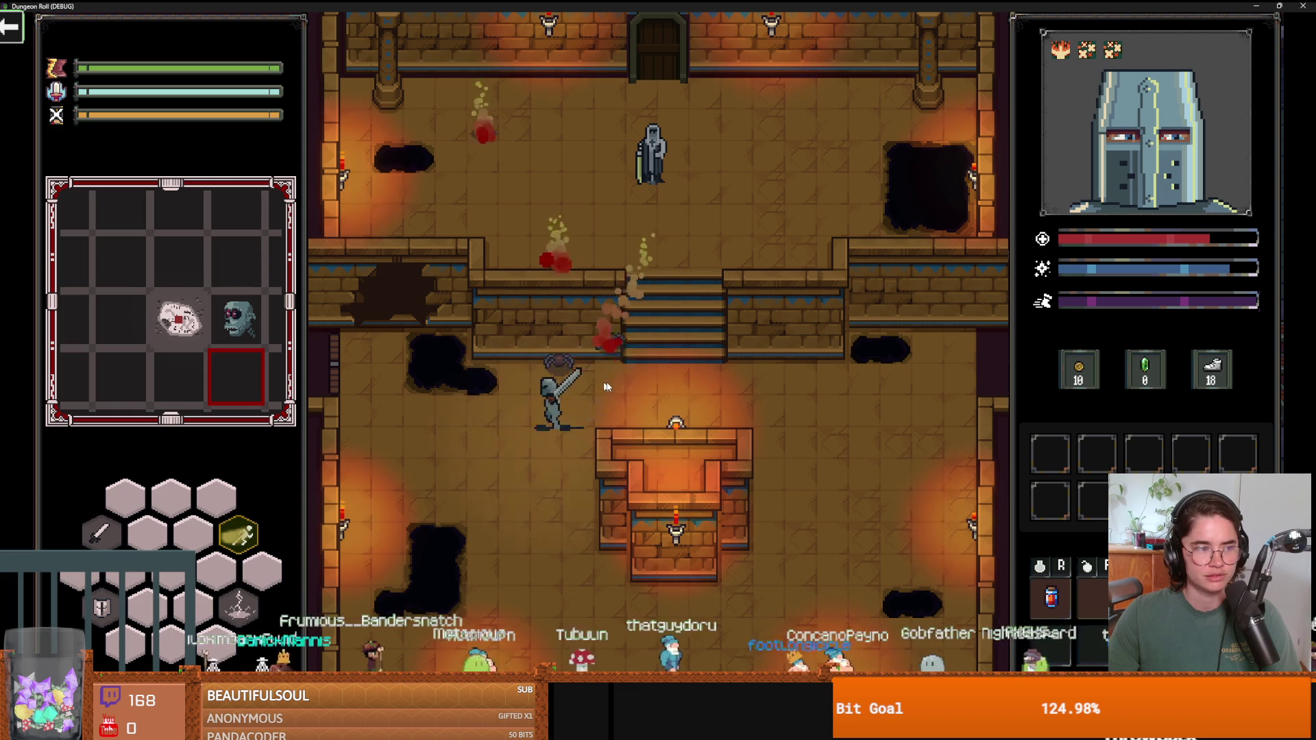
key(s)
key(w)
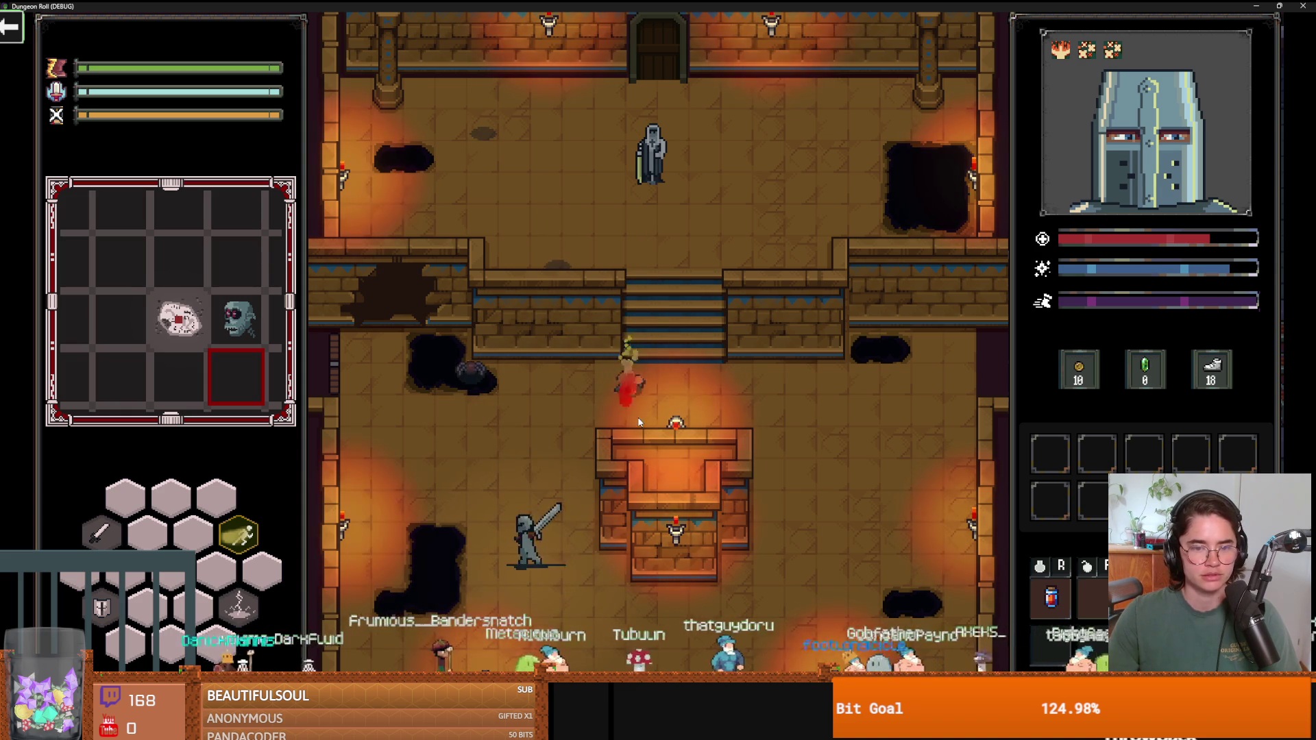
key(a)
click(598, 467)
key(w)
key(a)
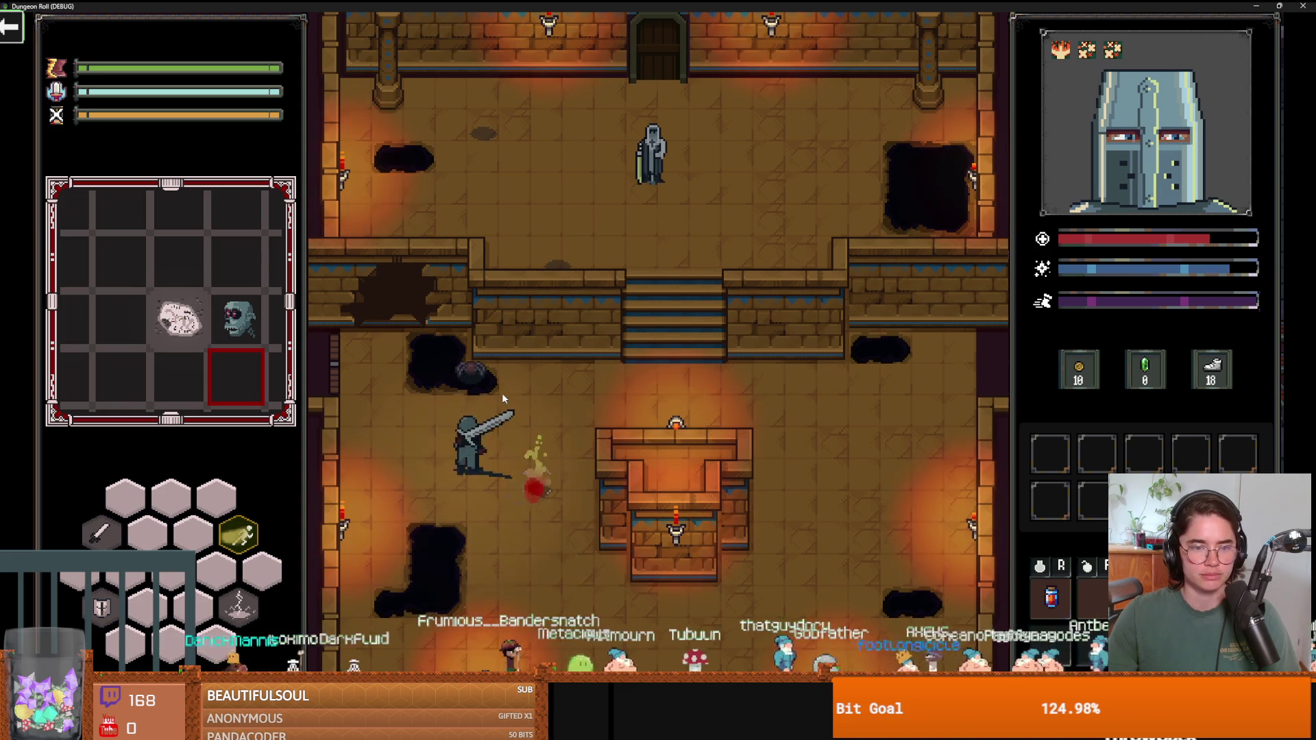
click(482, 359)
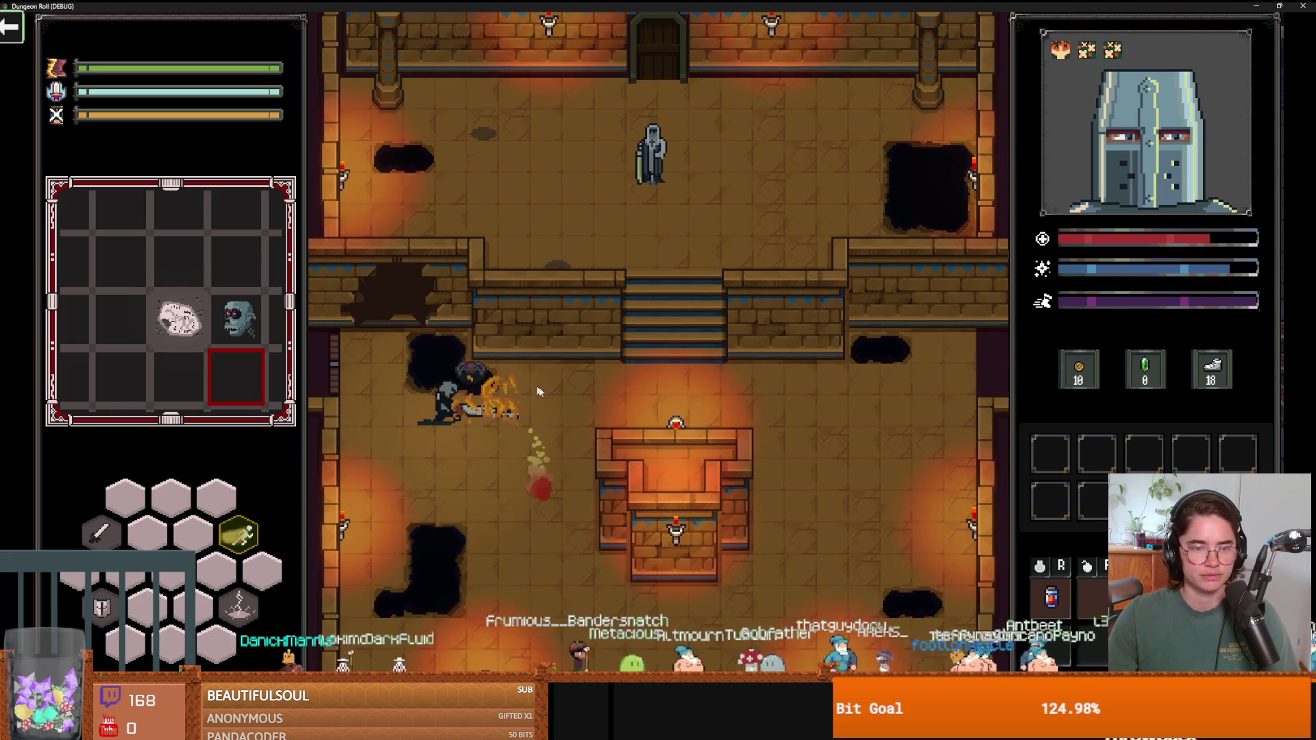
key(d)
click(458, 389)
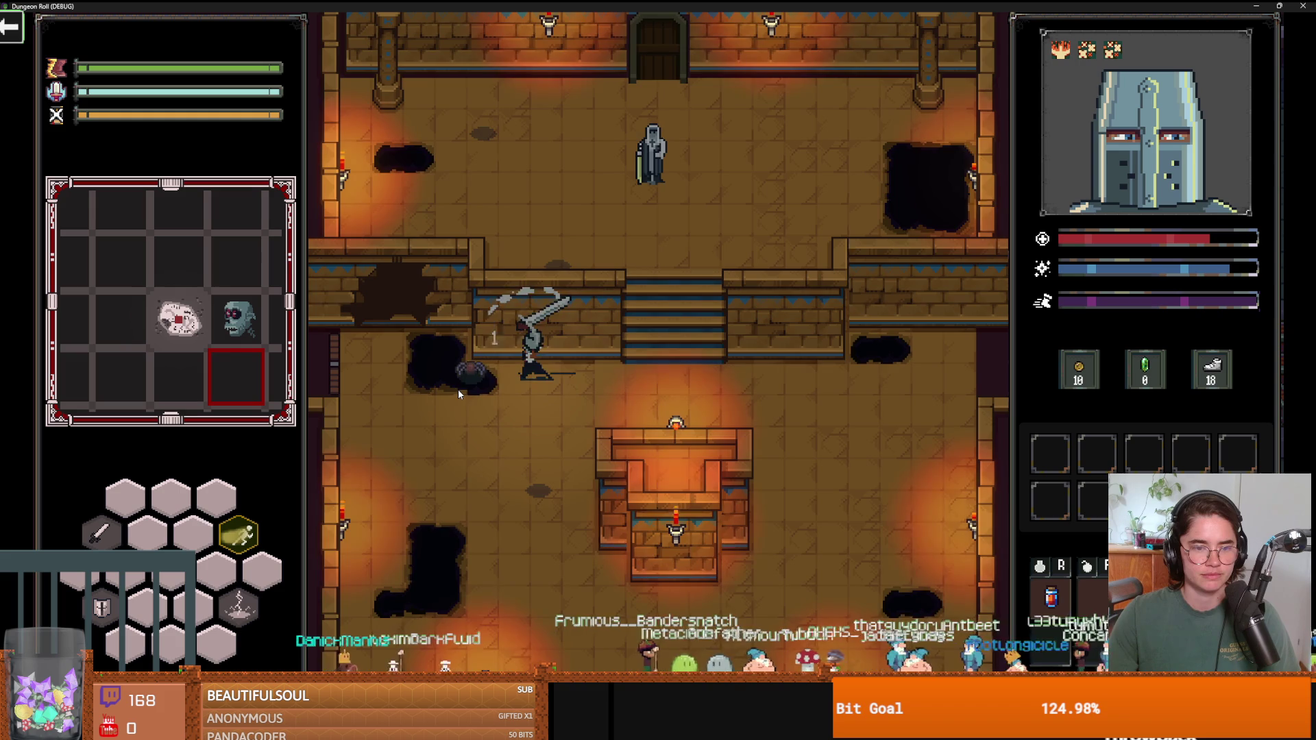
right_click(579, 390)
key(w)
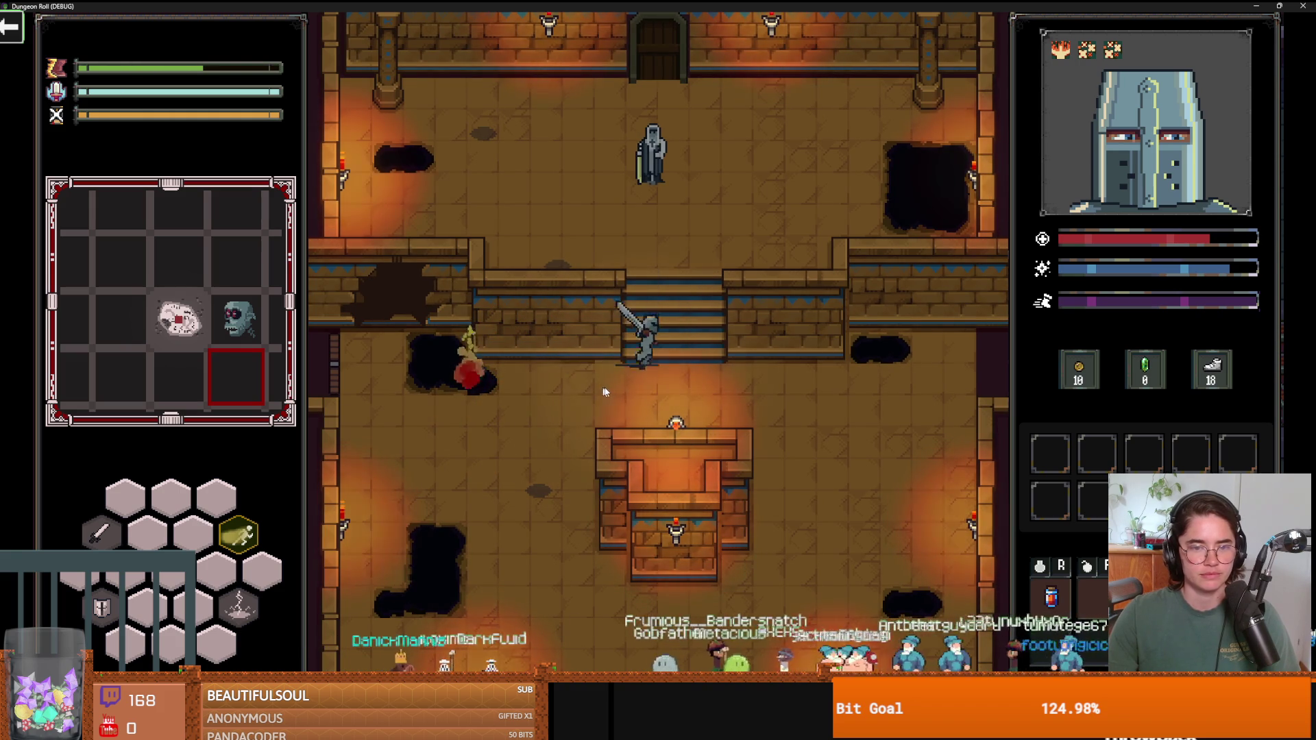
drag(1199, 5, 986, 203)
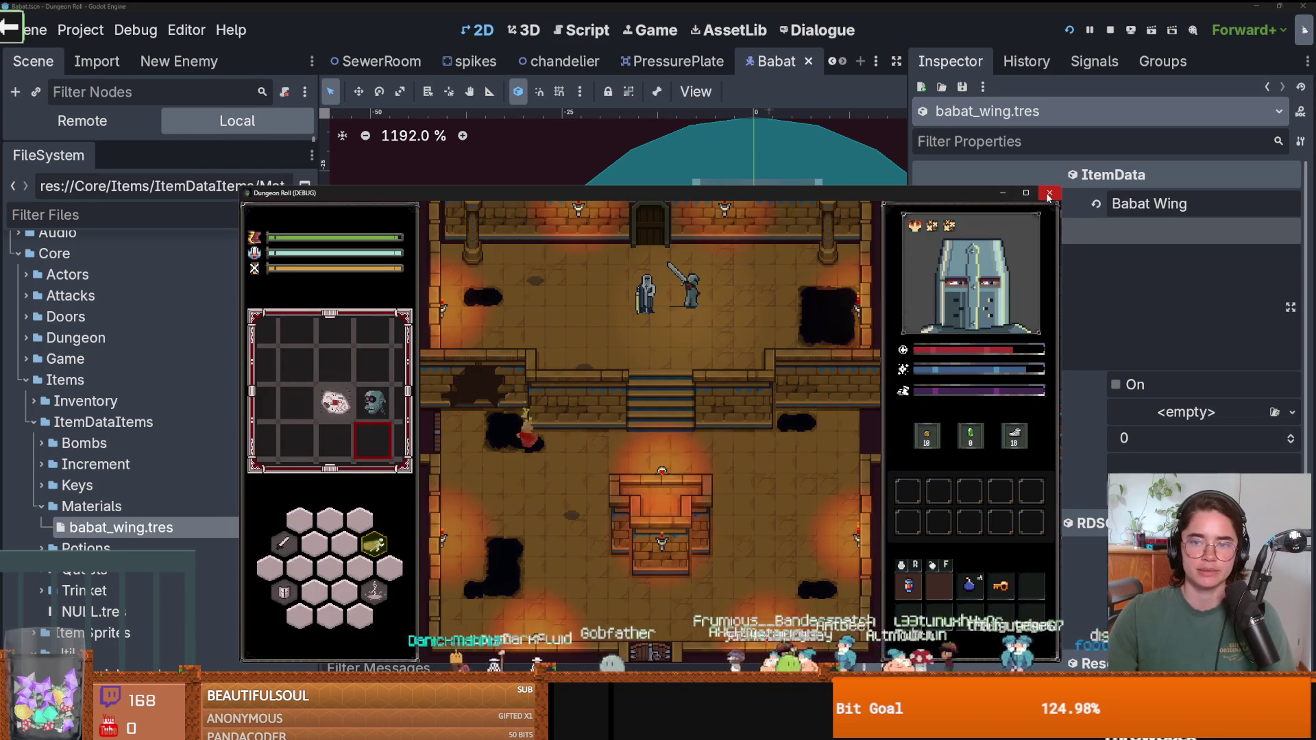
Re-maximize the game, check the Holy Dash skill card, and walk to the top door.
click(1026, 192)
click(246, 540)
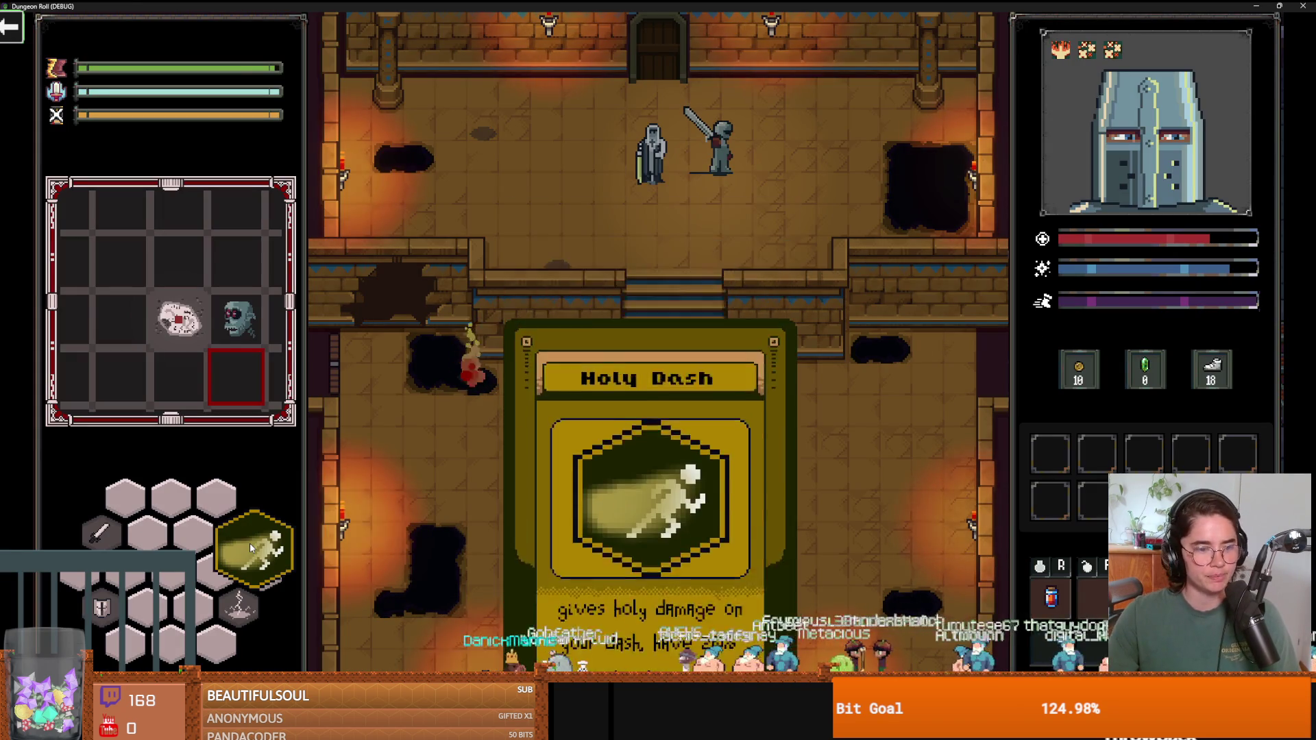
click(904, 519)
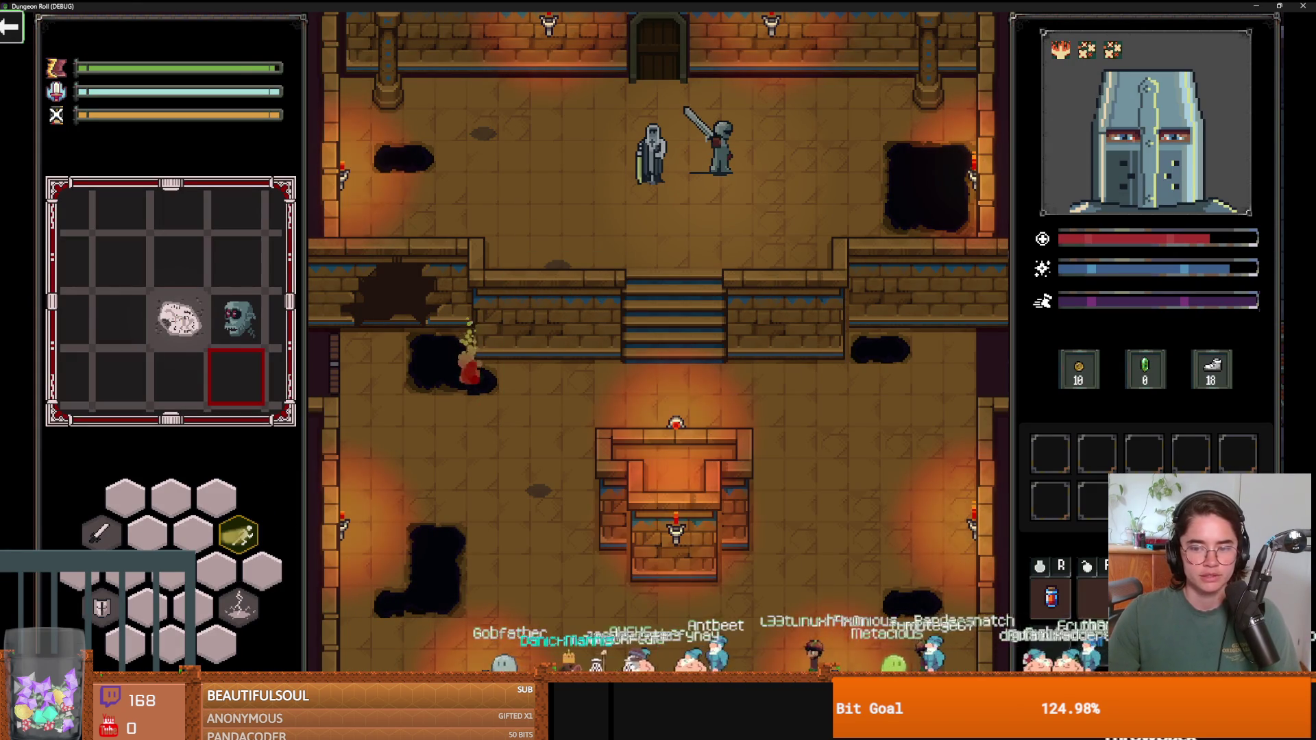
key(w)
key(a)
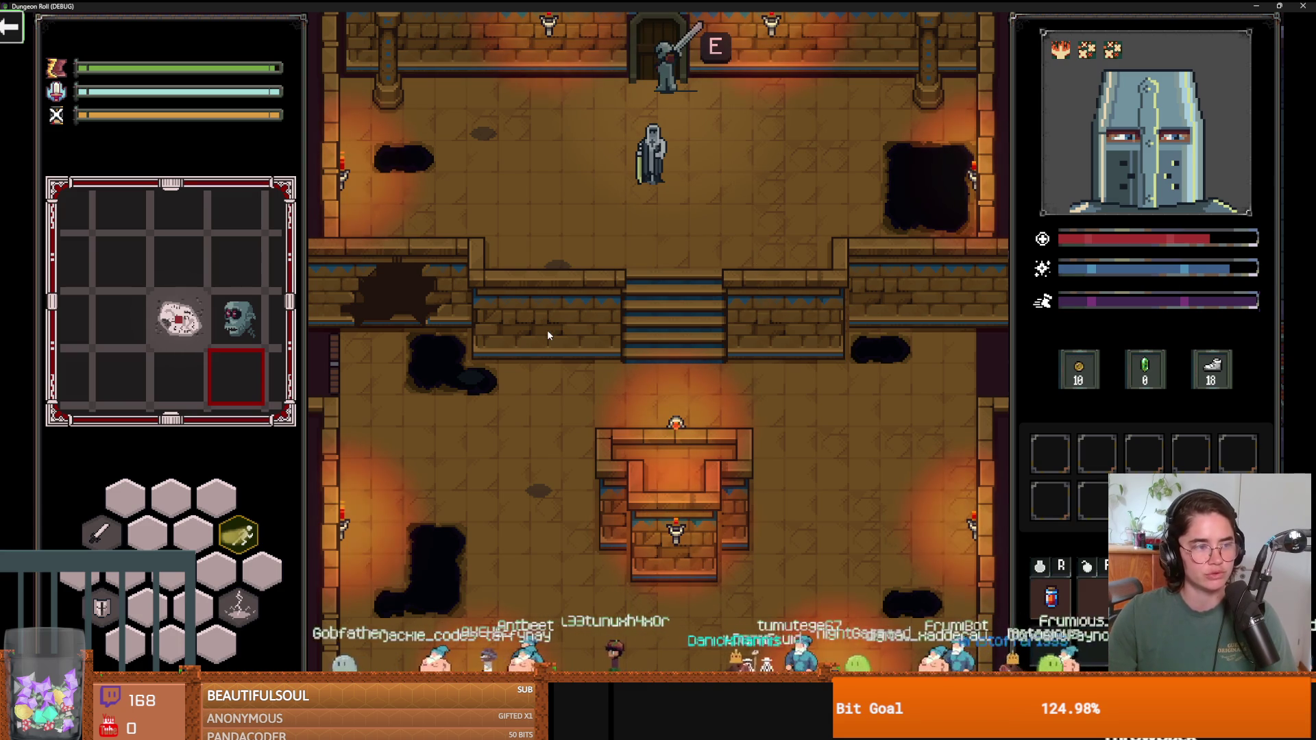
key(super+Down)
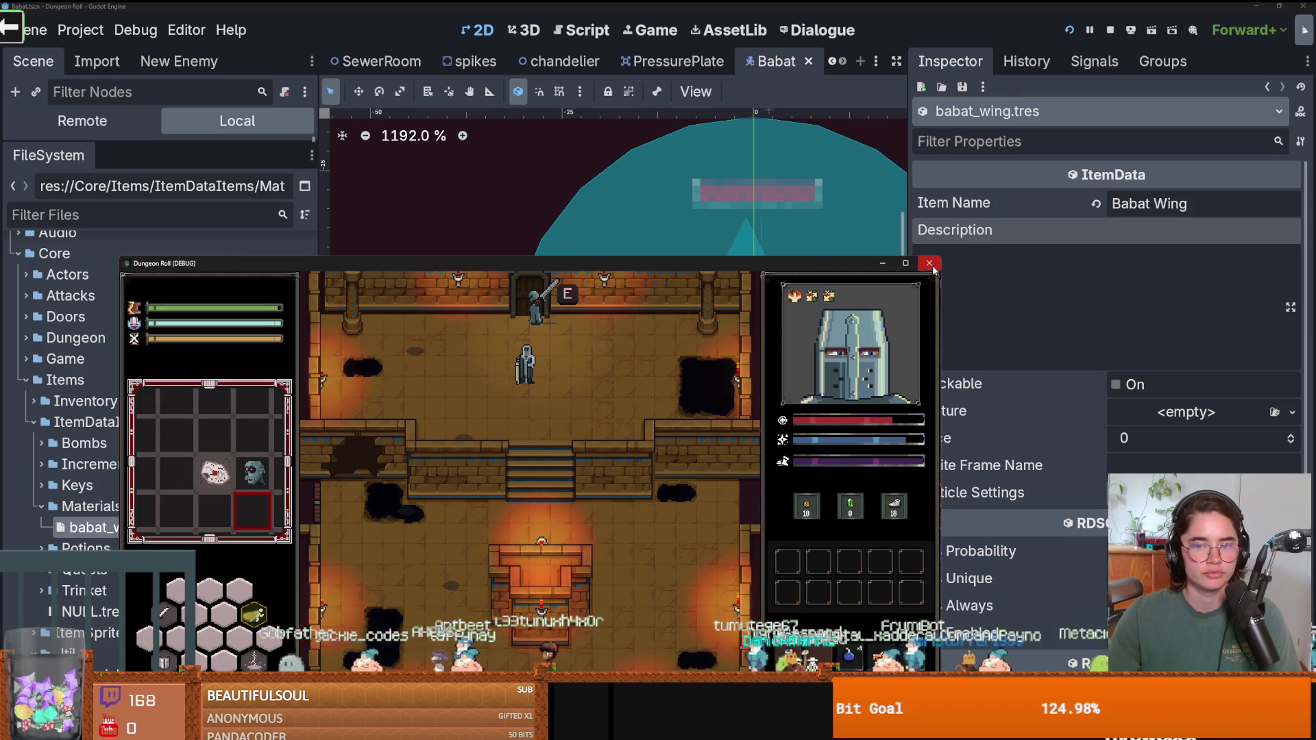
click(905, 264)
Walk the knight back and forth between the stairs and the altar platform.
key(s)
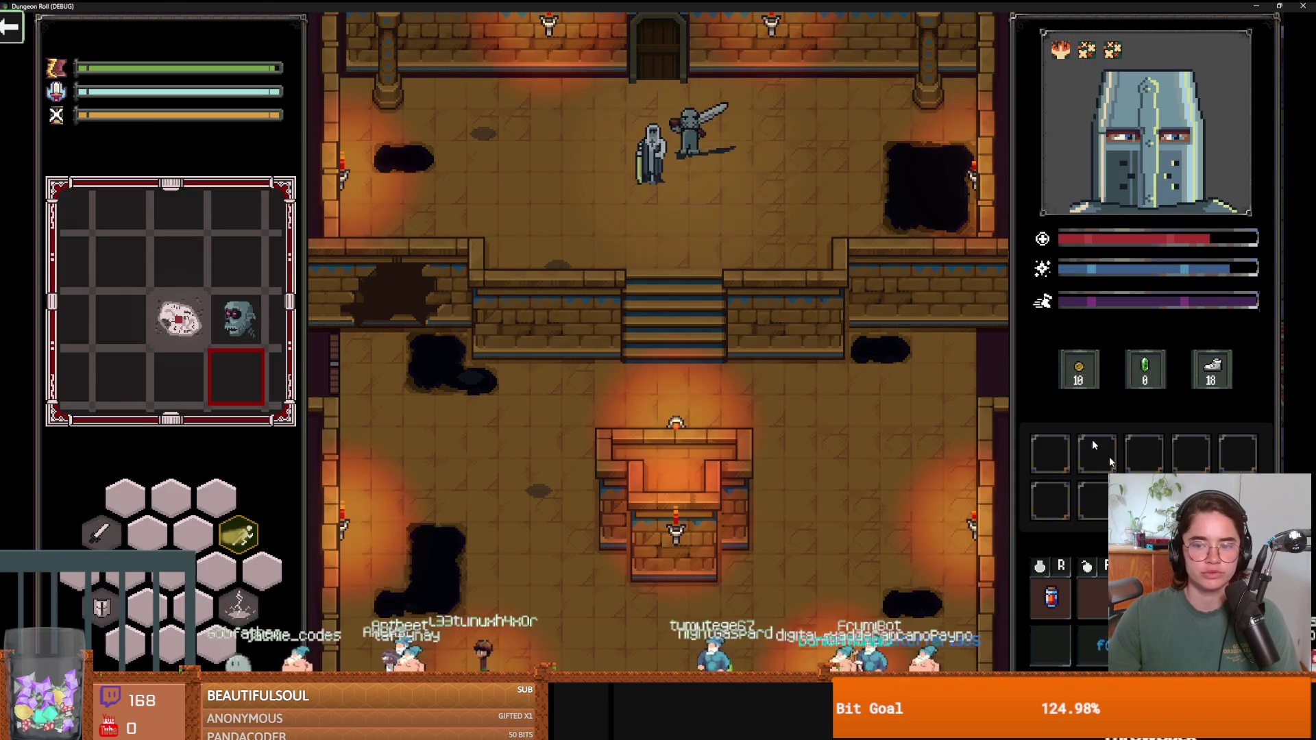
key(s)
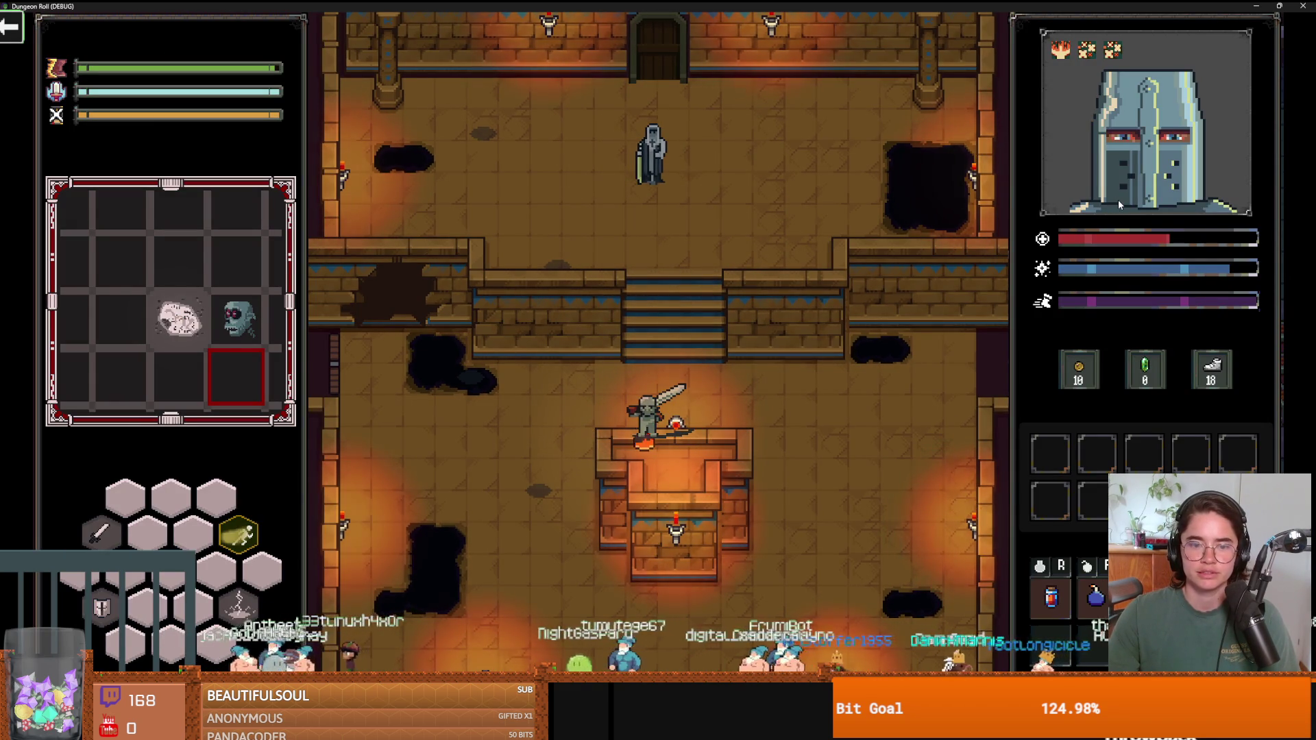
key(w)
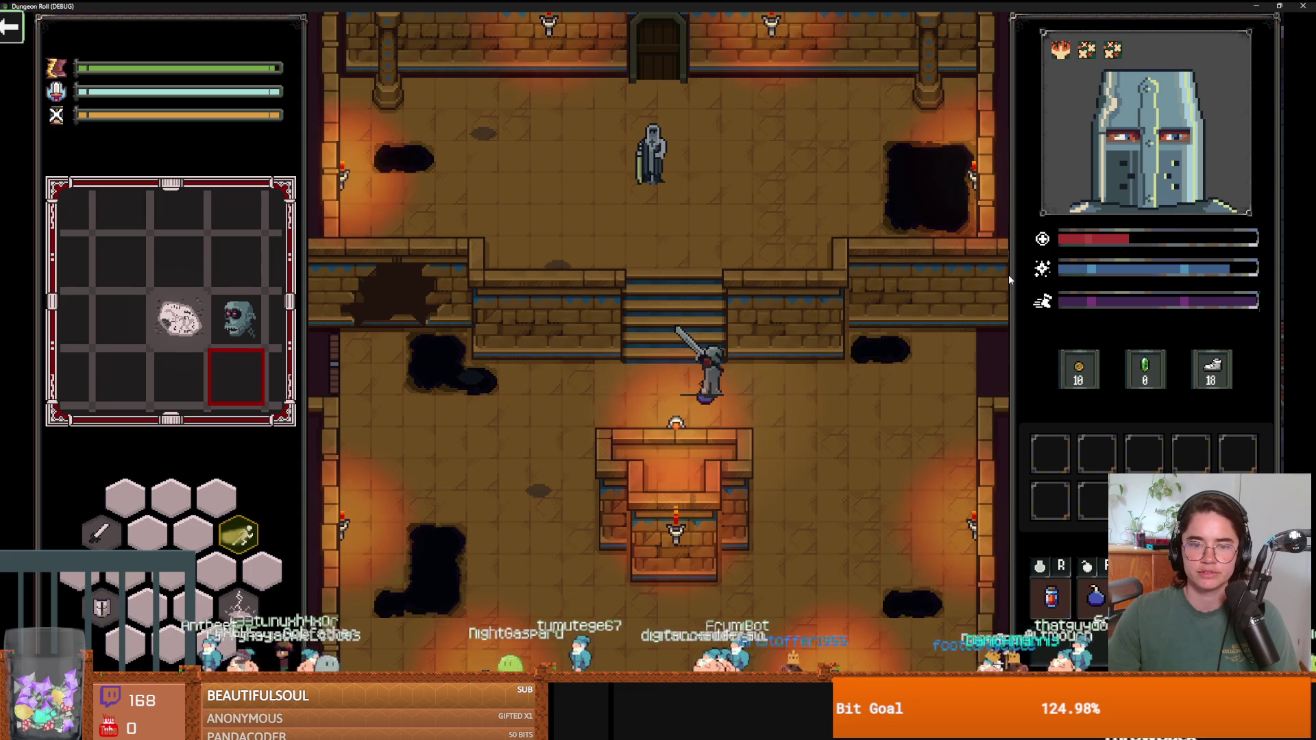
key(s)
key(d)
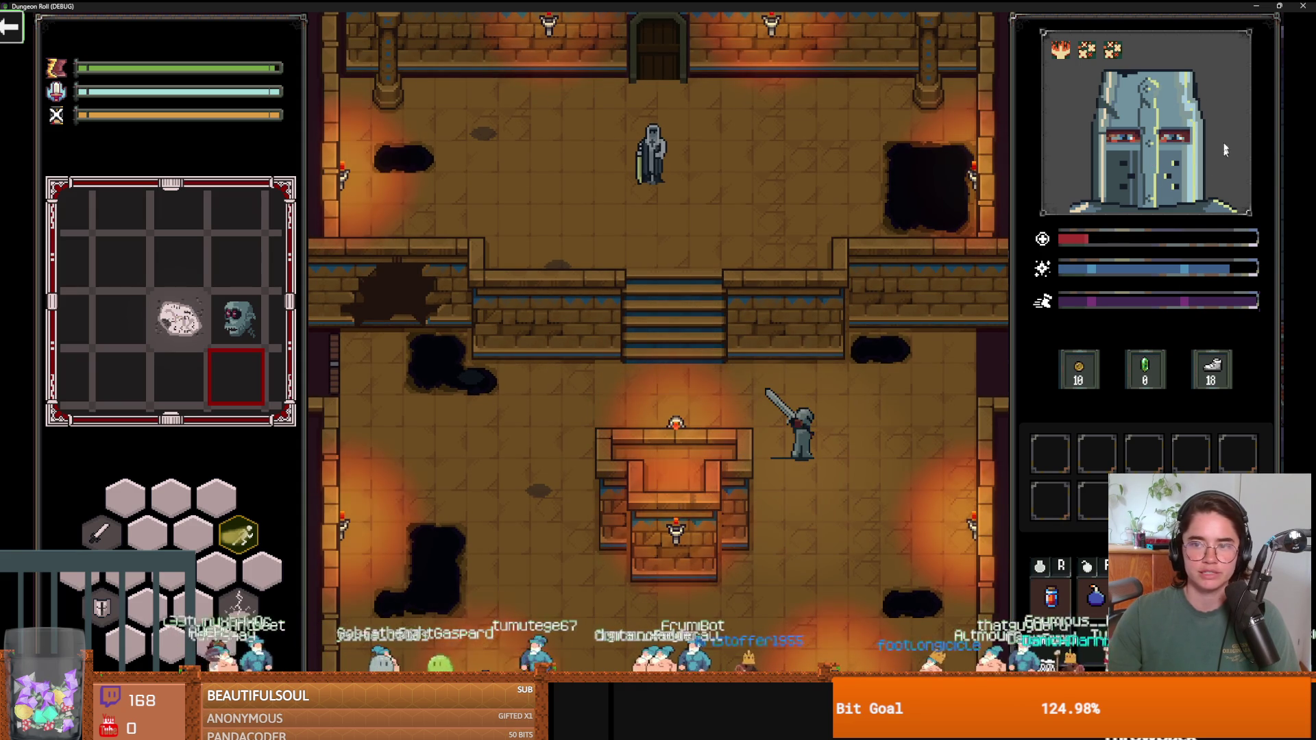
key(a)
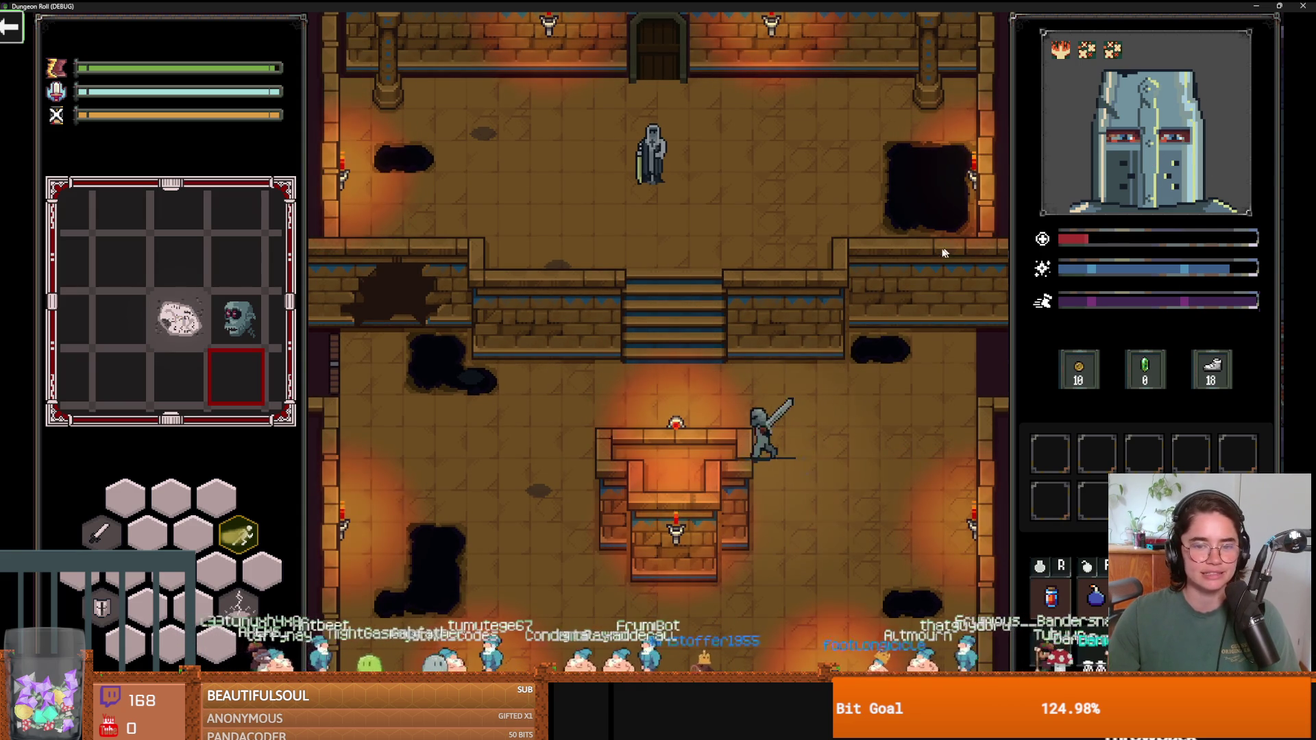
key(w)
key(s)
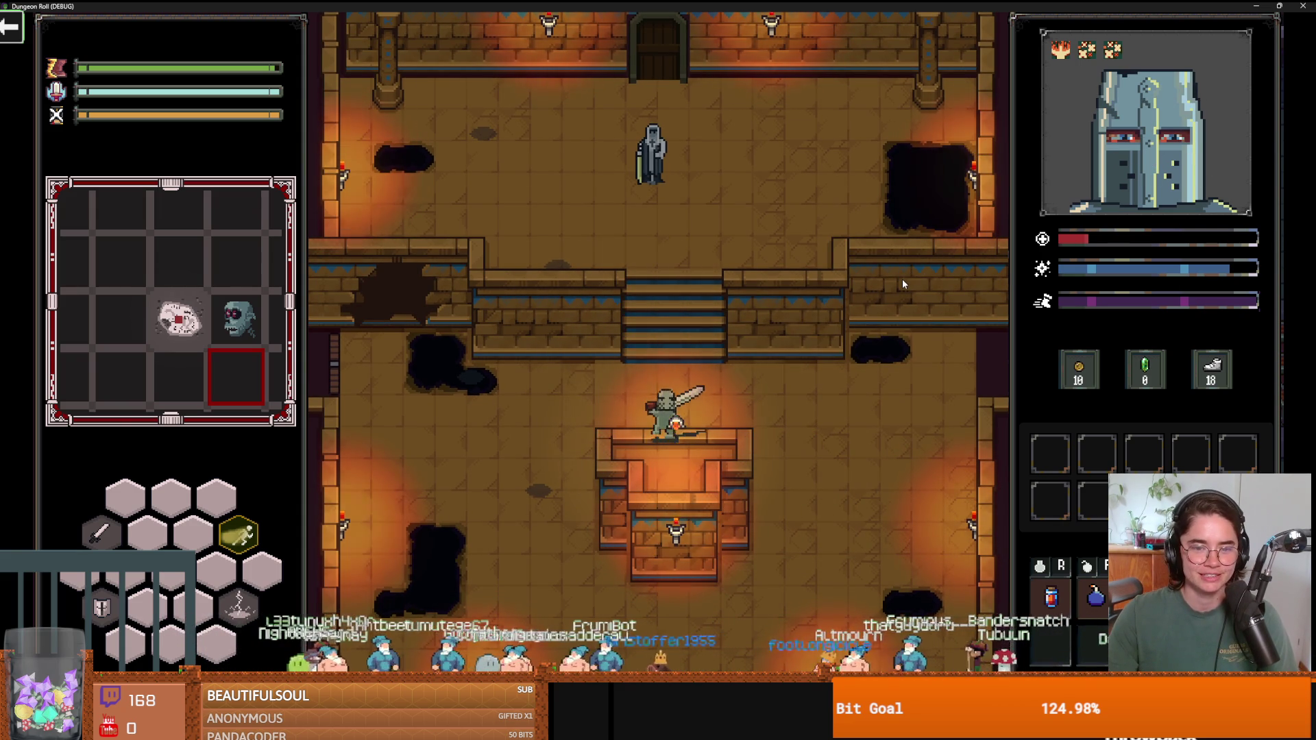
key(a)
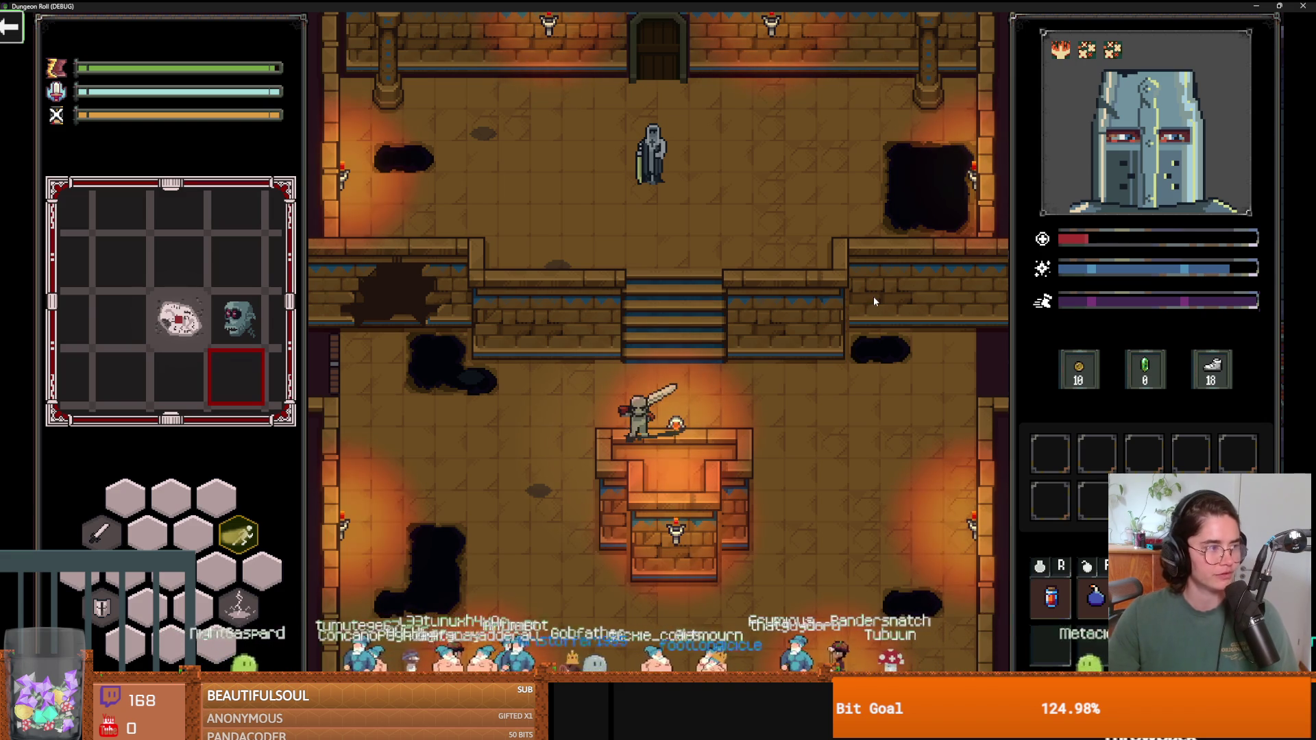
Stop the game with F8, save the Babat scene, and switch to the Bloodspill Steam page.
key(F8)
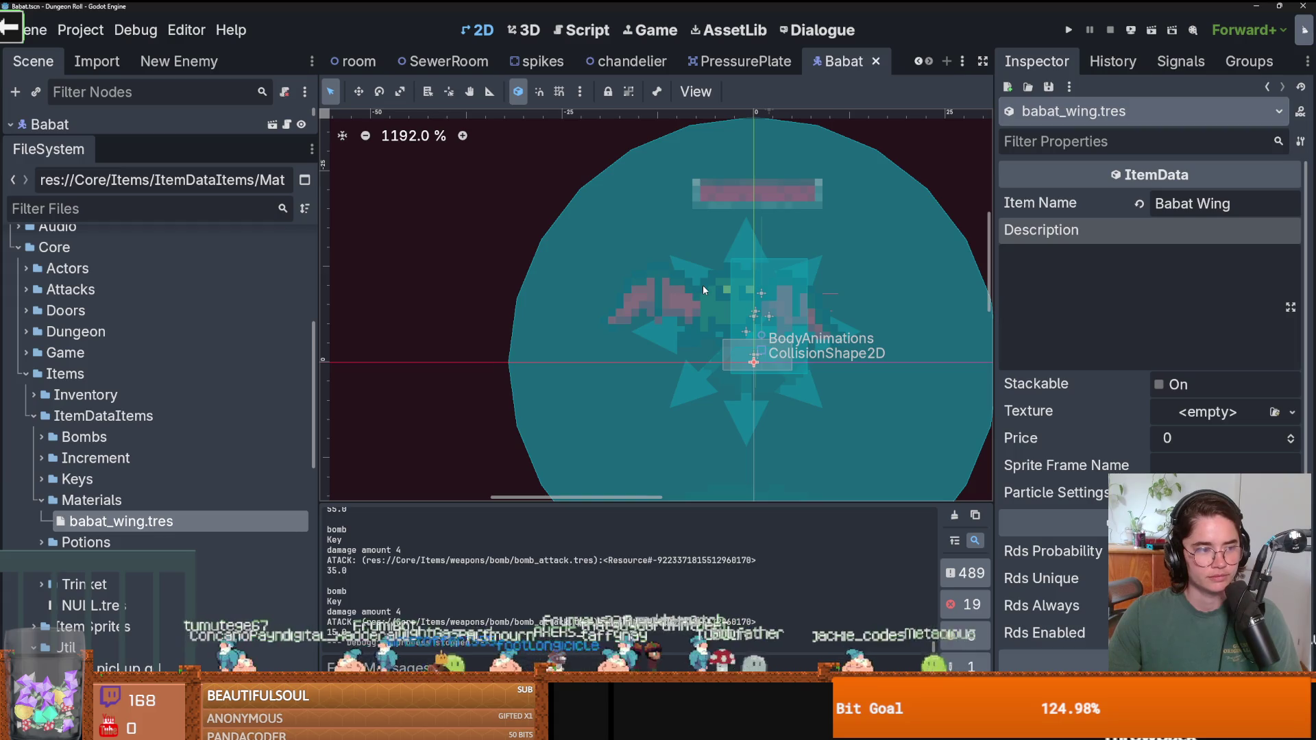
key(ctrl+s)
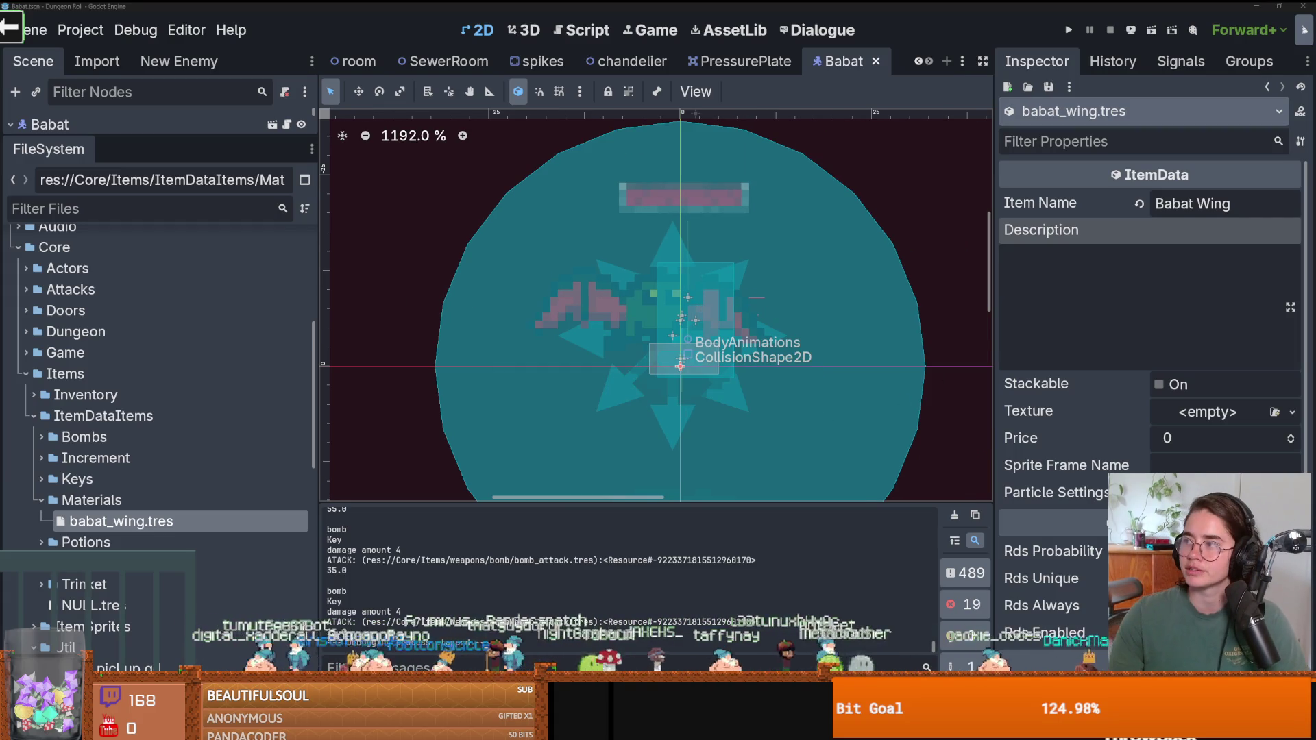
key(alt+Tab)
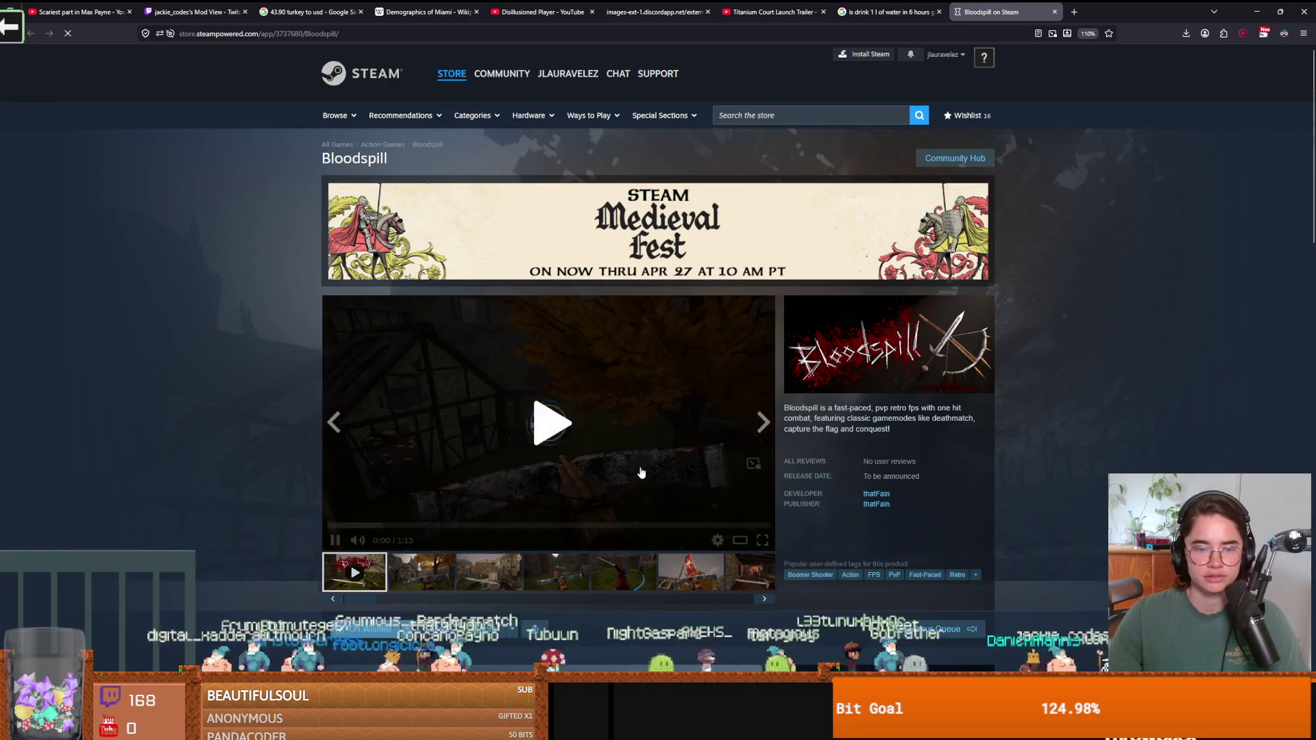
Play the Bloodspill trailer full screen, pause it at 0:35, and exit full screen.
click(761, 541)
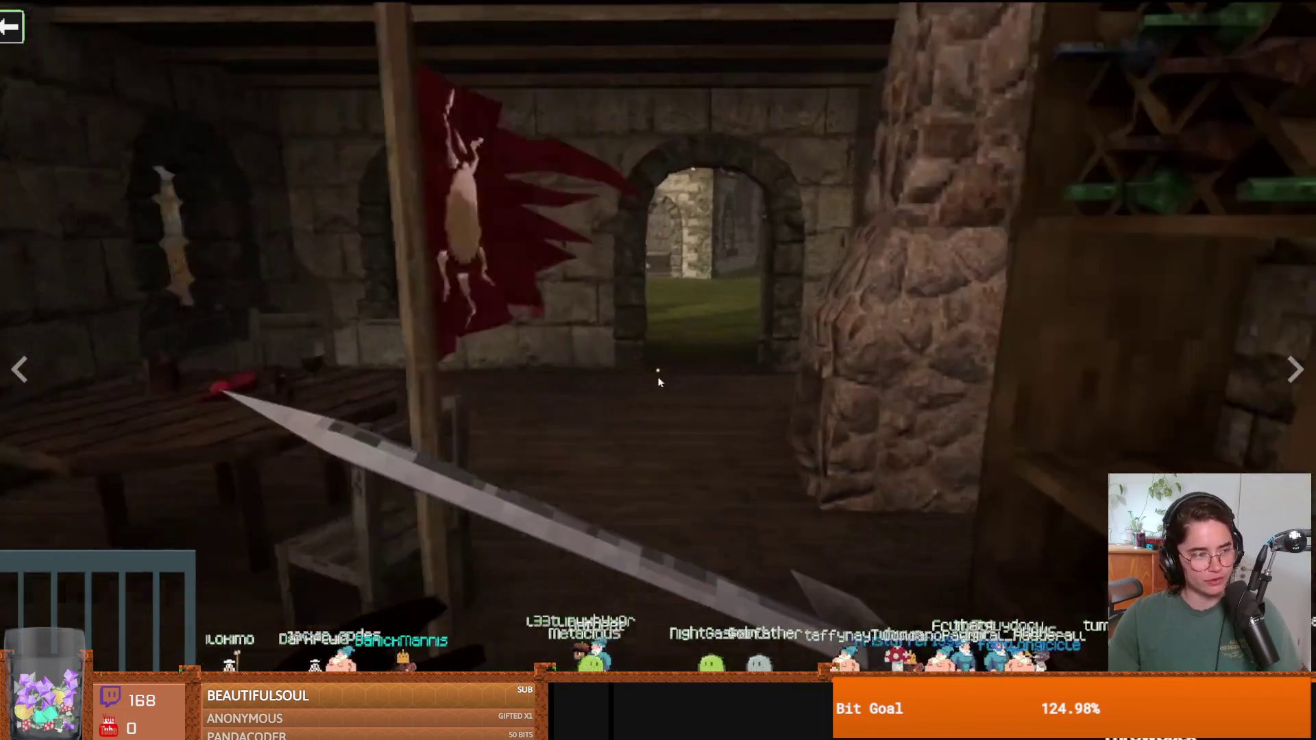
click(658, 381)
key(Escape)
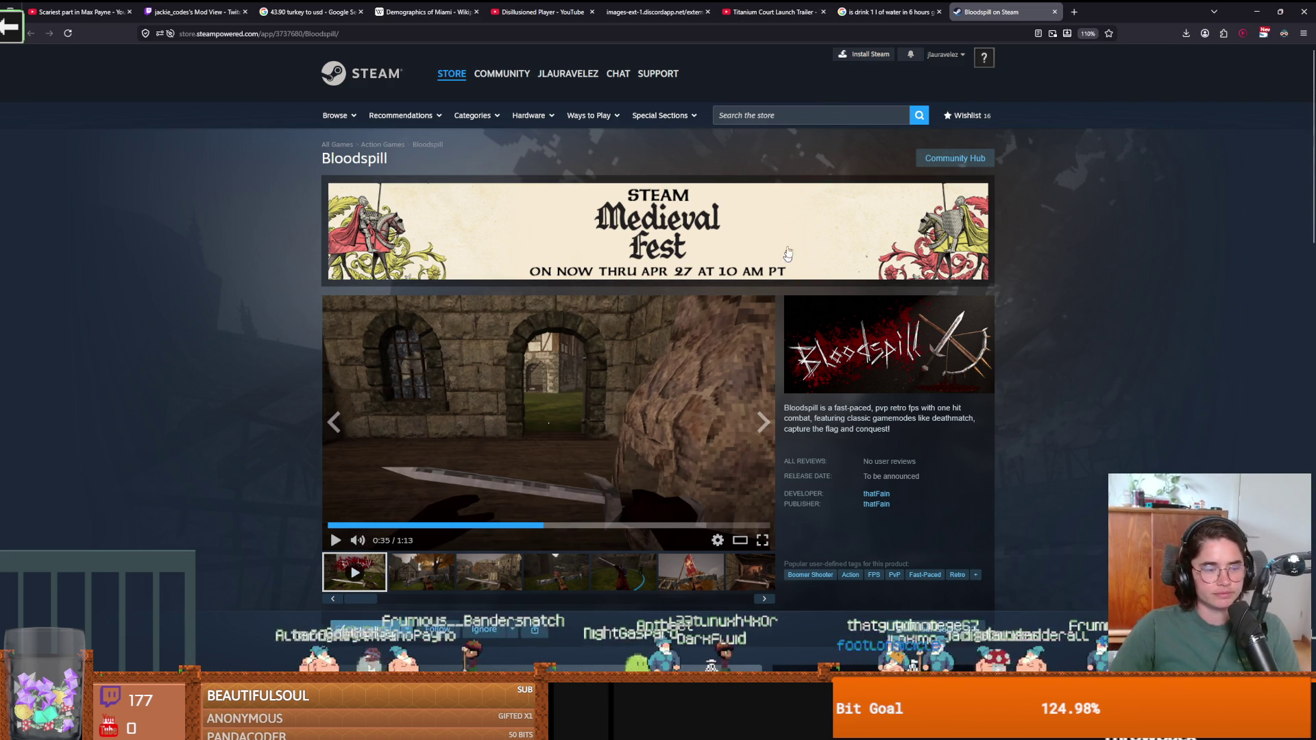
Return to Godot, save the Babat scene, recentre the 2D view, and enlarge the scene tree.
key(alt+Tab)
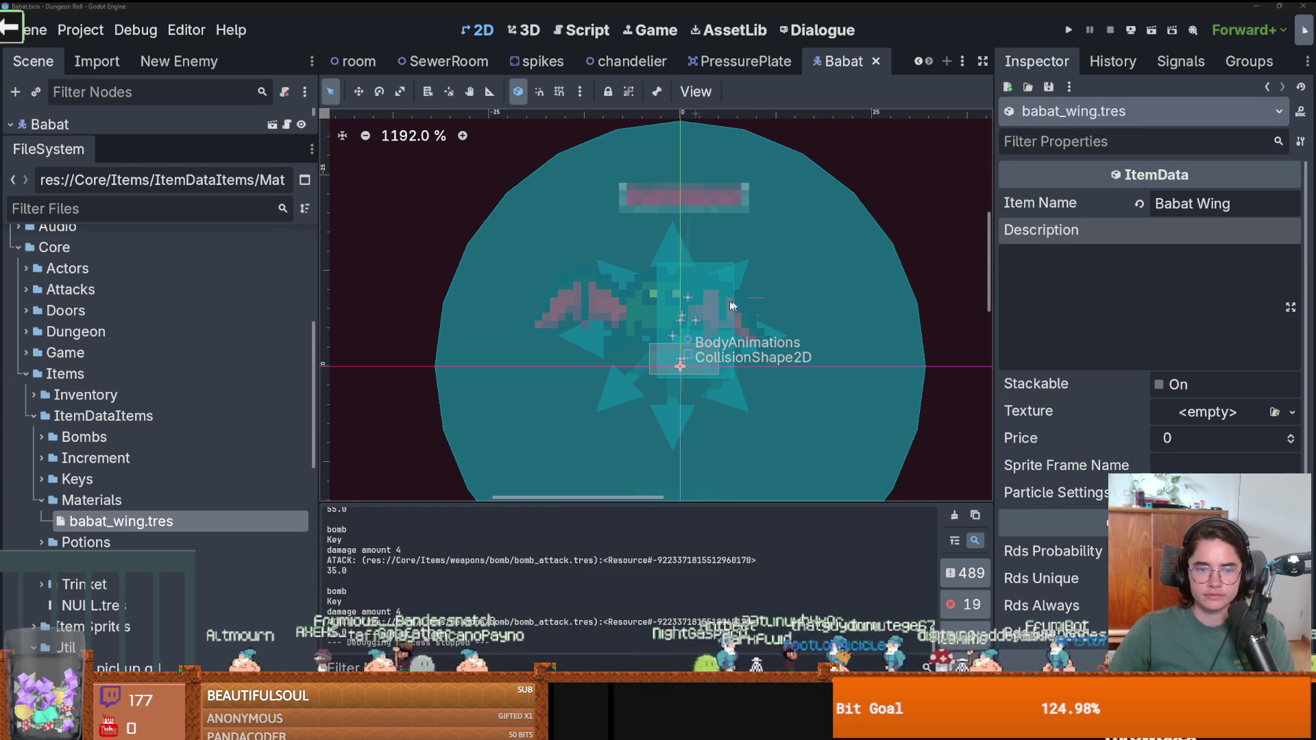
scroll(739, 304, right, 3)
key(ctrl+s)
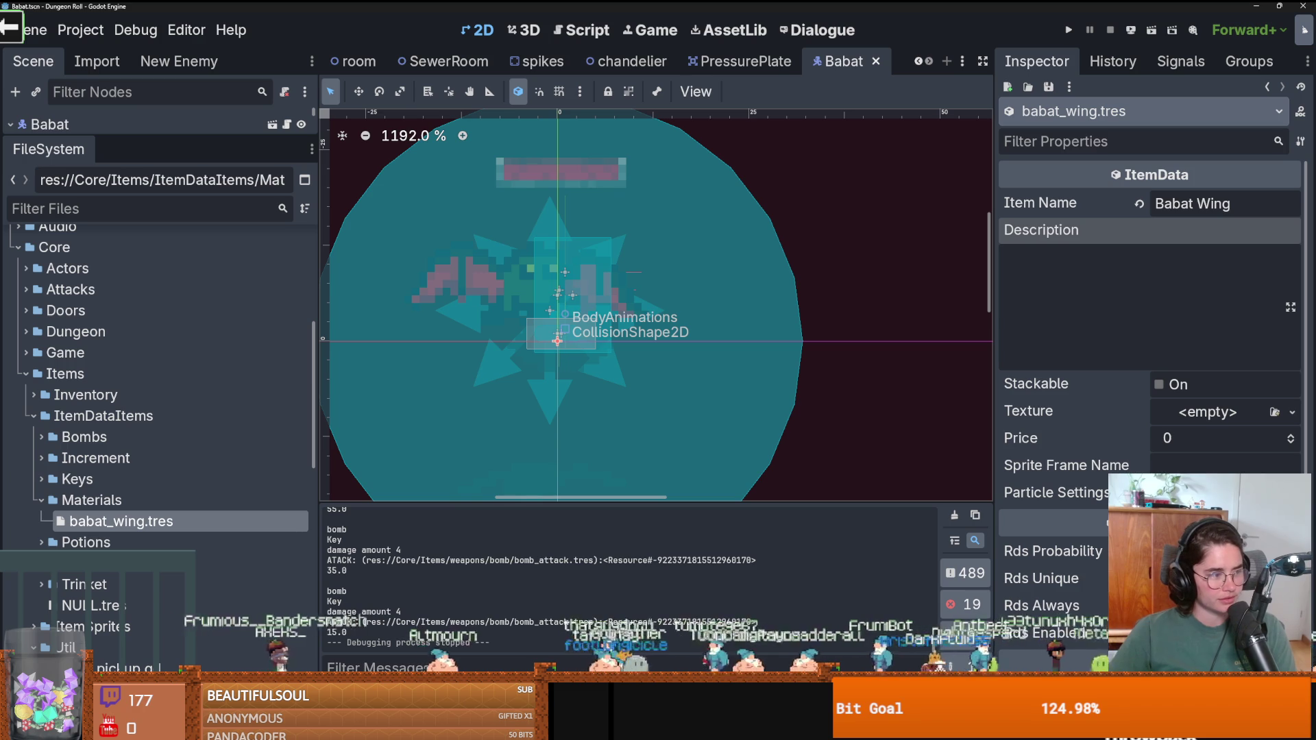
scroll(629, 318, right, 3)
scroll(589, 329, up, 1)
key(ctrl+s)
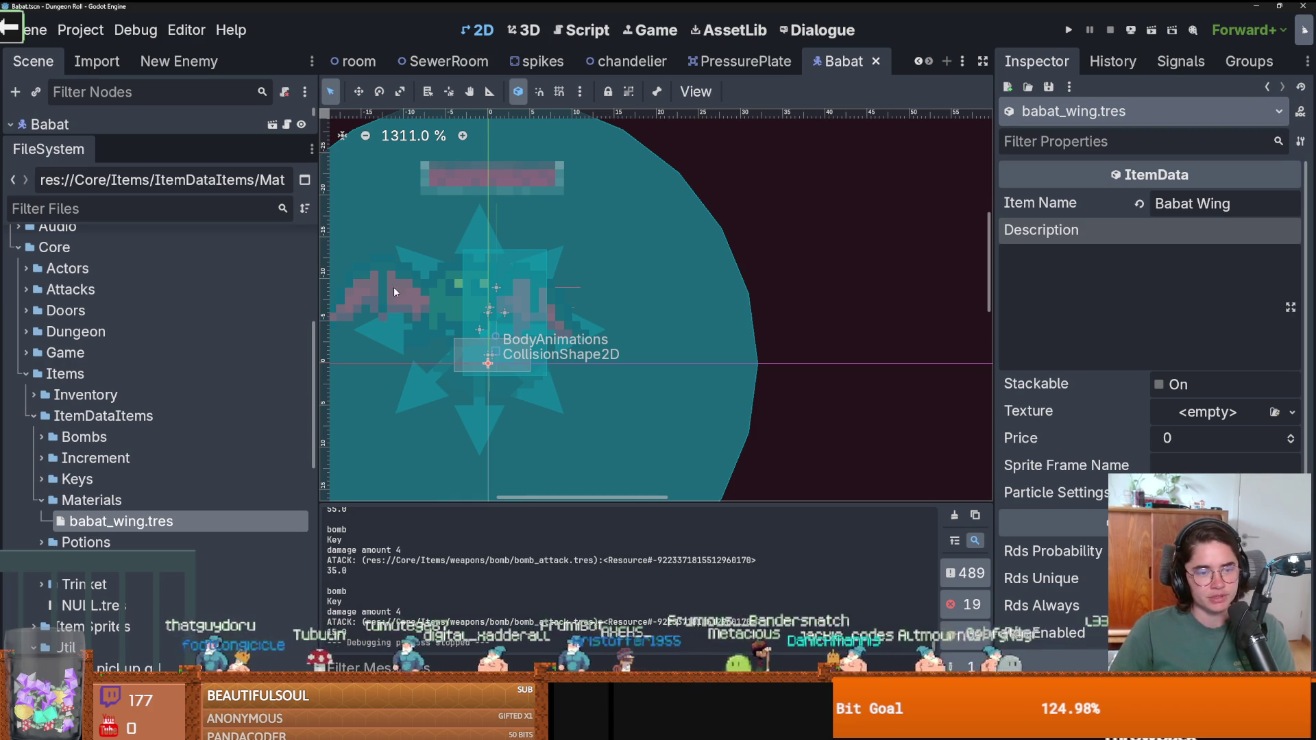
key(f)
key(ctrl+s)
drag(144, 139, 151, 458)
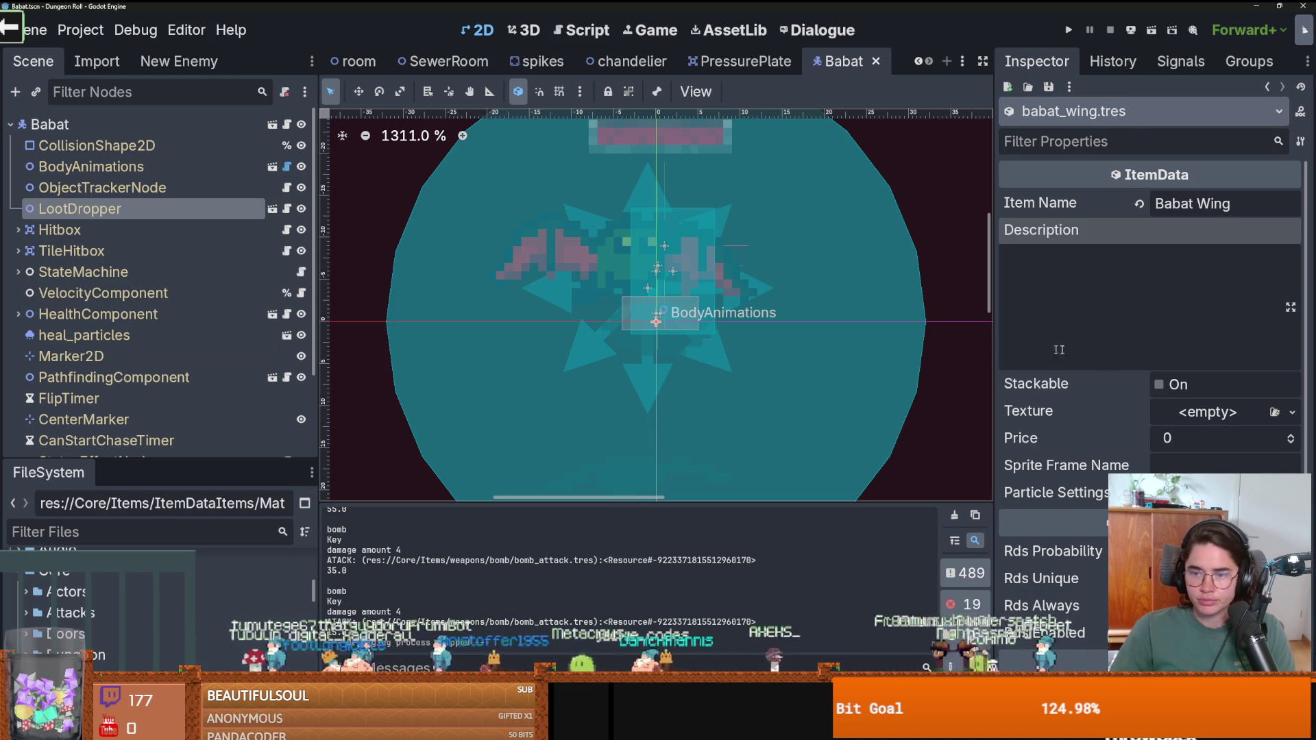
scroll(1158, 357, down, 4)
scroll(1160, 368, up, 3)
Give the Babat Wing Texture a new AtlasTexture, expand its settings, and enlarge the FileSystem dock.
click(1114, 311)
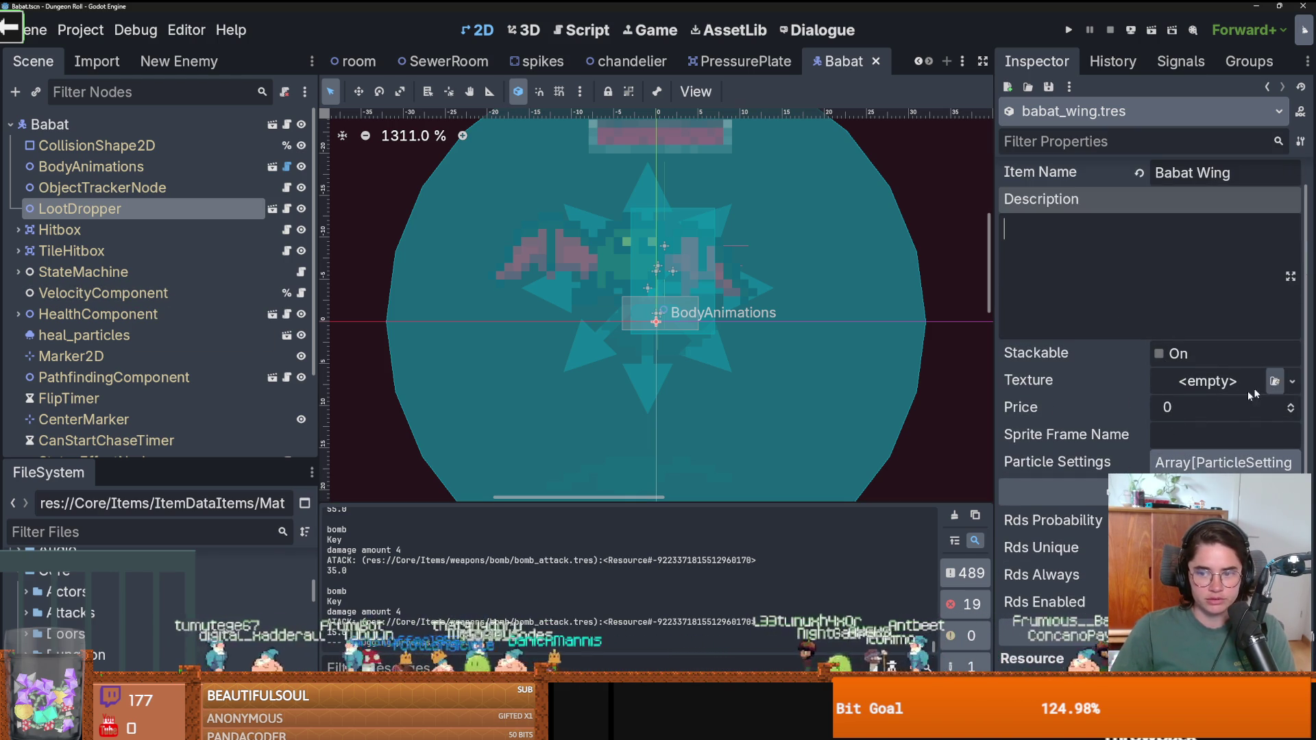
click(1293, 382)
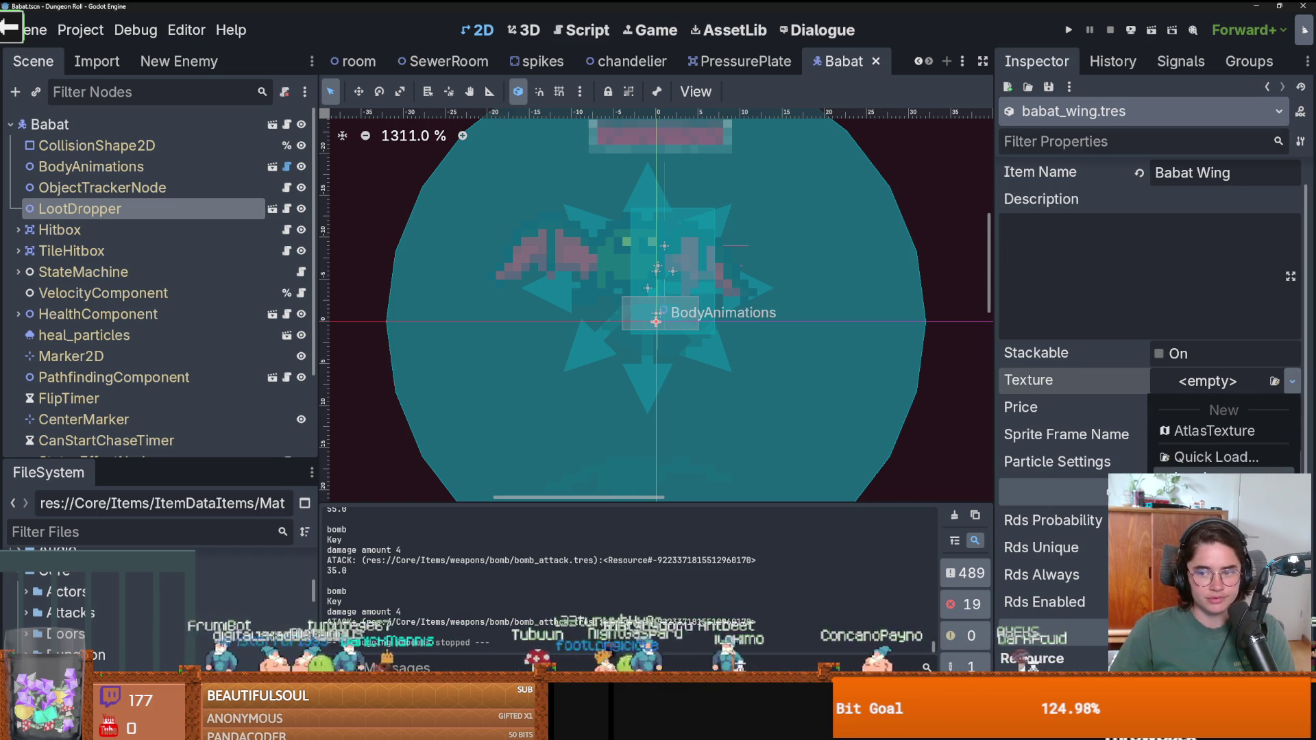
click(1210, 457)
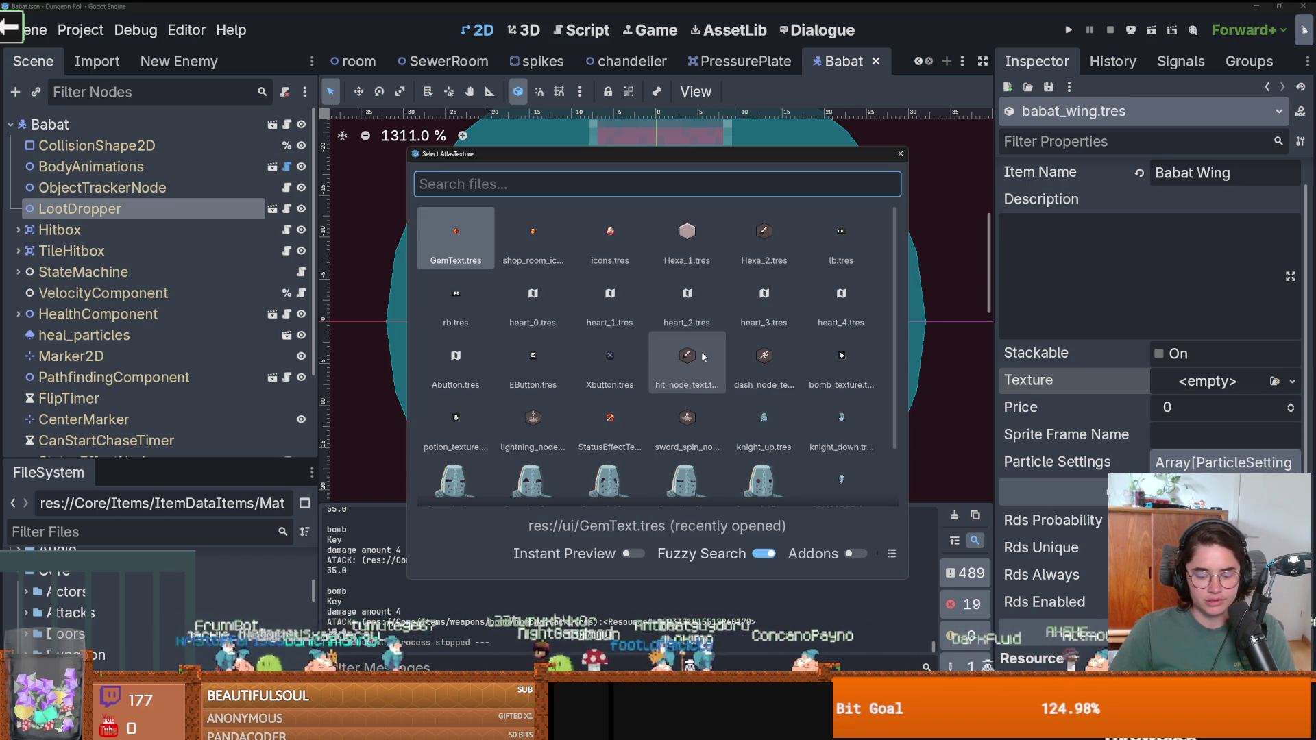
key(Escape)
click(1207, 381)
click(1217, 425)
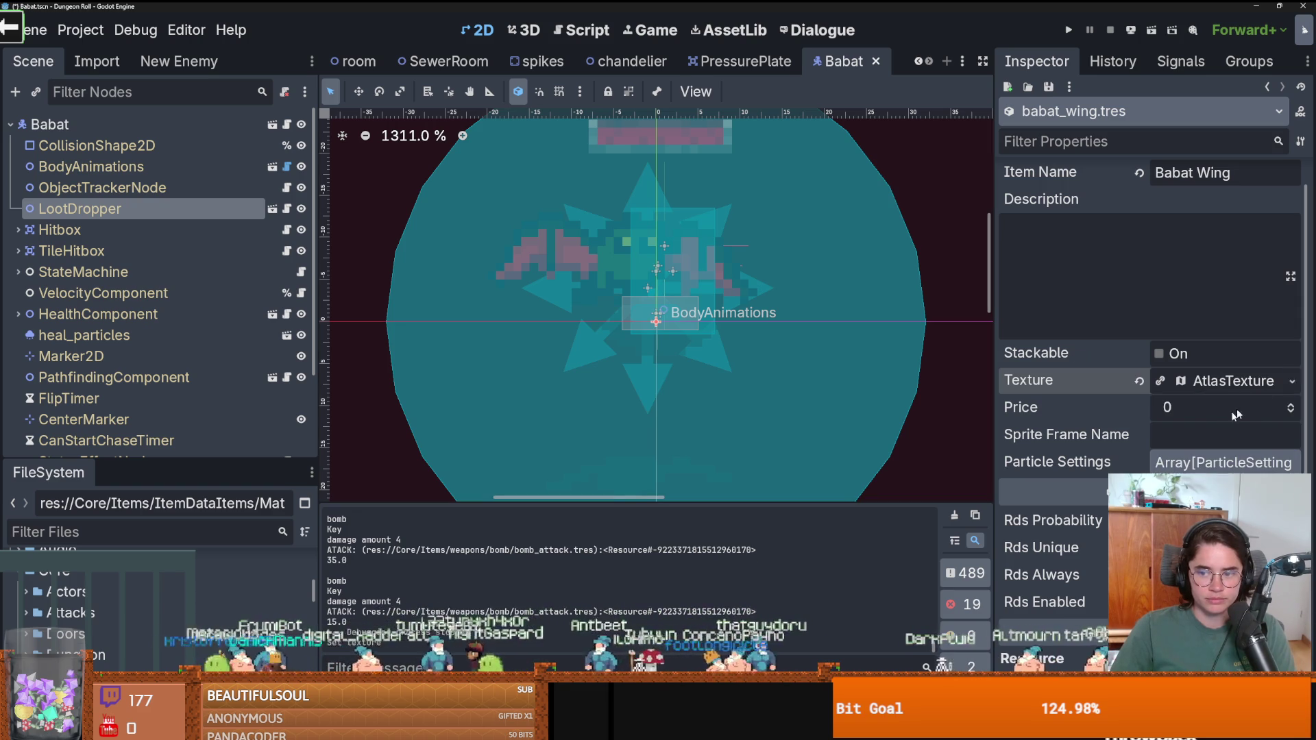
click(1255, 387)
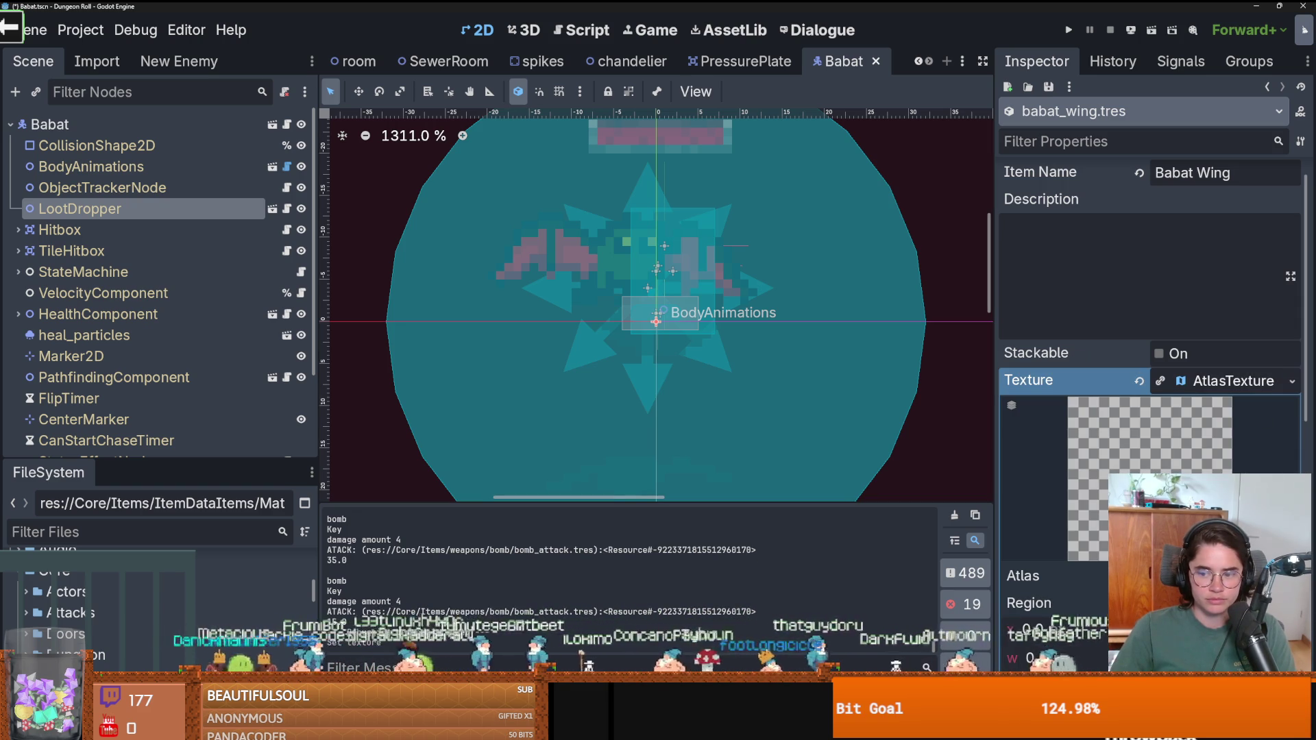
drag(237, 458, 237, 137)
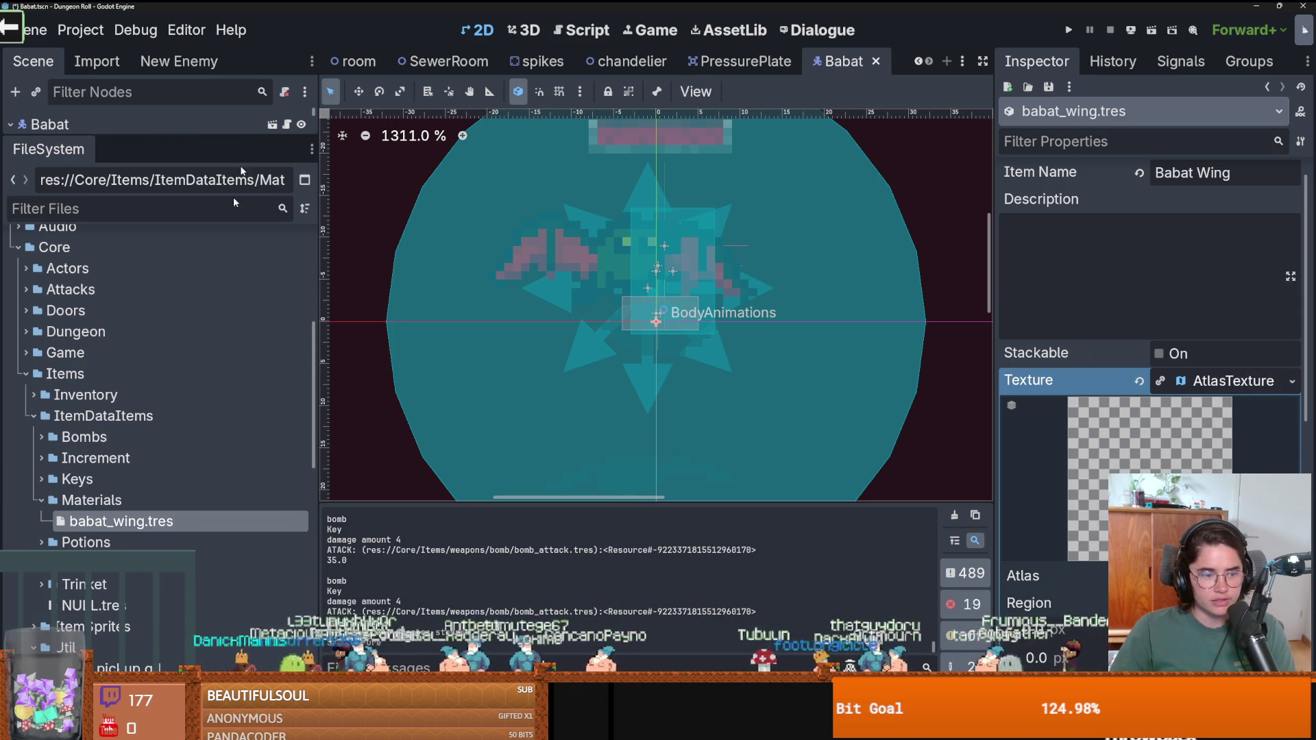
Collapse Materials and ItemDataItems, expand ItemSprites, and compare collectable_spritesheet.png with items.png.
click(40, 501)
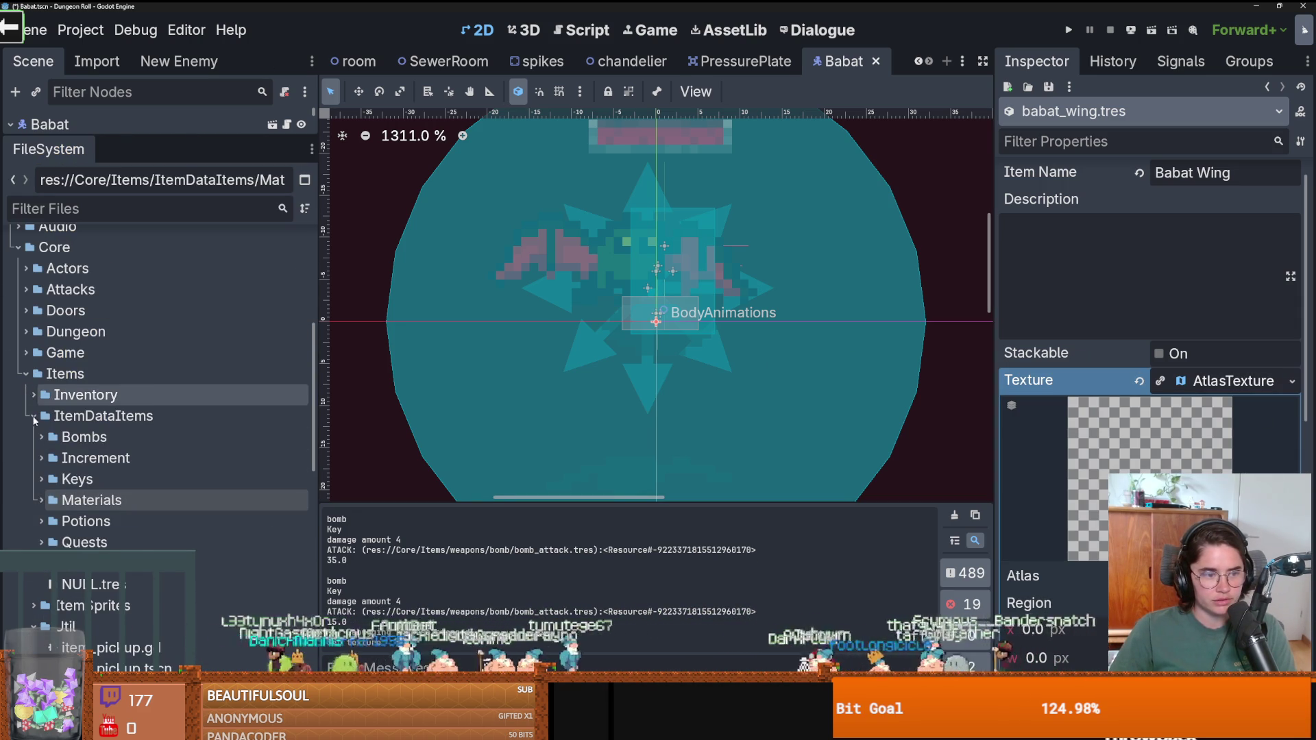
click(33, 416)
click(34, 437)
click(41, 458)
click(42, 458)
click(68, 483)
click(93, 501)
click(96, 488)
mouse_move(96, 487)
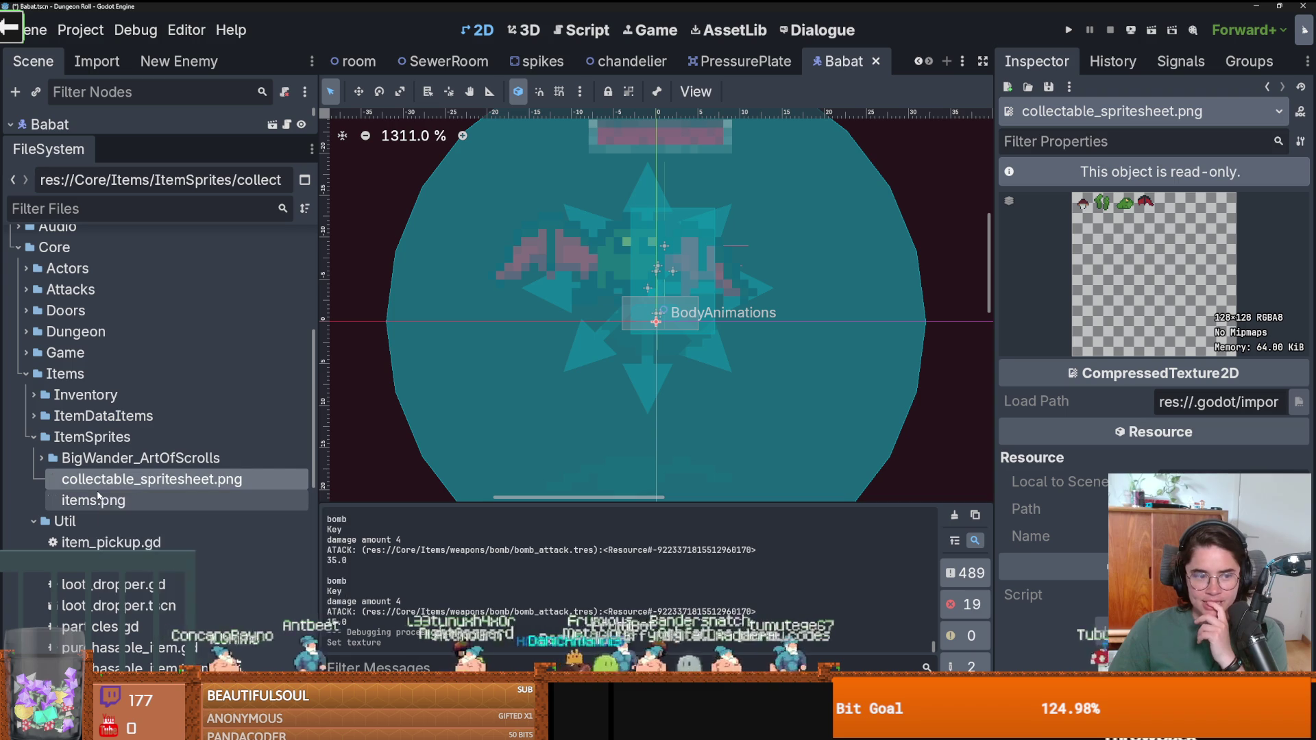
click(92, 507)
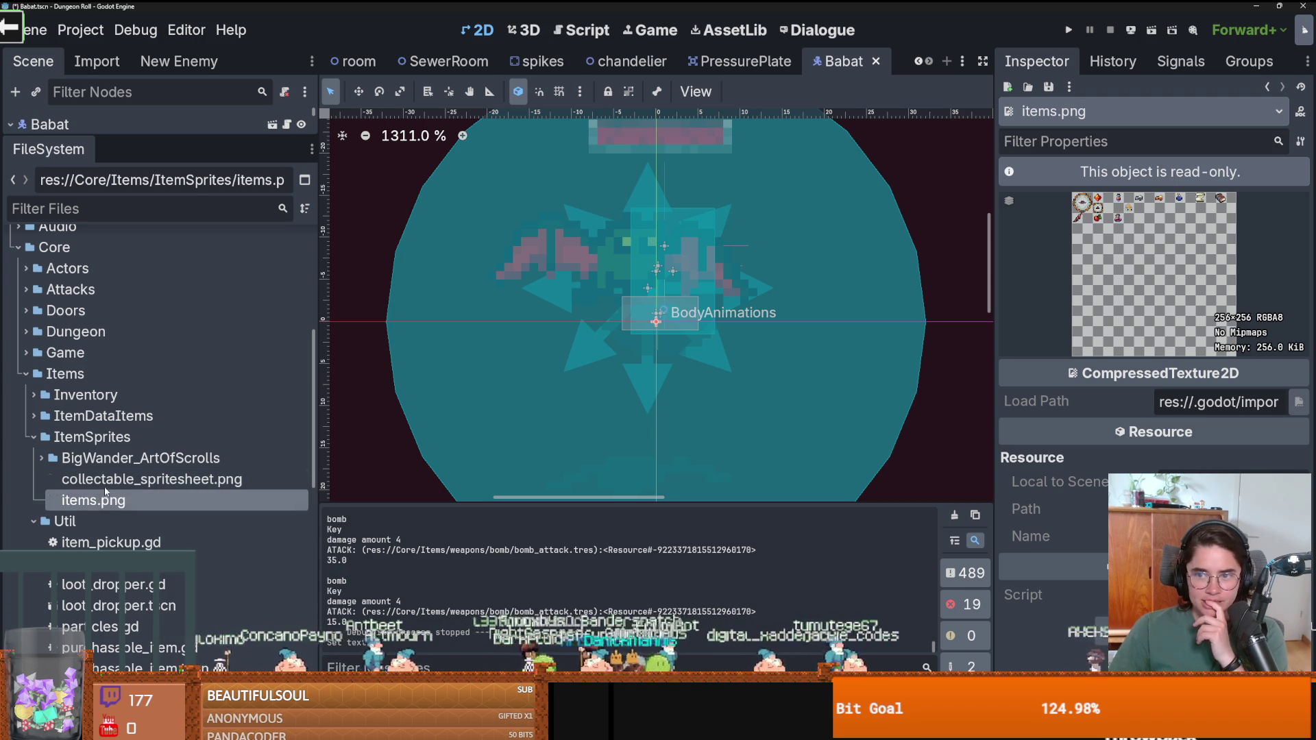
click(104, 484)
click(103, 499)
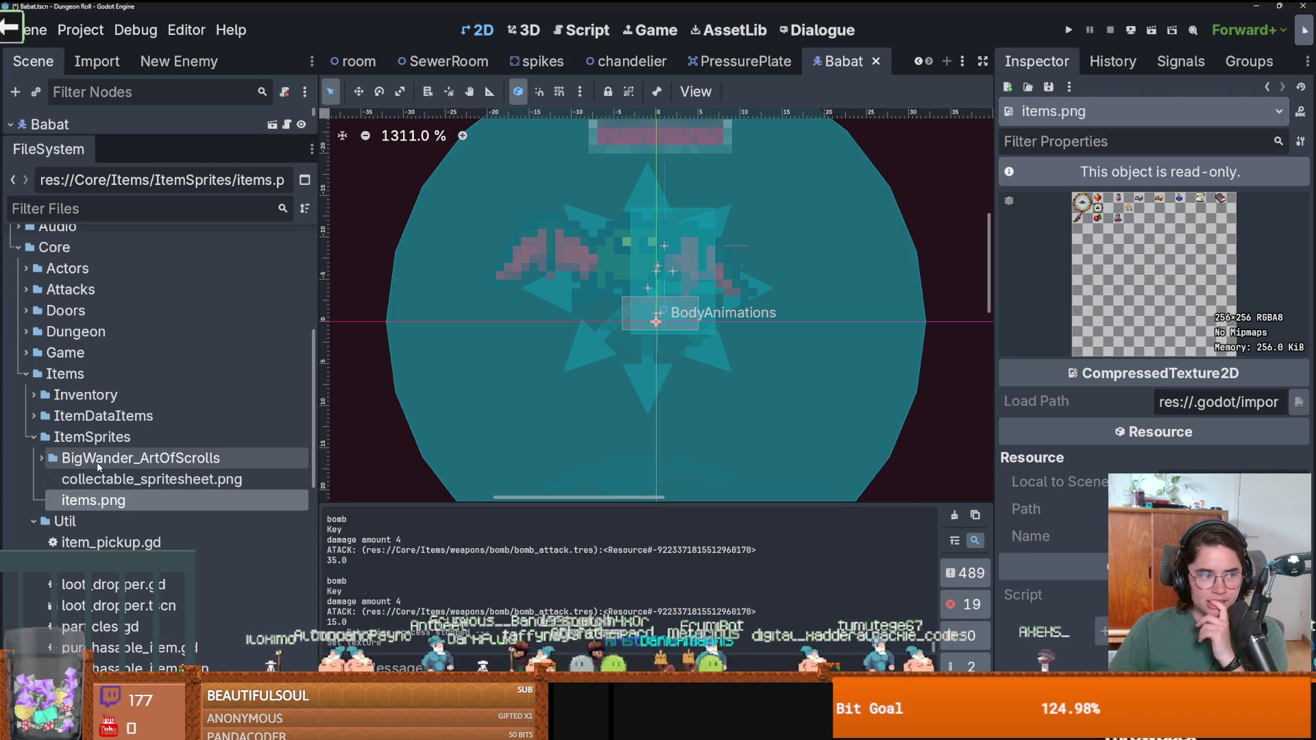
Dismiss the ItemSprites folder actions and reselect collectable_spritesheet.png.
click(96, 437)
right_click(100, 438)
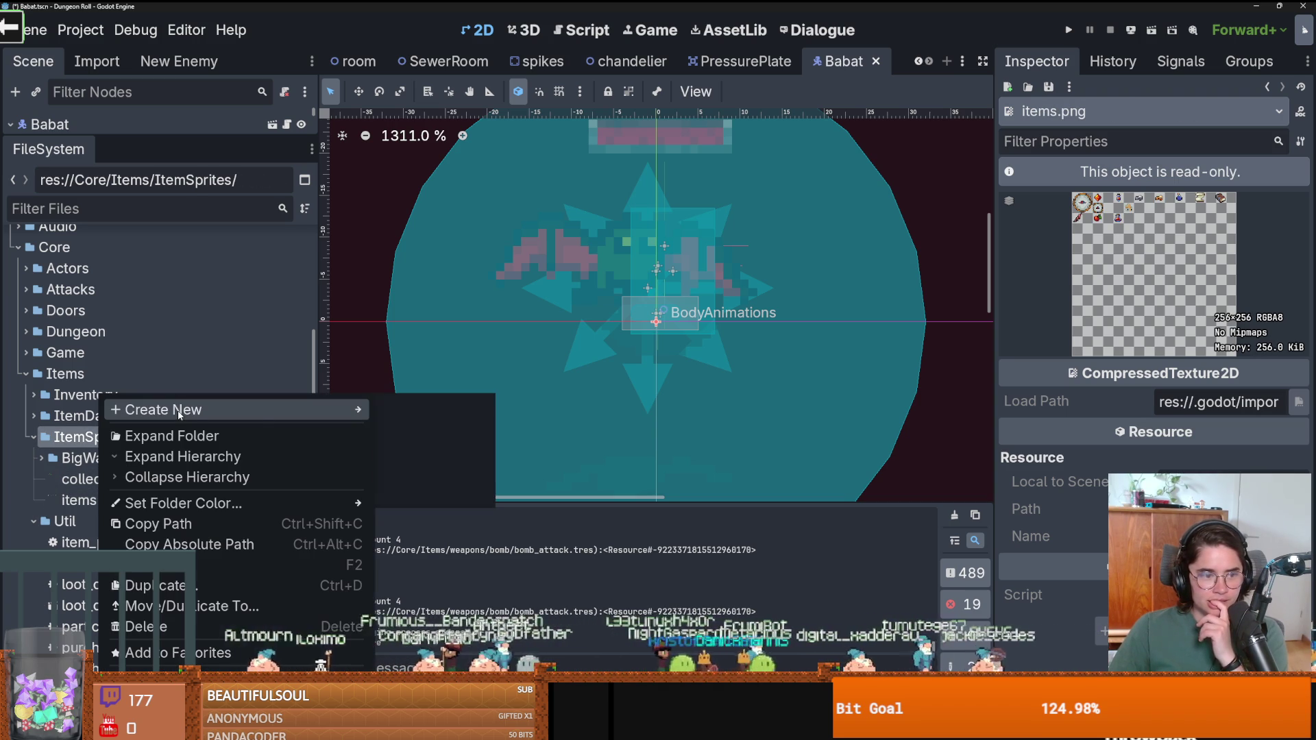
mouse_move(180, 410)
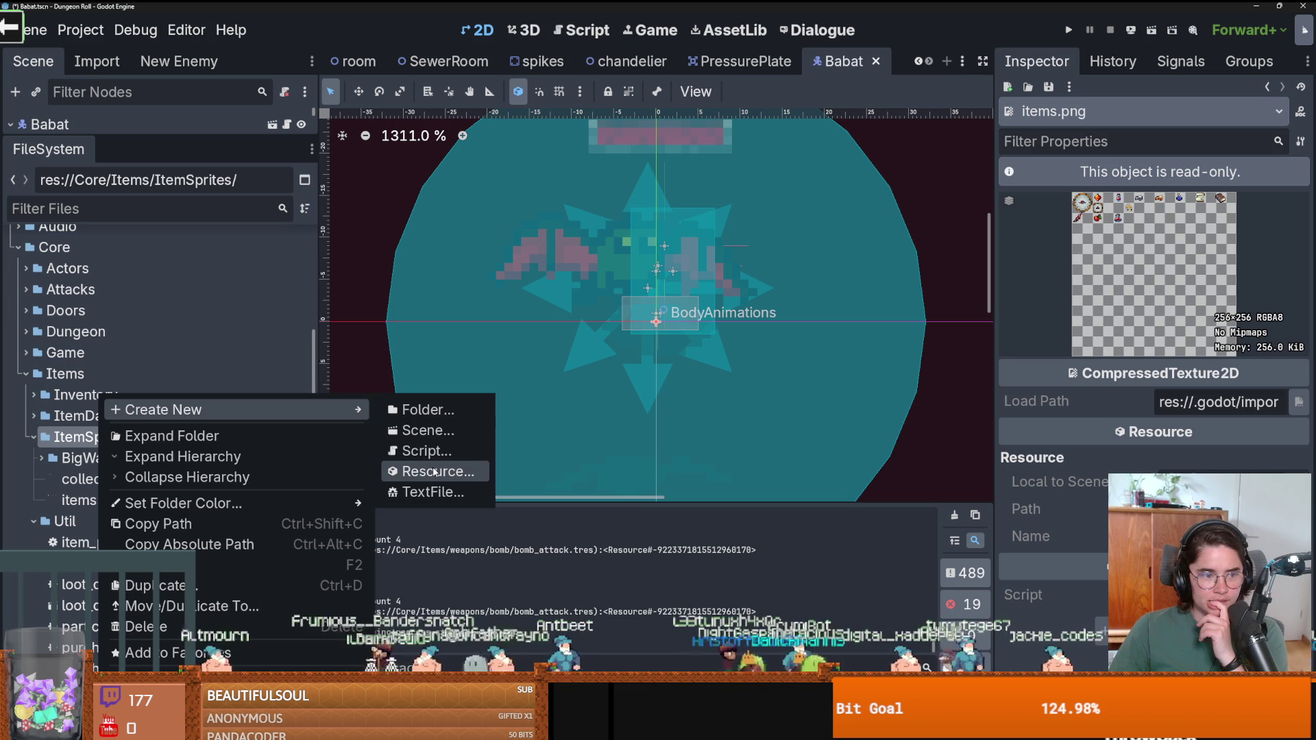
click(171, 436)
scroll(166, 537, down, 10)
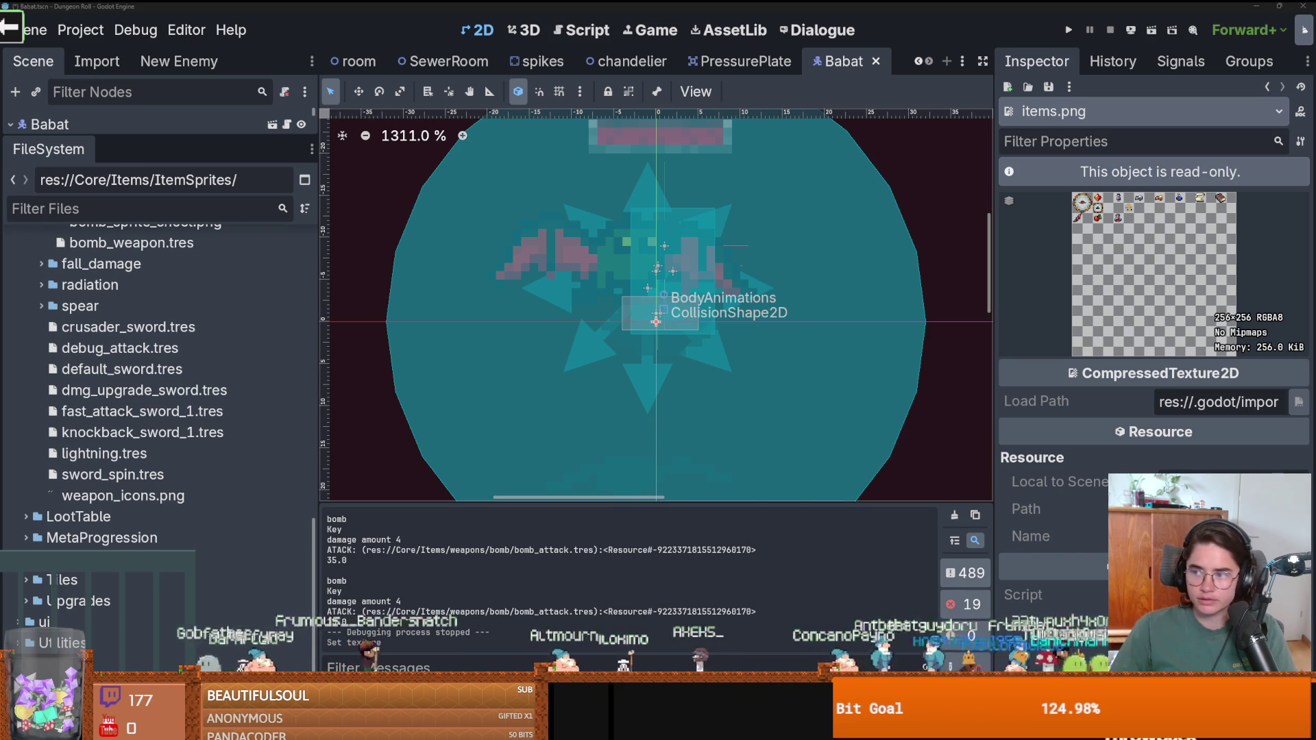
scroll(137, 397, up, 5)
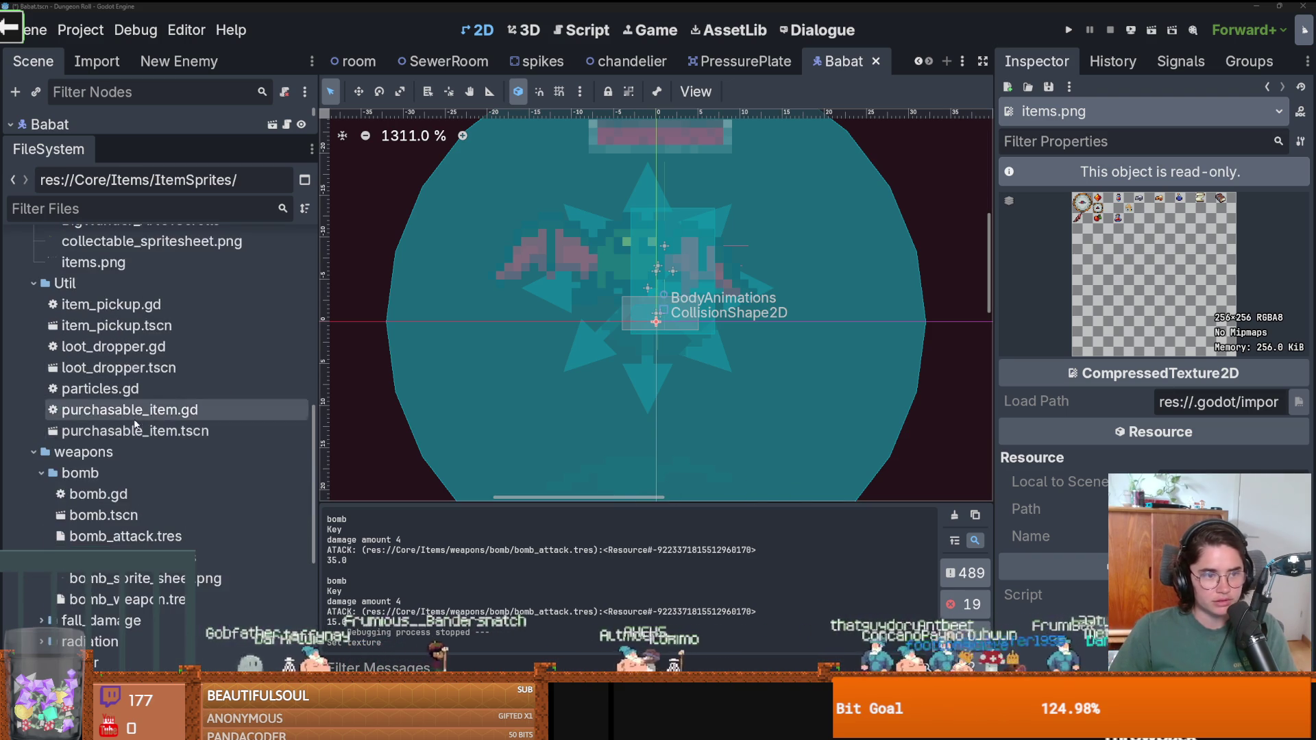
scroll(135, 420, up, 4)
click(144, 480)
click(145, 495)
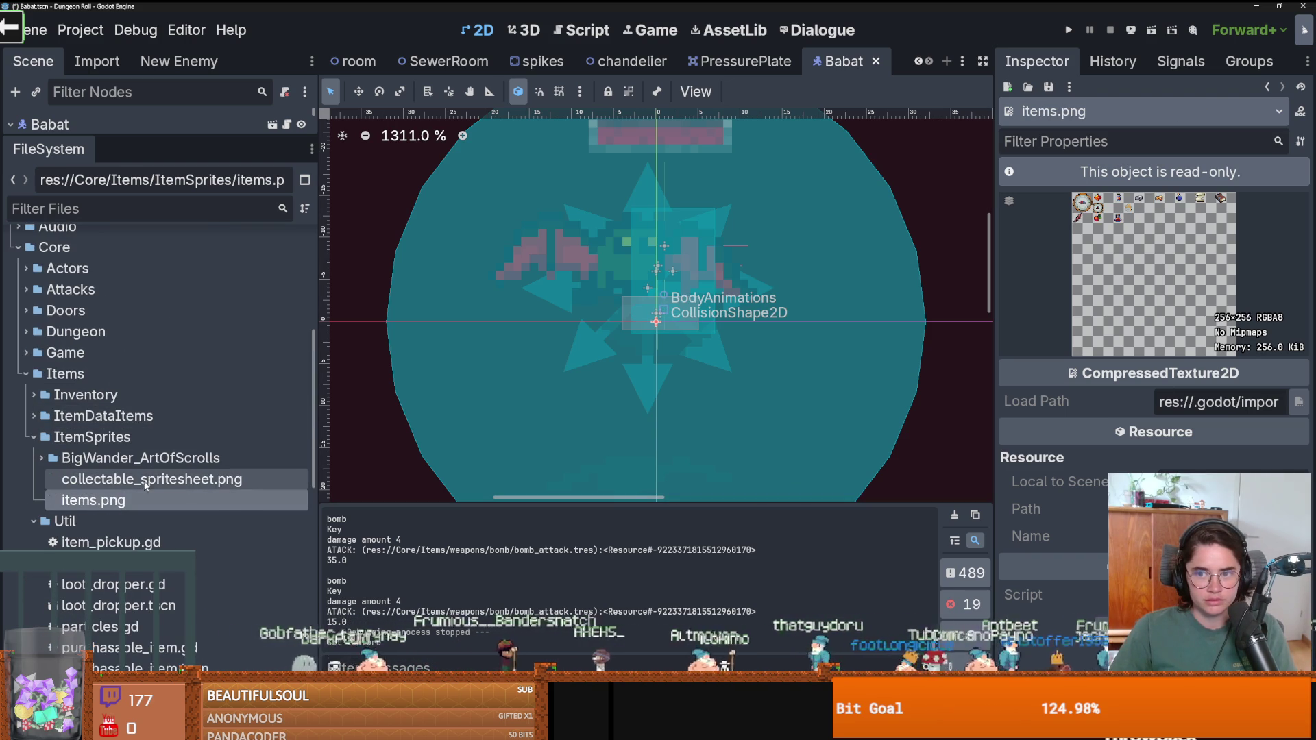
click(145, 481)
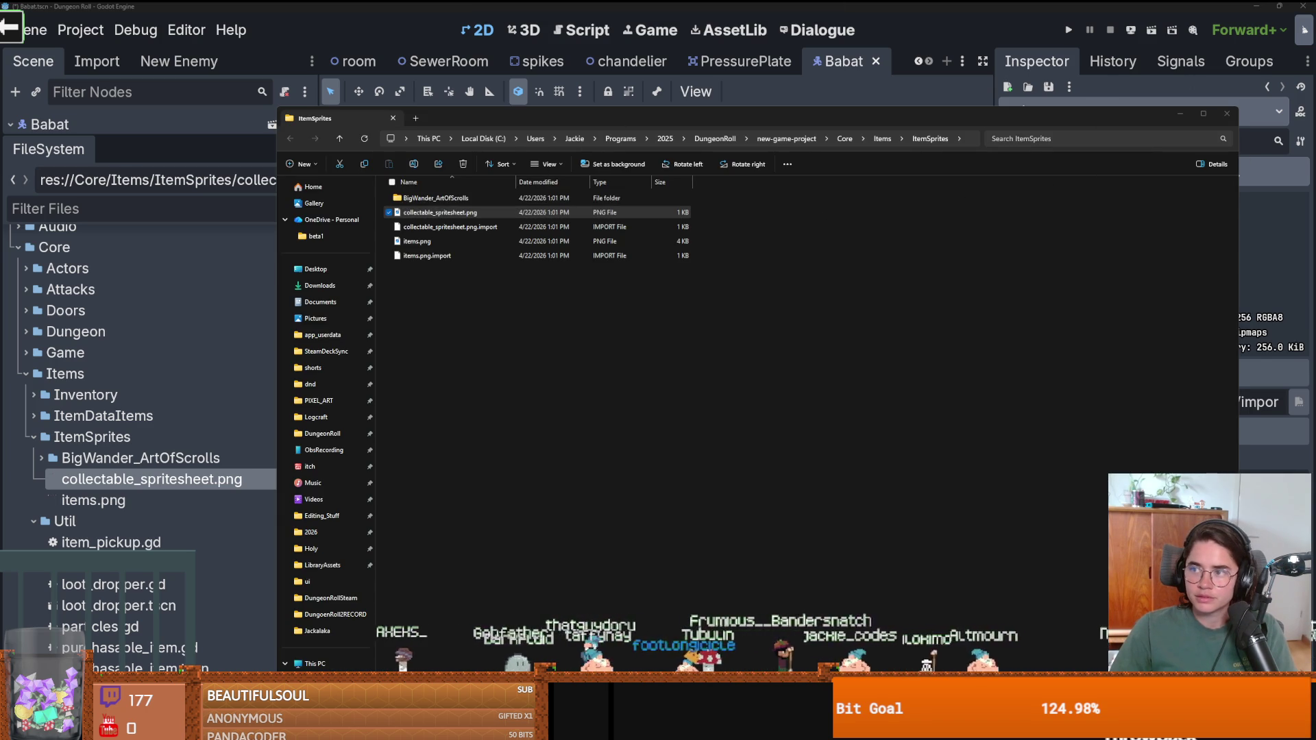
Open collectable_spritesheet.png in Aseprite and paste the three new sprites into row two.
key(Return)
scroll(640, 224, up, 3)
key(ctrl+v)
mouse_move(720, 459)
mouse_down()
mouse_move(836, 315)
mouse_move(721, 310)
mouse_up()
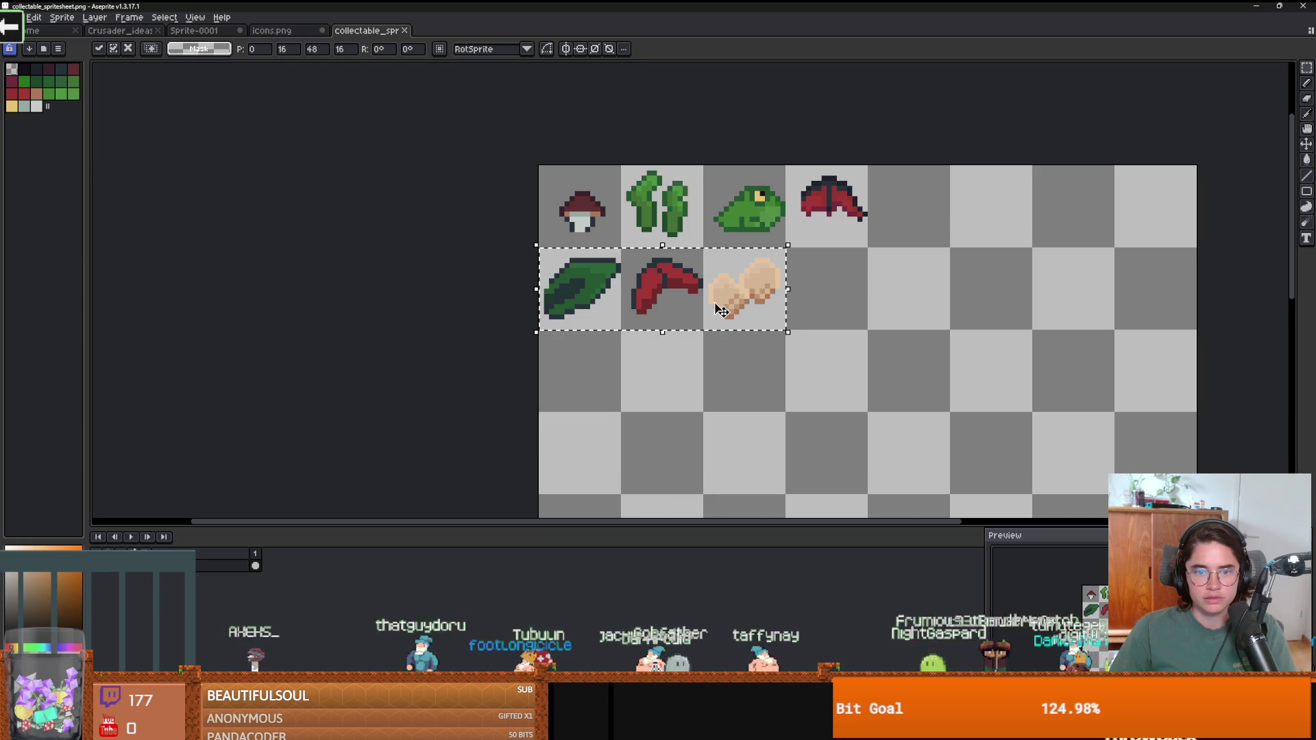
Delete the red sprite ending the top row, save the sheet, and close the file explorer.
drag(791, 170, 862, 241)
key(Delete)
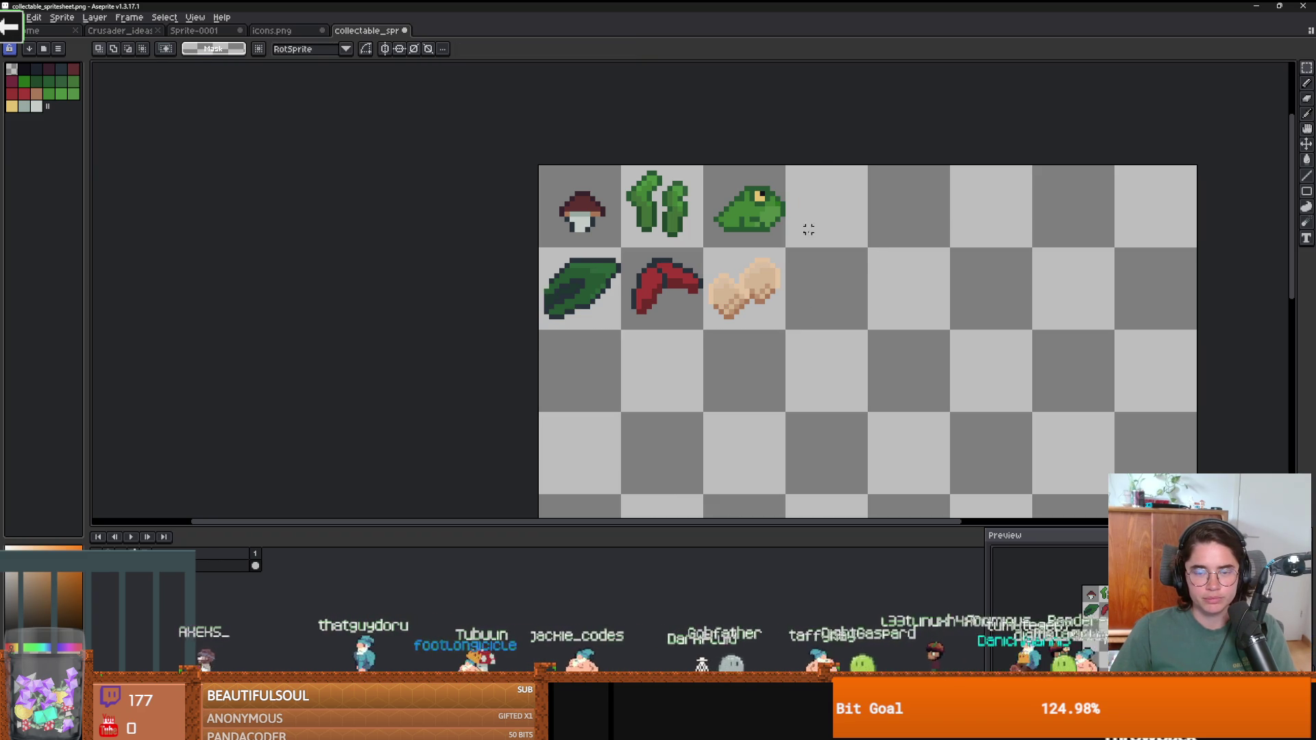
key(alt+Tab)
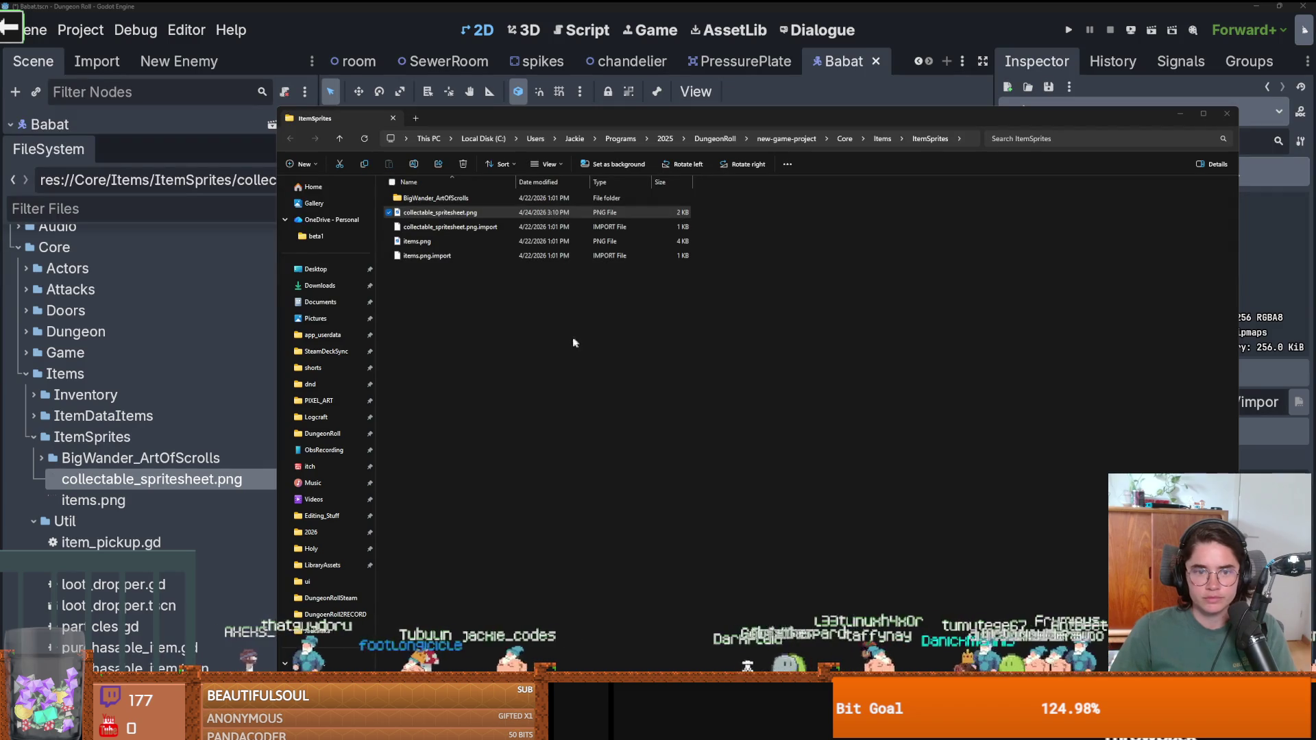
click(1226, 114)
Rename collectable_spritesheet.png in the FileSystem dock and let Godot reimport it.
click(149, 520)
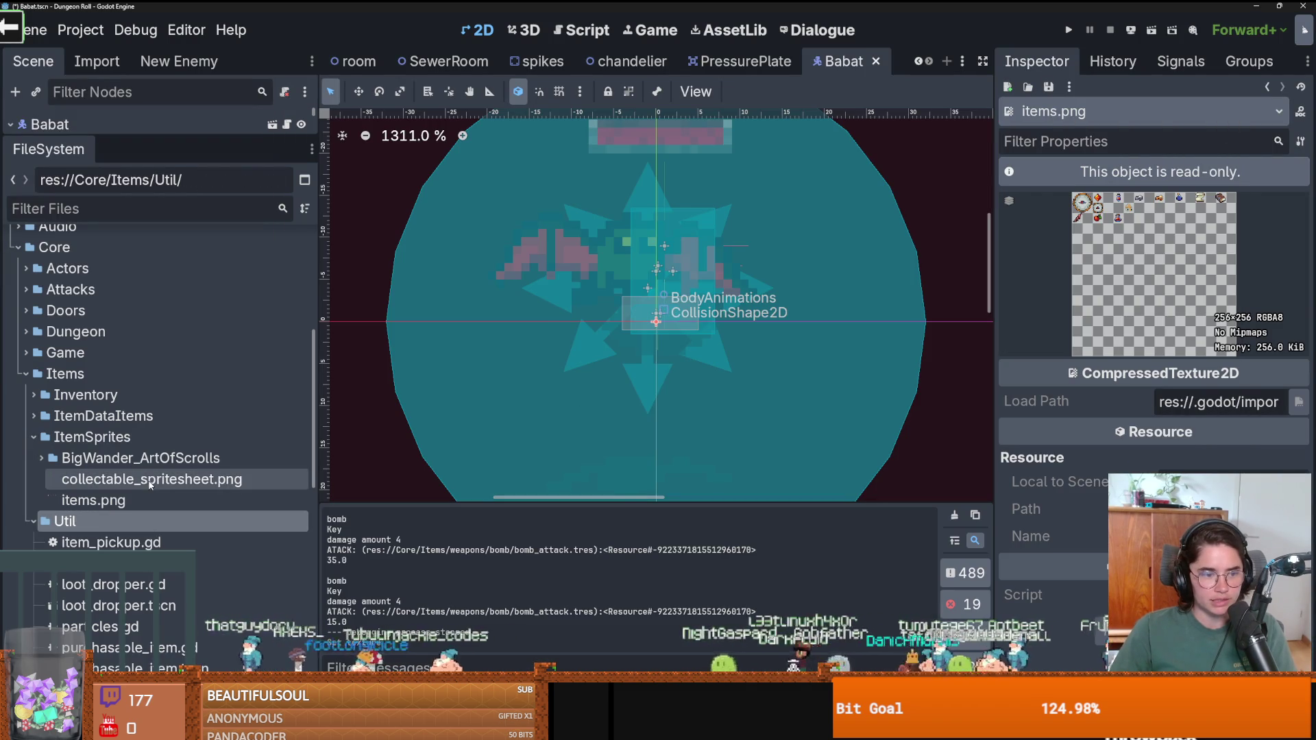
click(138, 479)
right_click(137, 479)
click(158, 525)
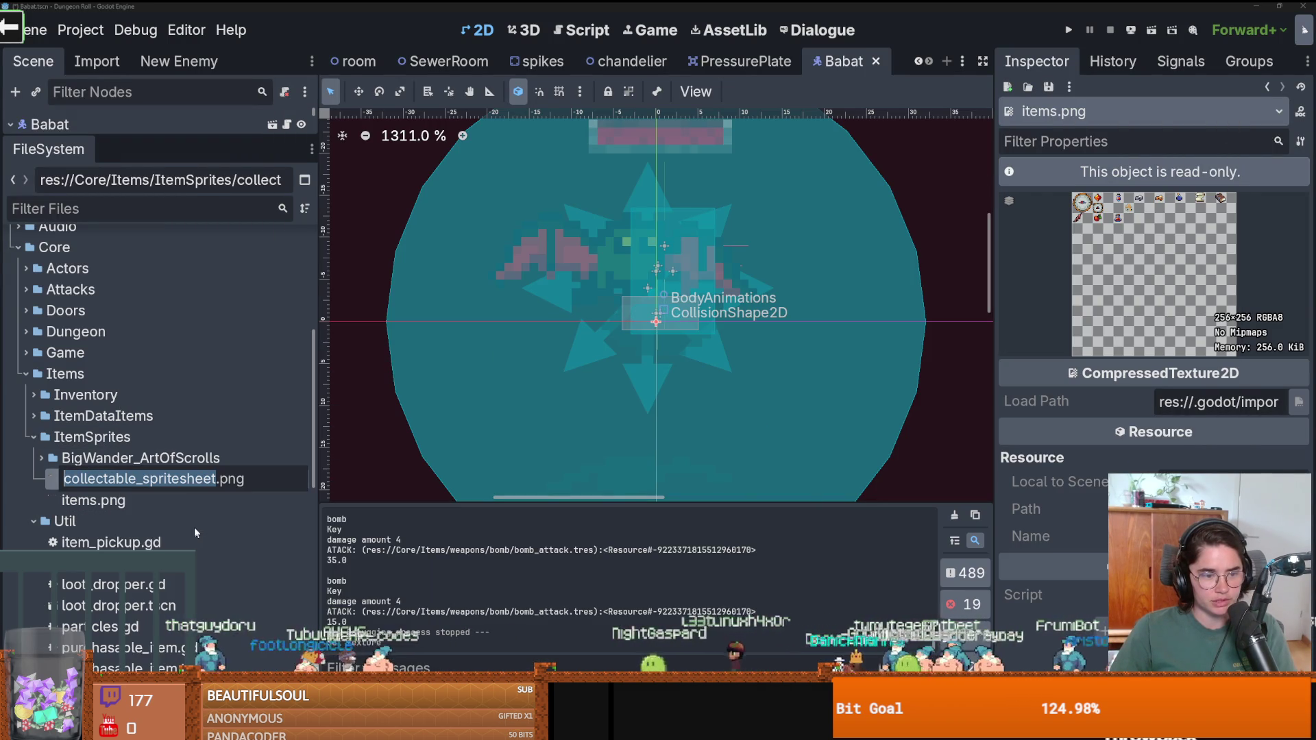
click(132, 479)
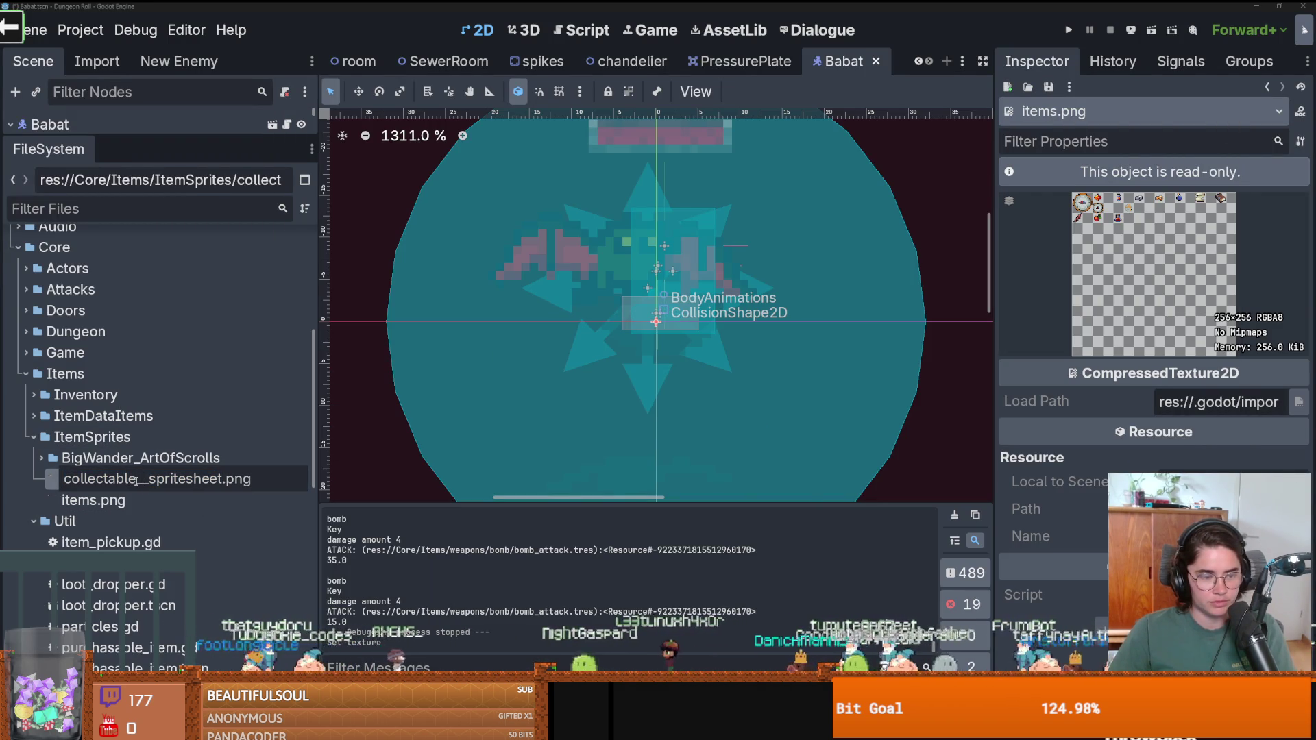
key(Return)
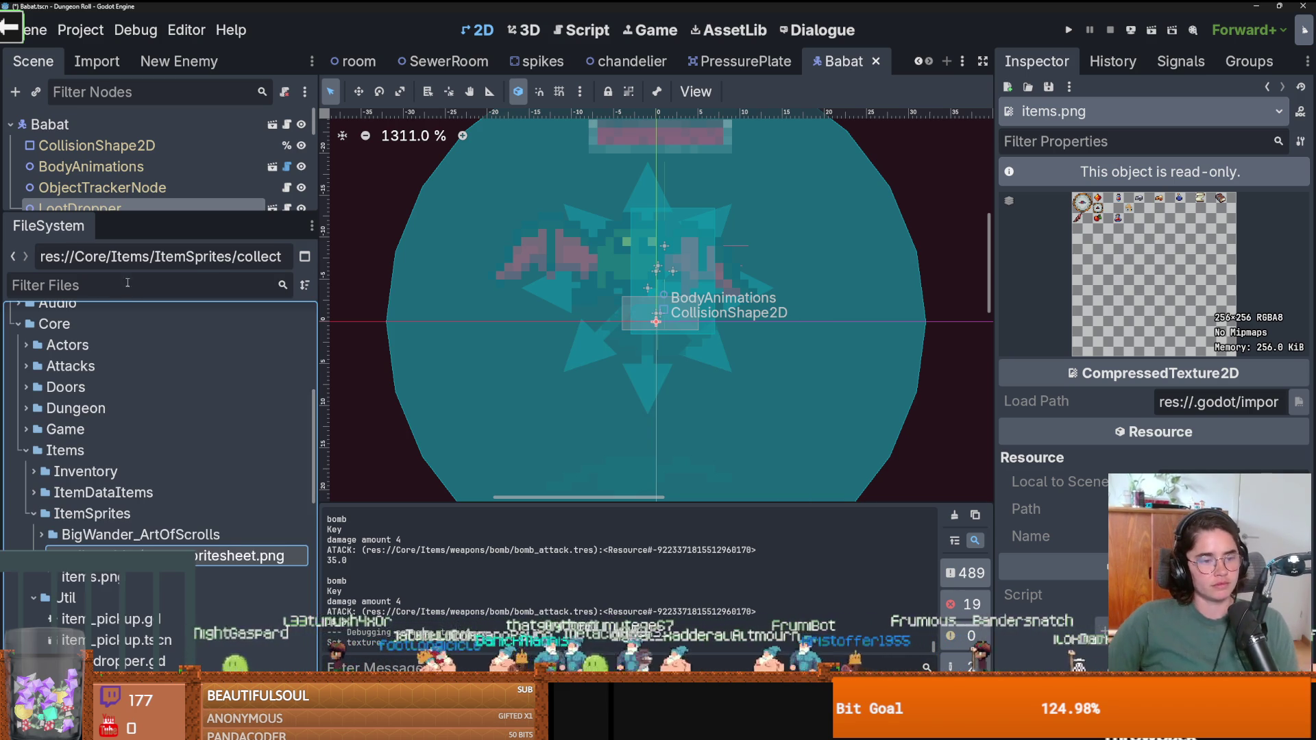
click(96, 513)
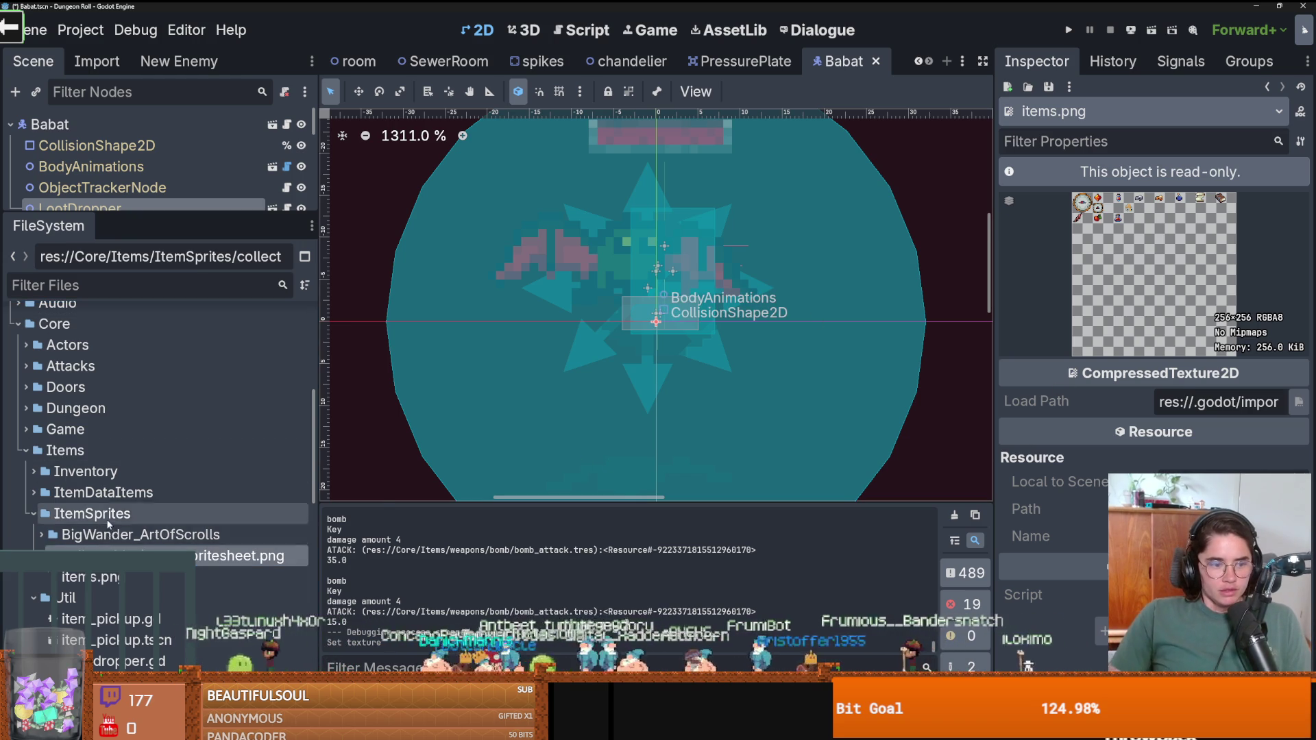
Create an AtlasTexture resource in ItemSprites and save it as Items.tres.
right_click(108, 514)
mouse_move(288, 409)
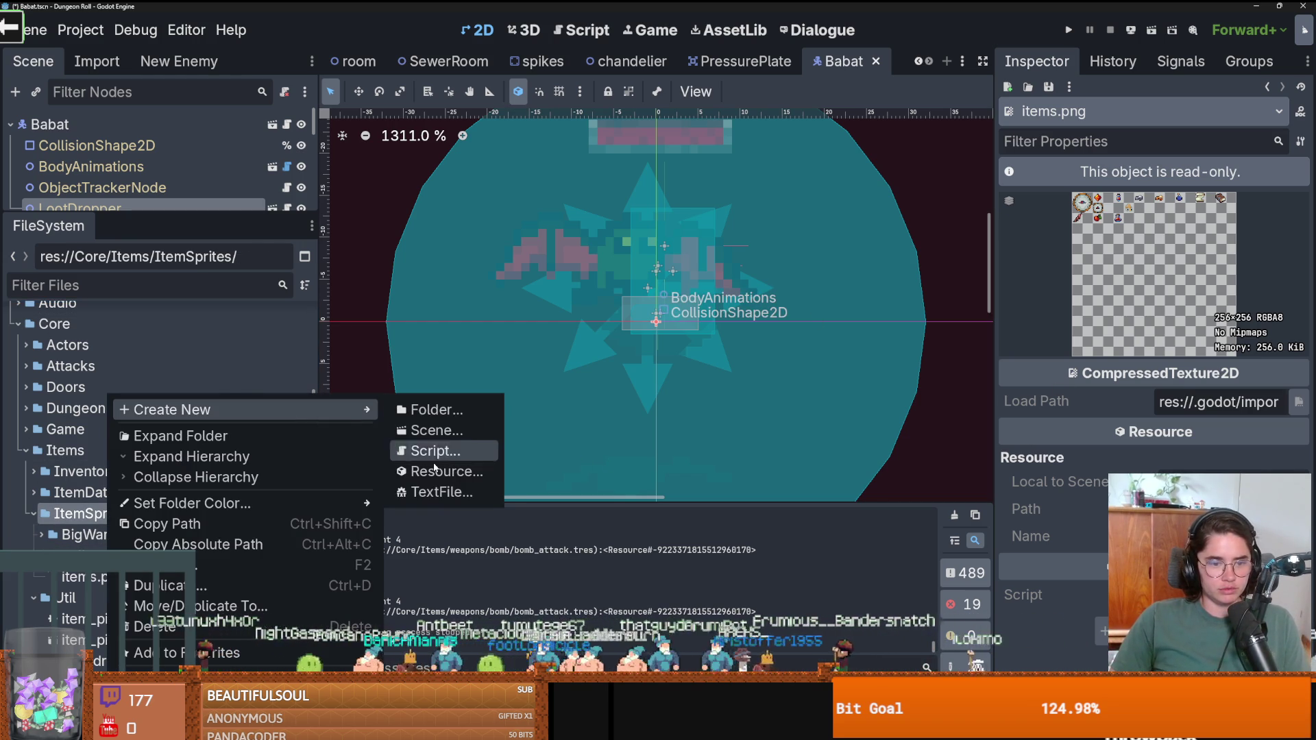
click(436, 468)
text(At)
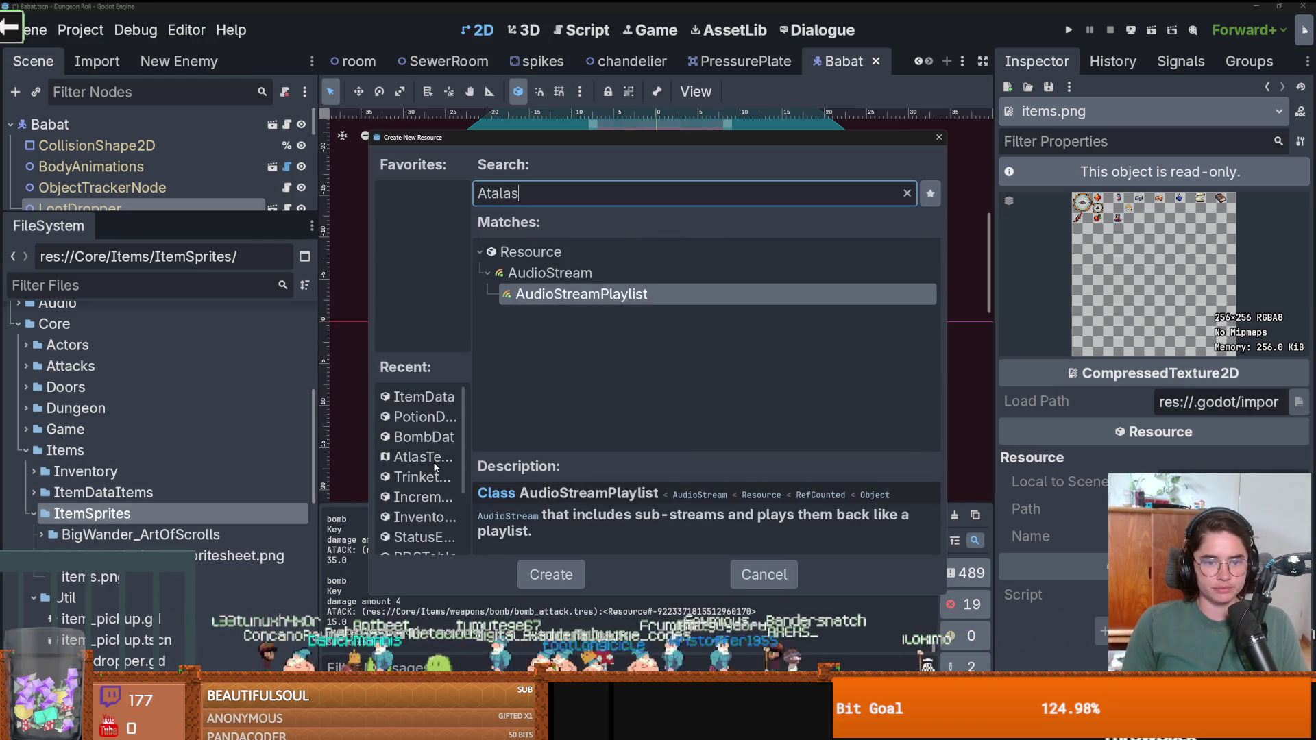
text(las)
key(Return)
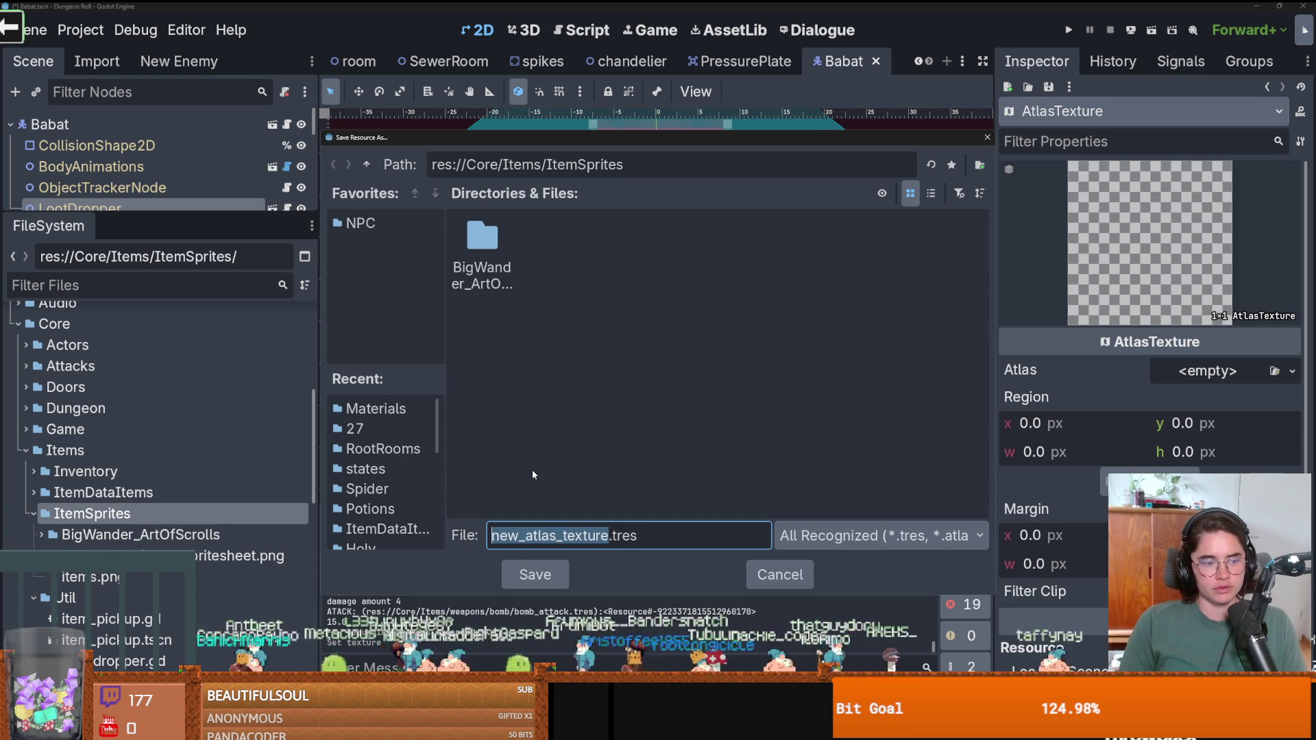
text(Collectab)
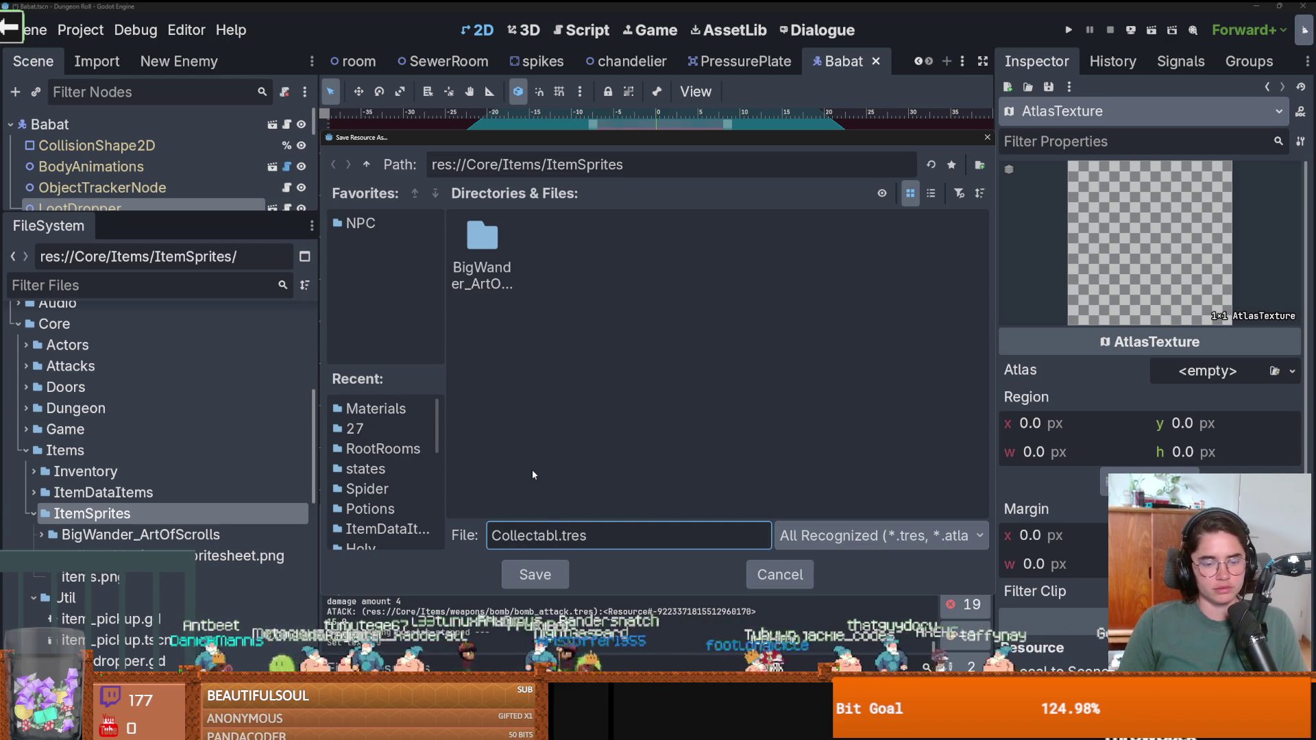
double_click(551, 538)
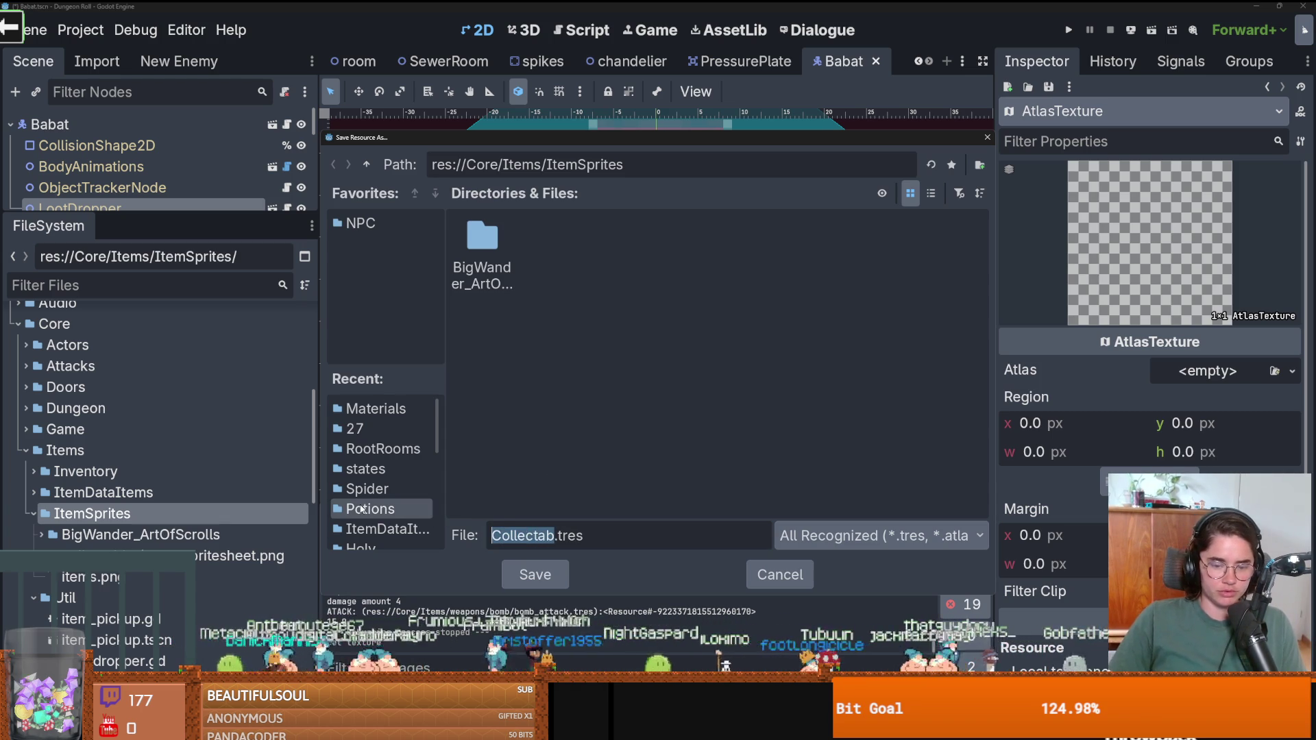
text(Items)
key(Return)
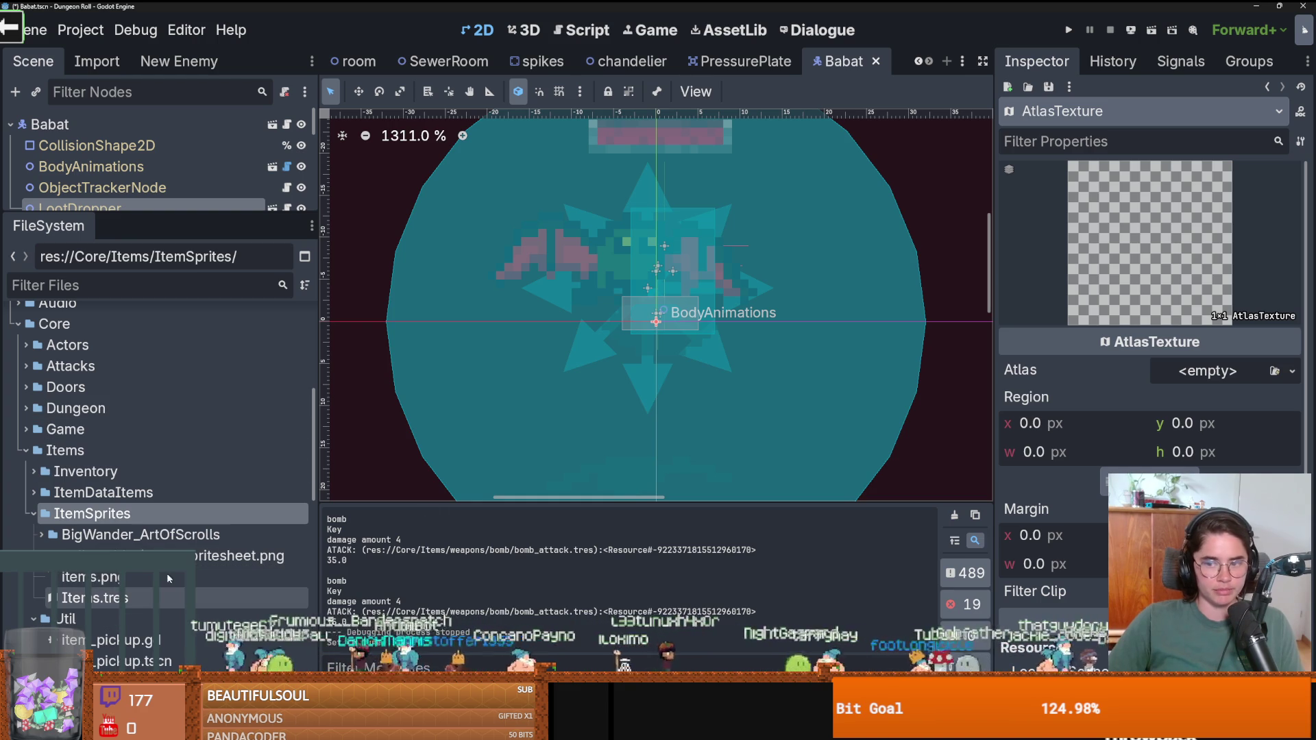
Set the spritesheet as the Items.tres atlas image, save, and open babat_wing.tres.
mouse_move(205, 556)
mouse_down()
mouse_move(1235, 390)
mouse_move(1206, 374)
mouse_up()
key(ctrl+s)
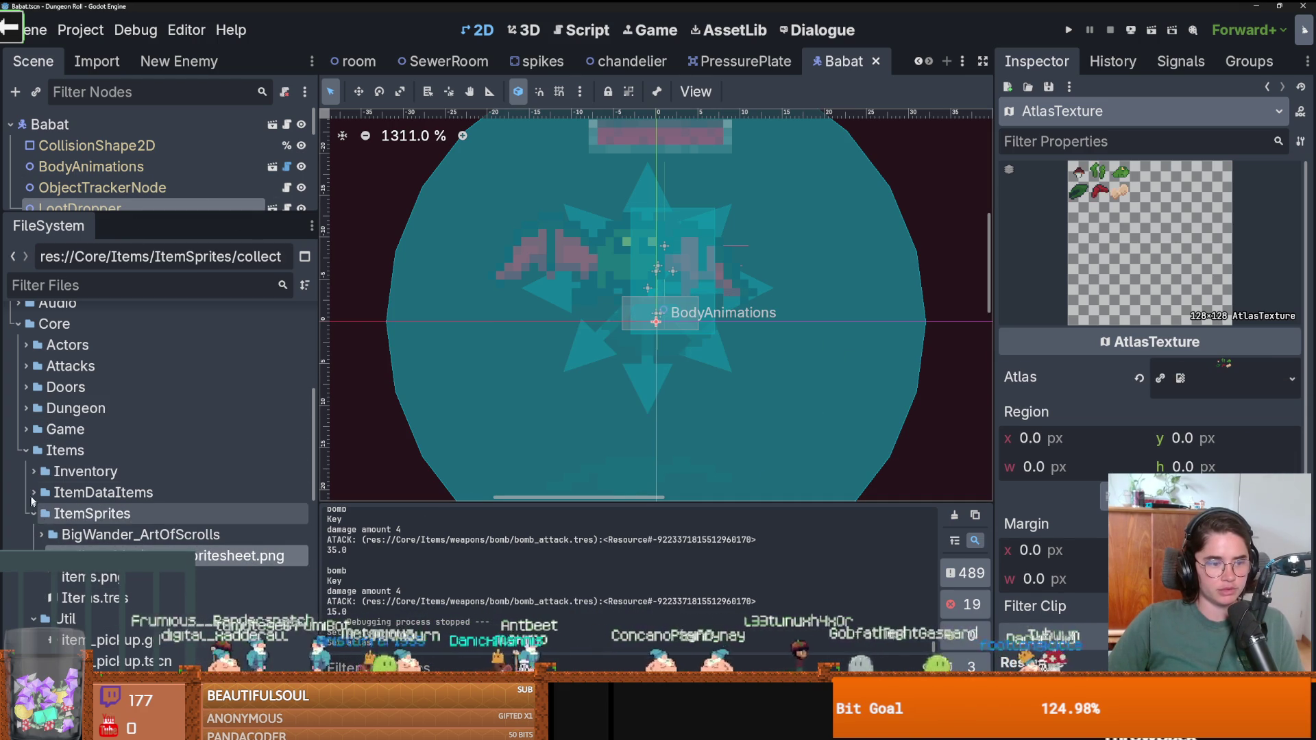
click(34, 491)
scroll(34, 493, down, 2)
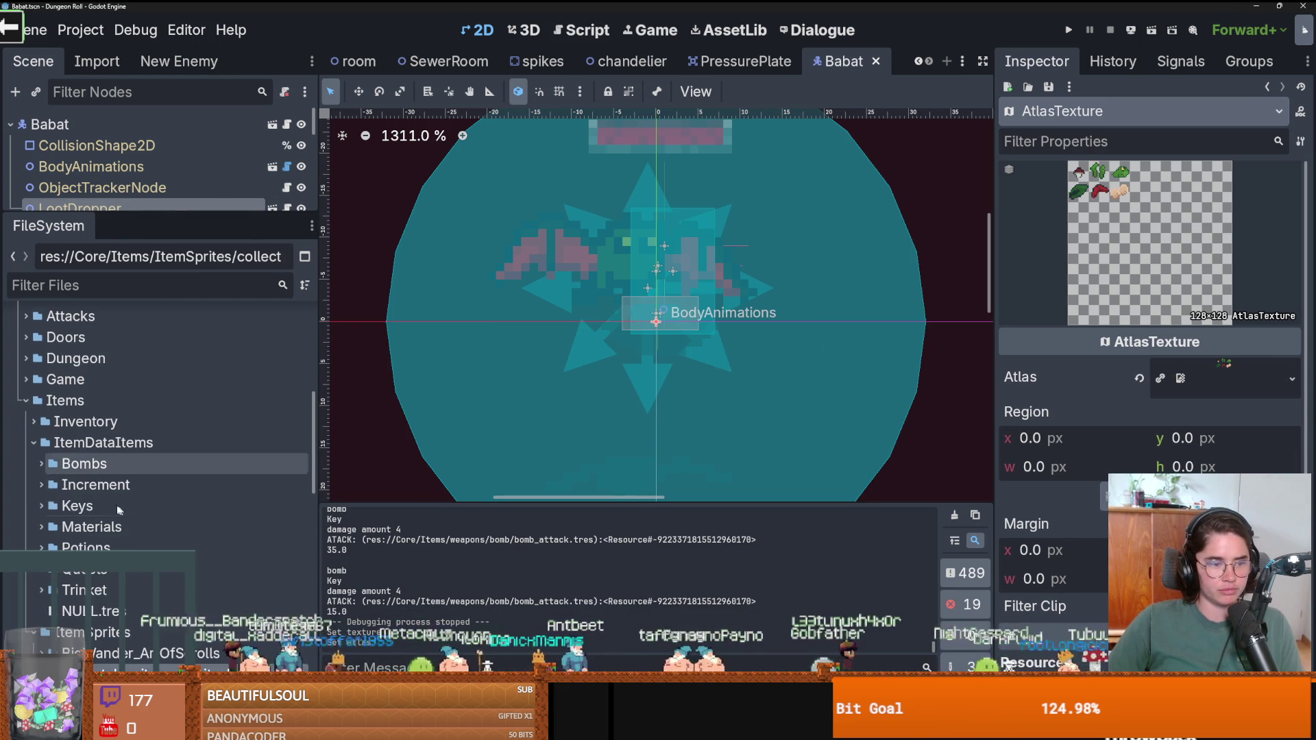
click(41, 527)
click(120, 547)
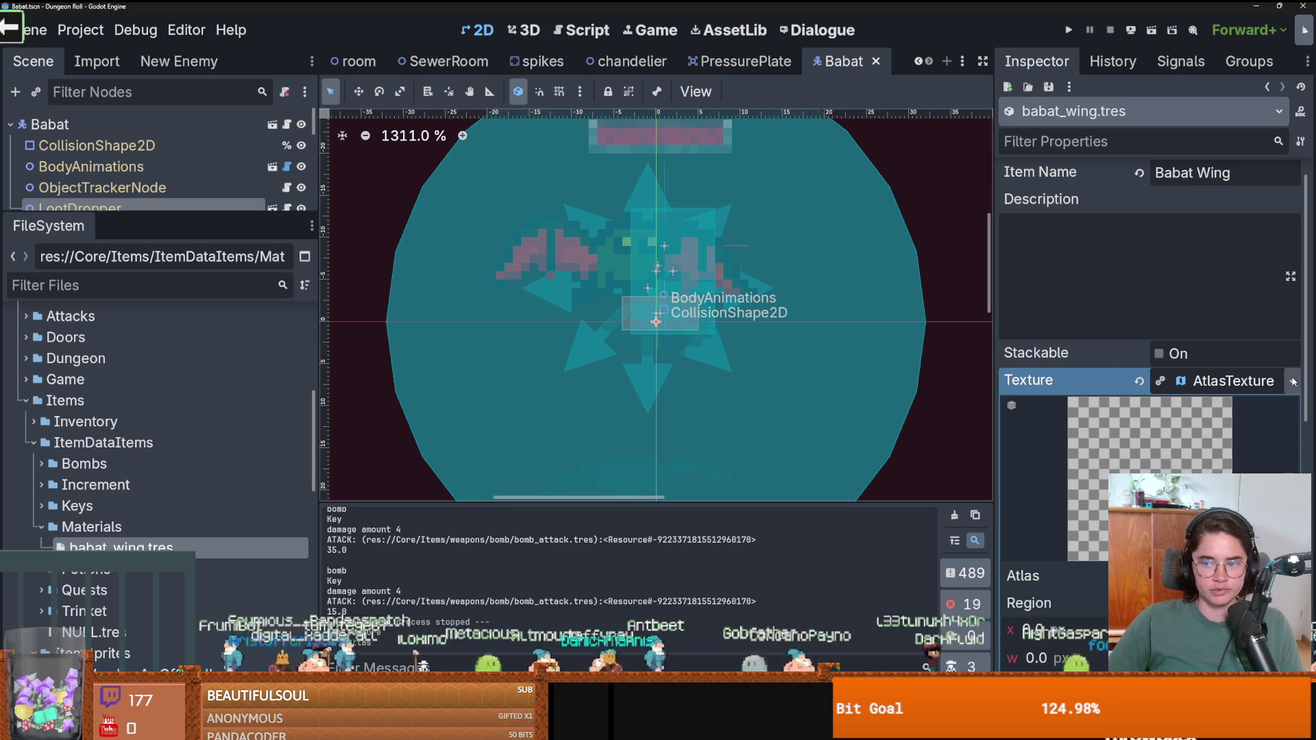
Clear Babat Wing's current texture.
click(1292, 382)
click(1210, 457)
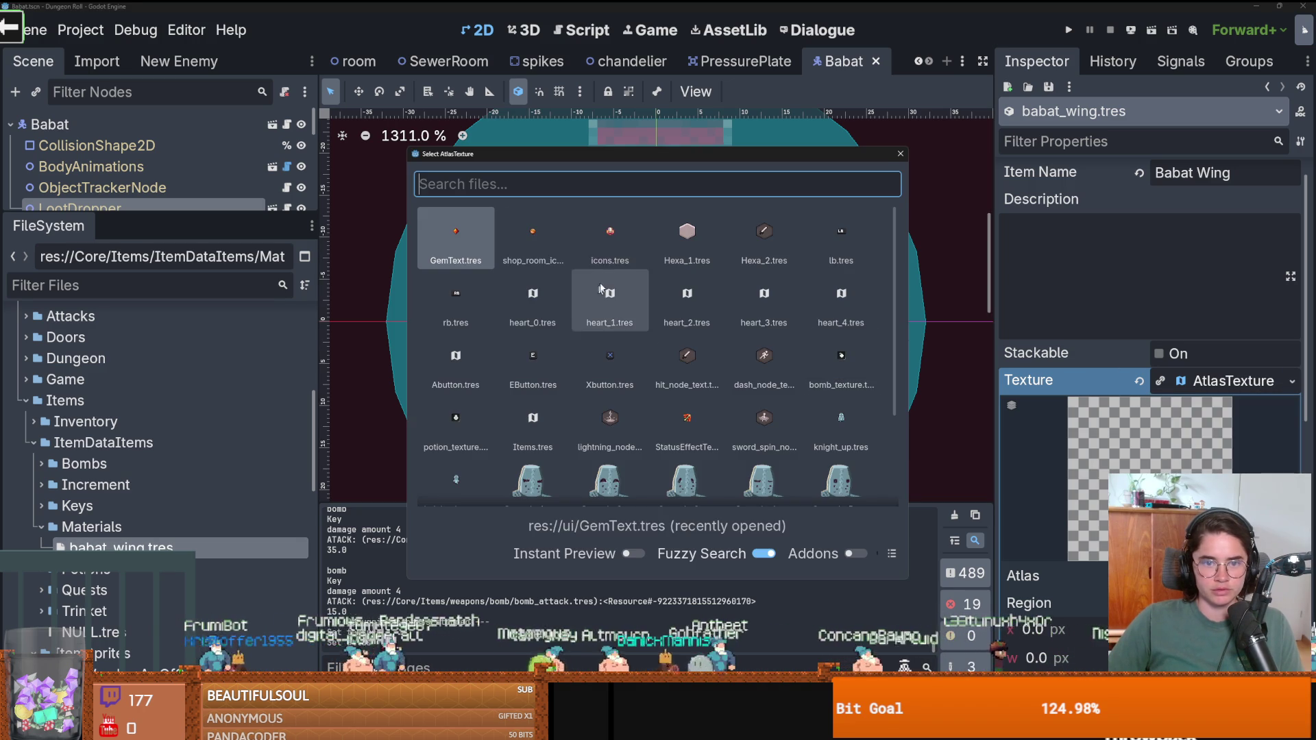
text(collecta)
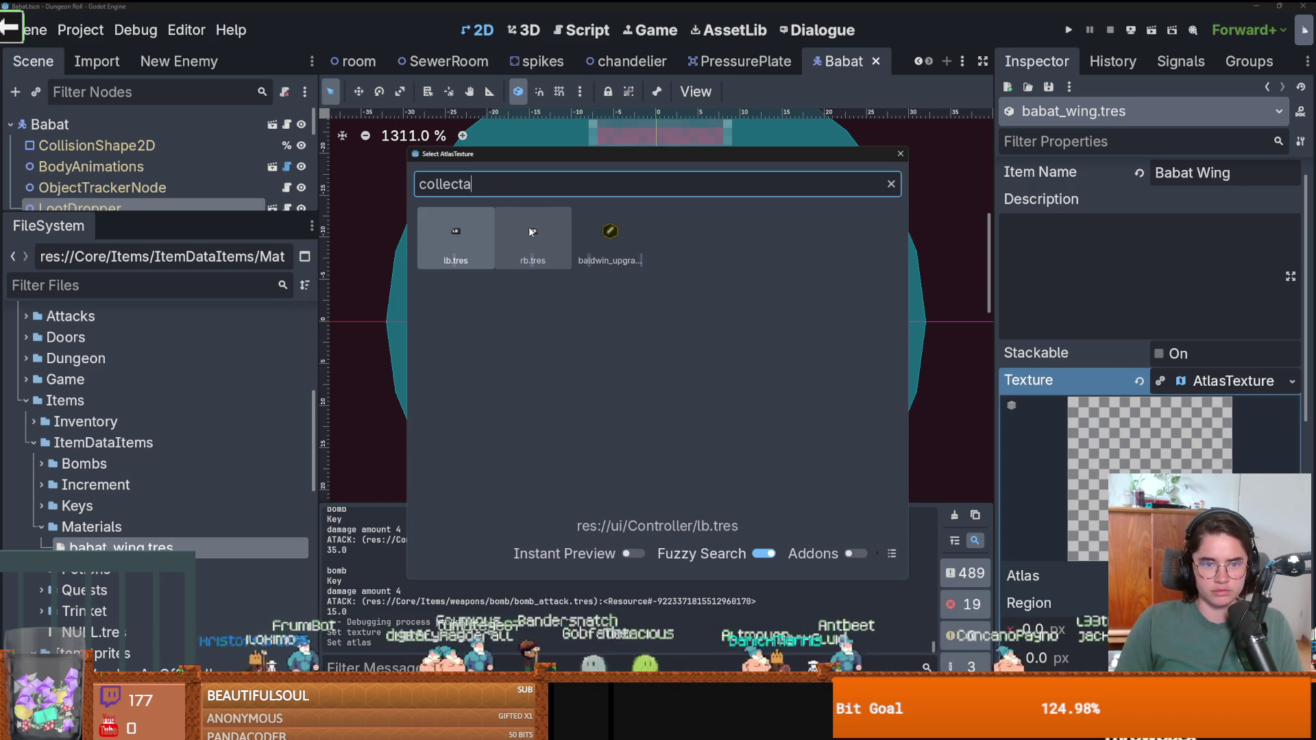
key(Escape)
click(1139, 382)
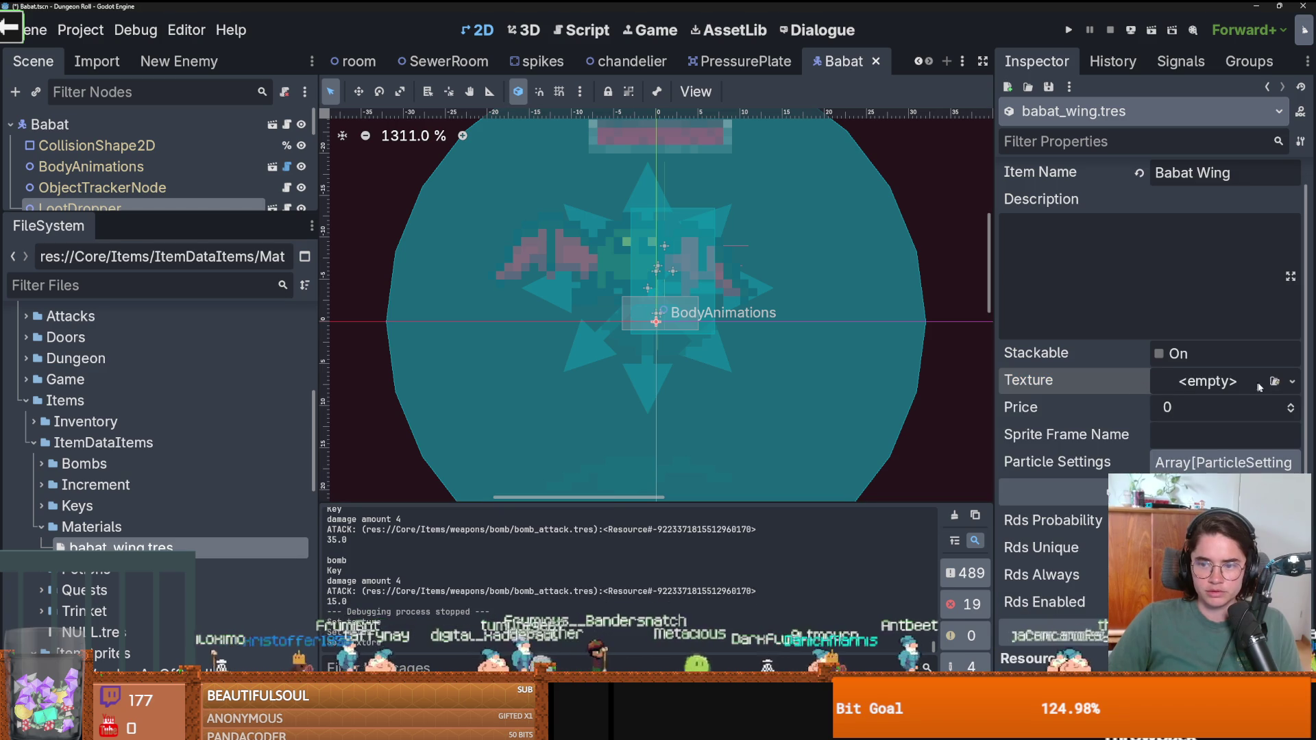
Assign Items.tres as Babat Wing's texture and open its region editor.
click(1282, 384)
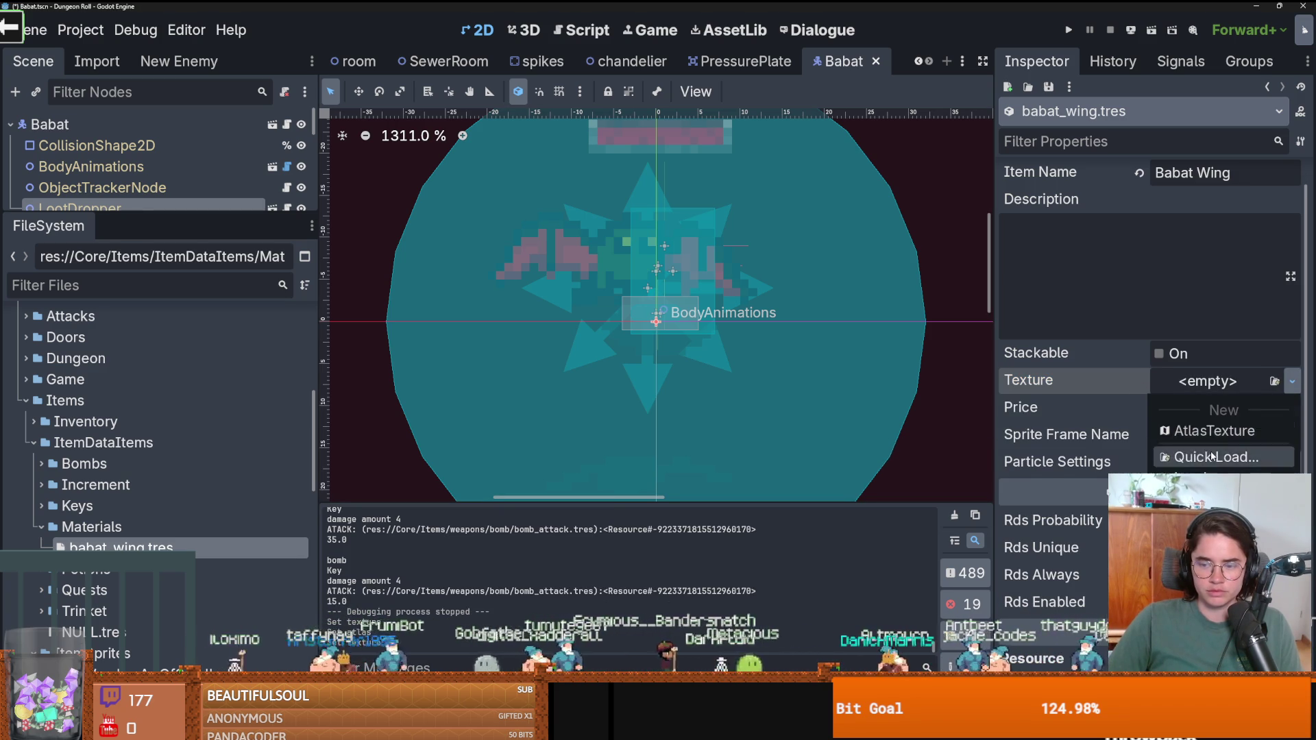
click(1211, 457)
text(collec)
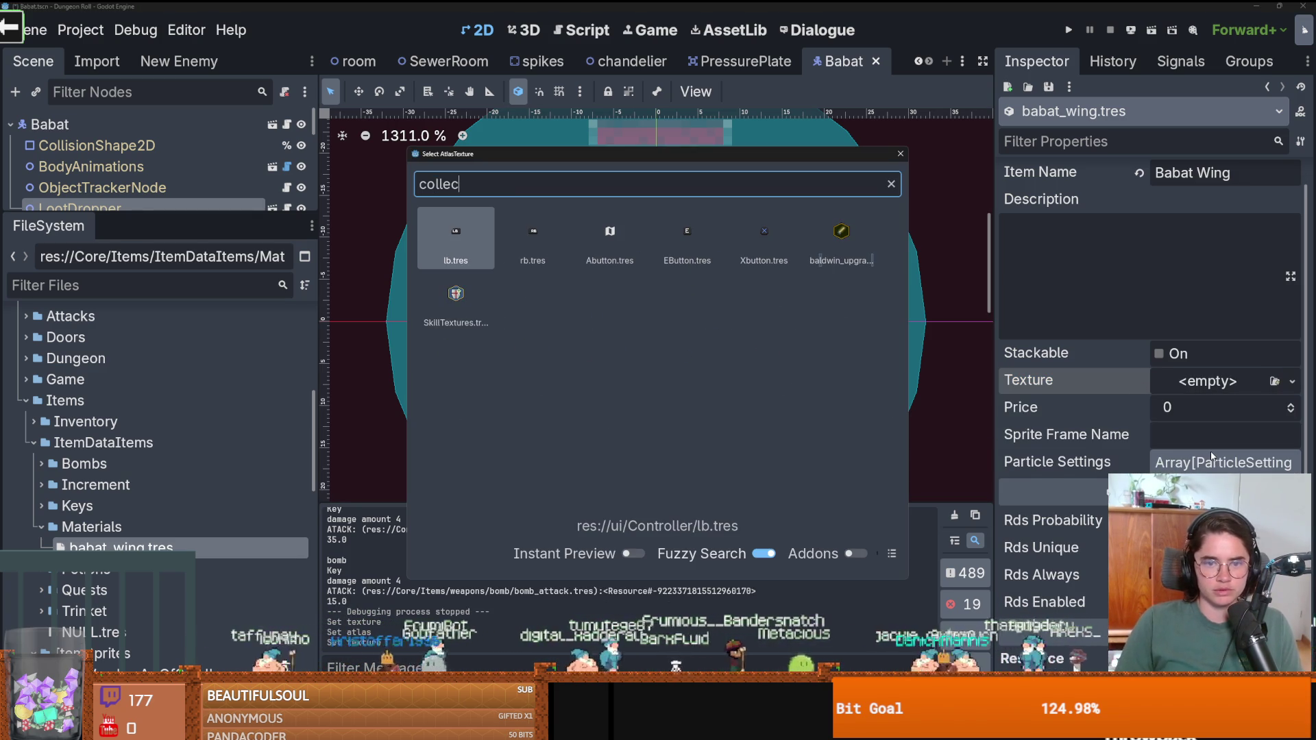
key(Escape)
scroll(99, 546, down, 3)
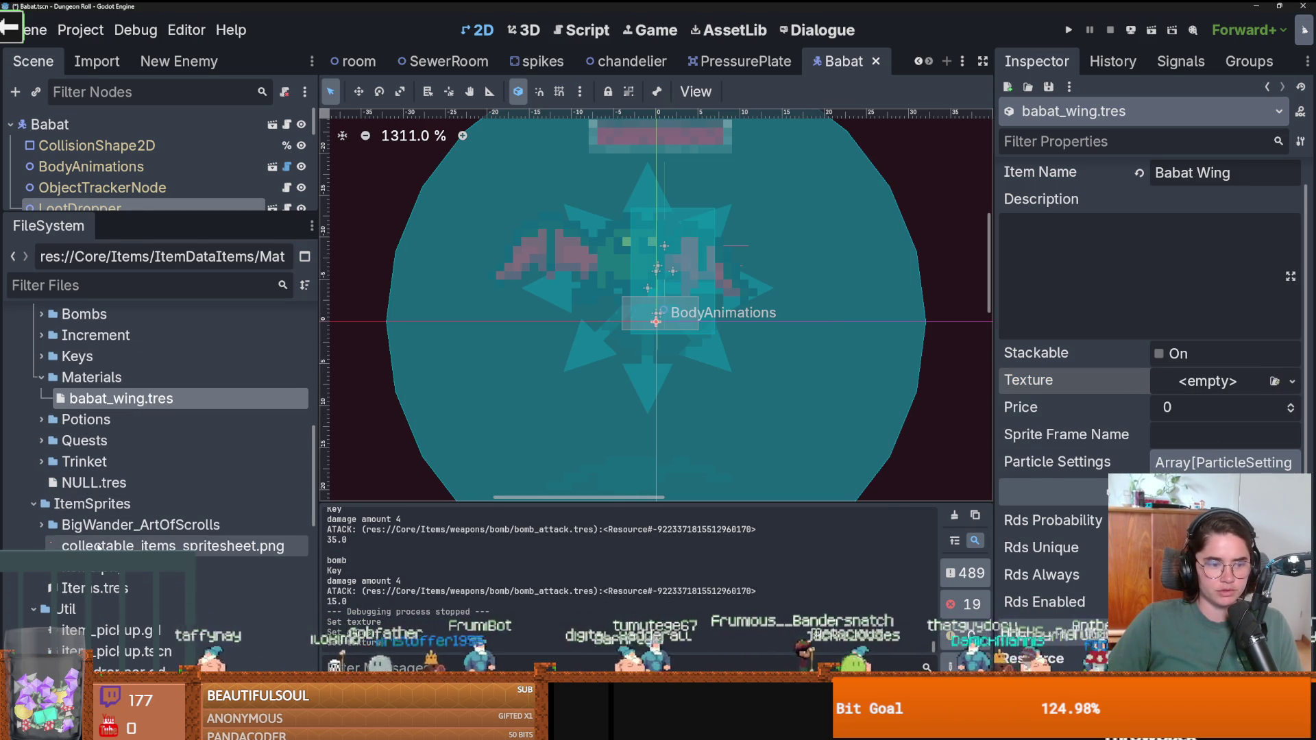
mouse_move(89, 588)
mouse_down()
mouse_move(179, 586)
mouse_move(1263, 382)
mouse_move(1236, 381)
mouse_up()
scroll(1236, 382, down, 2)
click(1206, 555)
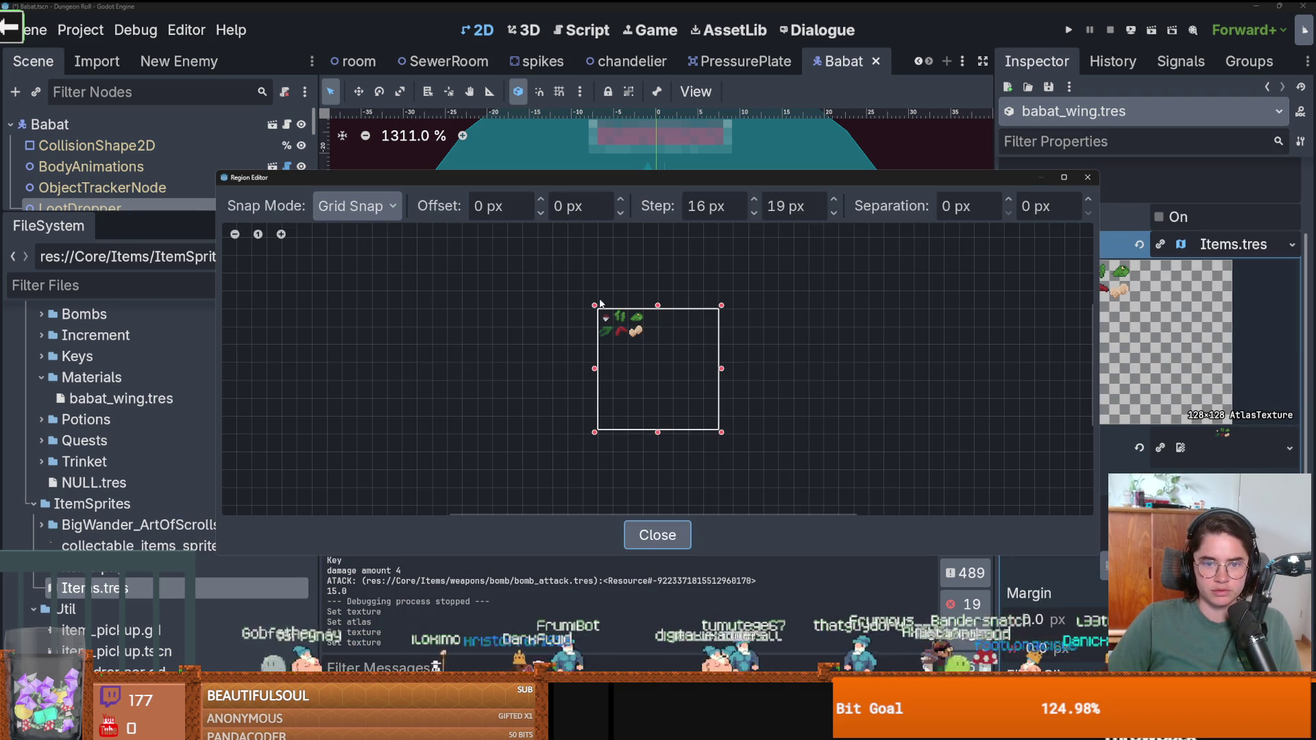
Pick the red wing sprite as Babat Wing's region with a 16 px Step Y, then close.
scroll(689, 336, up, 4)
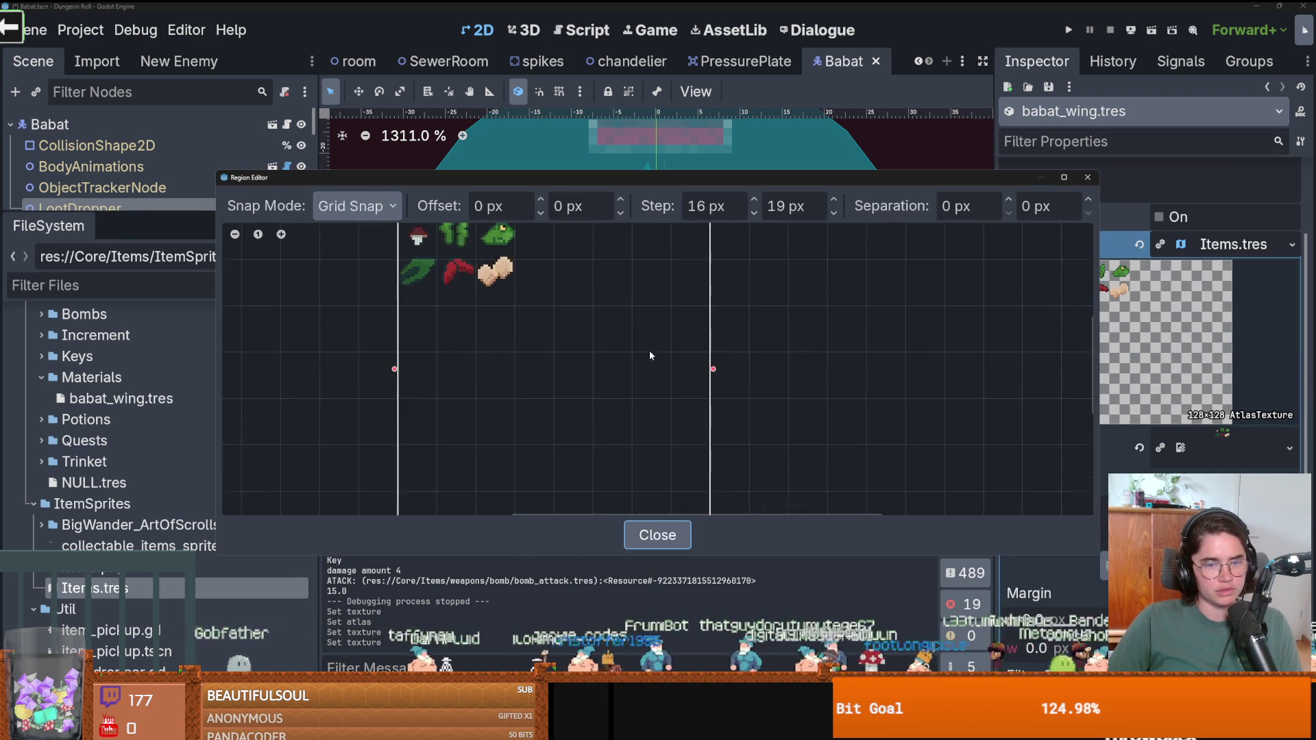
scroll(590, 353, up, 2)
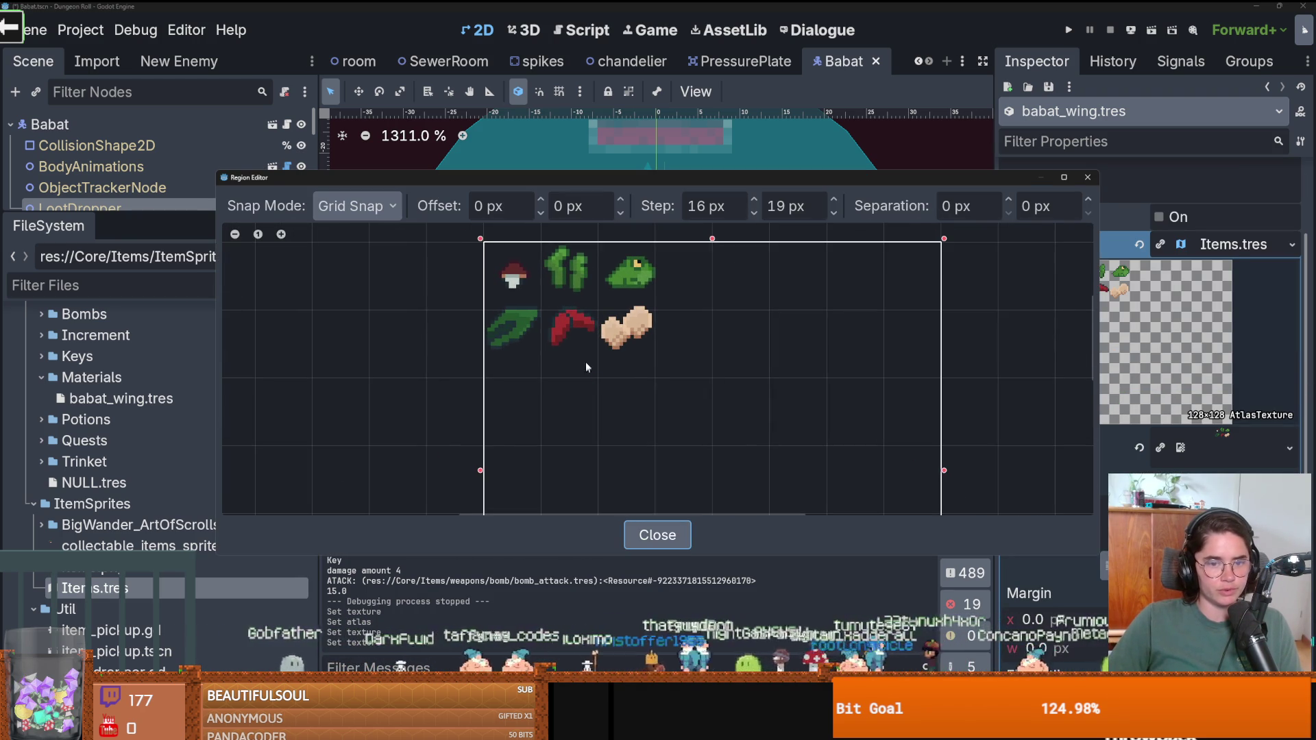
click(585, 363)
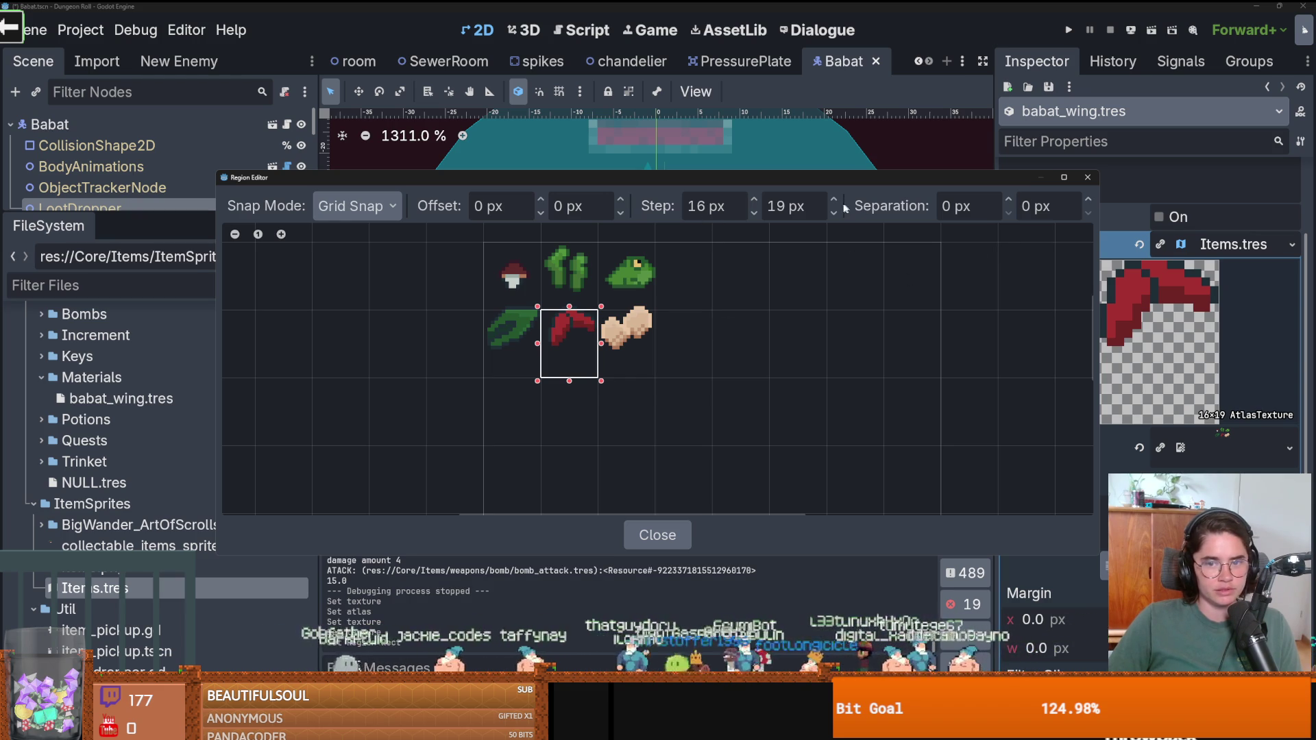
drag(836, 202, 836, 224)
key(Return)
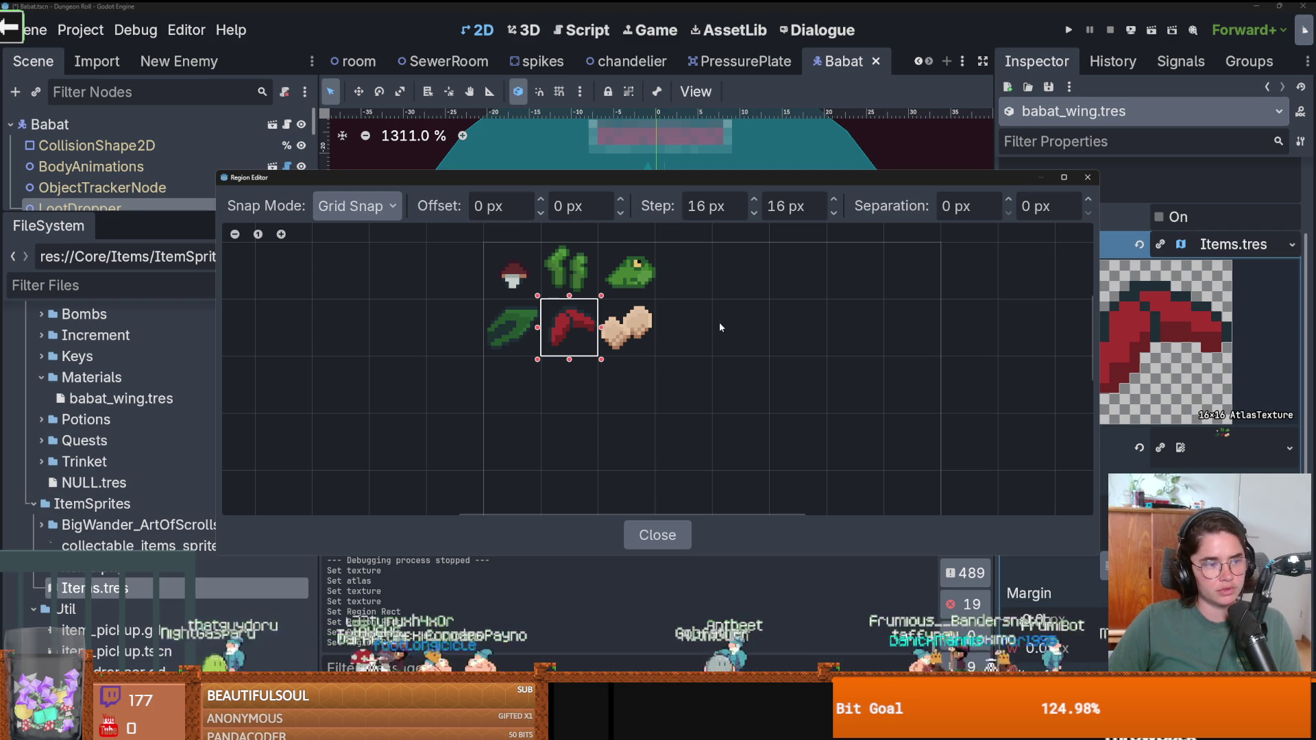
click(1087, 177)
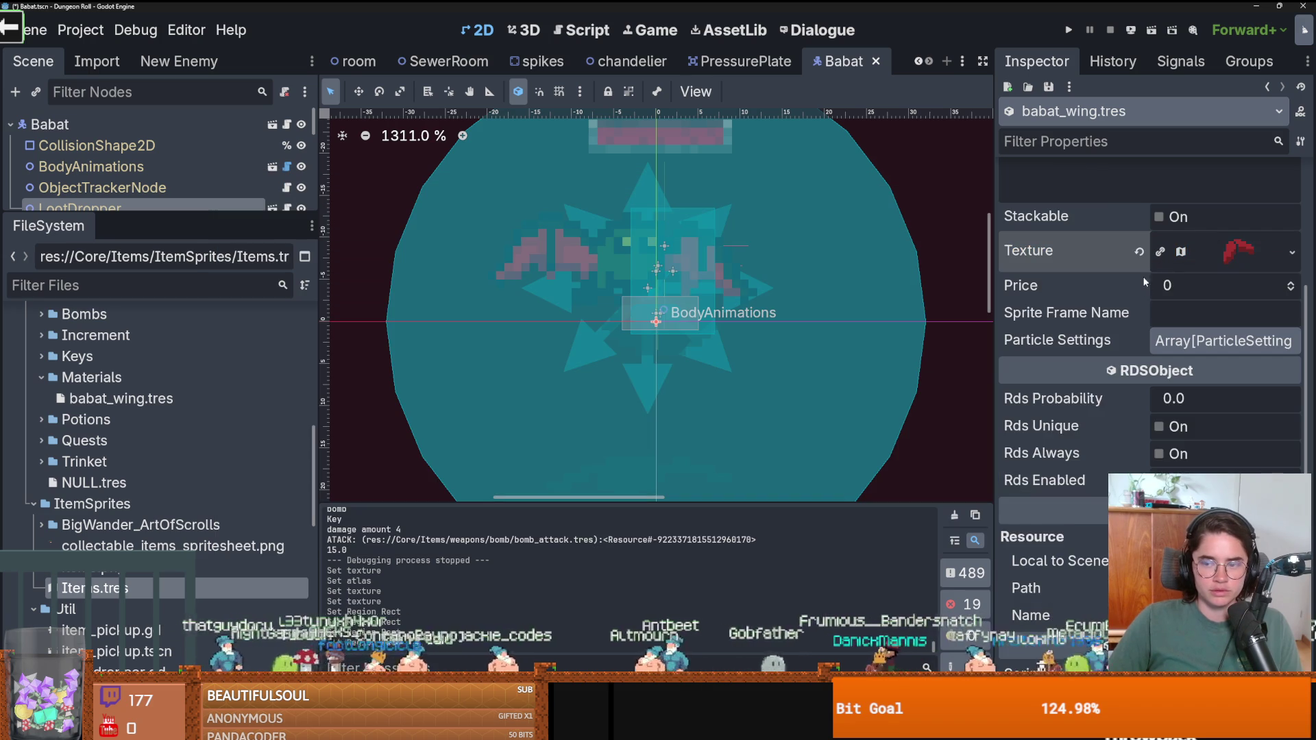
Set Babat Wing's price to 1 and add a Particle Settings element.
click(1290, 351)
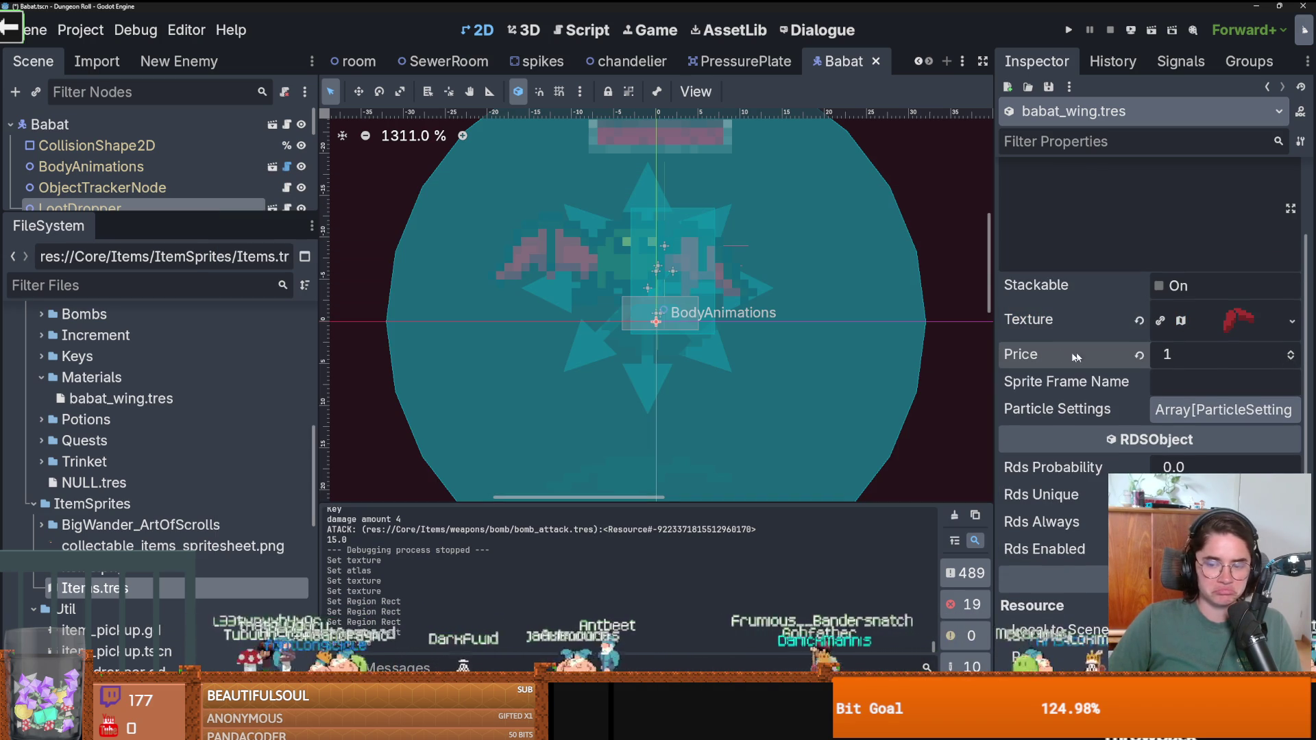
key(ctrl+s)
click(1260, 411)
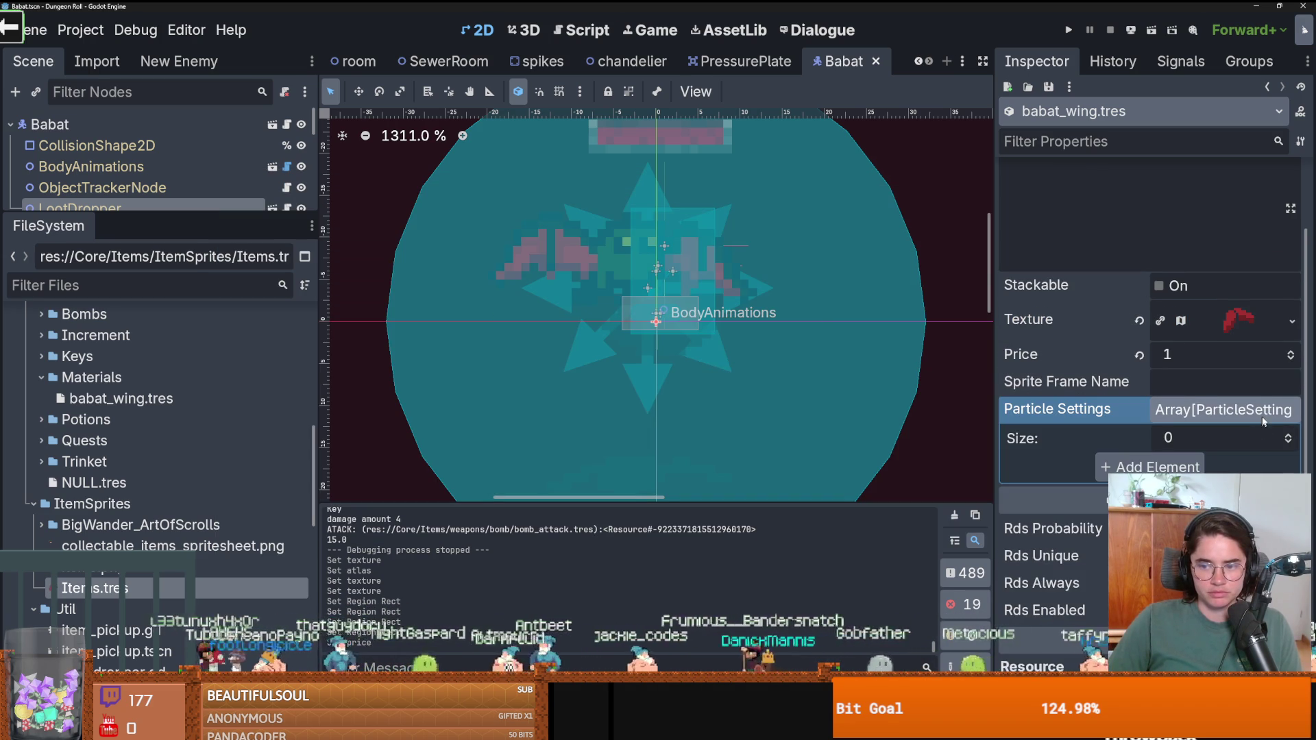
click(1286, 436)
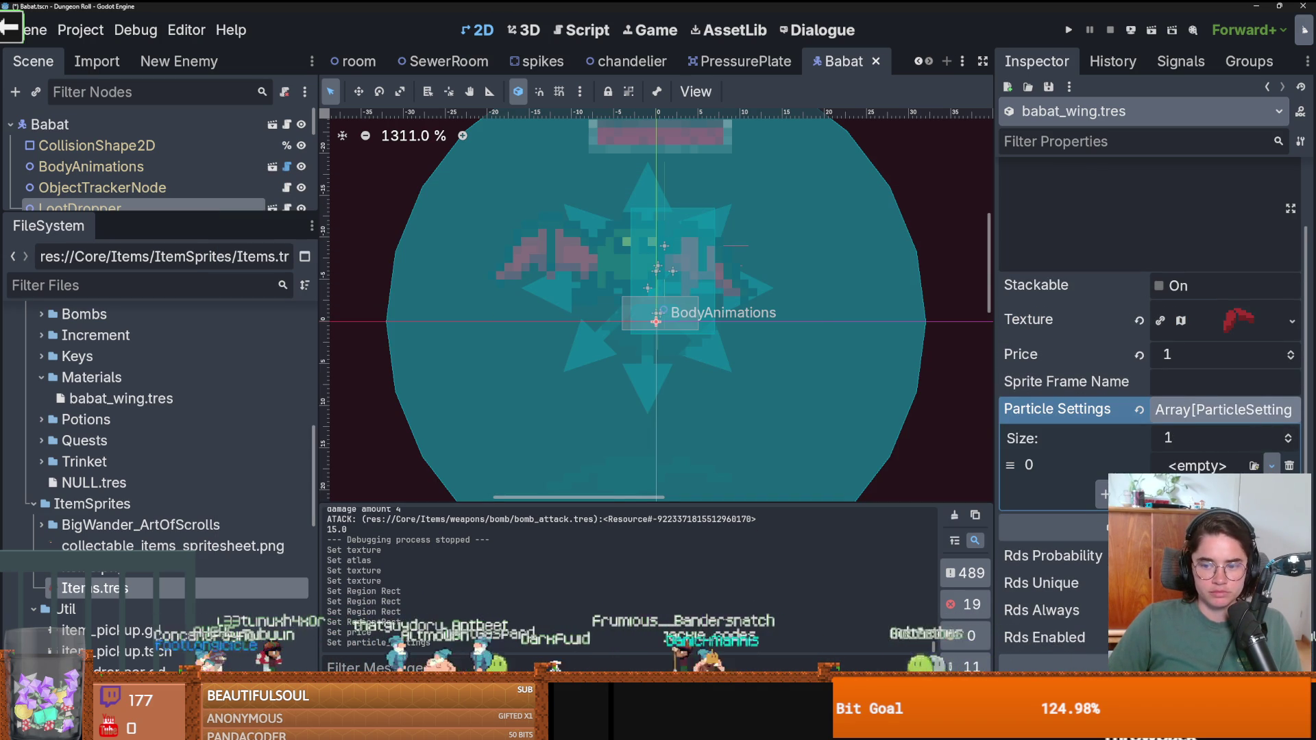
click(1271, 465)
click(1206, 483)
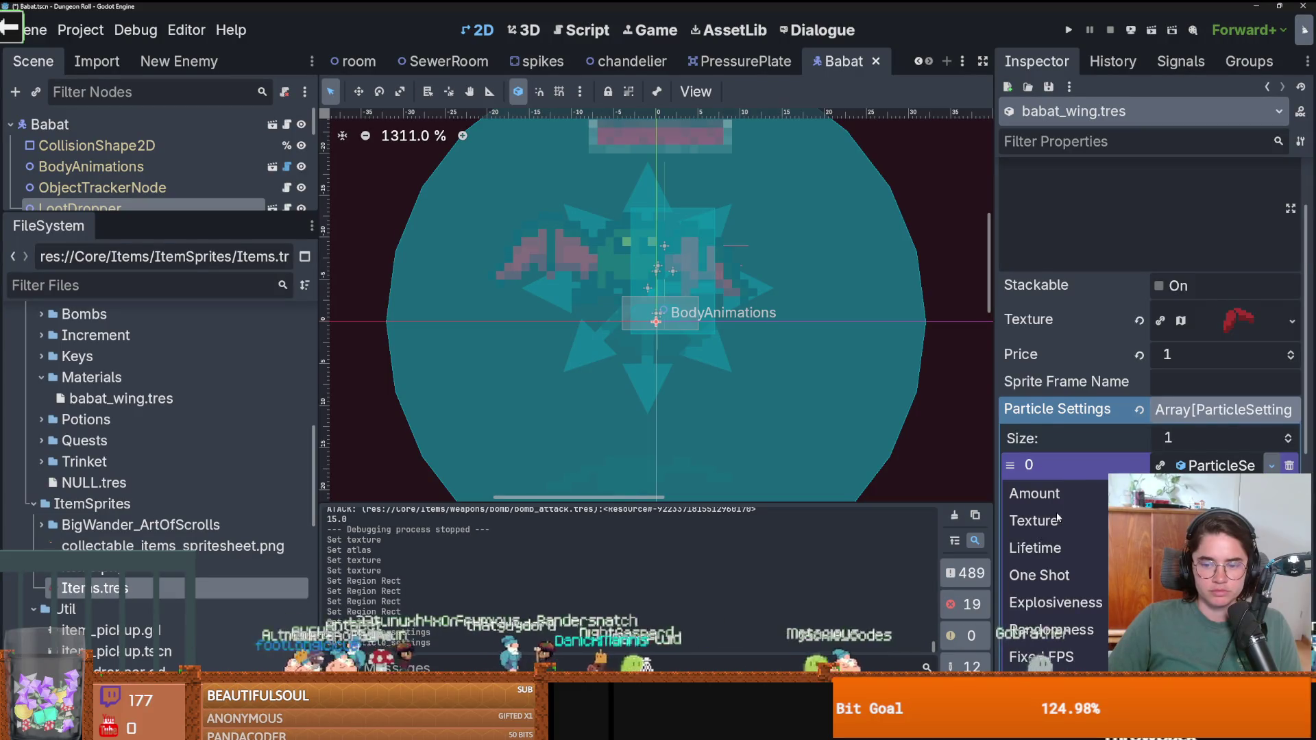
Load sparkle_particle_settings into element 0, make Babat Wing stackable, and save.
scroll(1091, 520, down, 2)
scroll(1099, 518, up, 2)
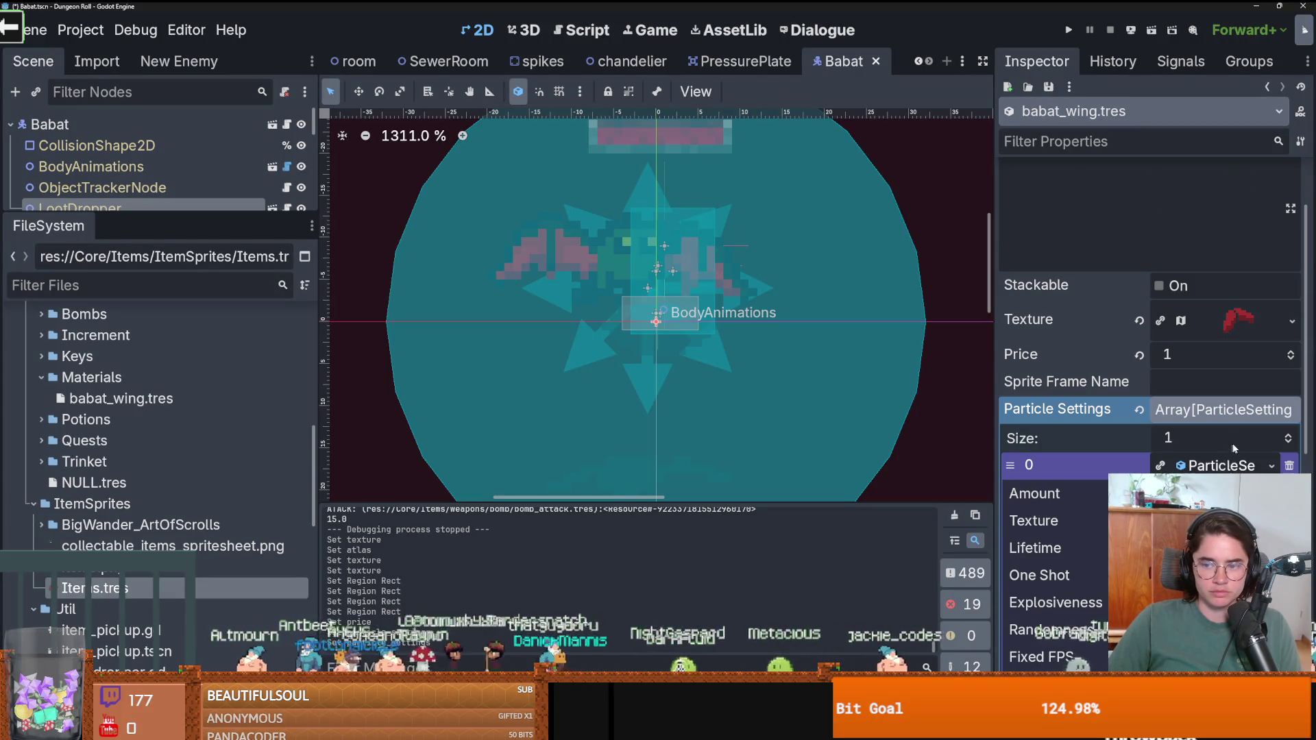
click(1271, 465)
click(1206, 505)
double_click(594, 269)
key(ctrl+s)
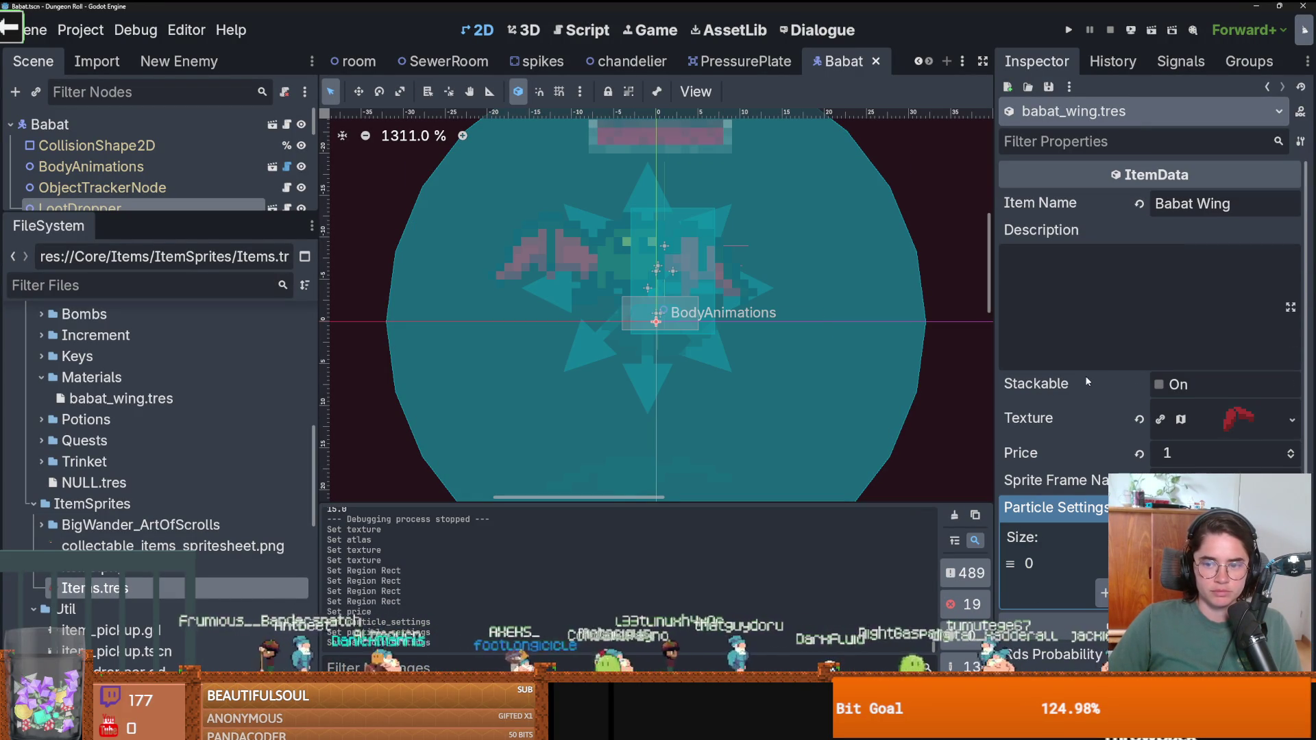
click(1165, 385)
key(ctrl+s)
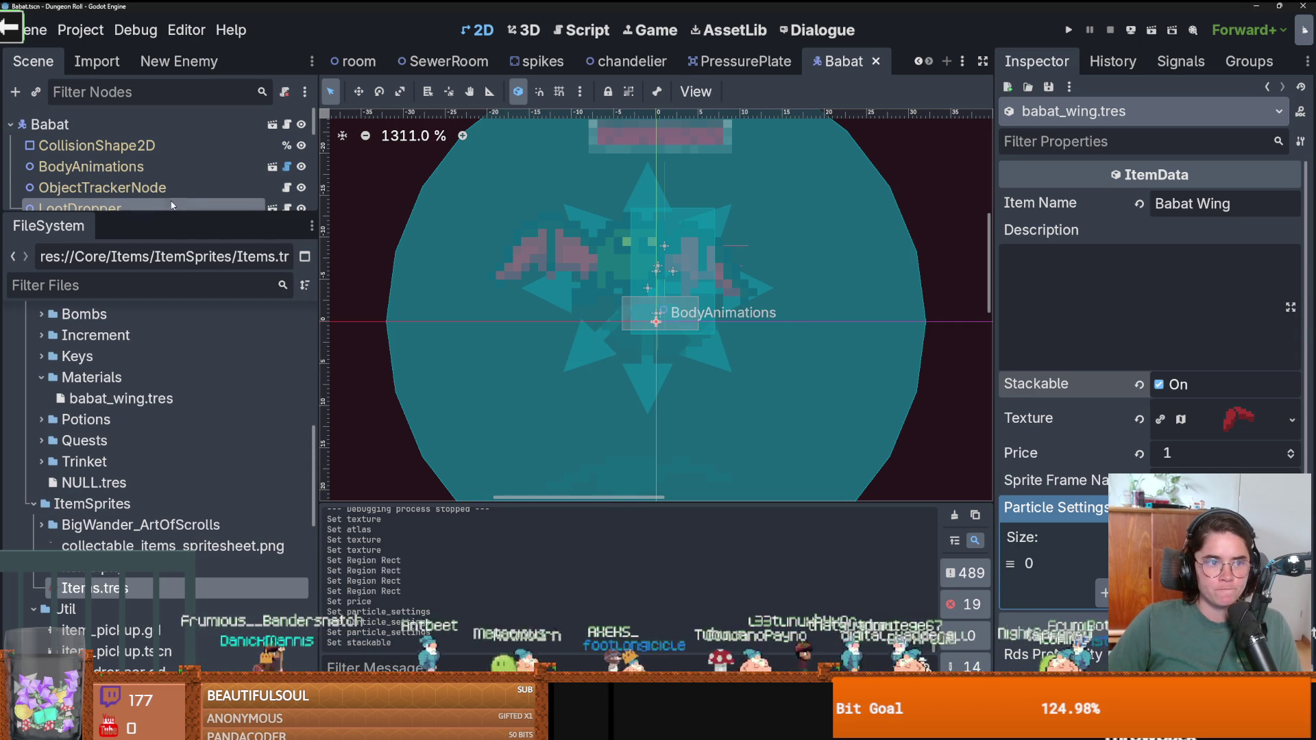
drag(165, 216, 166, 415)
Fill the LootDropper's loot elements 0 and 1 with babat_wing.tres and NULL.tres.
click(103, 209)
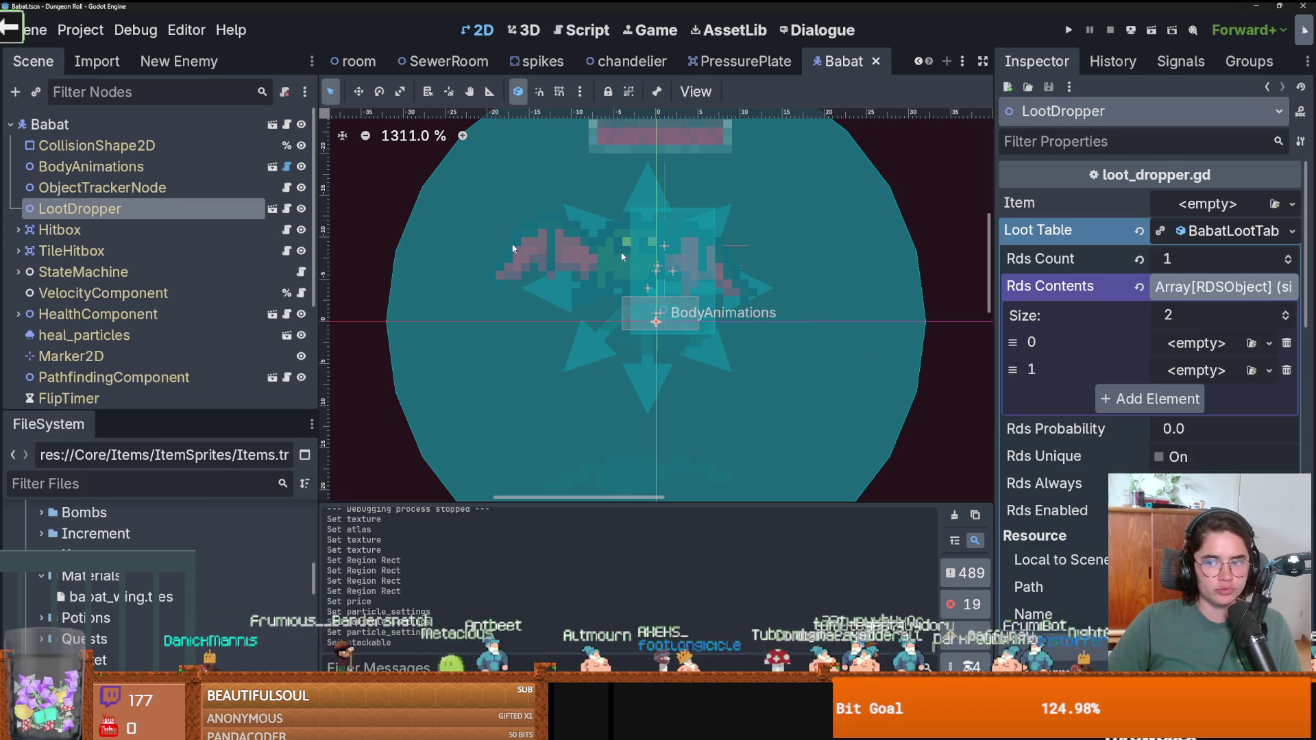
click(1266, 344)
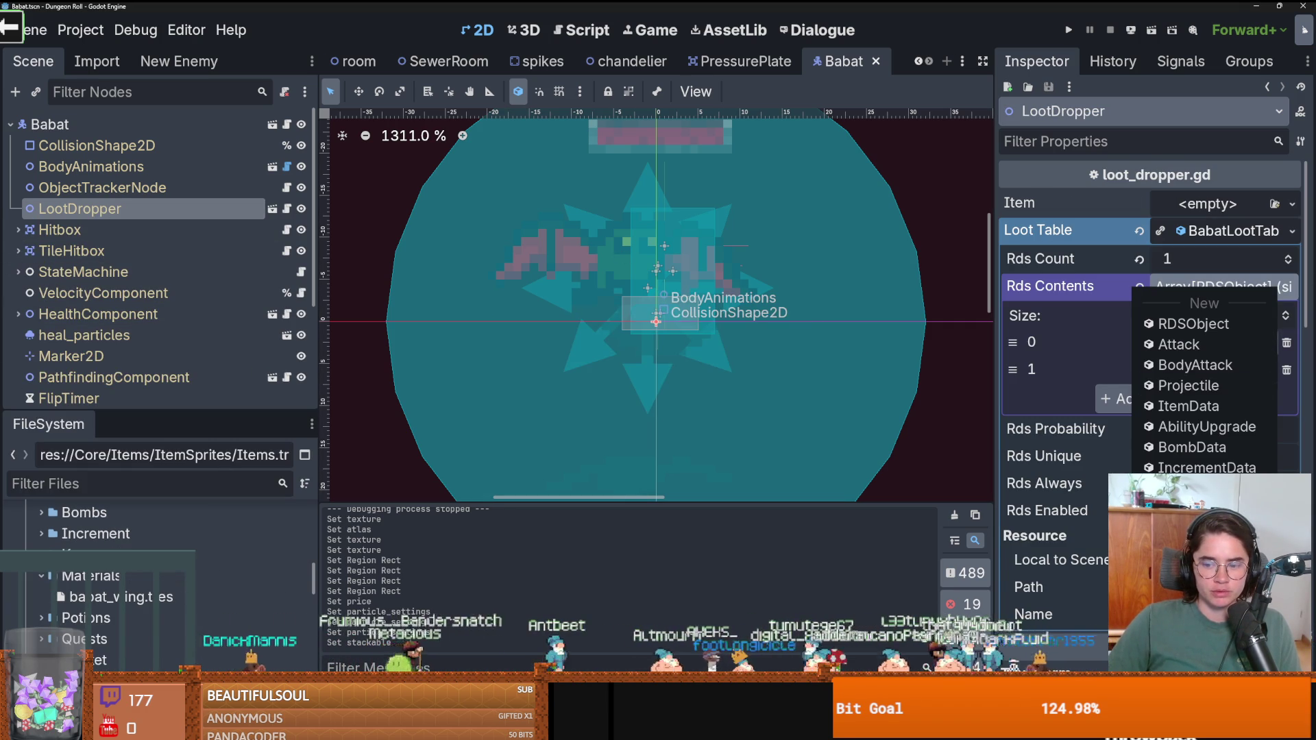
mouse_move(120, 546)
mouse_down()
mouse_move(429, 524)
mouse_move(1199, 318)
mouse_move(1195, 342)
mouse_up()
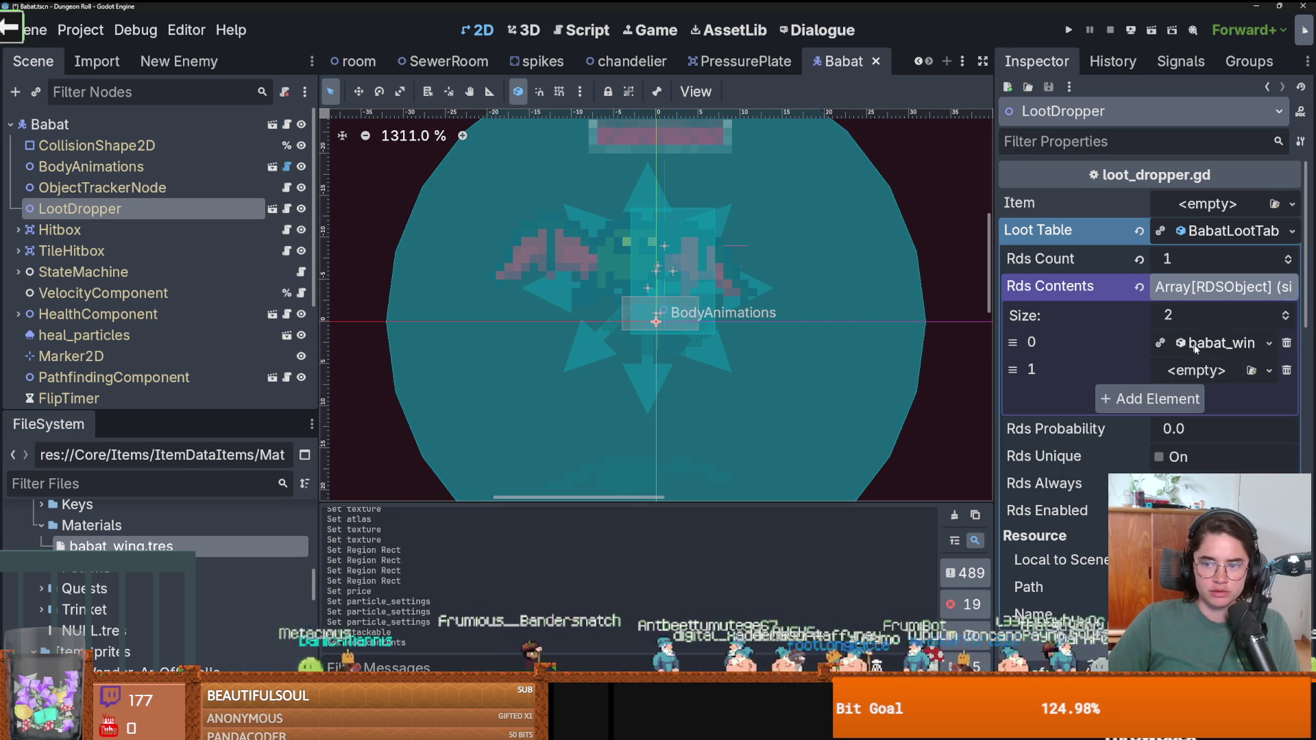
click(1267, 370)
click(1206, 521)
text(null)
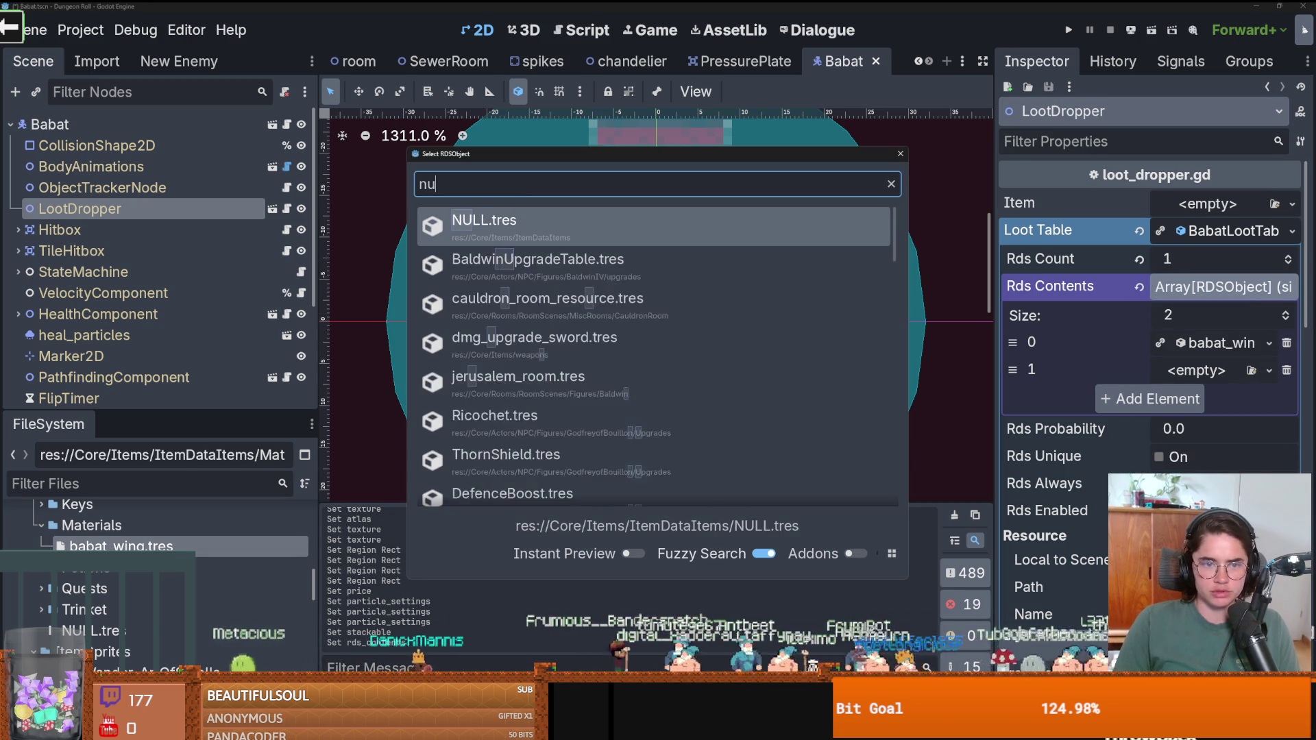
key(Return)
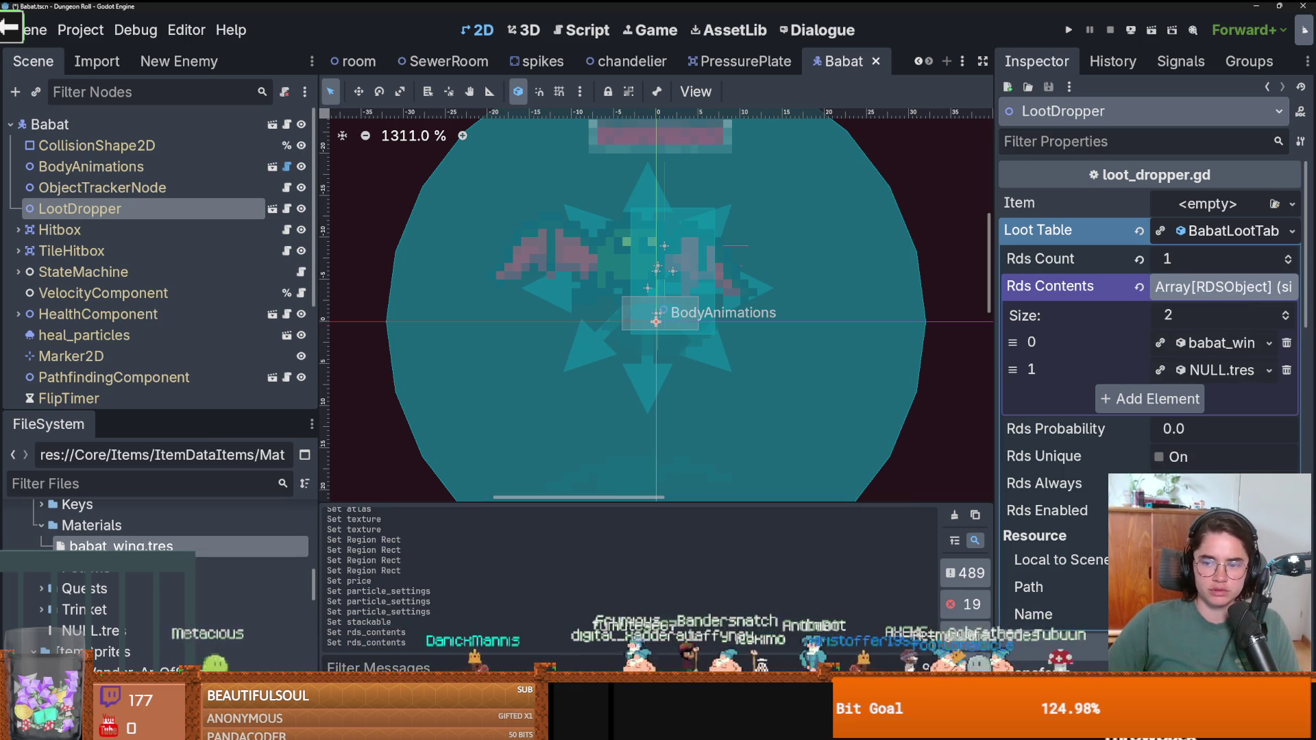
Set the babat_wing loot entry's drop probability to 1.
drag(996, 386, 831, 386)
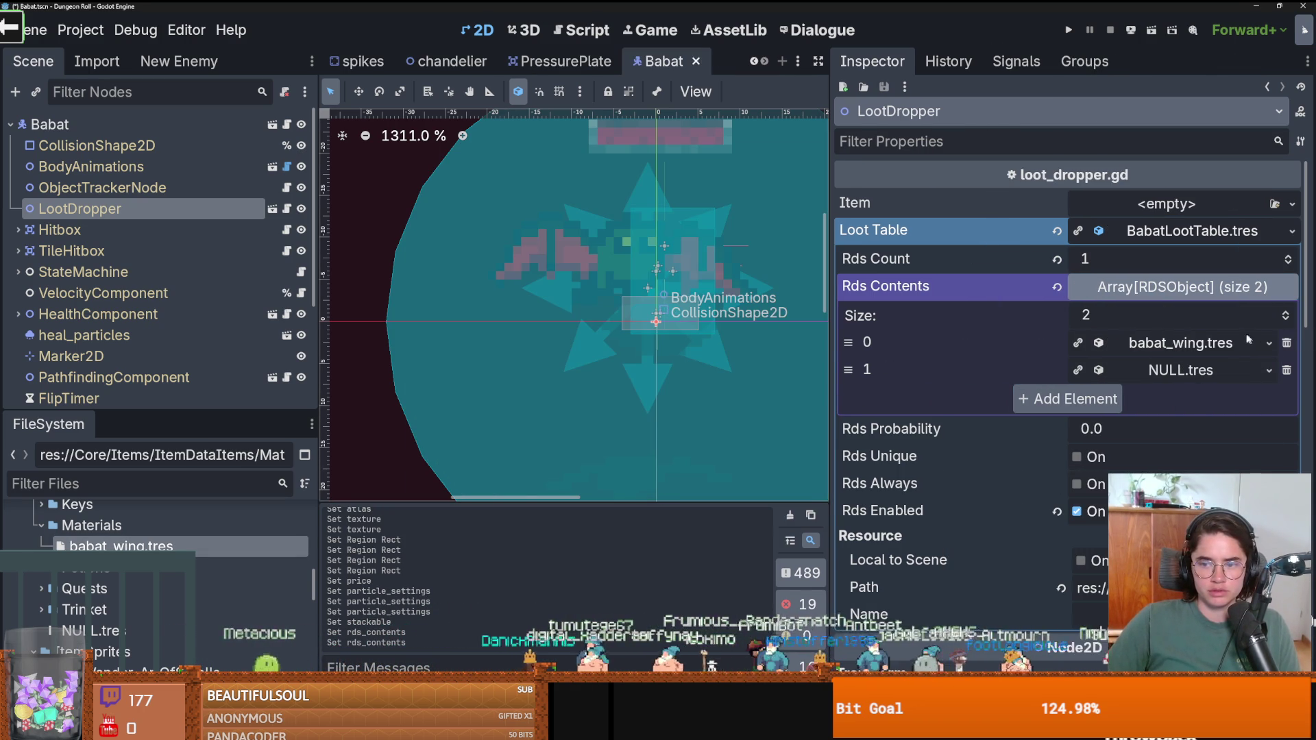
click(1202, 342)
scroll(1113, 383, down, 5)
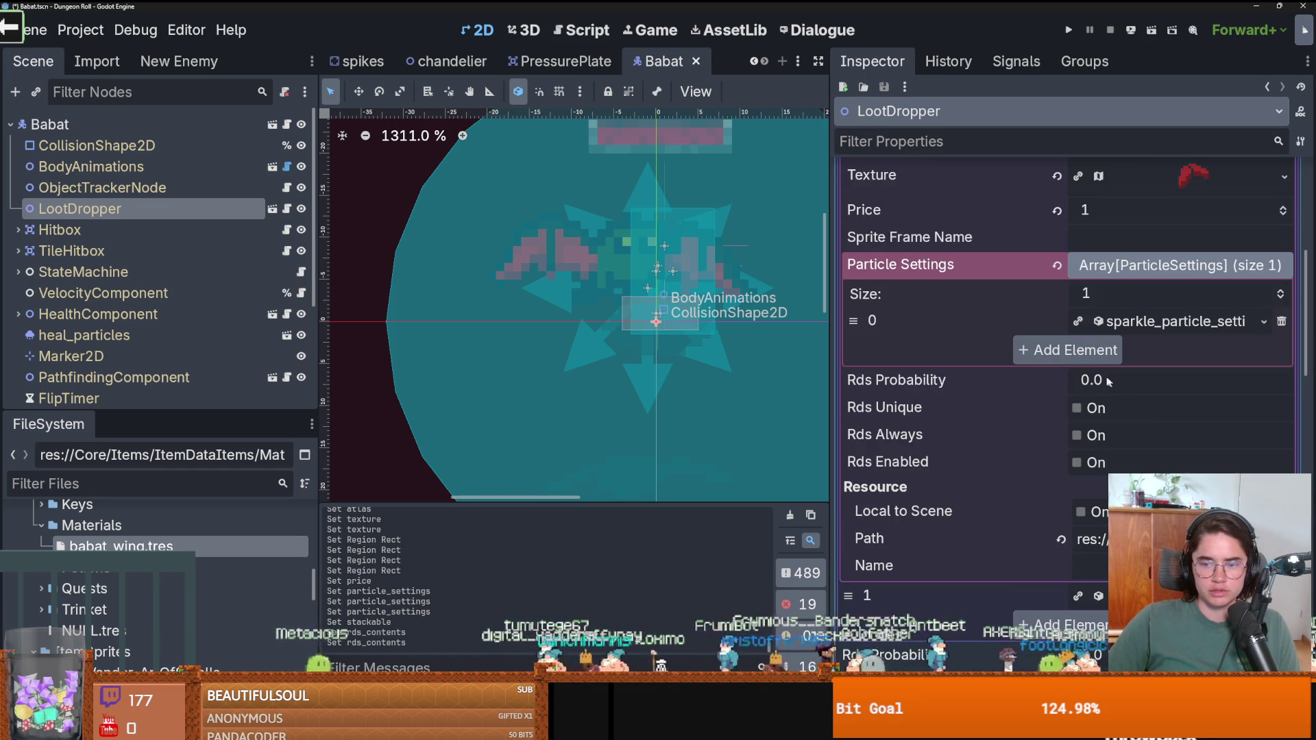
click(1110, 383)
text(1)
key(Return)
scroll(1174, 321, up, 5)
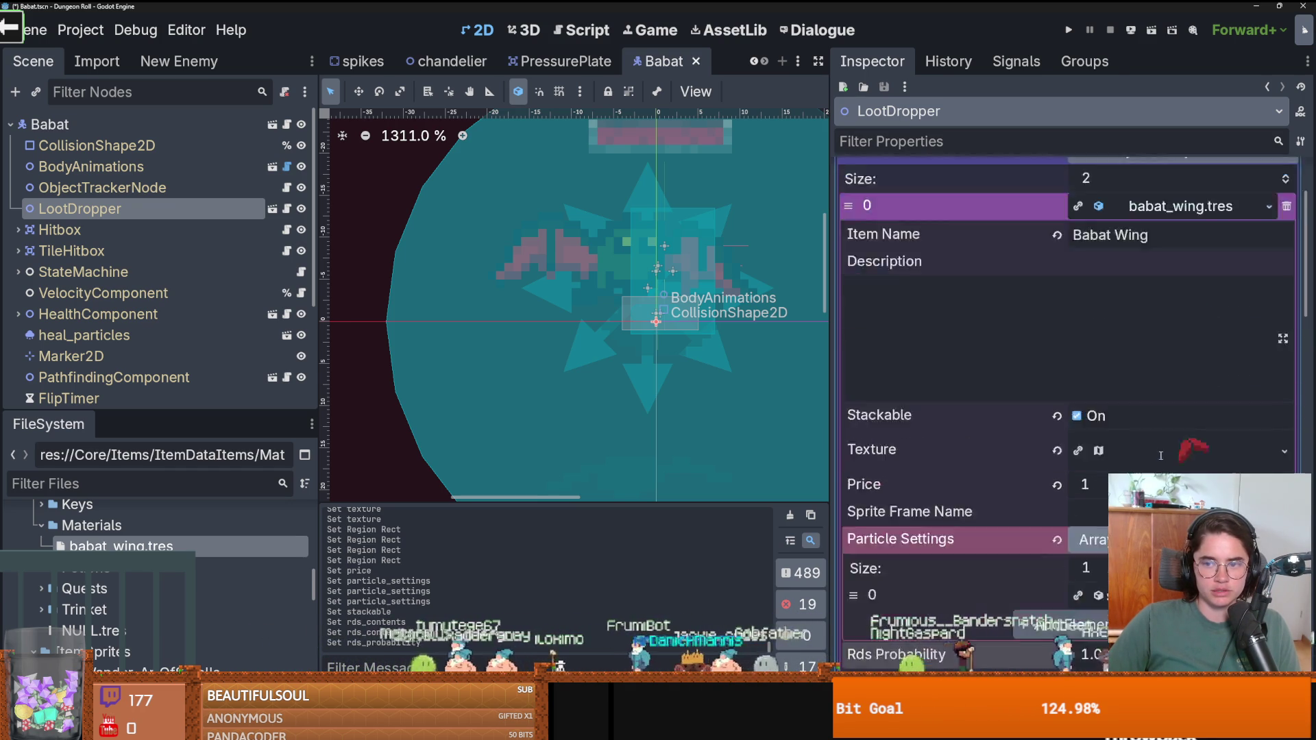
Review the babat_wing and NULL.tres entries and save the Babat scene.
click(1161, 278)
click(1167, 276)
click(1167, 276)
click(1165, 297)
scroll(1134, 411, down, 3)
key(ctrl+s)
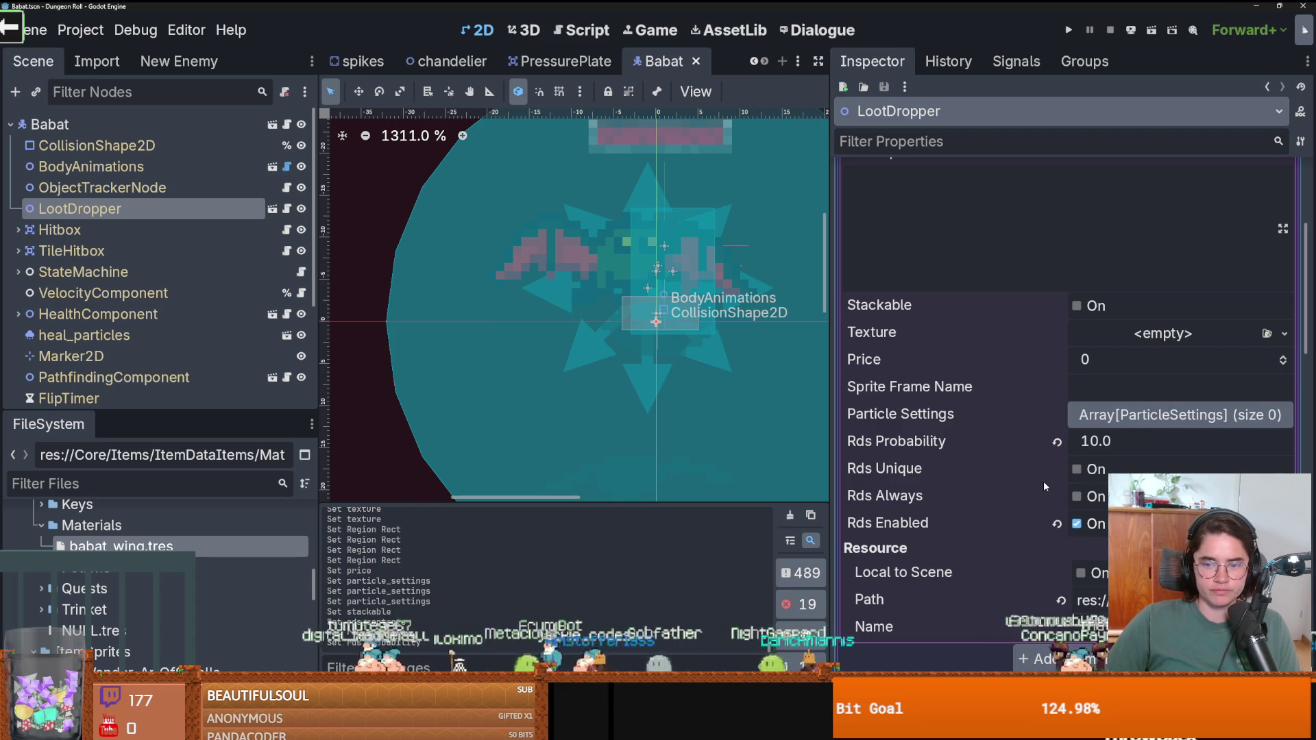
scroll(1069, 446, up, 5)
click(1173, 370)
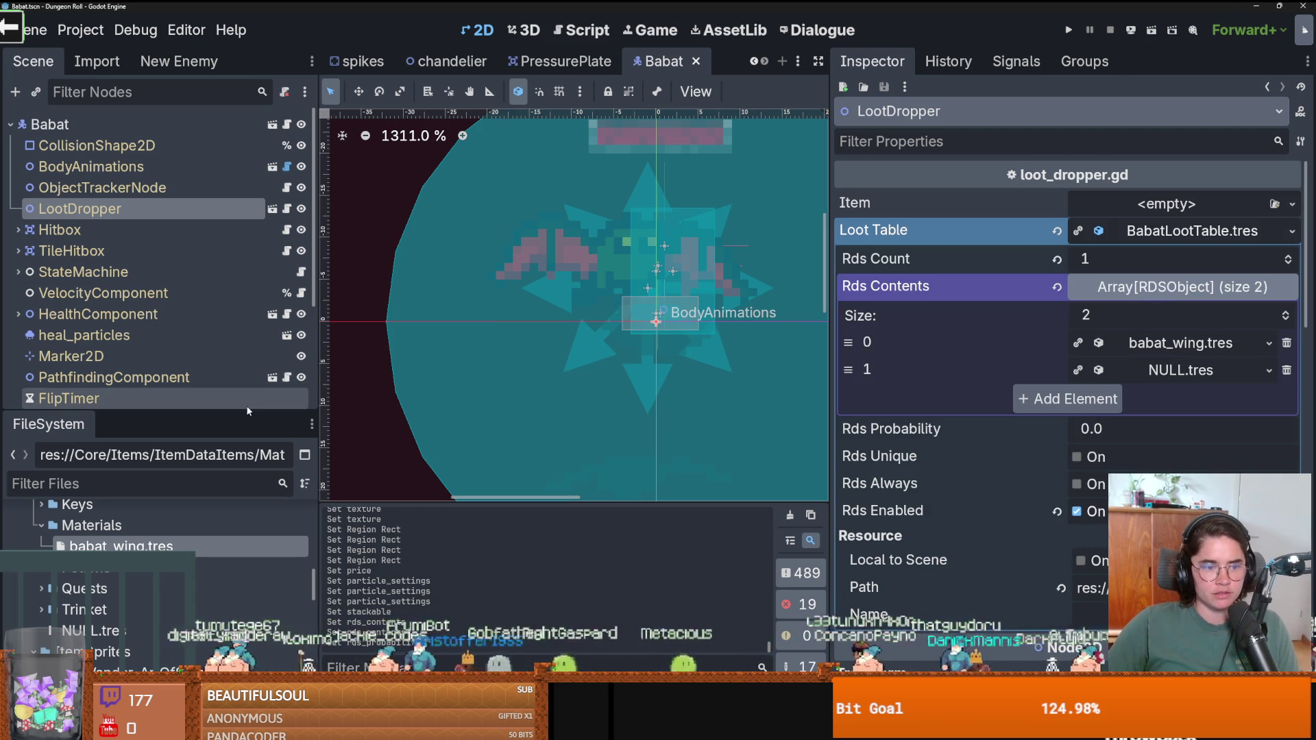
drag(192, 411, 192, 285)
Create an ItemData resource in the Materials folder and save it as GoblinEar.tres.
click(192, 348)
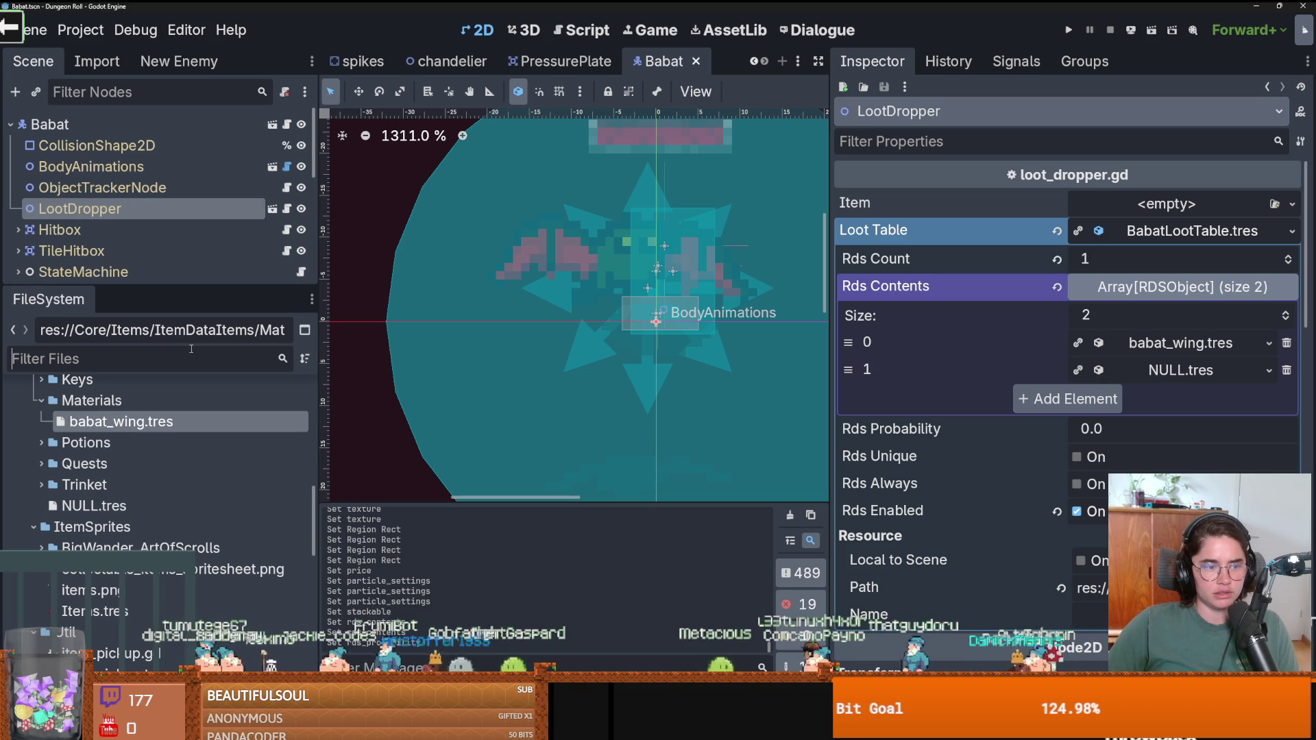
right_click(139, 396)
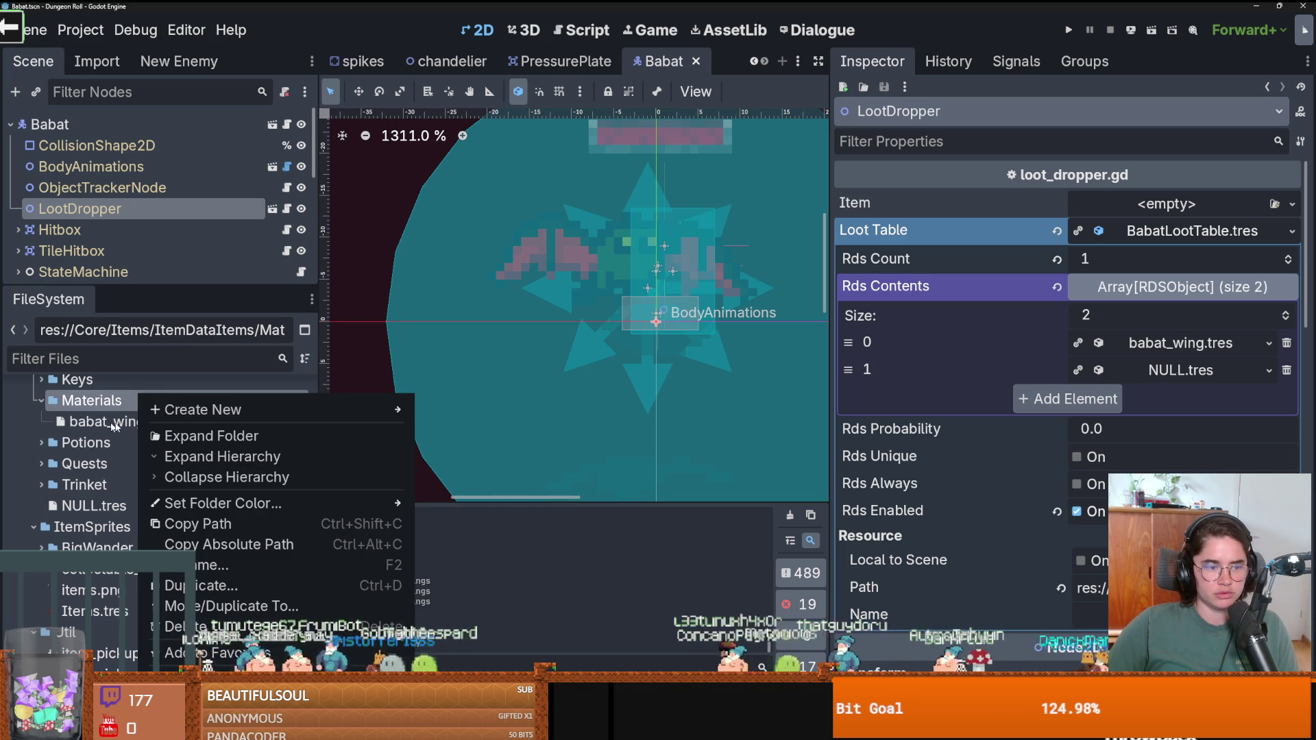
mouse_move(230, 411)
click(480, 470)
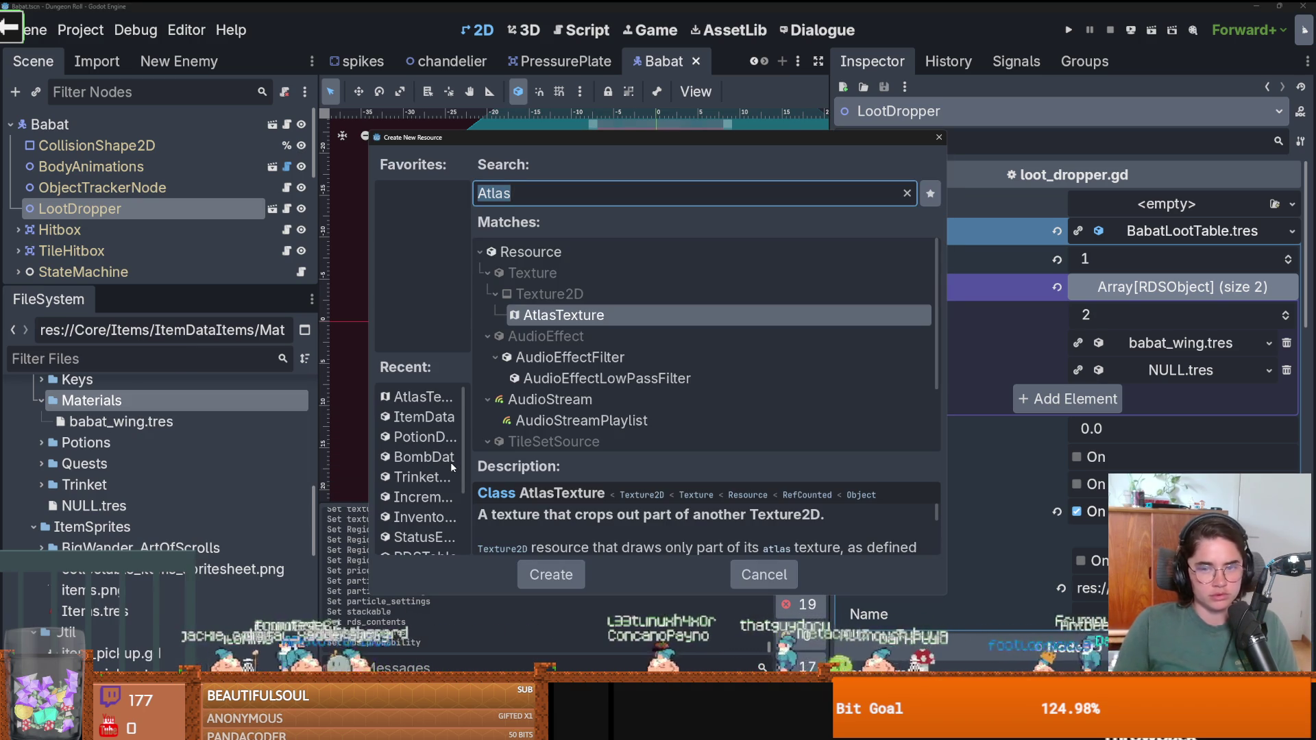
text(Item)
key(Return)
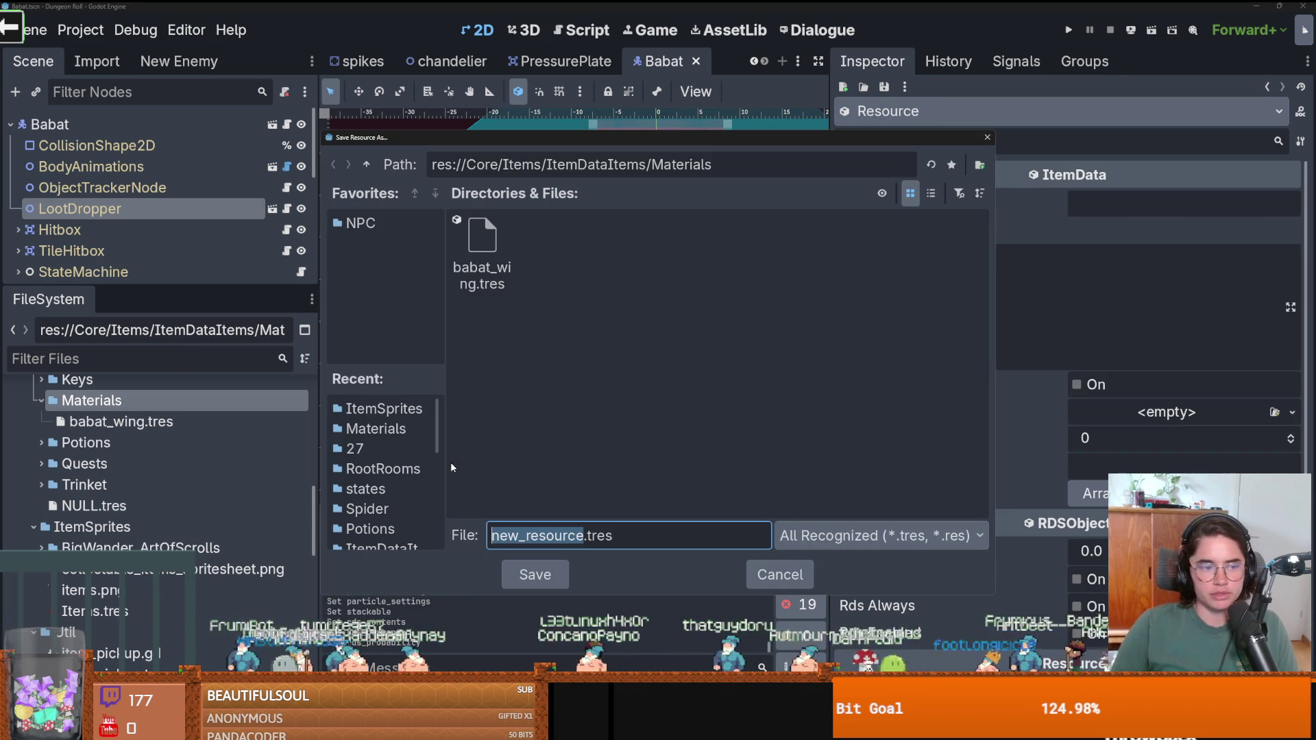
text(Goblin)
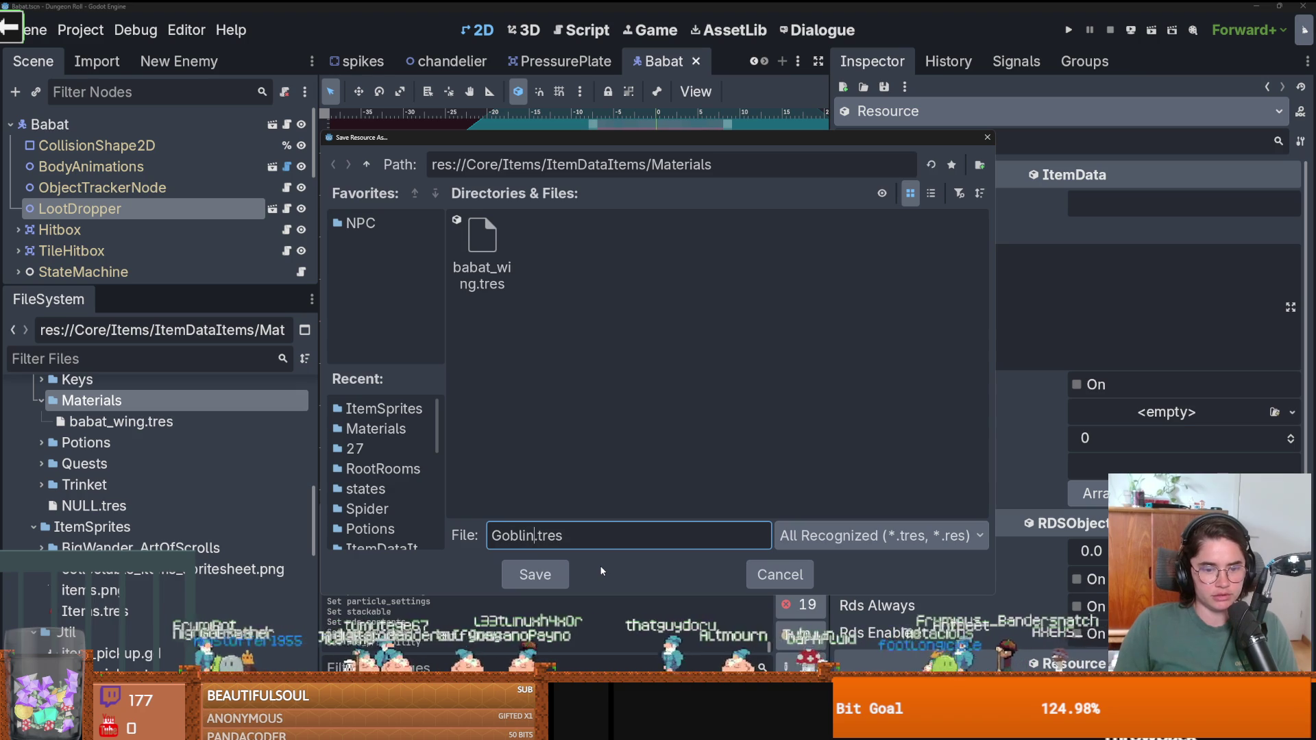
text(Ear)
key(Return)
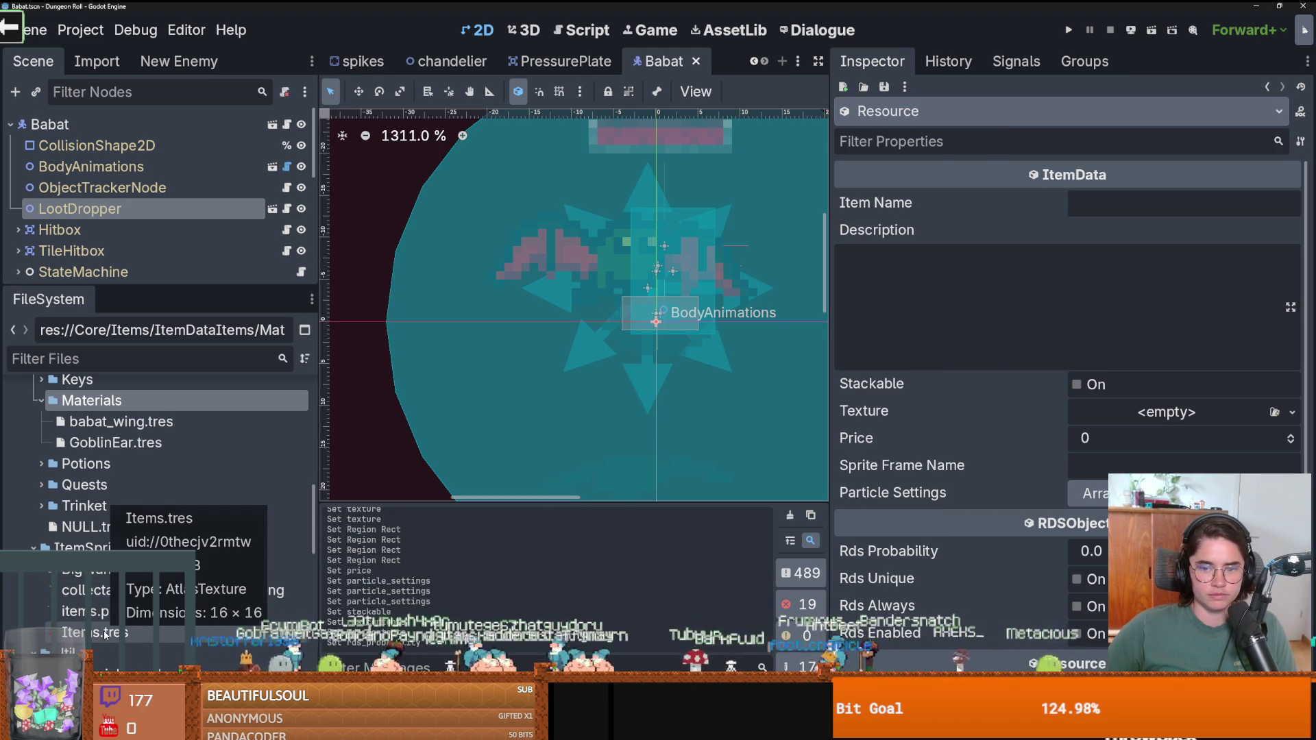
click(133, 631)
Assign Items.tres as a unique texture with its region set to the green sprite.
mouse_move(133, 631)
mouse_down()
mouse_move(1088, 409)
mouse_move(1158, 411)
mouse_up()
click(1293, 424)
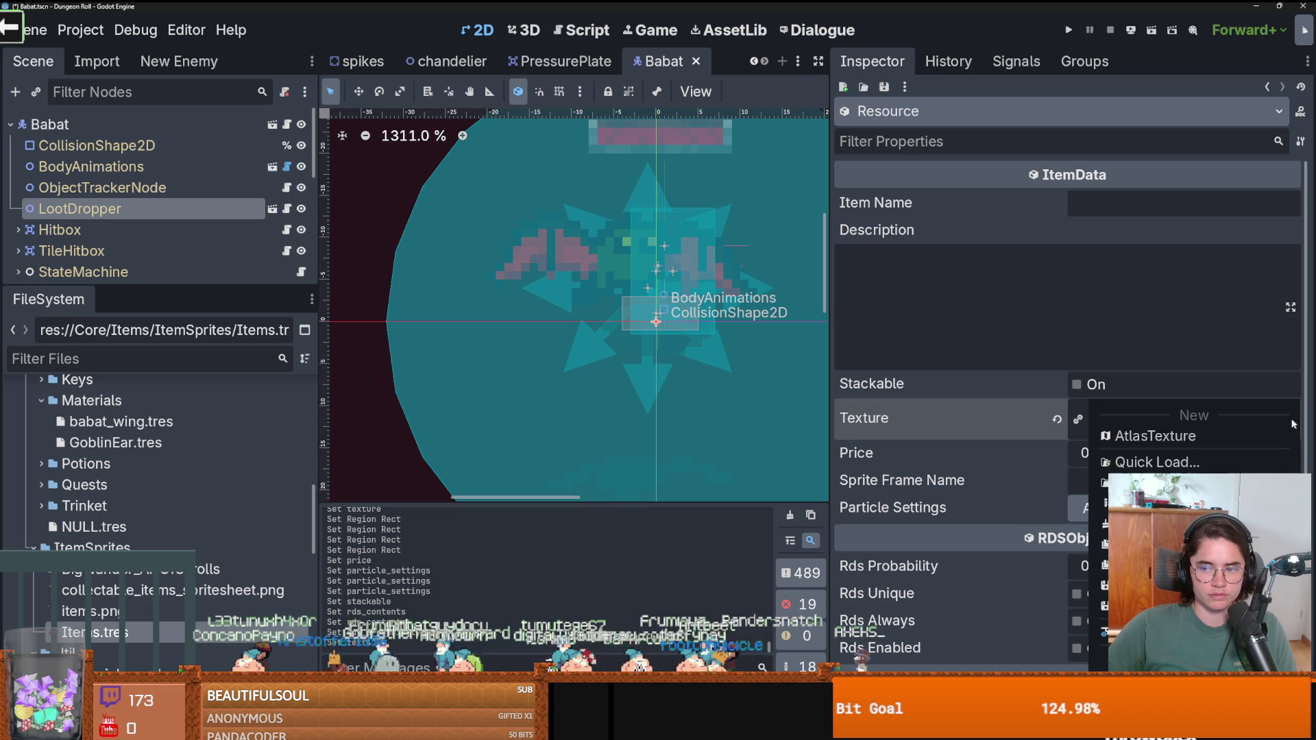
click(1211, 449)
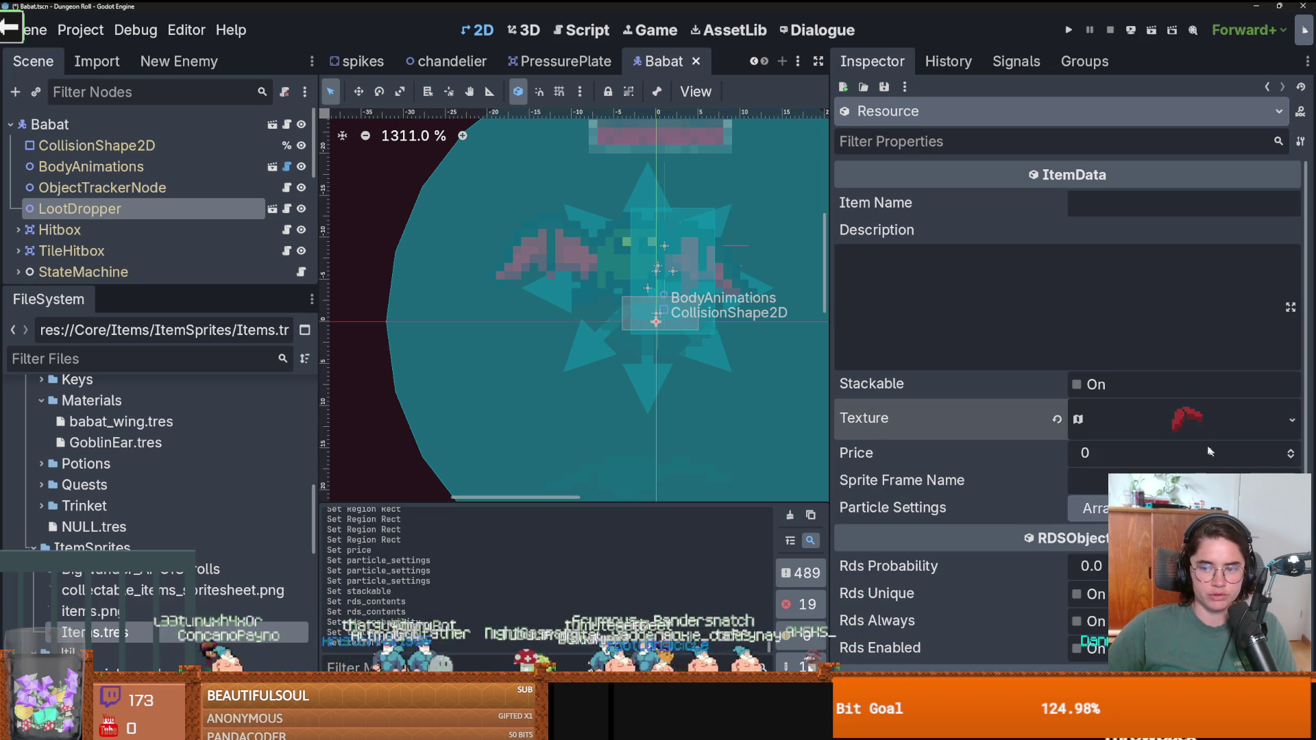
click(1292, 424)
click(1206, 590)
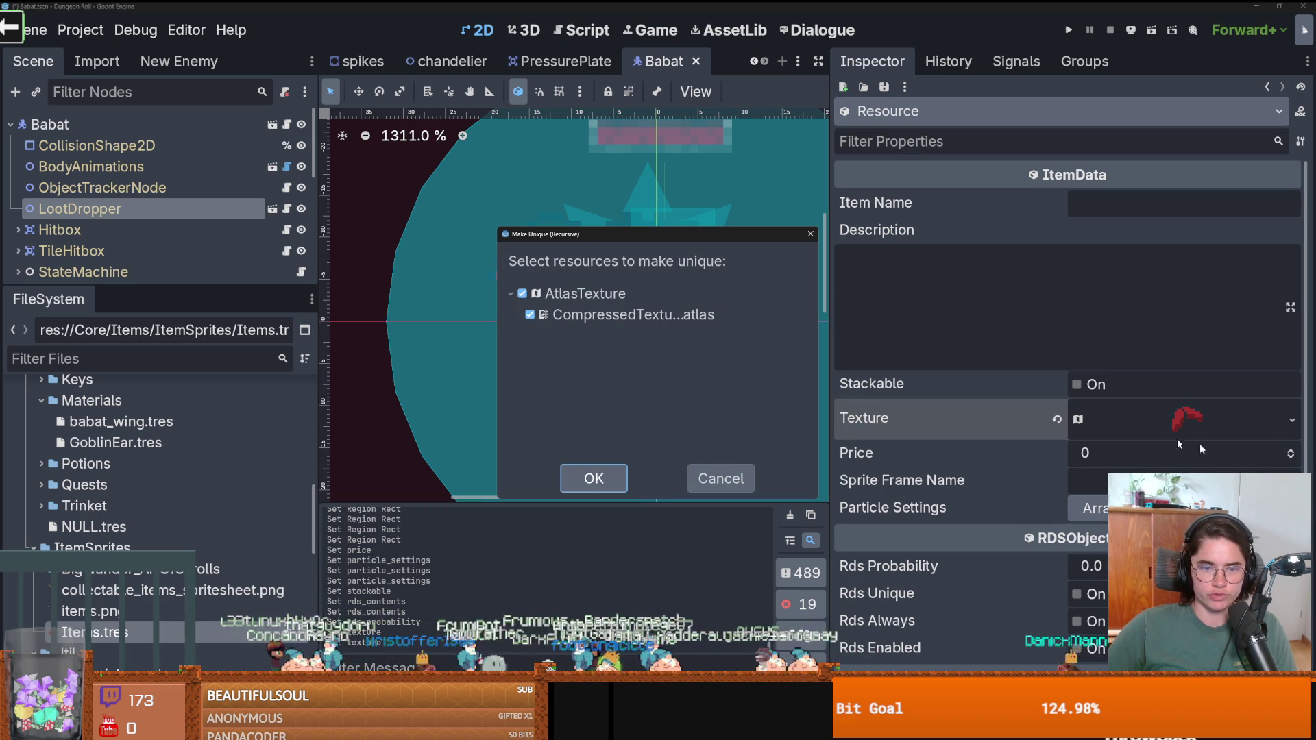
click(593, 478)
click(1185, 417)
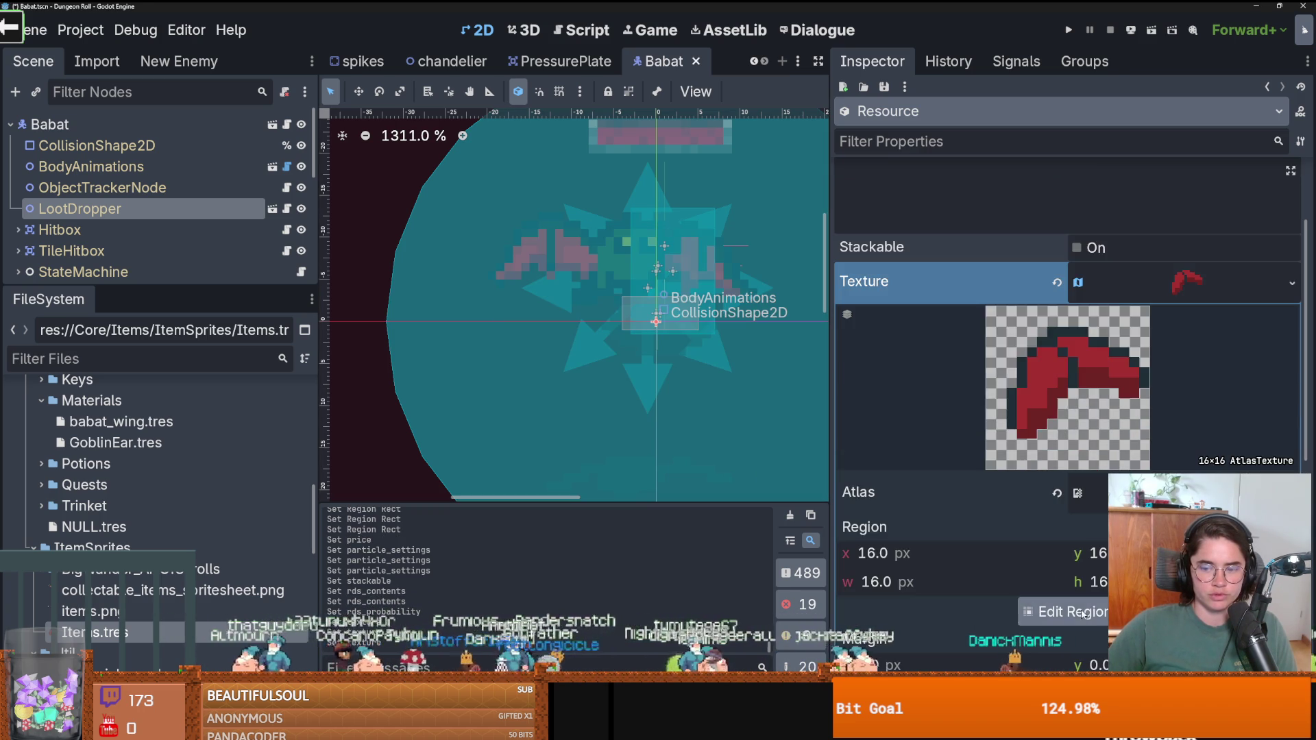
click(1063, 611)
click(468, 312)
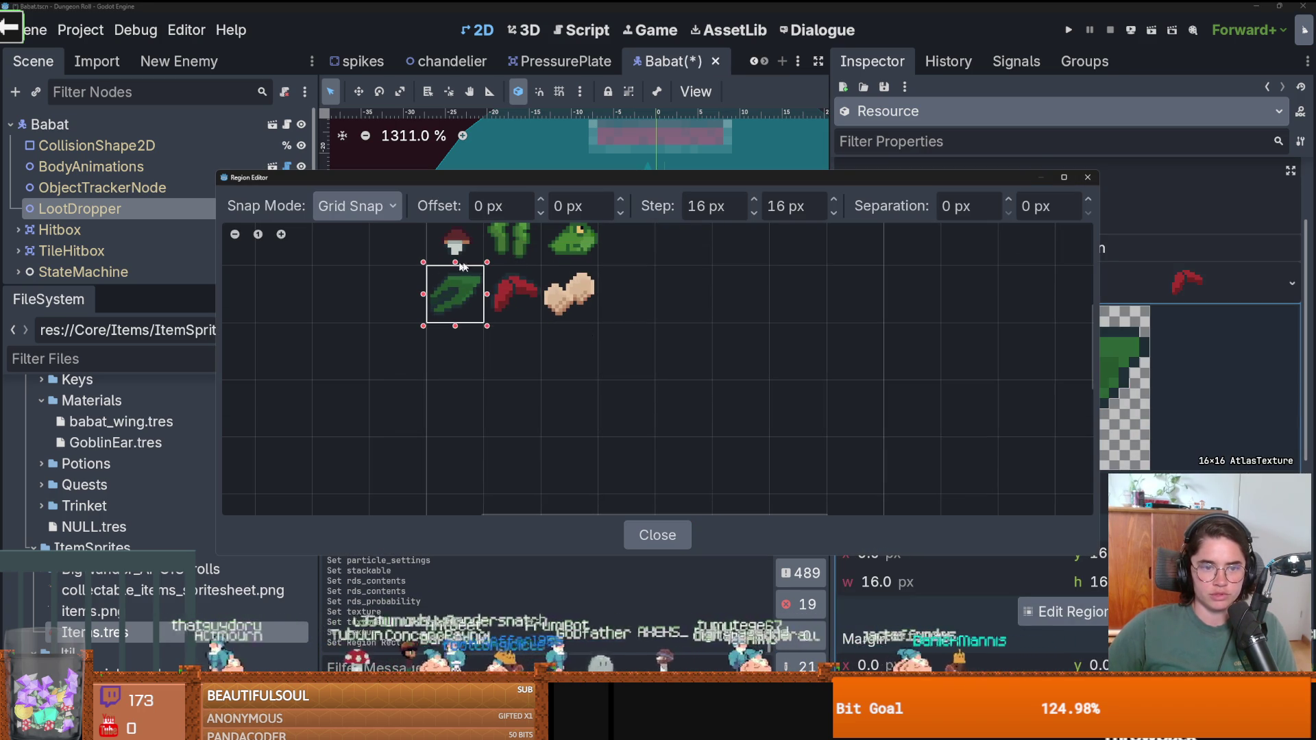
click(1089, 177)
click(1189, 278)
Name the item 'Goblin Ear', make it stackable and set its price to 1.
scroll(1107, 274, up, 3)
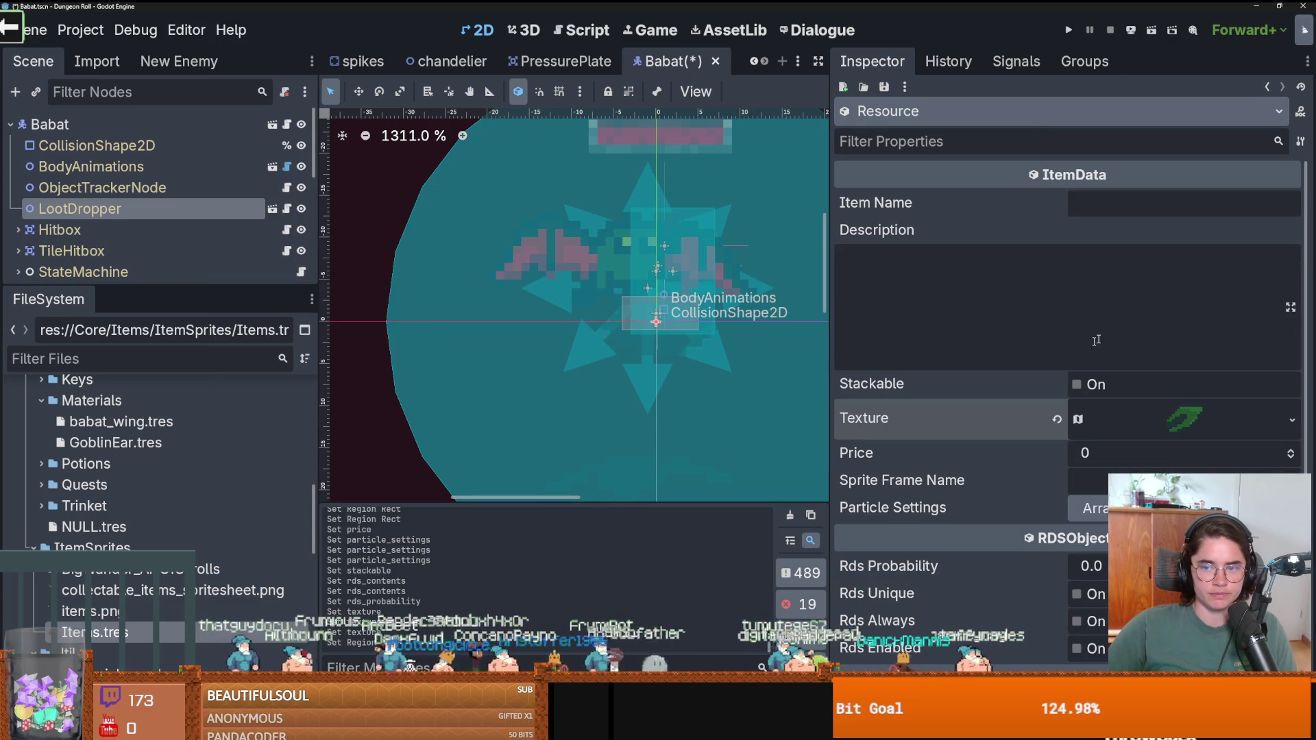
click(1107, 211)
text(Goblin Ear)
click(994, 283)
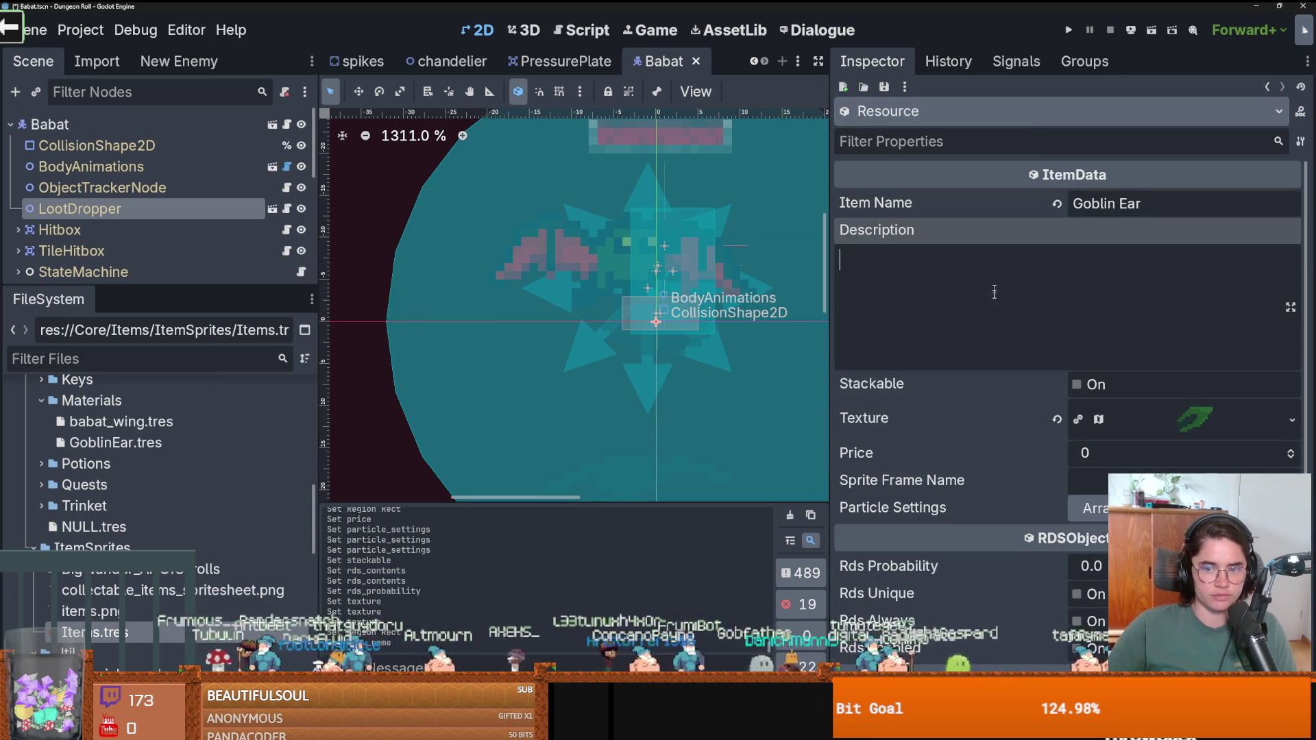
click(1076, 385)
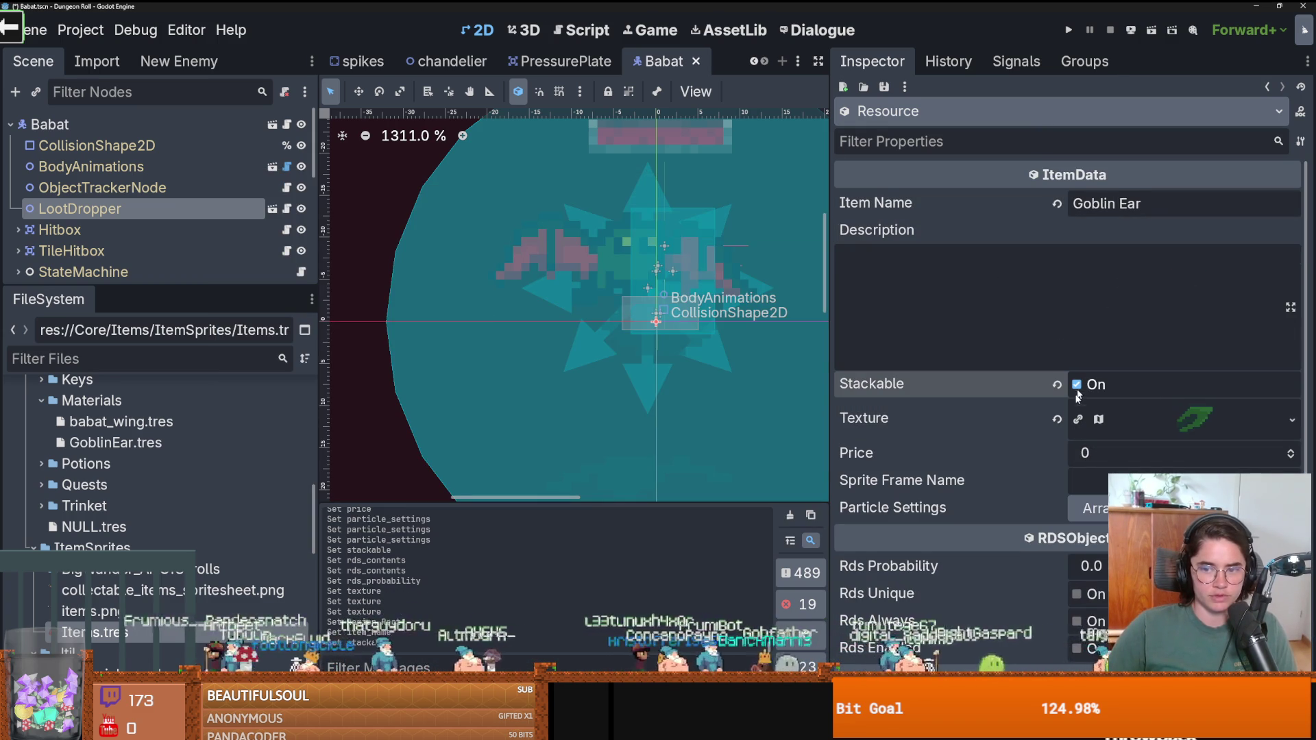
click(1293, 451)
Add a particle entry using sparkle_particle_settings and save the item.
click(1088, 508)
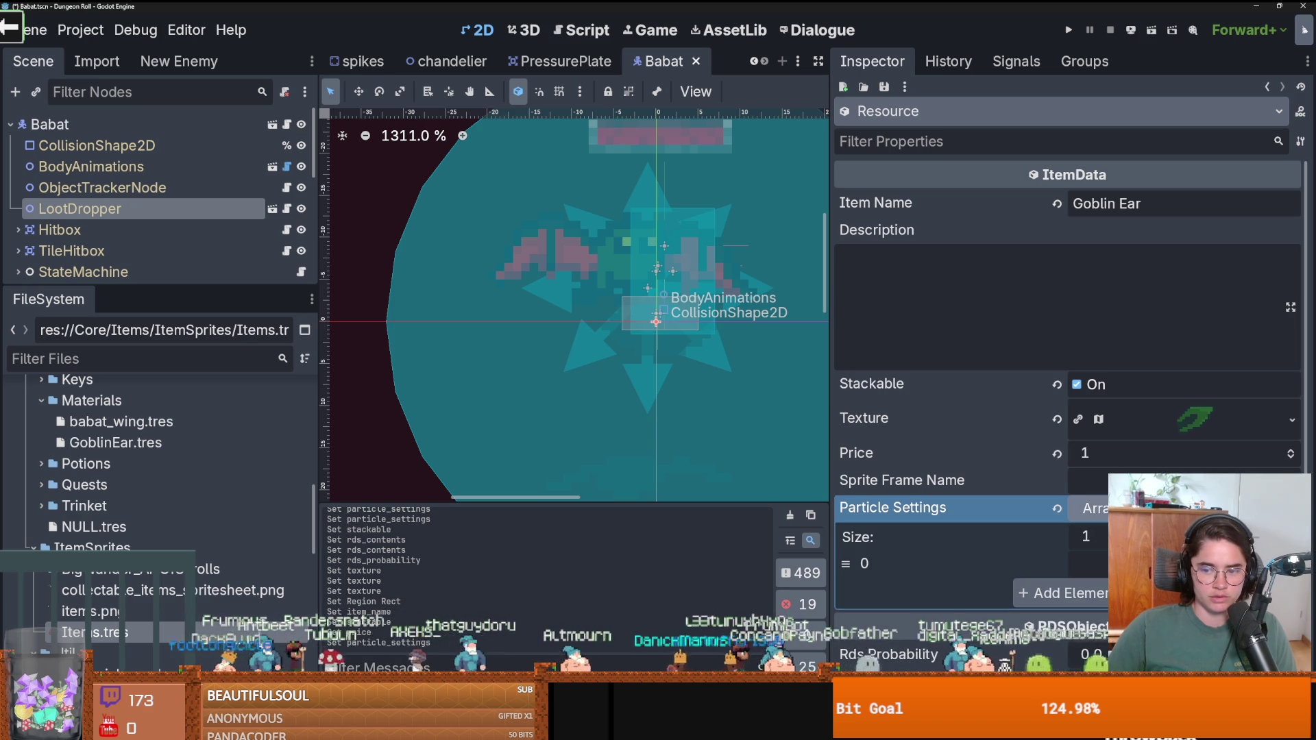
click(1165, 564)
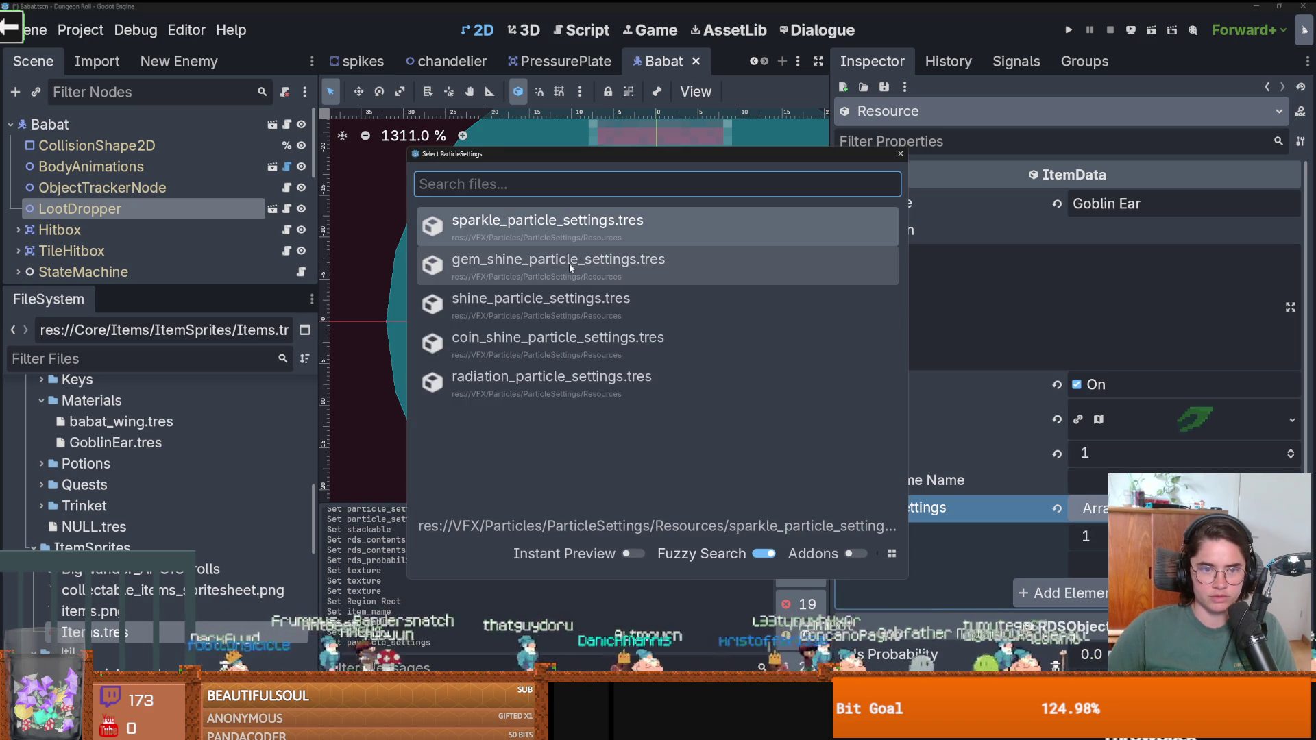
click(558, 291)
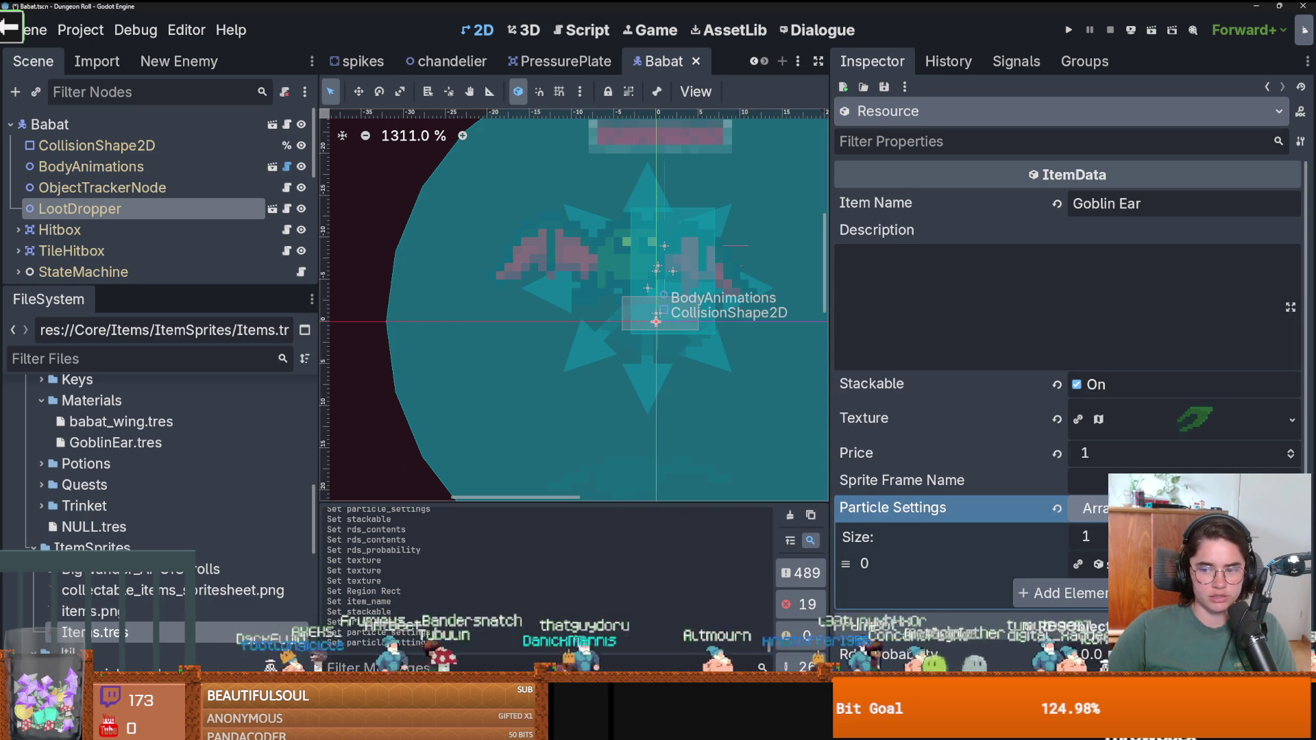
click(1292, 564)
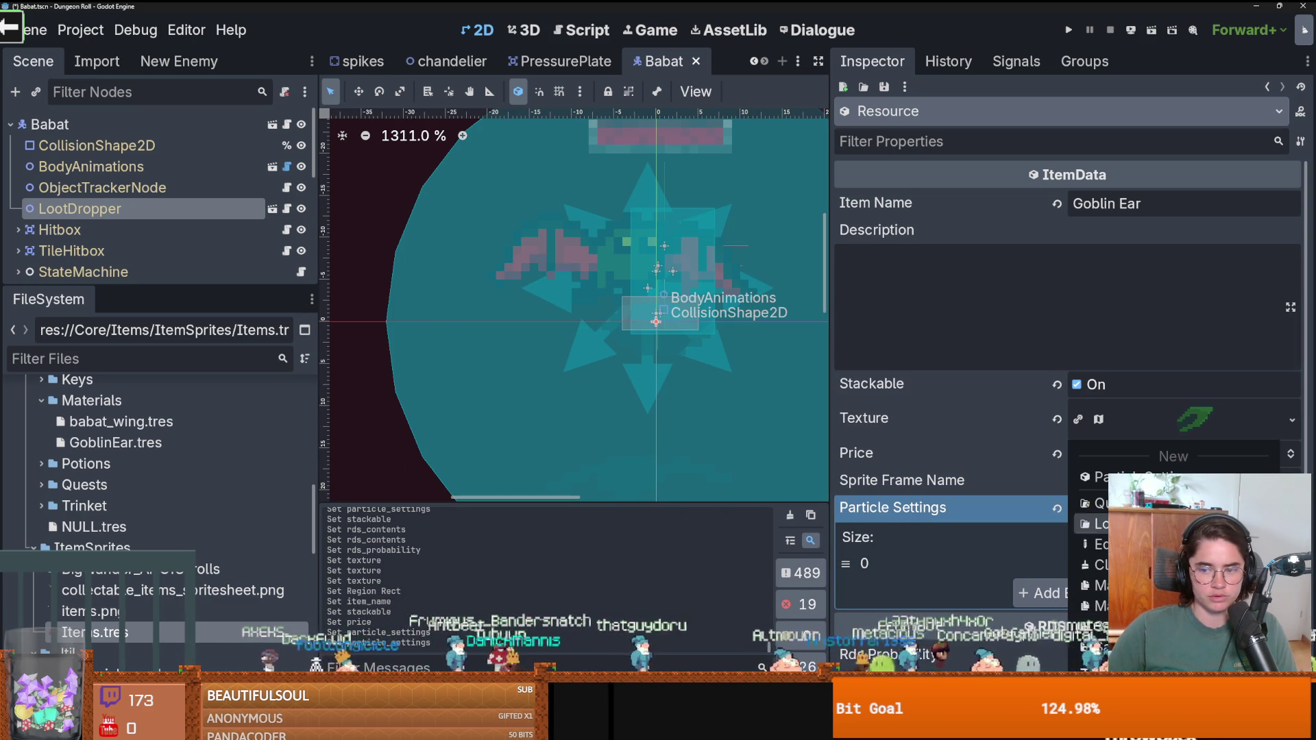
click(1096, 503)
click(615, 275)
key(ctrl+s)
Set Rds Probability to 1.0, enable Rds Enabled, and save GoblinEar.tres.
scroll(1025, 359, down, 5)
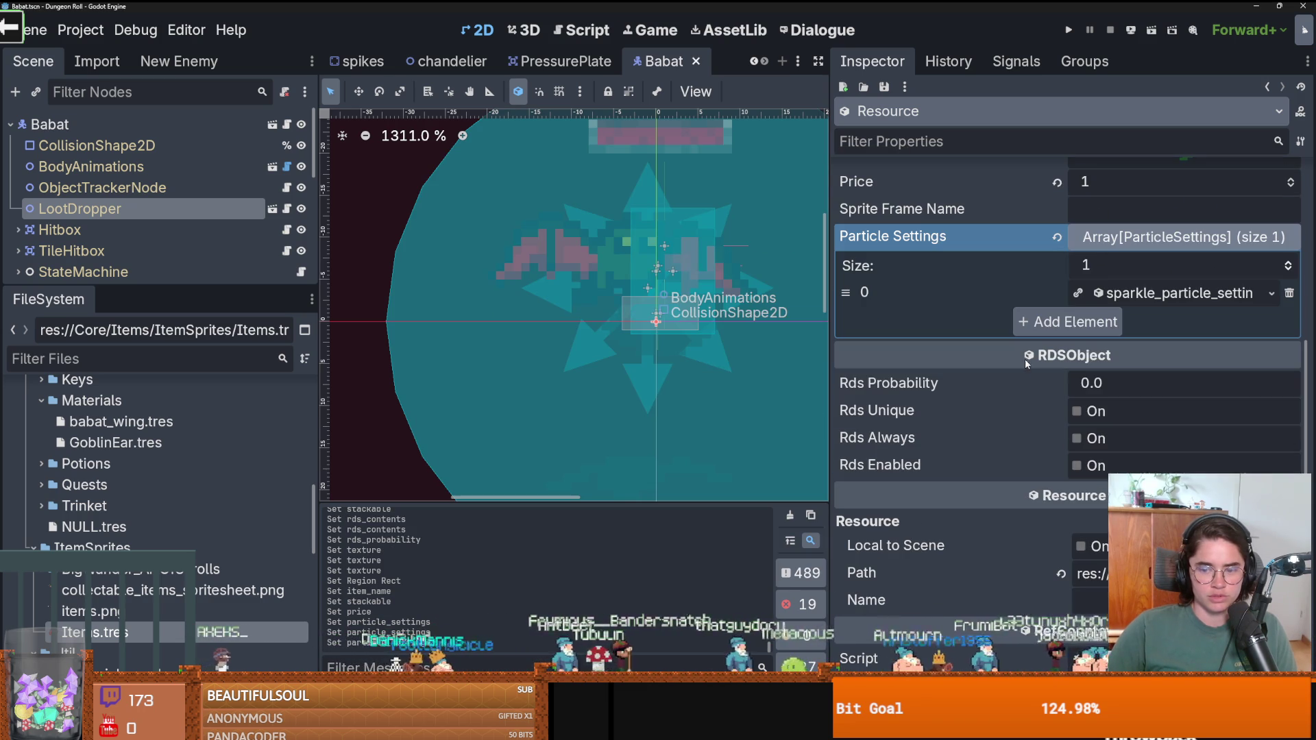
click(1105, 392)
click(1093, 466)
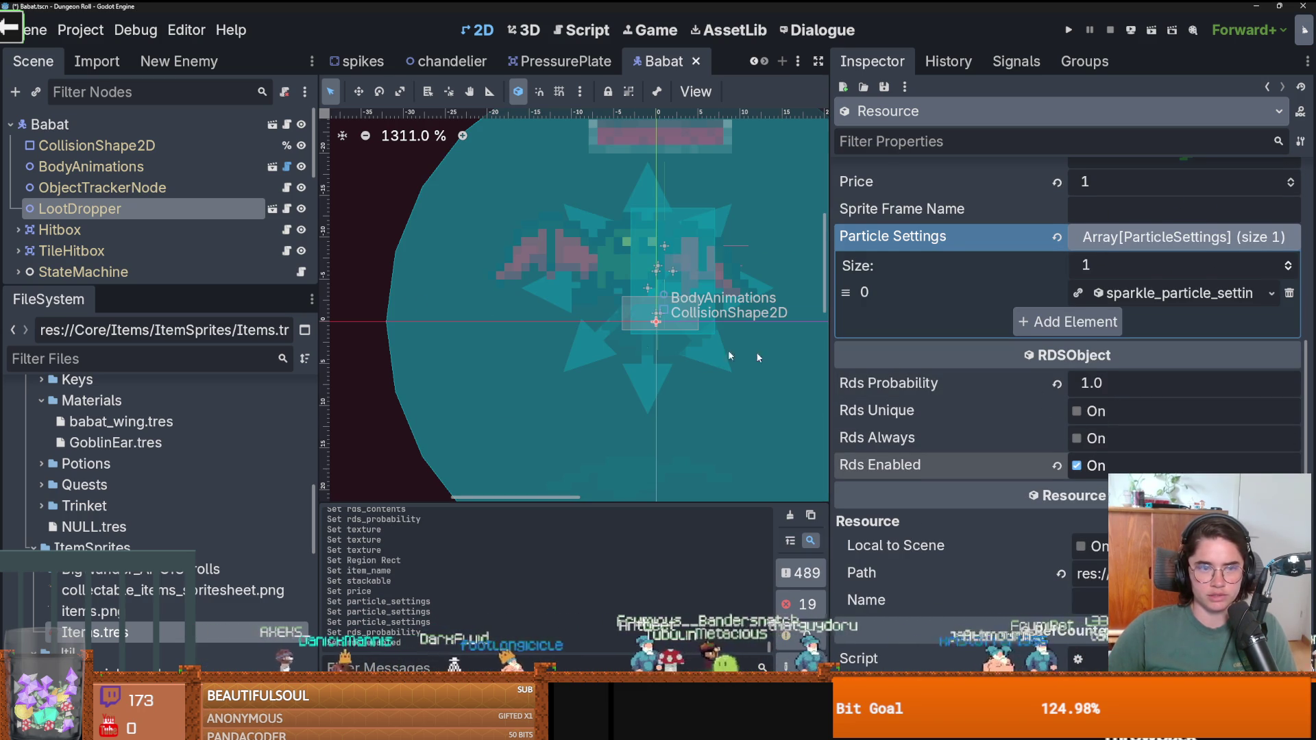
key(ctrl+s)
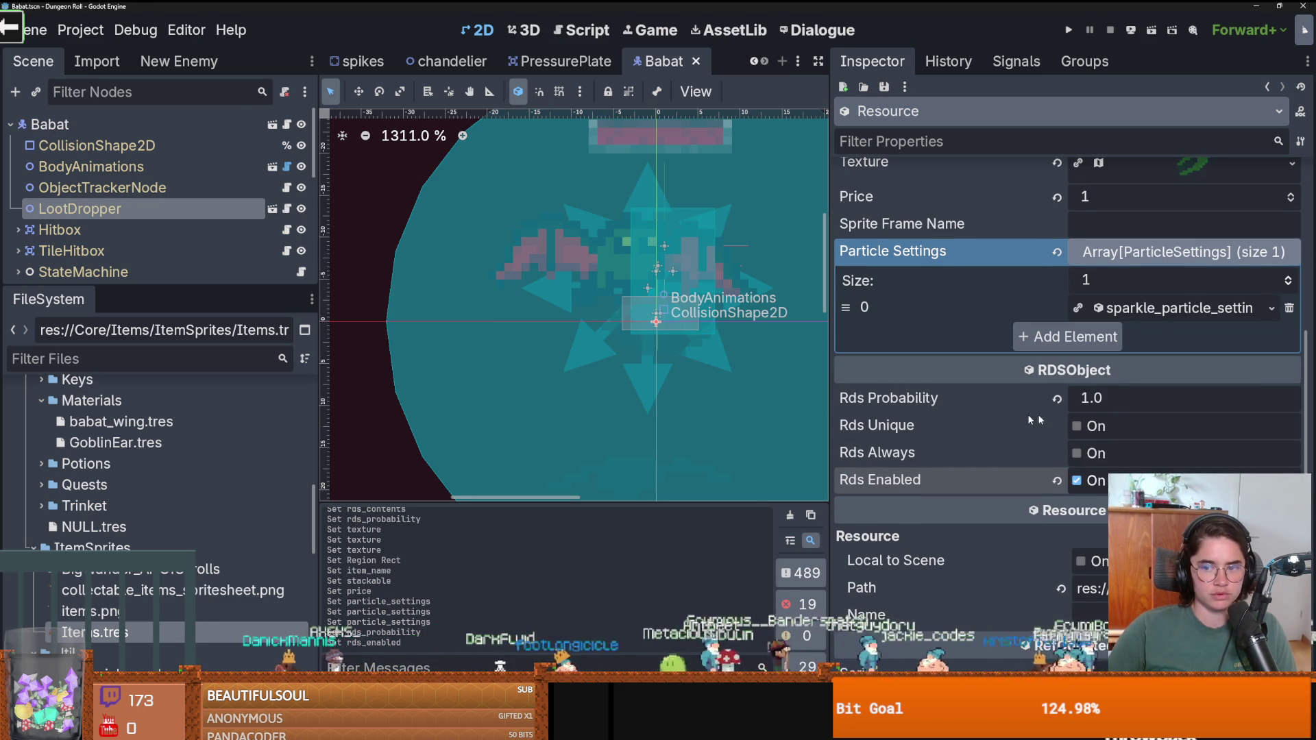
scroll(1098, 362, up, 2)
click(175, 357)
Open enemy_base_scene and give its LootDropper node a new RDSTable loot table.
text(enemy_bas)
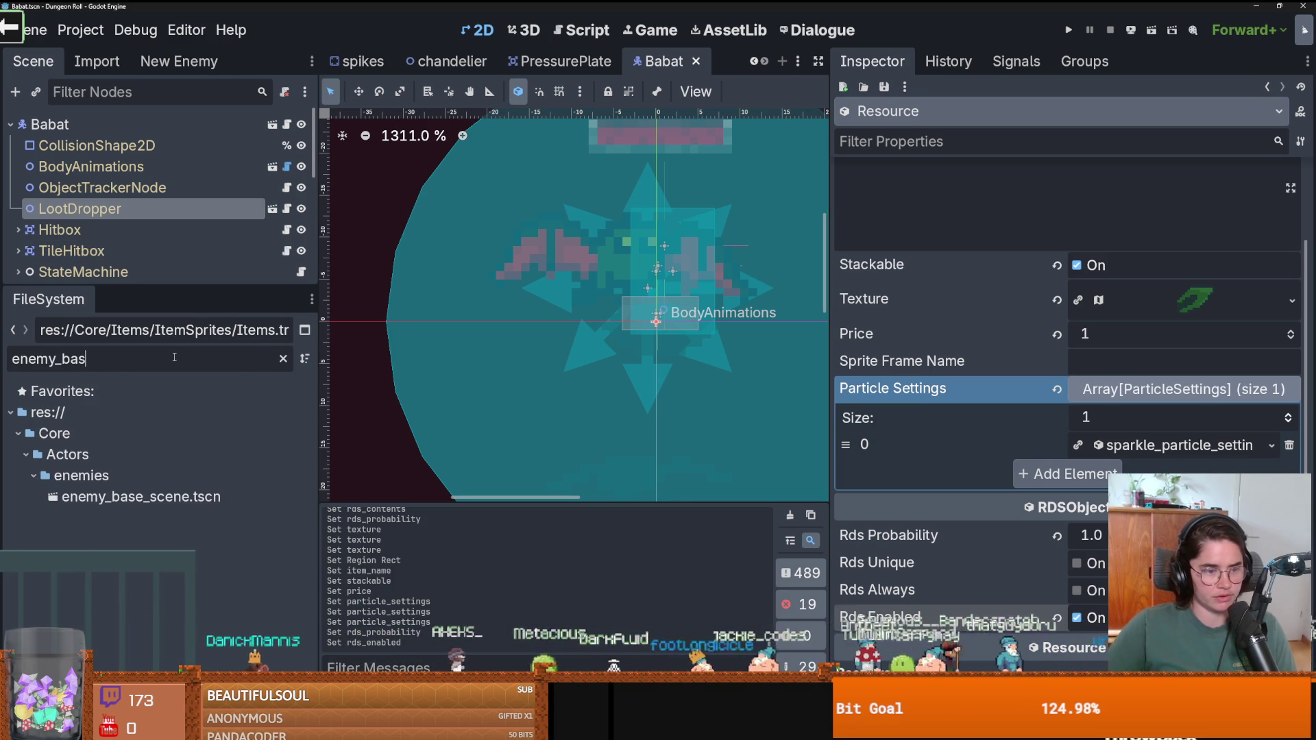
double_click(140, 496)
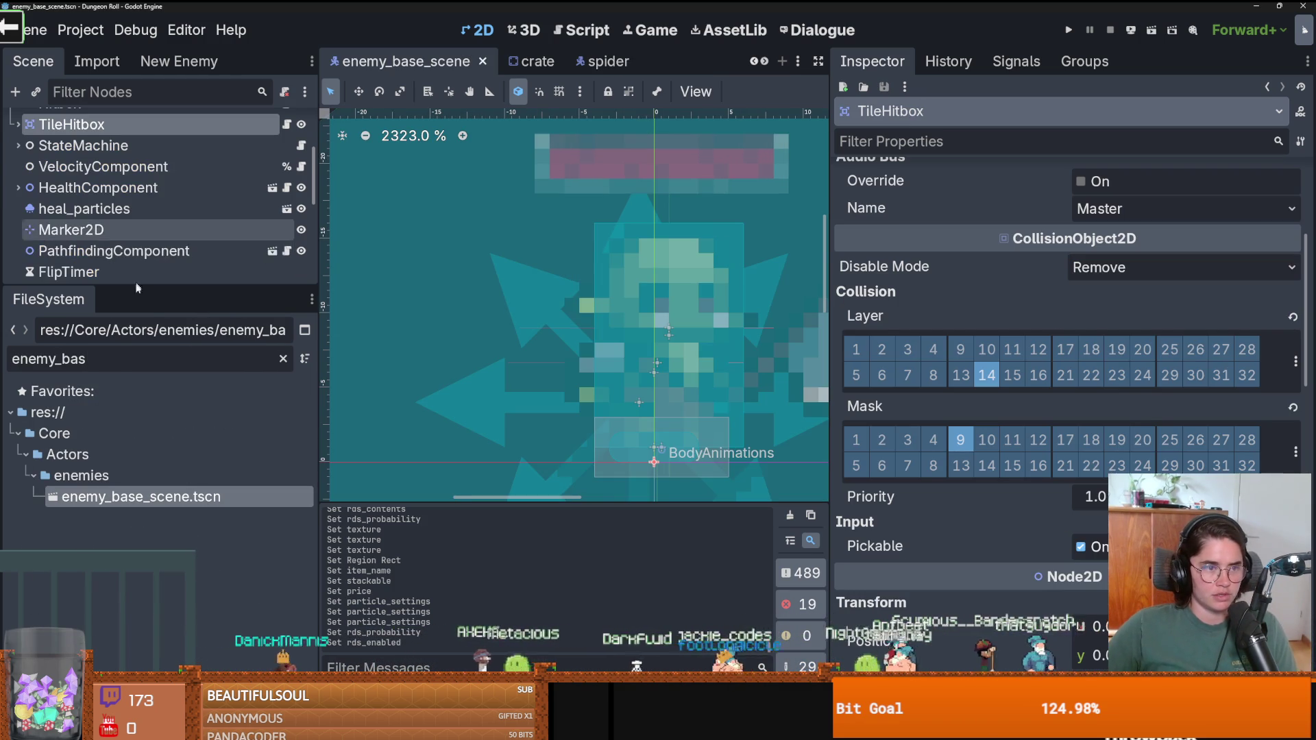
drag(146, 286, 146, 563)
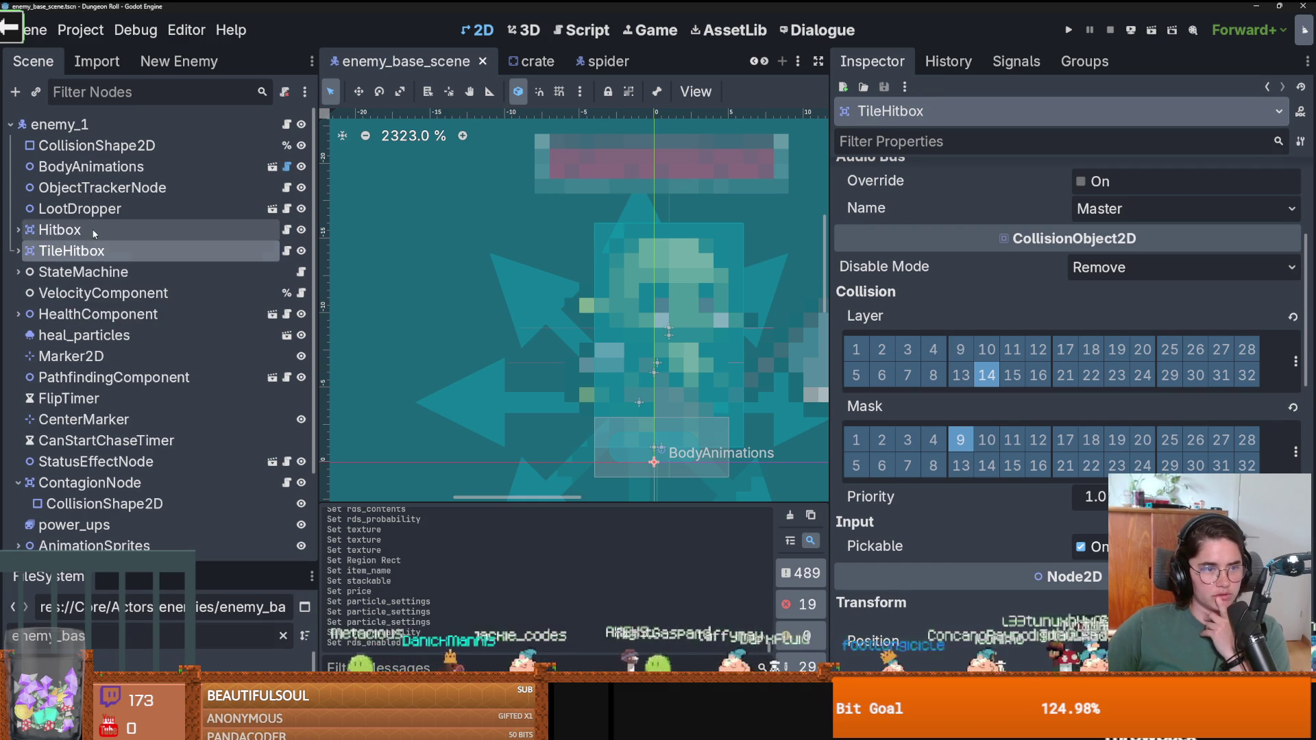
click(82, 209)
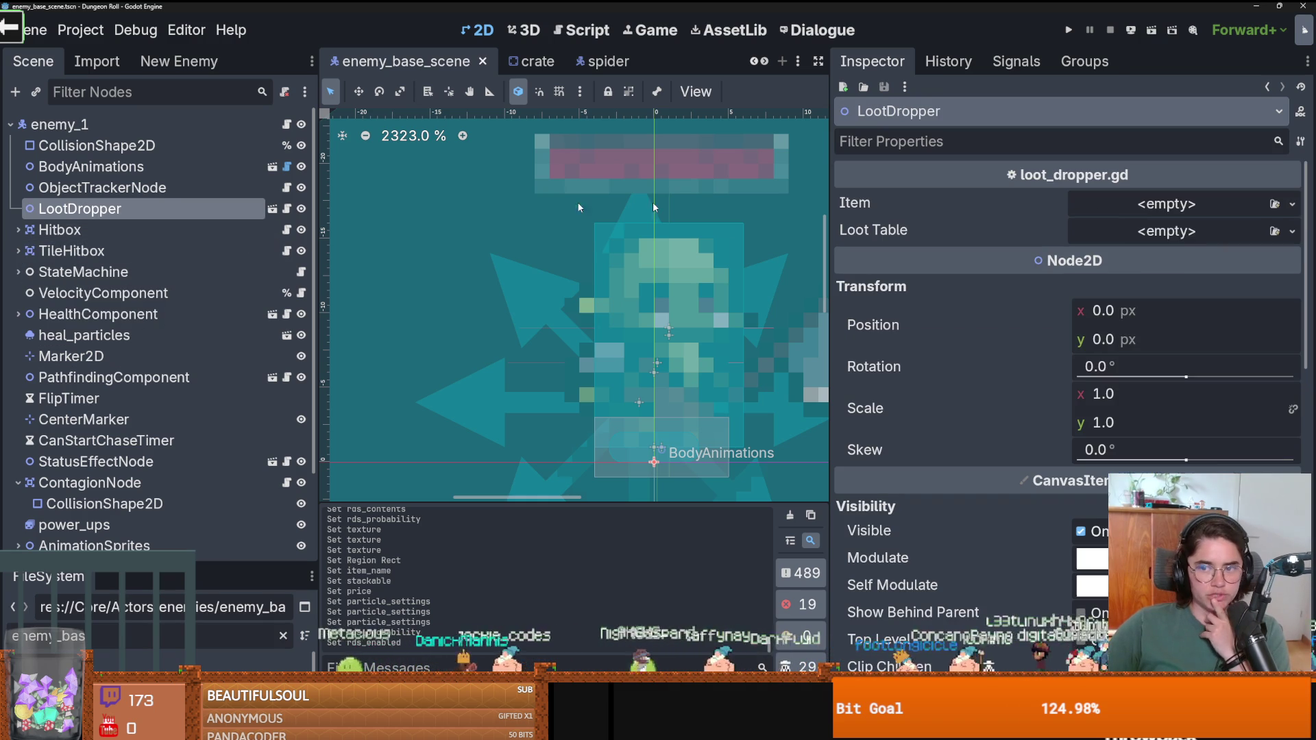
click(1293, 231)
click(1227, 274)
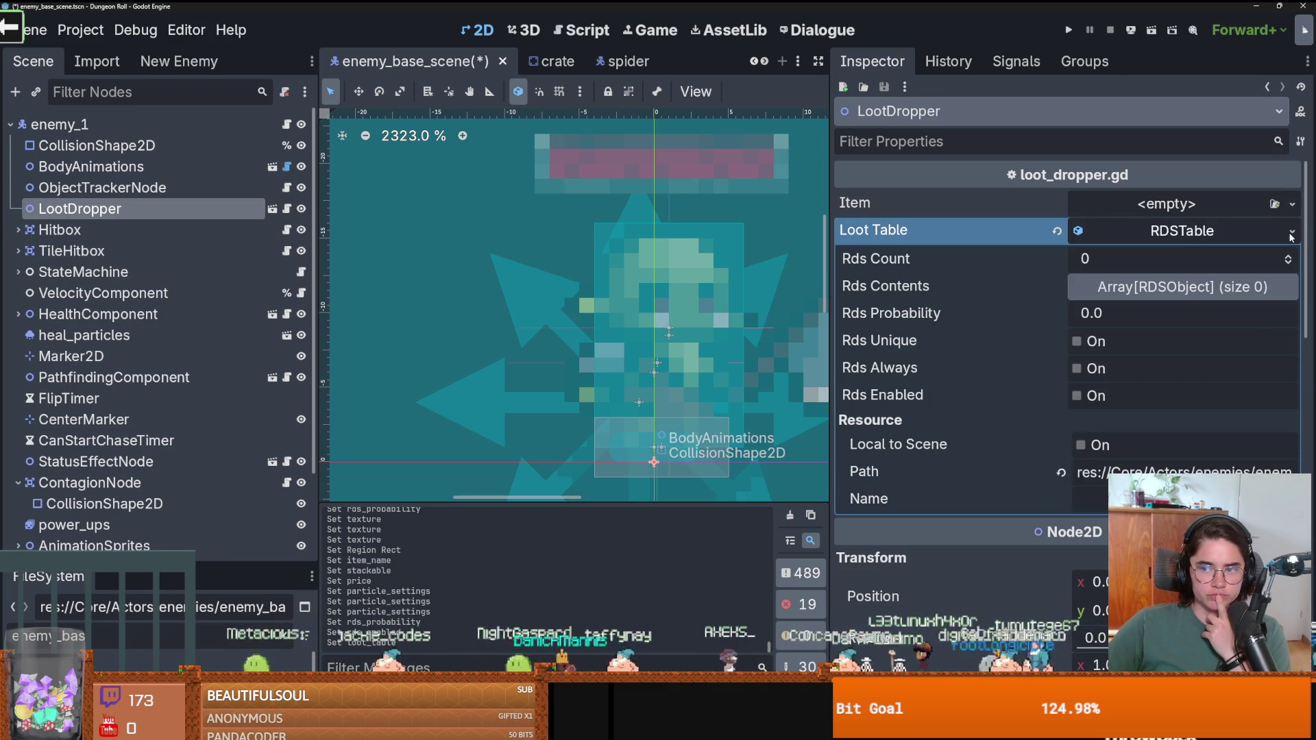
drag(252, 560, 252, 368)
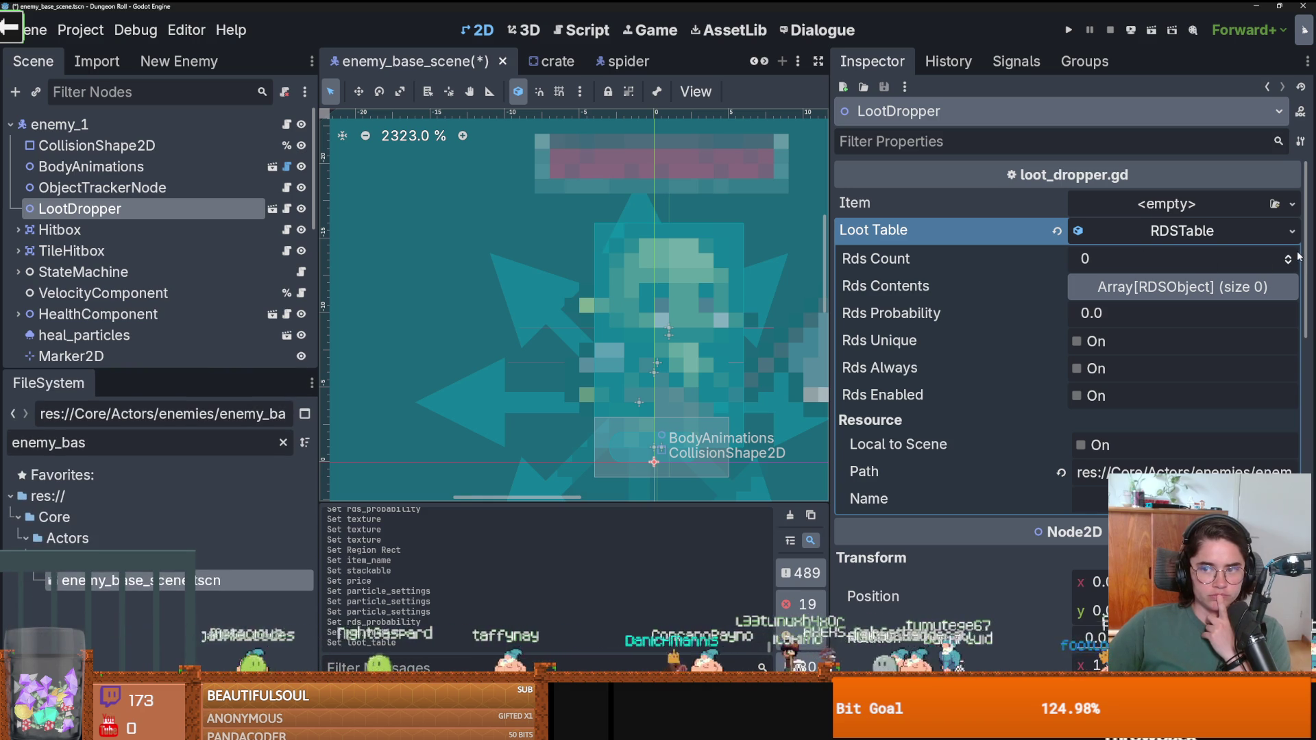
Give the loot table 3 entries, loading GoblinEar.tres and coin_1.tres into the first two.
click(1224, 288)
click(1285, 313)
click(1285, 313)
click(1285, 313)
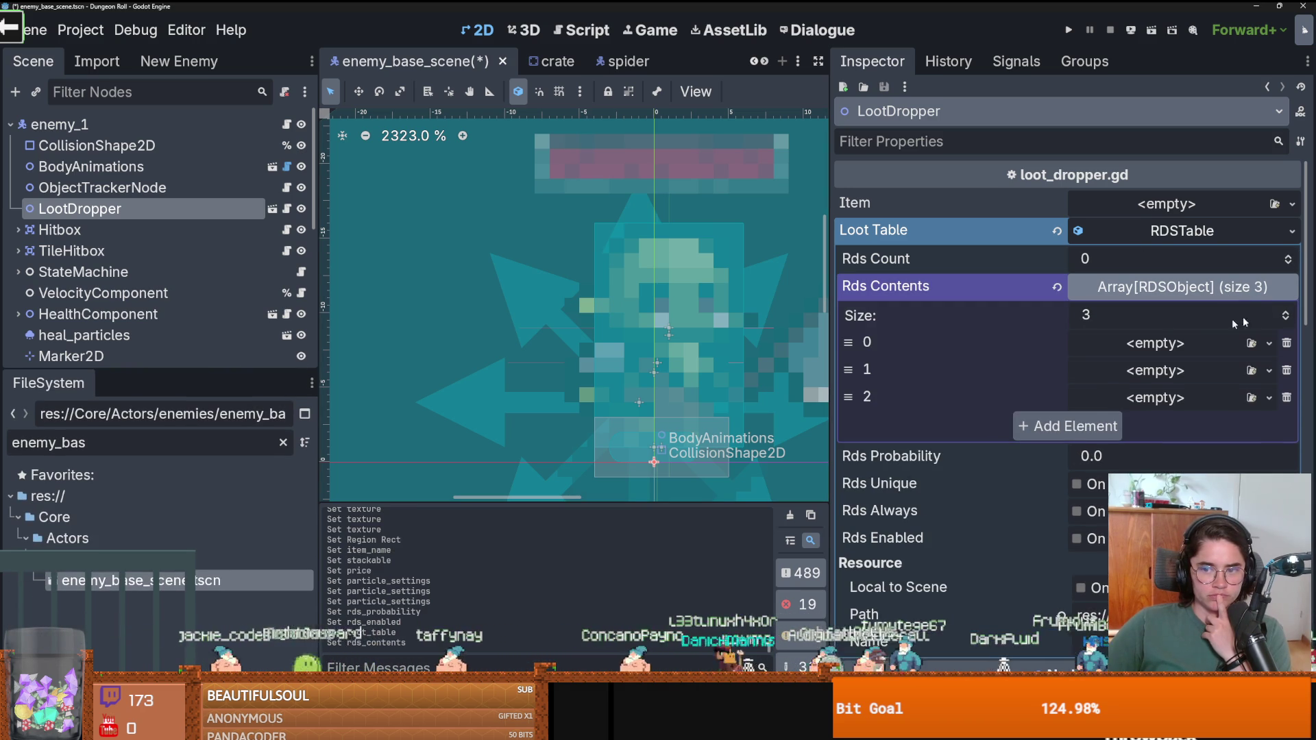
click(1268, 343)
click(1178, 480)
text(gobl)
key(Return)
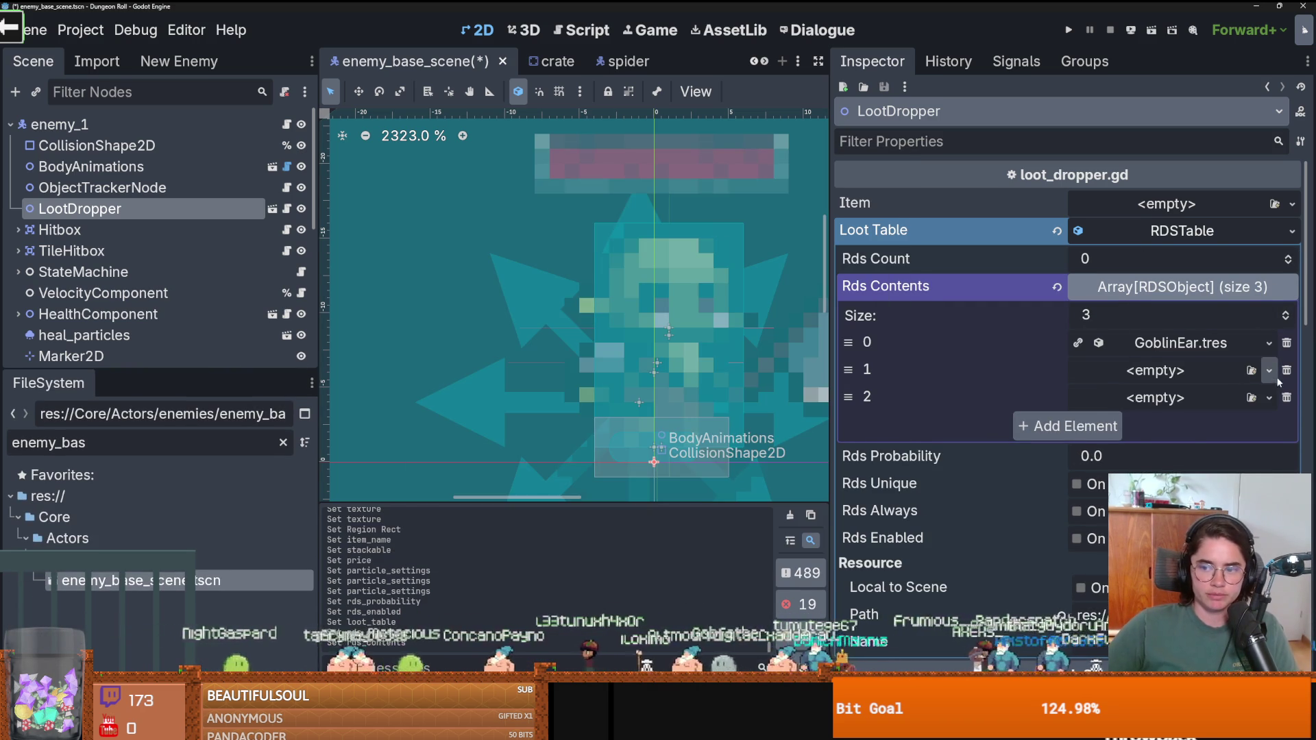
click(1268, 371)
click(1179, 466)
text(coin)
key(Return)
Inspect the GoblinEar and coin_1 item properties inside the loot table.
click(1181, 341)
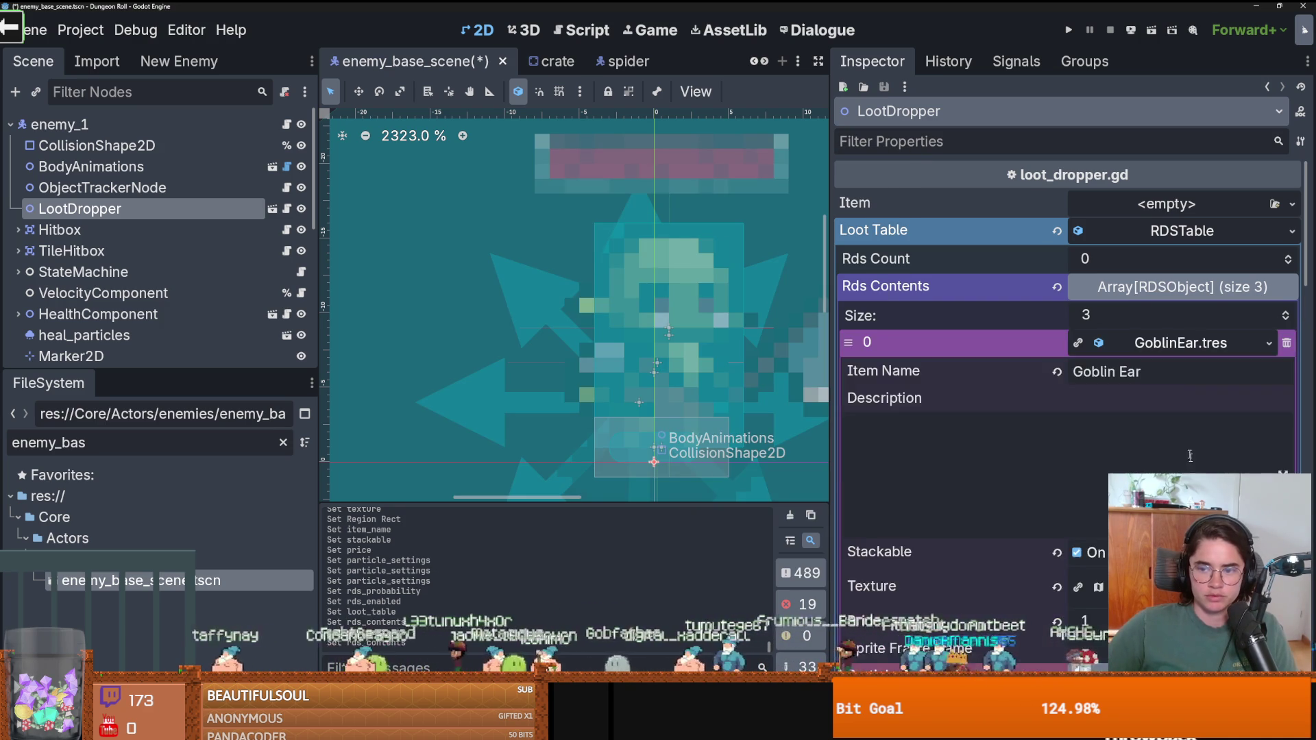
scroll(1091, 533, down, 3)
scroll(1158, 337, up, 3)
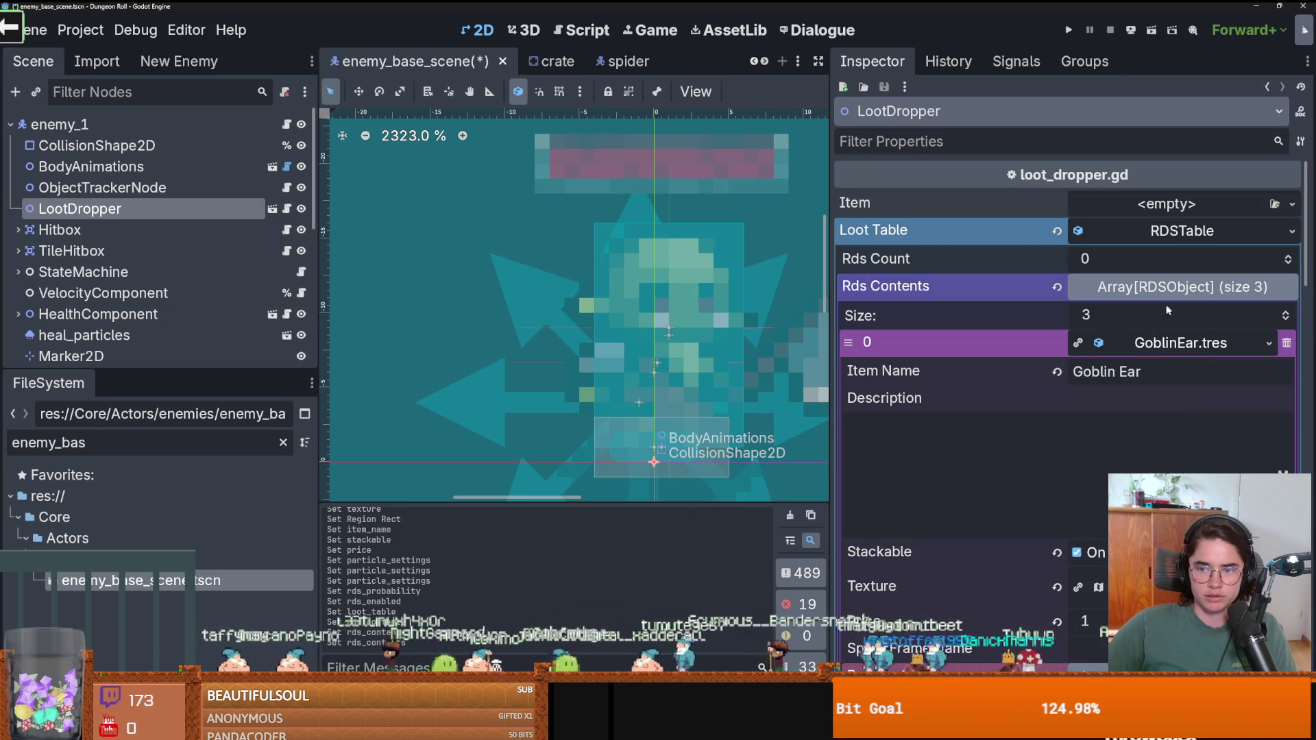
click(1167, 342)
click(1162, 370)
scroll(1102, 437, down, 4)
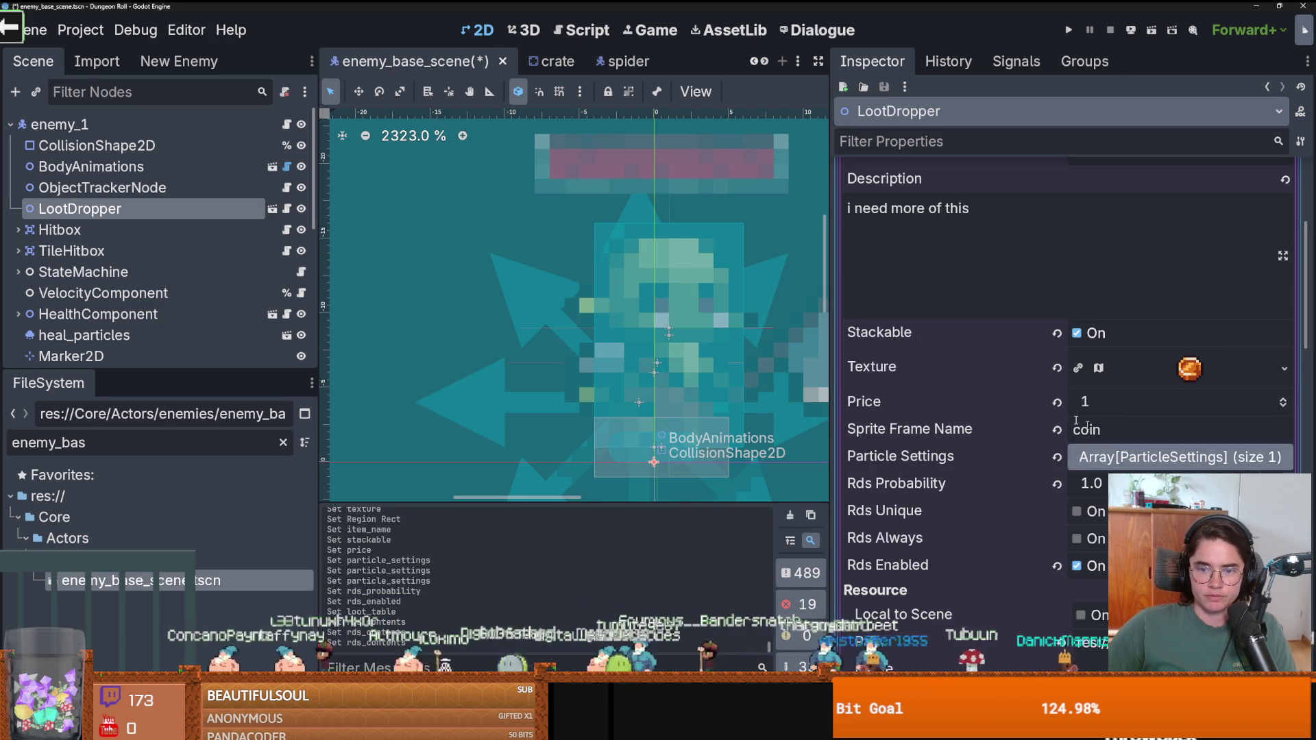
scroll(1165, 384, up, 5)
click(1219, 302)
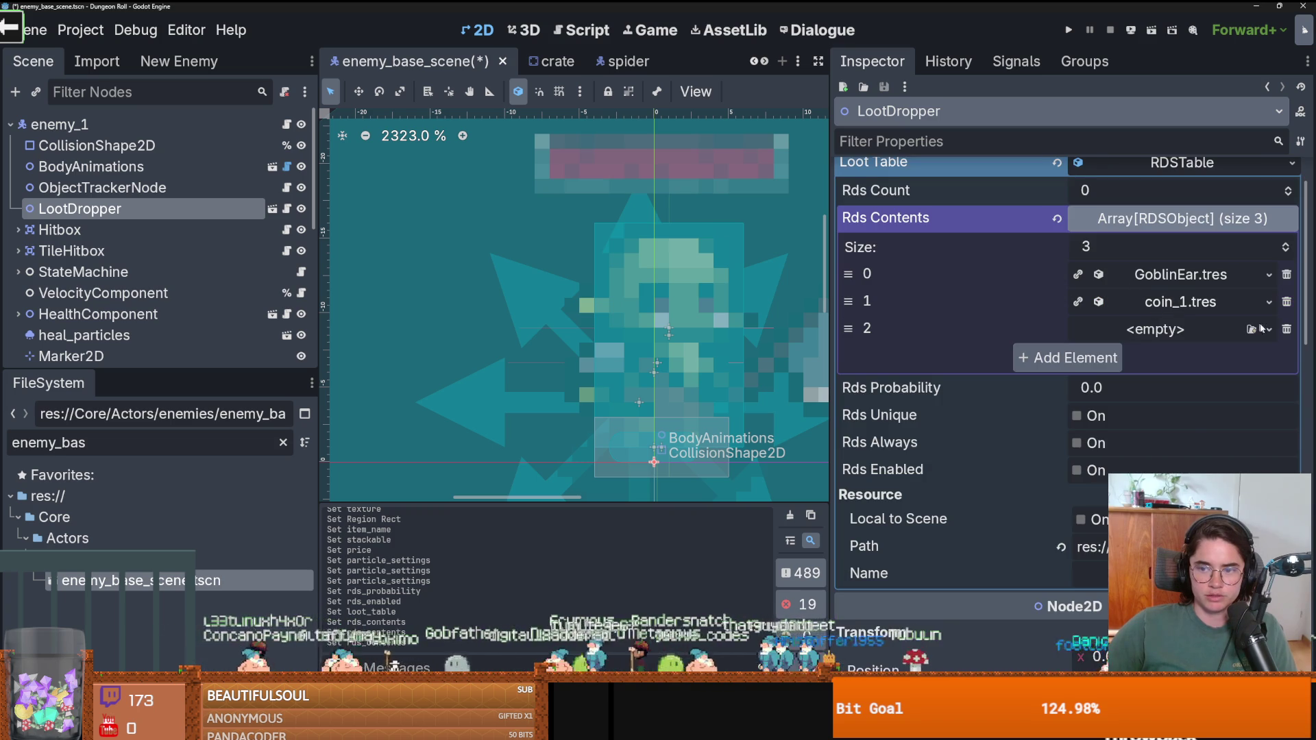
Load NULL.tres into the third loot entry and save enemy_base_scene.
click(1268, 329)
click(1206, 364)
text(nu)
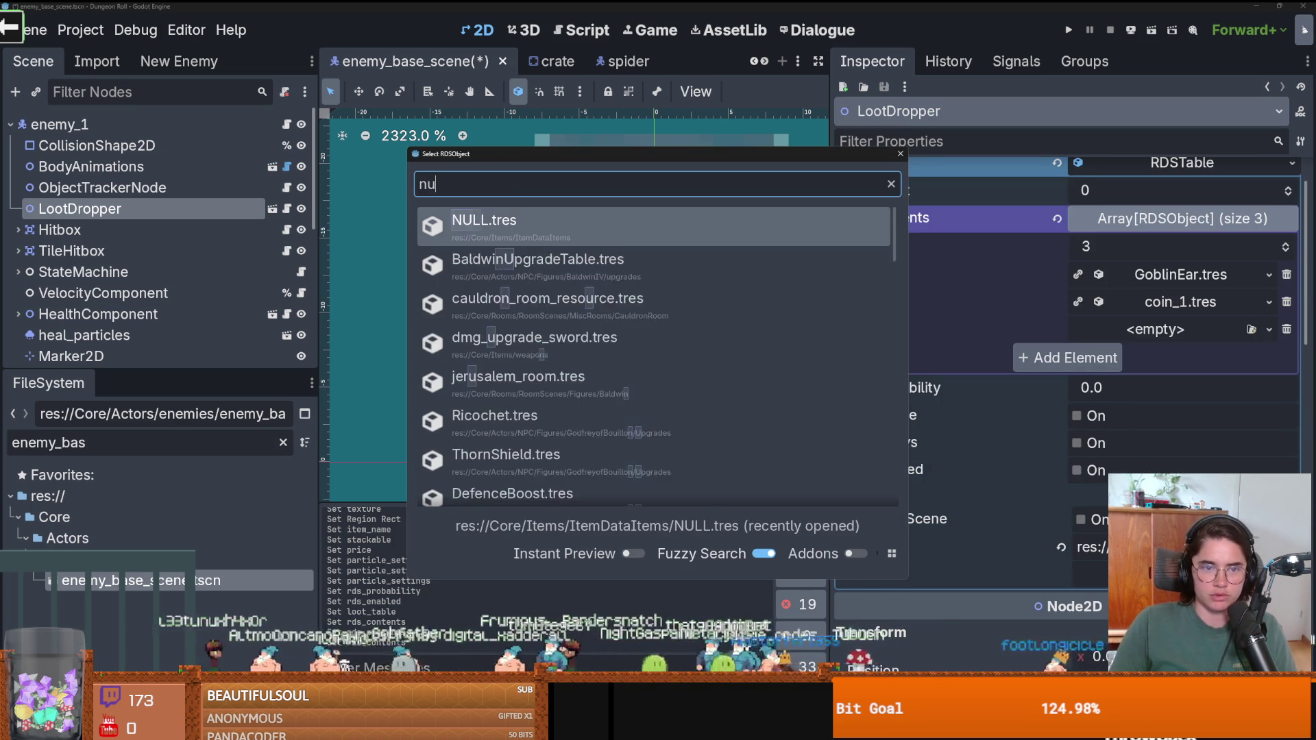
key(Escape)
key(ctrl+s)
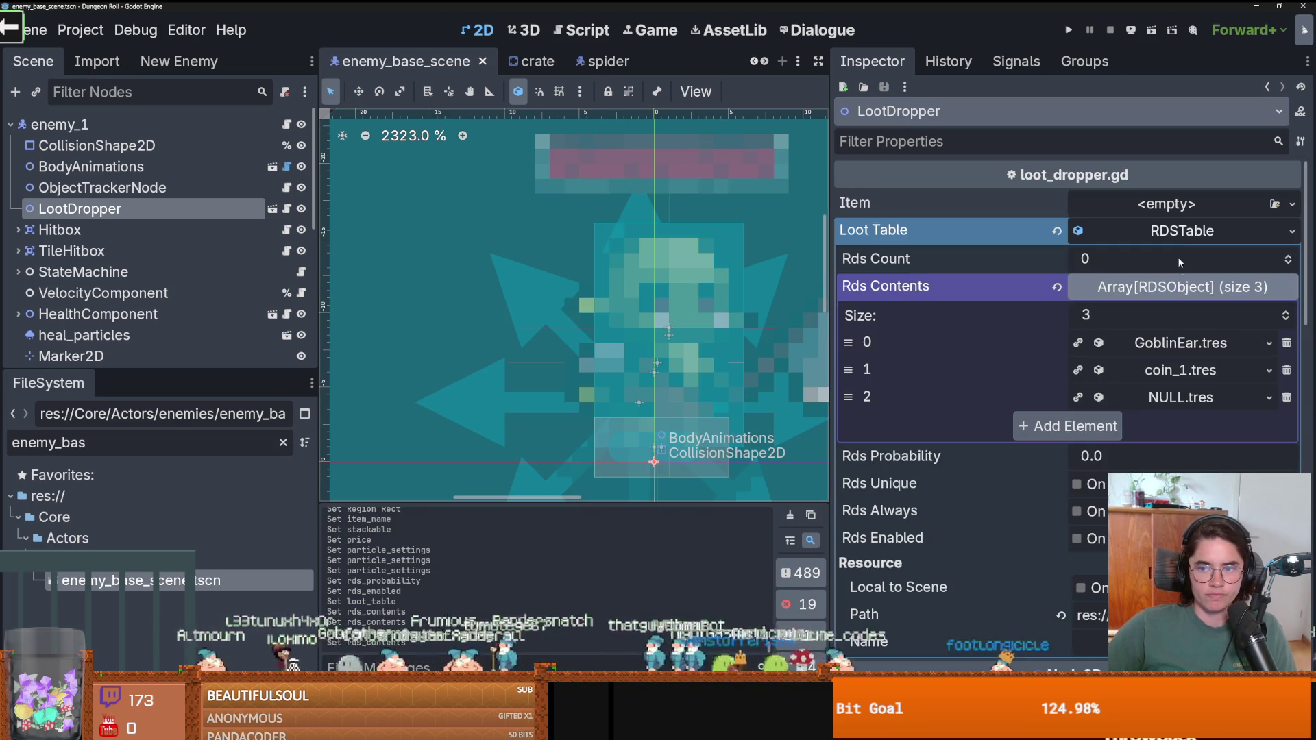
key(ctrl+s)
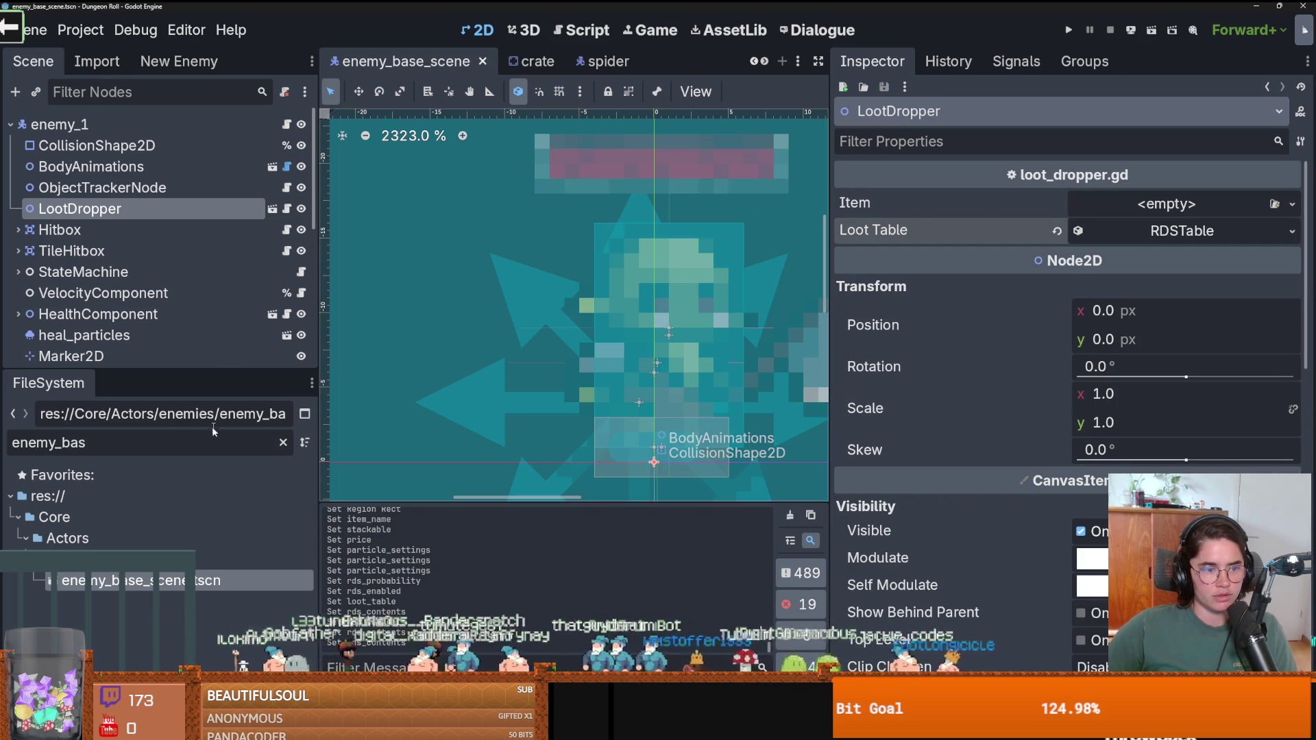
Filter the FileSystem for 'archer' and open archer_enemy.tscn.
double_click(213, 434)
text(archer)
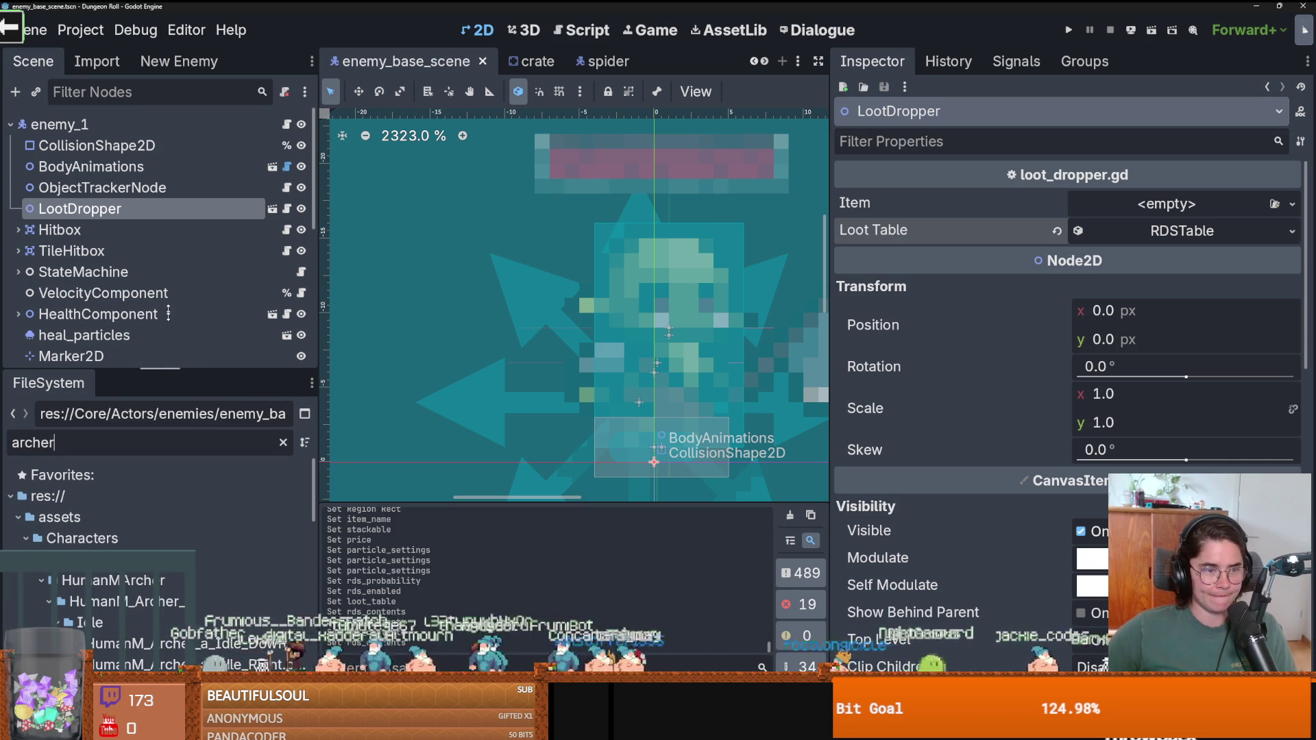
drag(170, 370, 170, 135)
scroll(82, 415, down, 5)
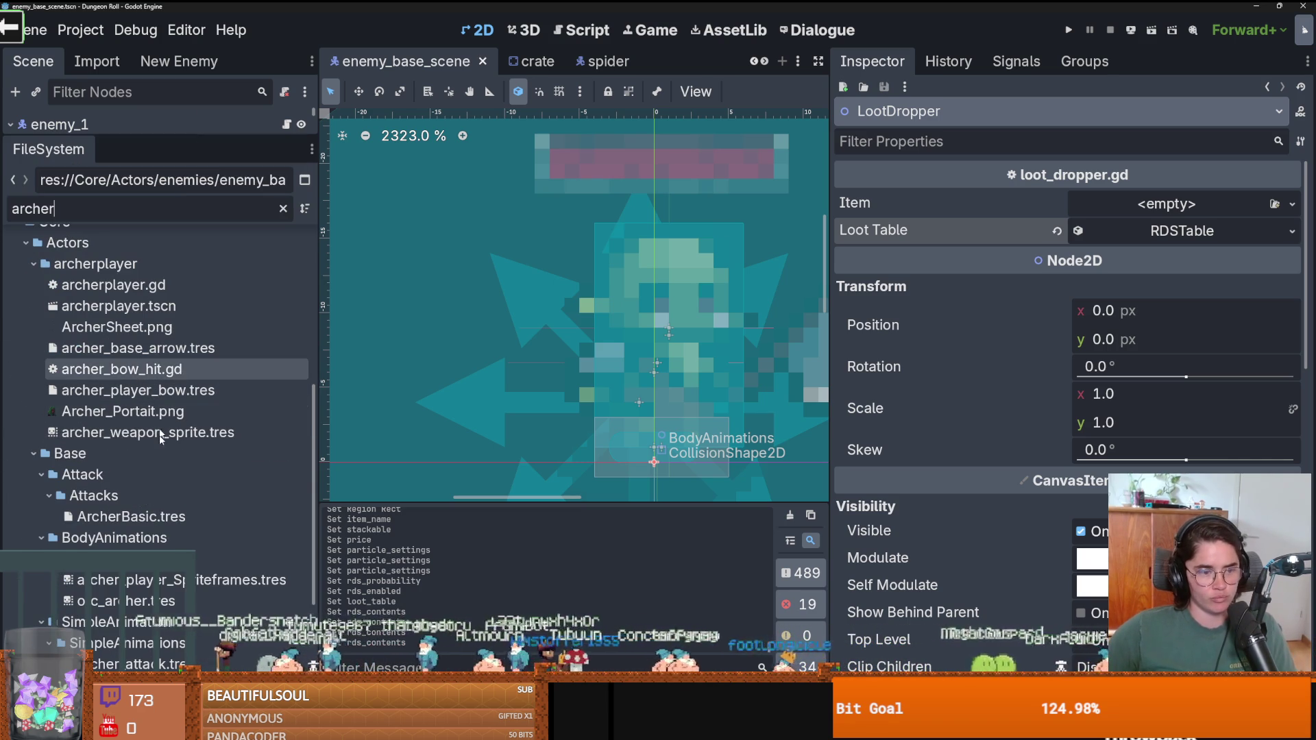
scroll(168, 480, down, 5)
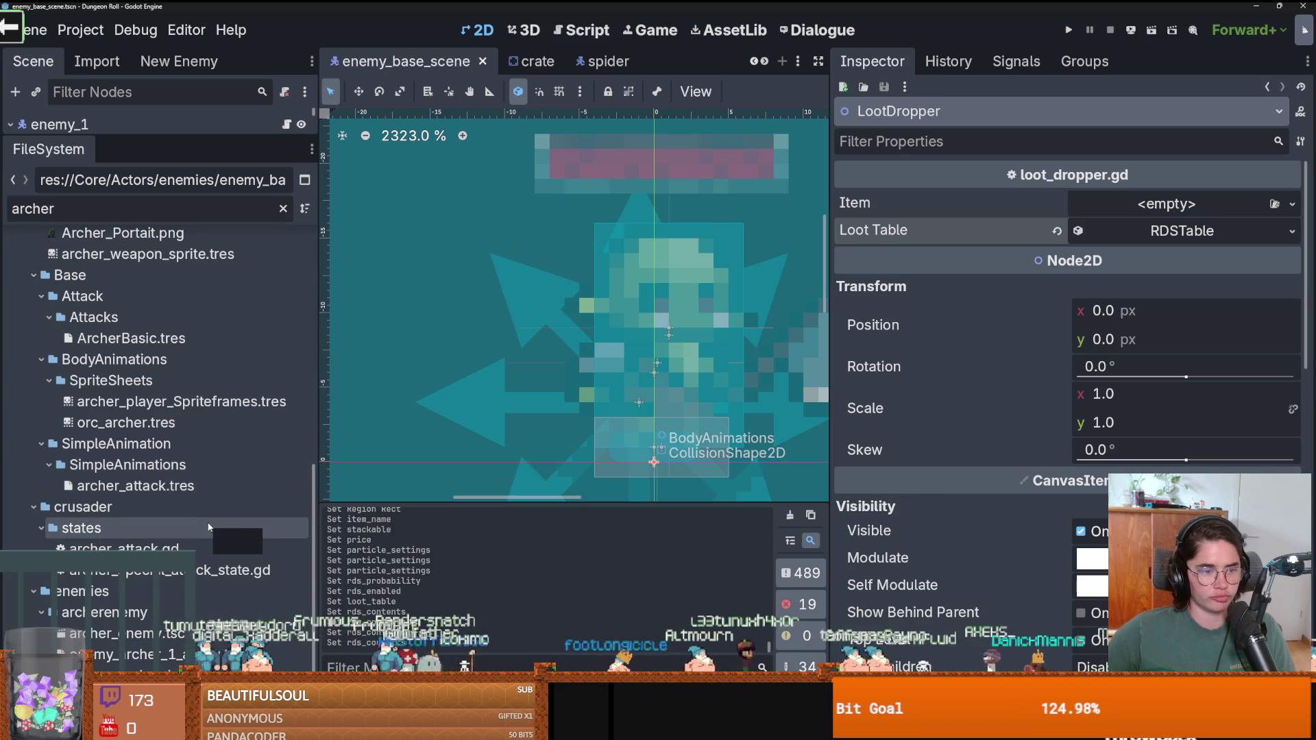
scroll(197, 552, down, 2)
double_click(123, 574)
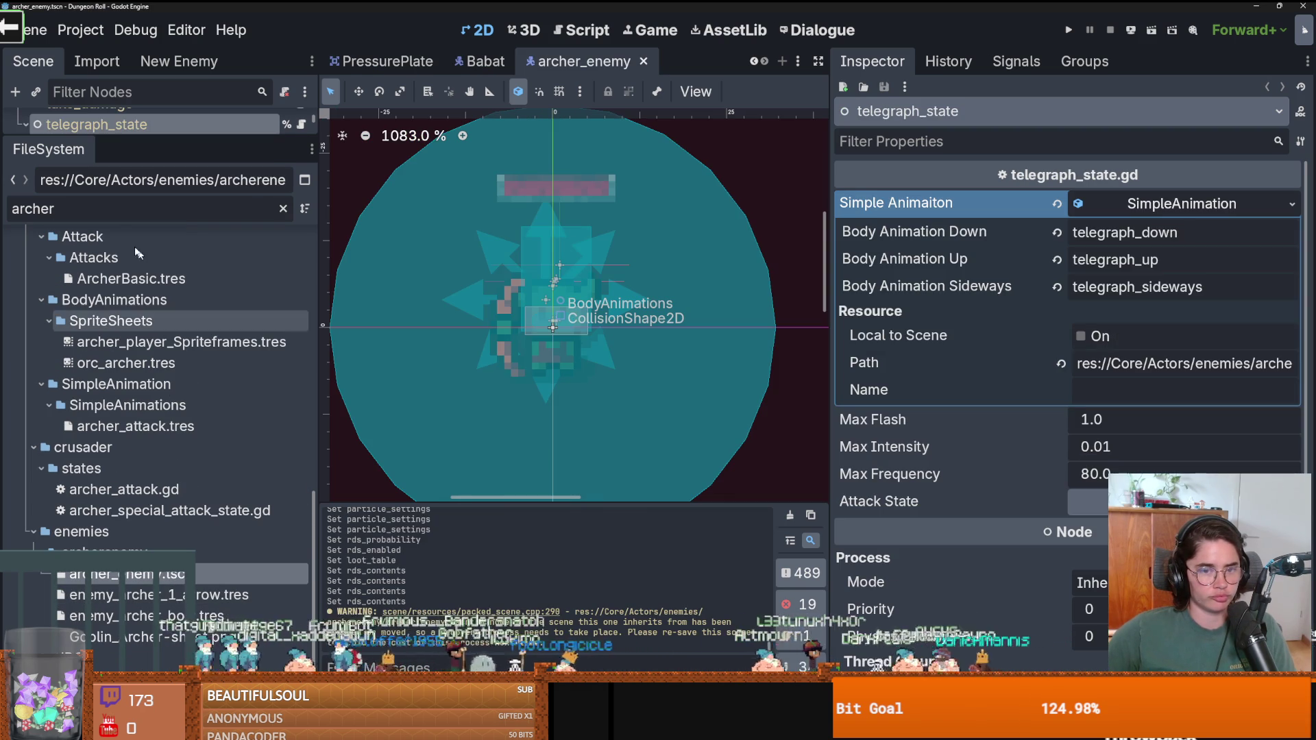
Select the archer's LootDropper and expand its loot table to check the contents.
mouse_move(117, 140)
mouse_down()
mouse_move(118, 542)
mouse_move(120, 483)
mouse_up()
scroll(124, 351, up, 4)
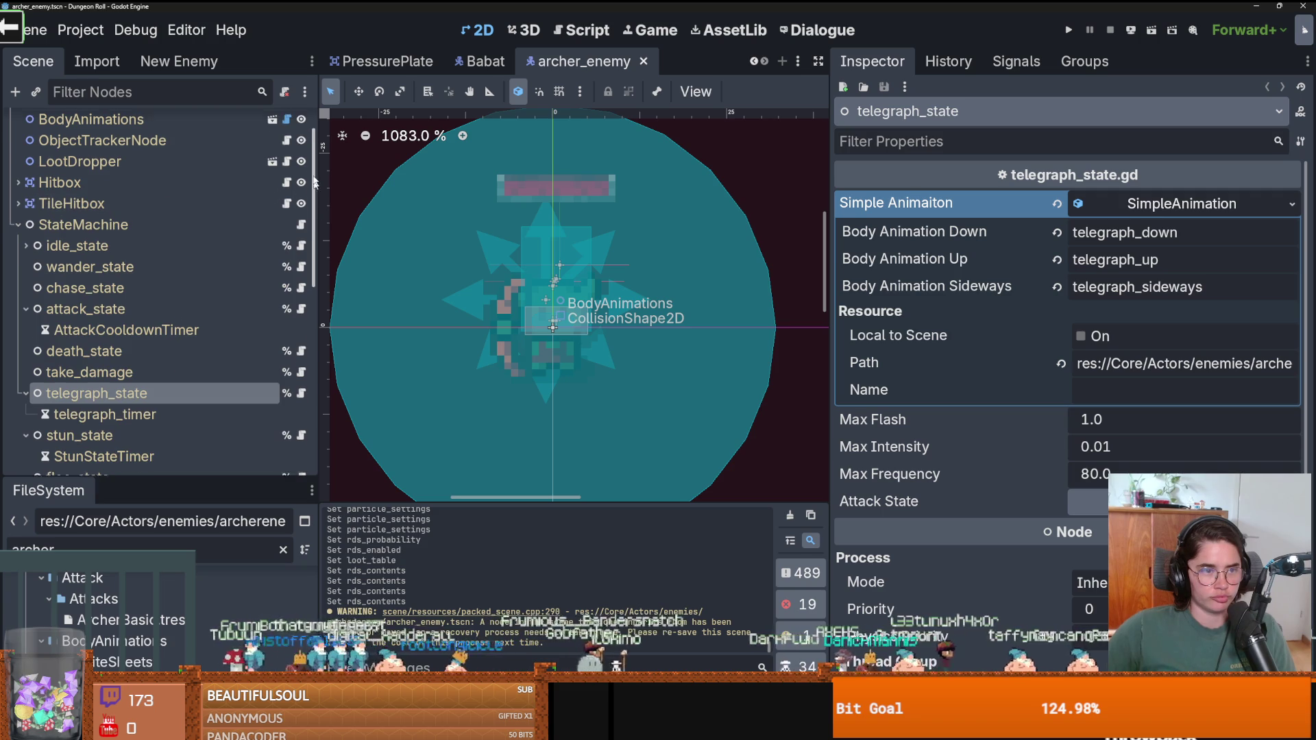
click(89, 209)
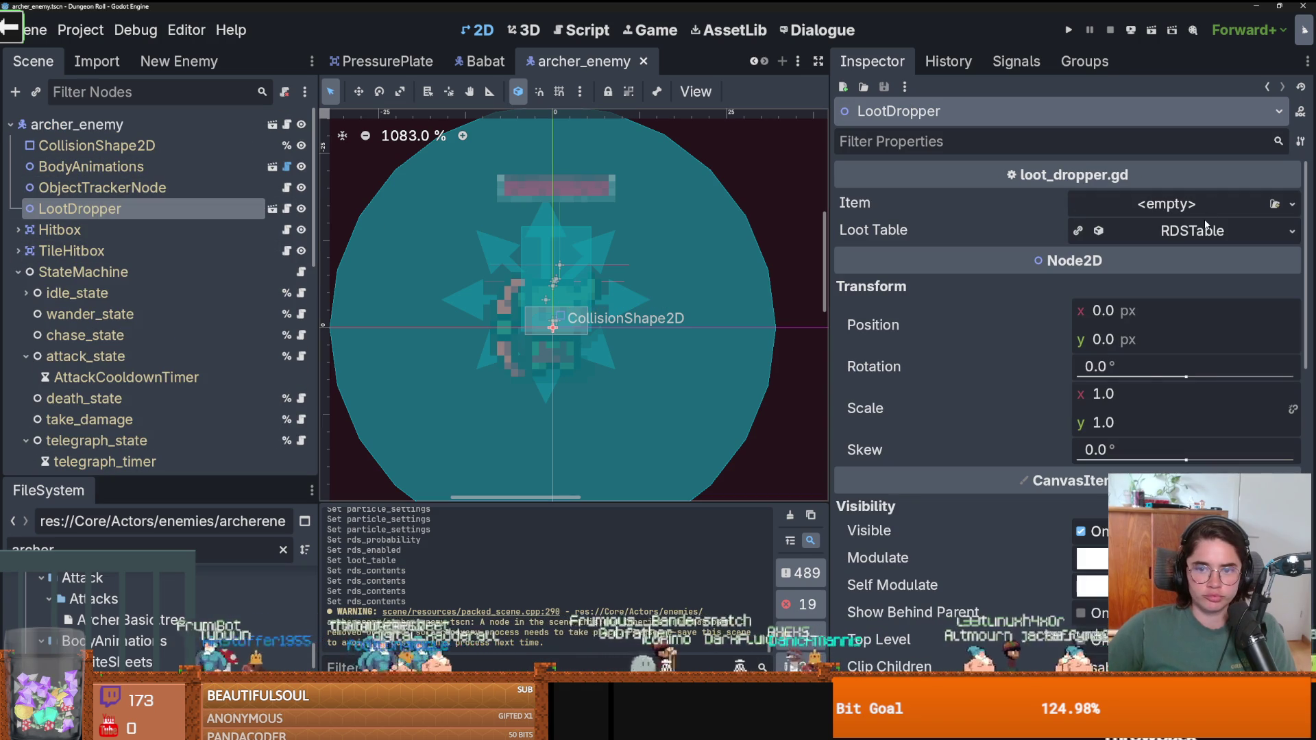
click(1193, 231)
scroll(1180, 282, down, 2)
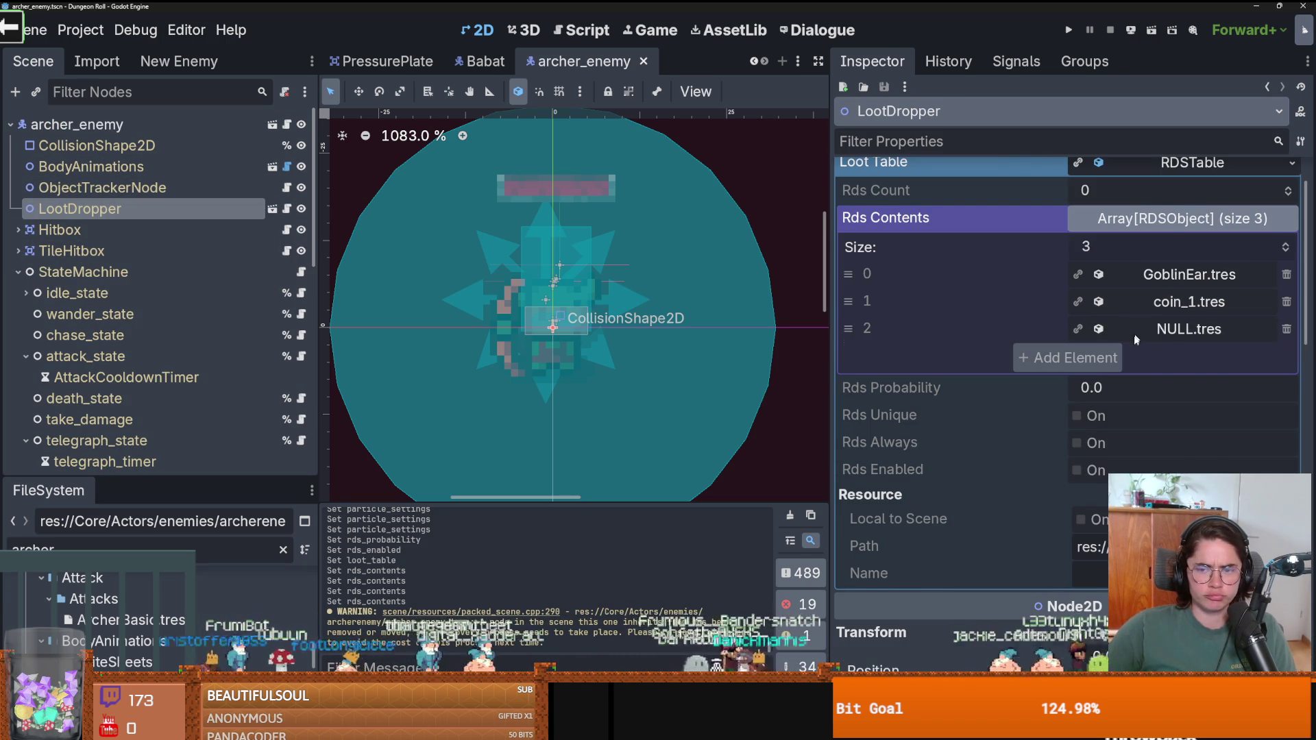
scroll(1136, 337, up, 2)
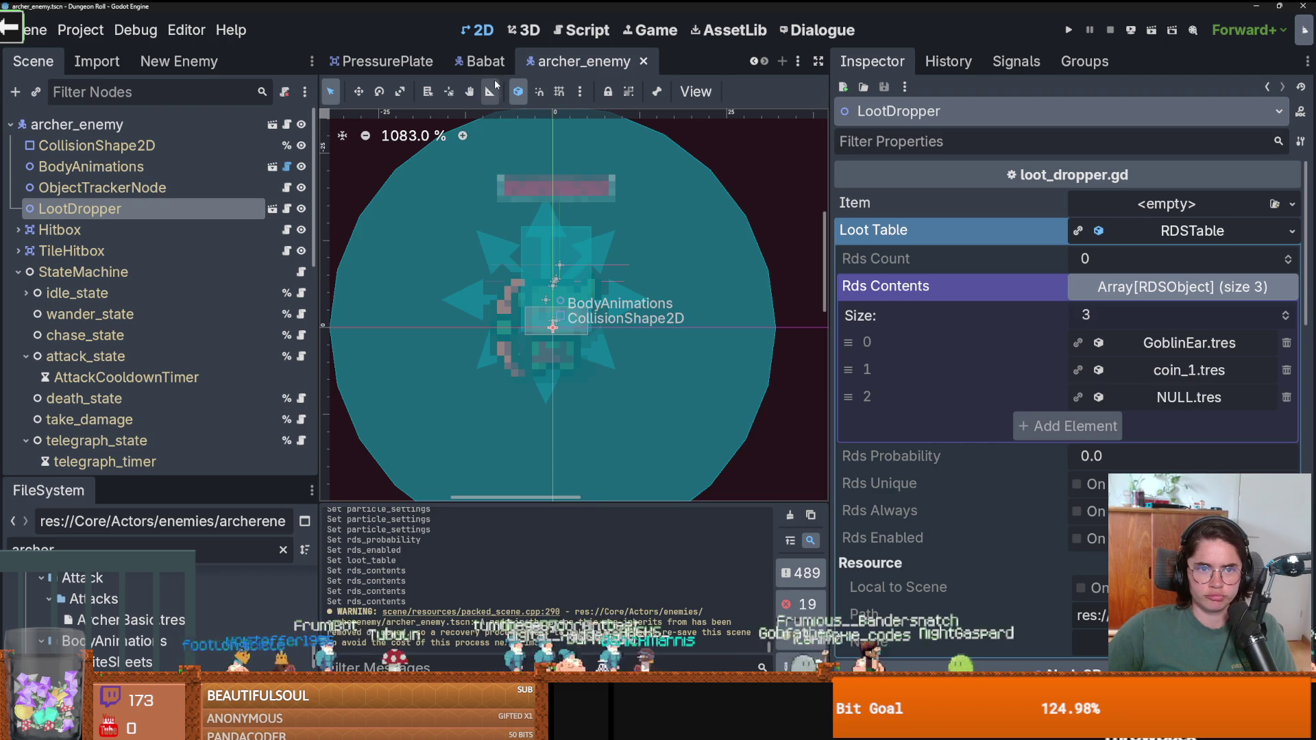
Save the Babat scene, return to archer_enemy and save it.
key(ctrl+shift+Tab)
key(ctrl+s)
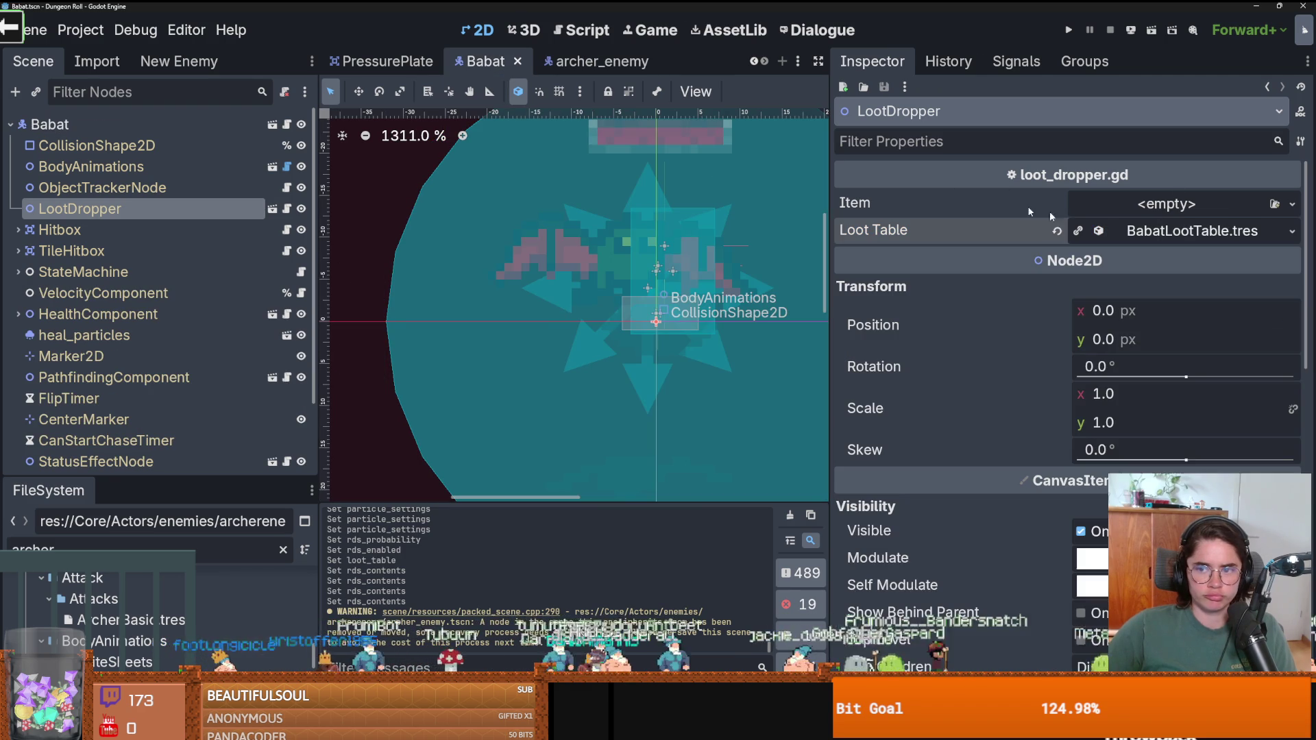
click(542, 63)
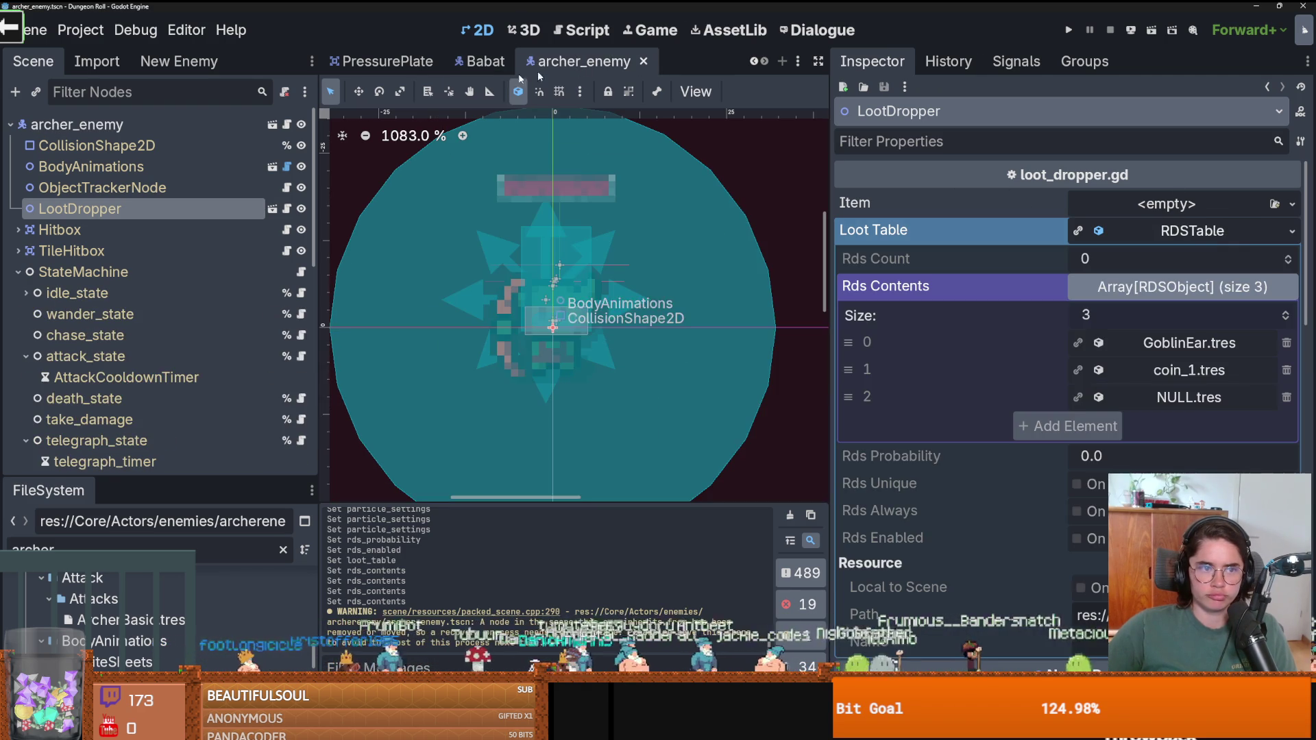
click(1194, 236)
click(1188, 236)
key(ctrl+s)
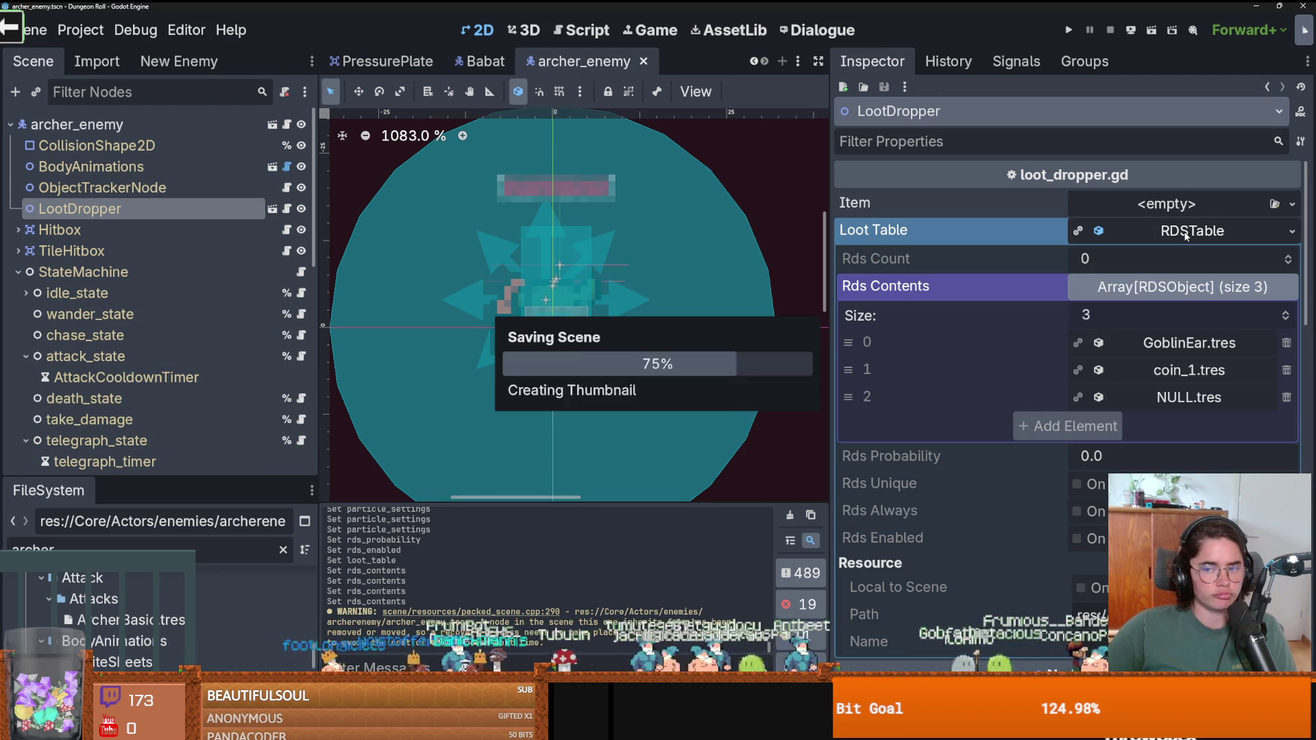
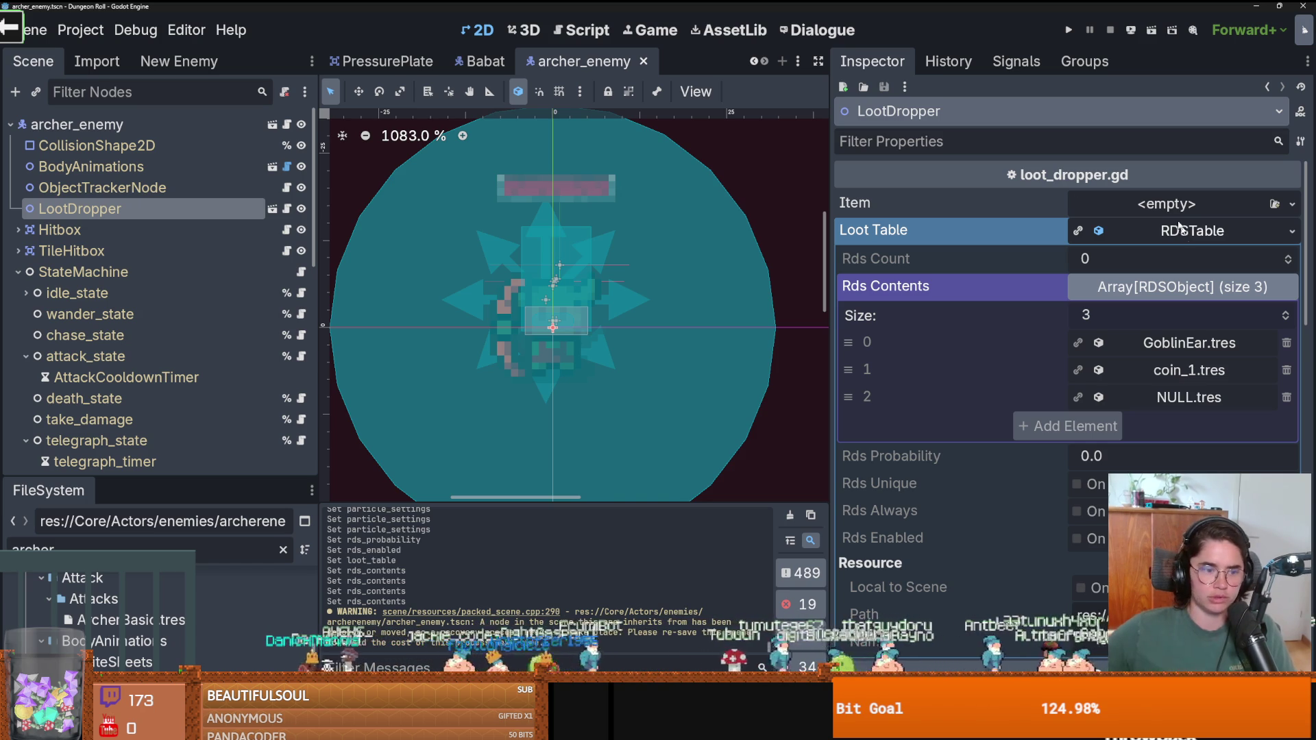
Enlarge the FileSystem dock and clear the 'archer' file filter.
double_click(215, 543)
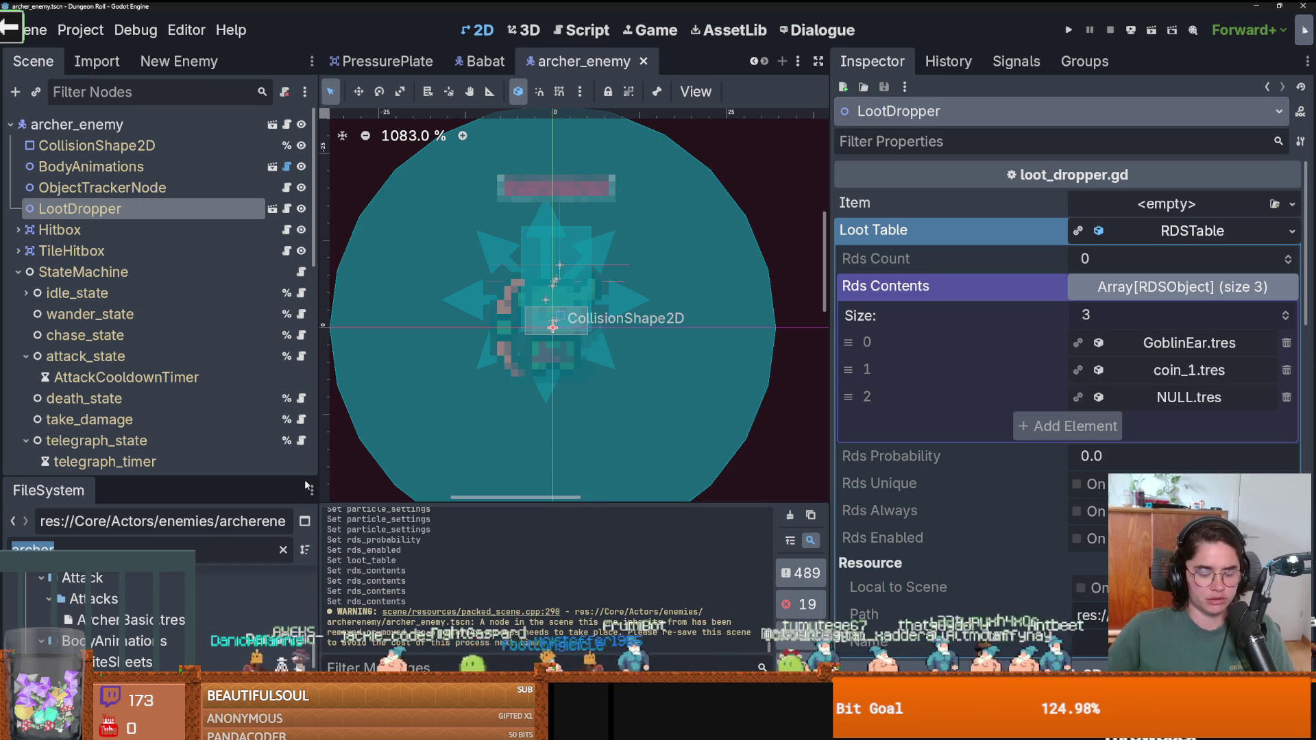
key(Right)
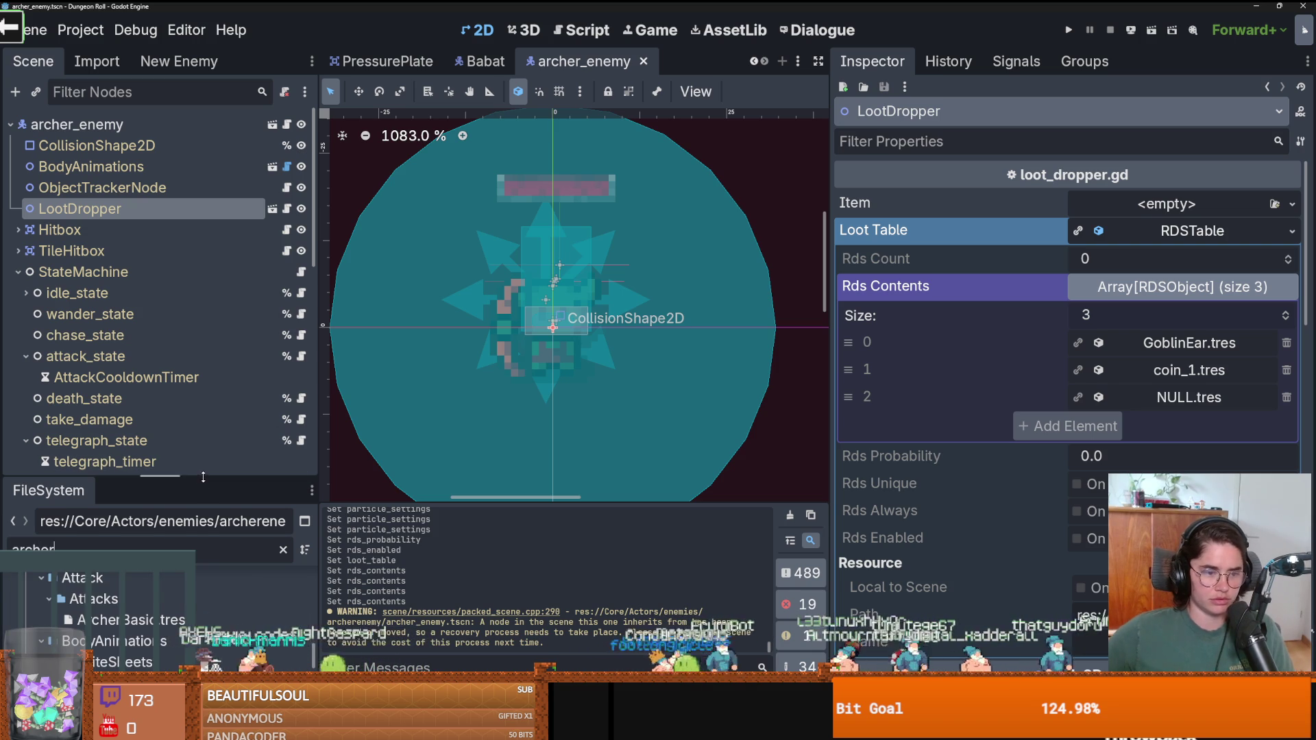
drag(304, 479, 304, 138)
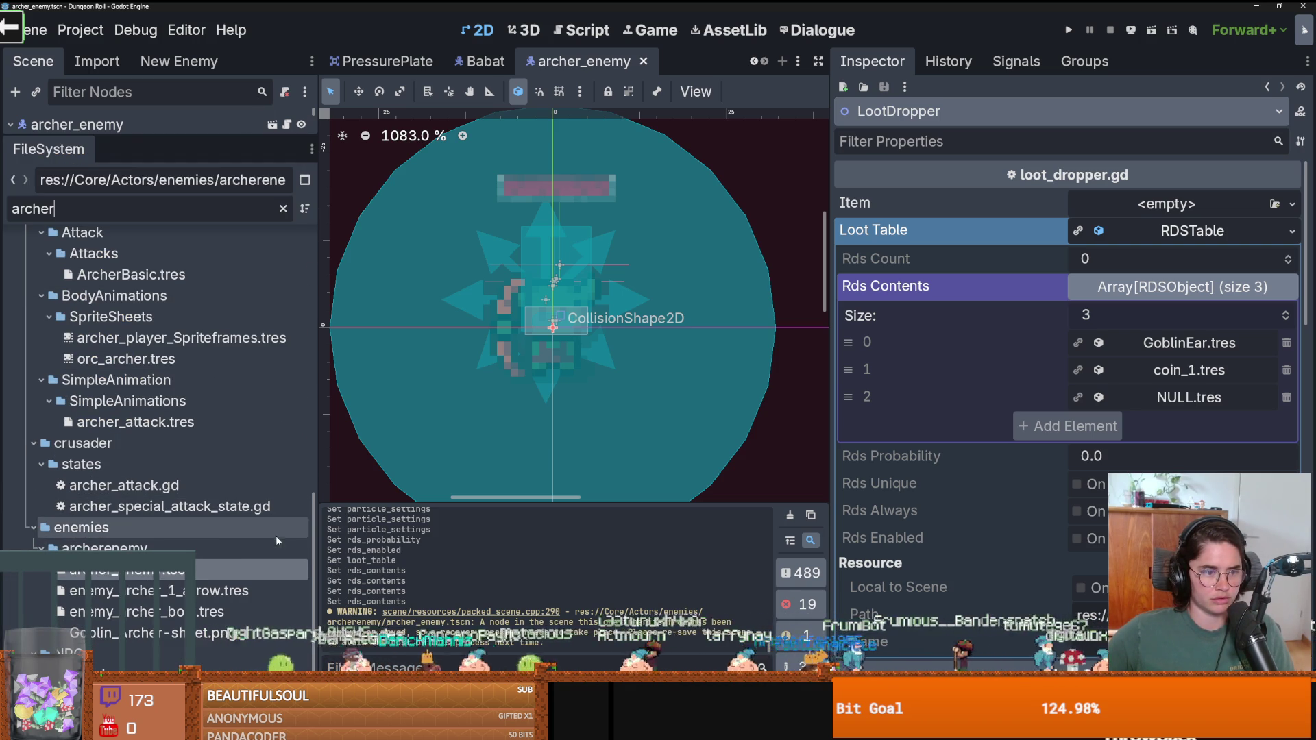
scroll(214, 535, up, 1)
scroll(213, 534, down, 1)
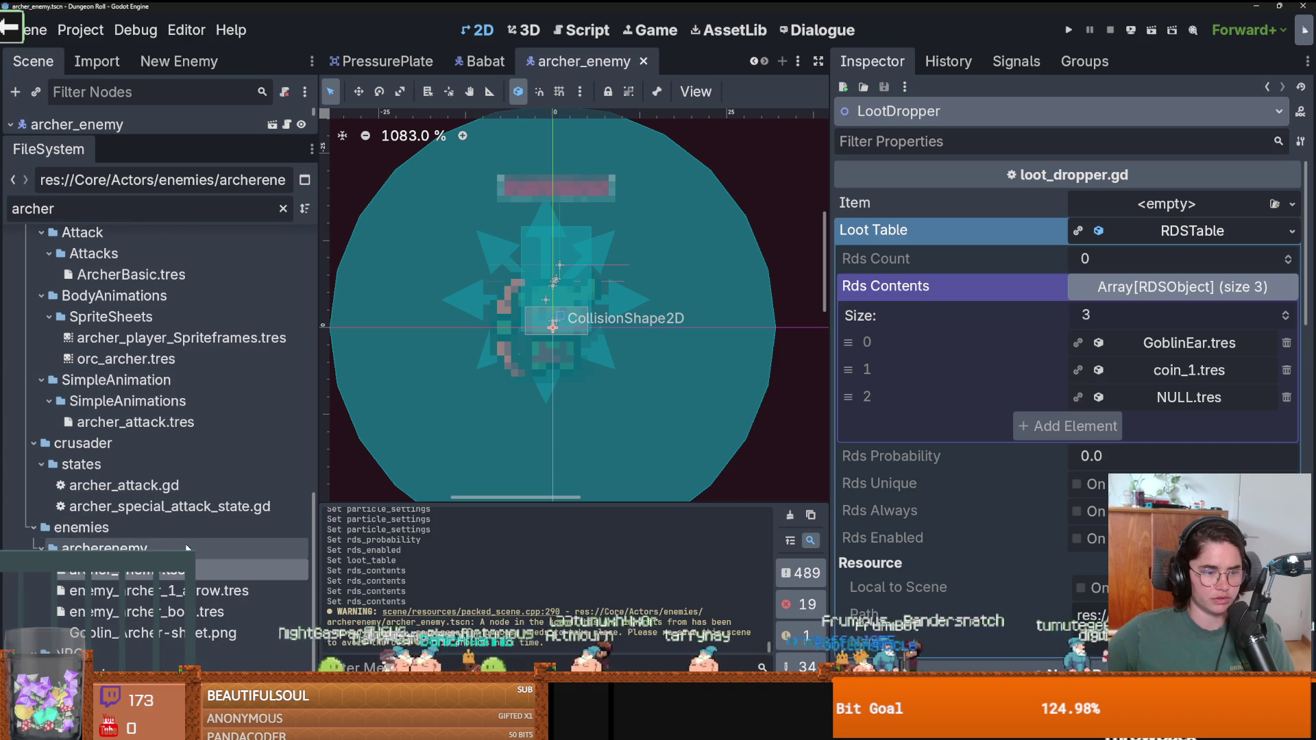
click(113, 526)
click(283, 207)
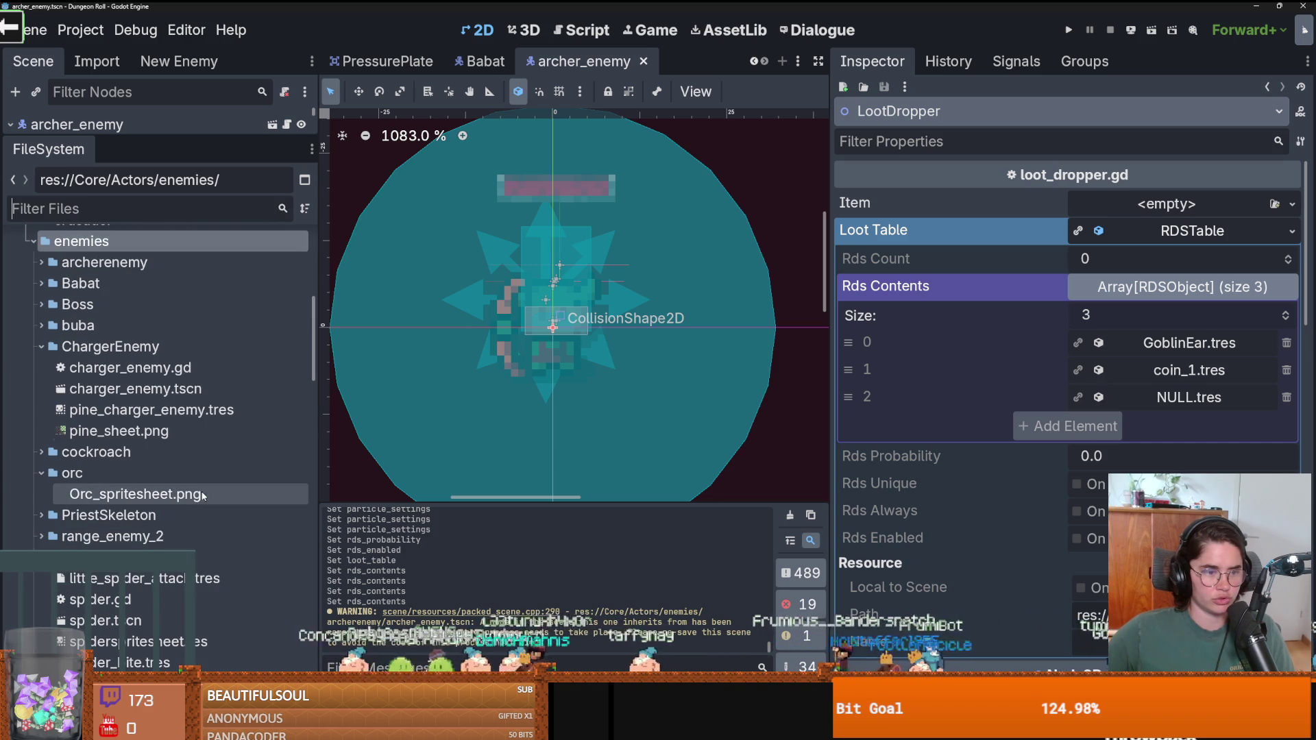
Expand enemies/ChargerEnemy and open charger_enemy.tscn.
click(34, 353)
click(41, 389)
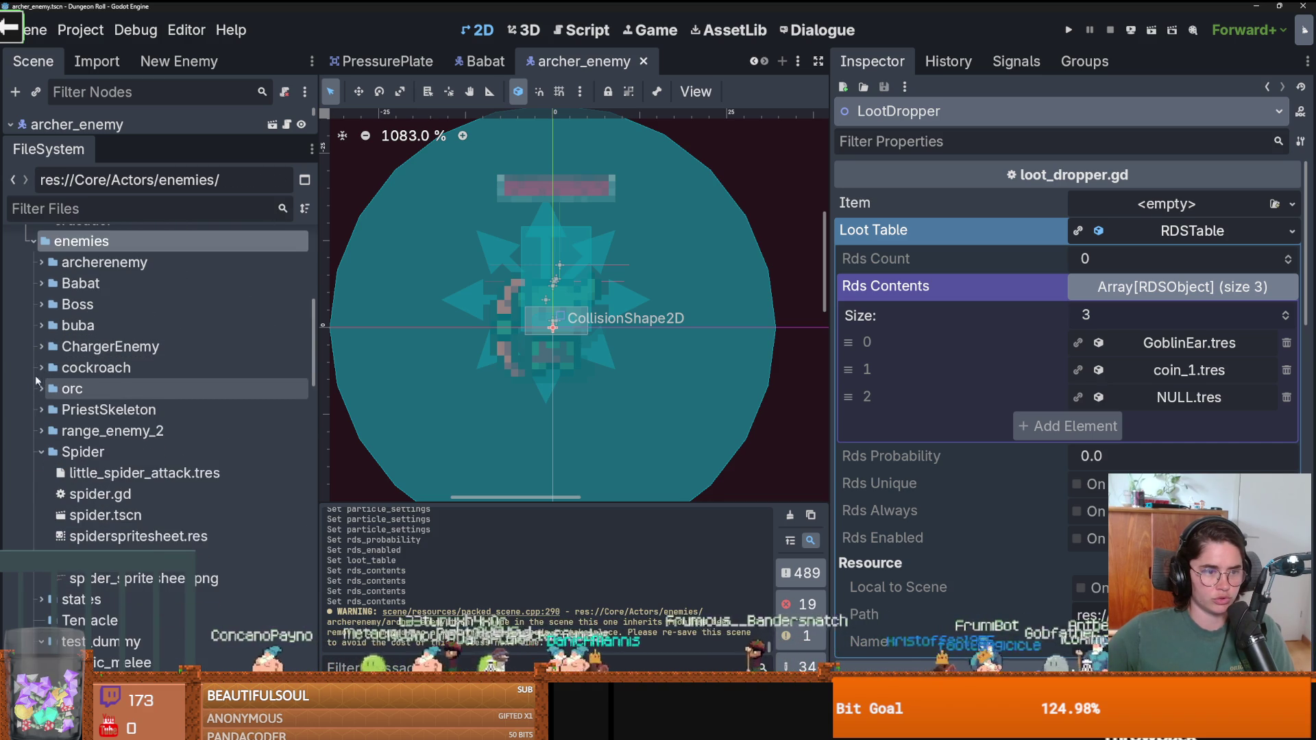
click(42, 346)
double_click(123, 389)
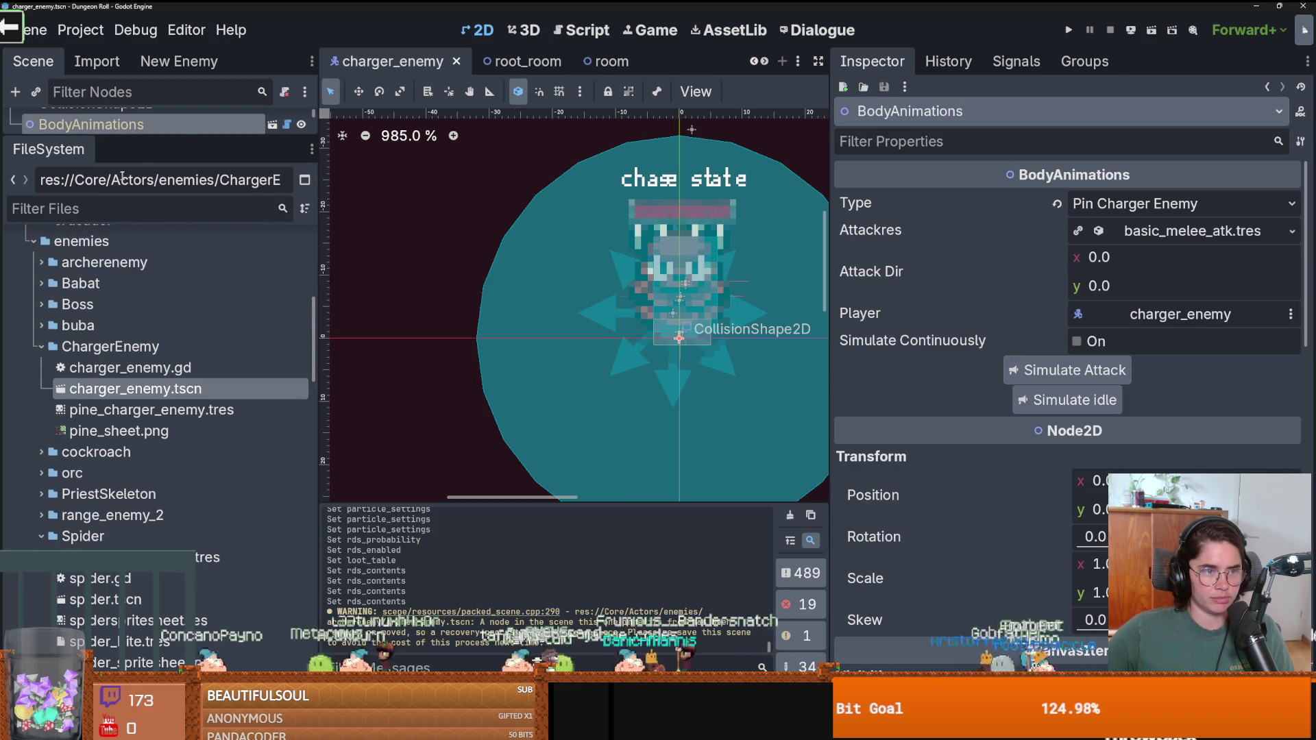
Make the LootDropper node's loot table unique to the charger enemy.
drag(173, 135, 175, 394)
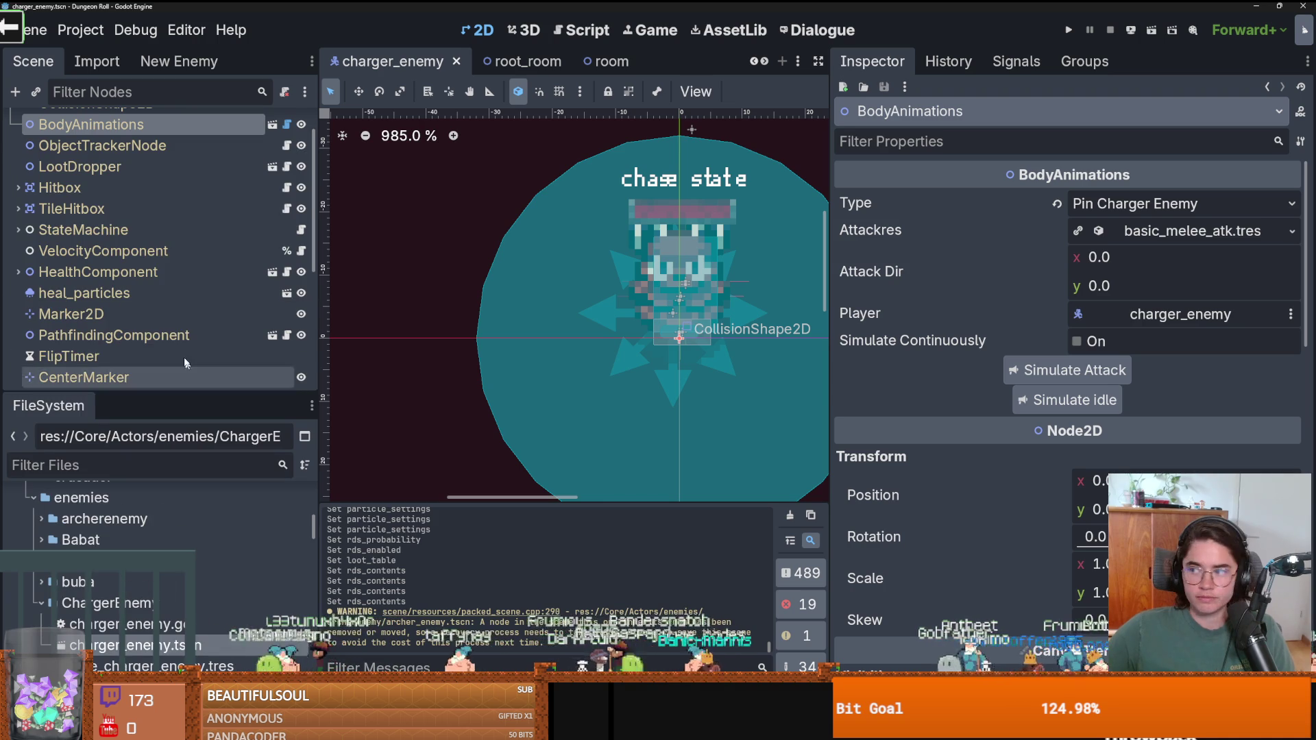
scroll(187, 366, up, 2)
click(142, 204)
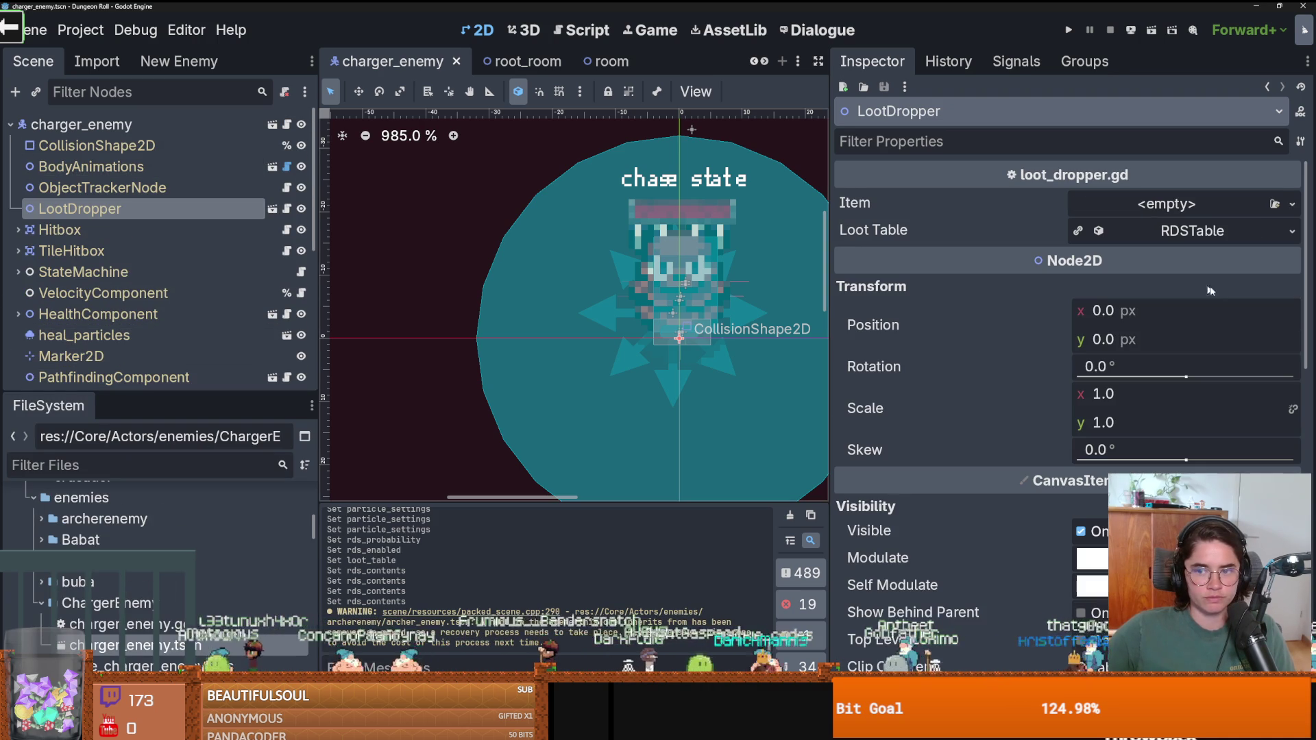
click(1191, 231)
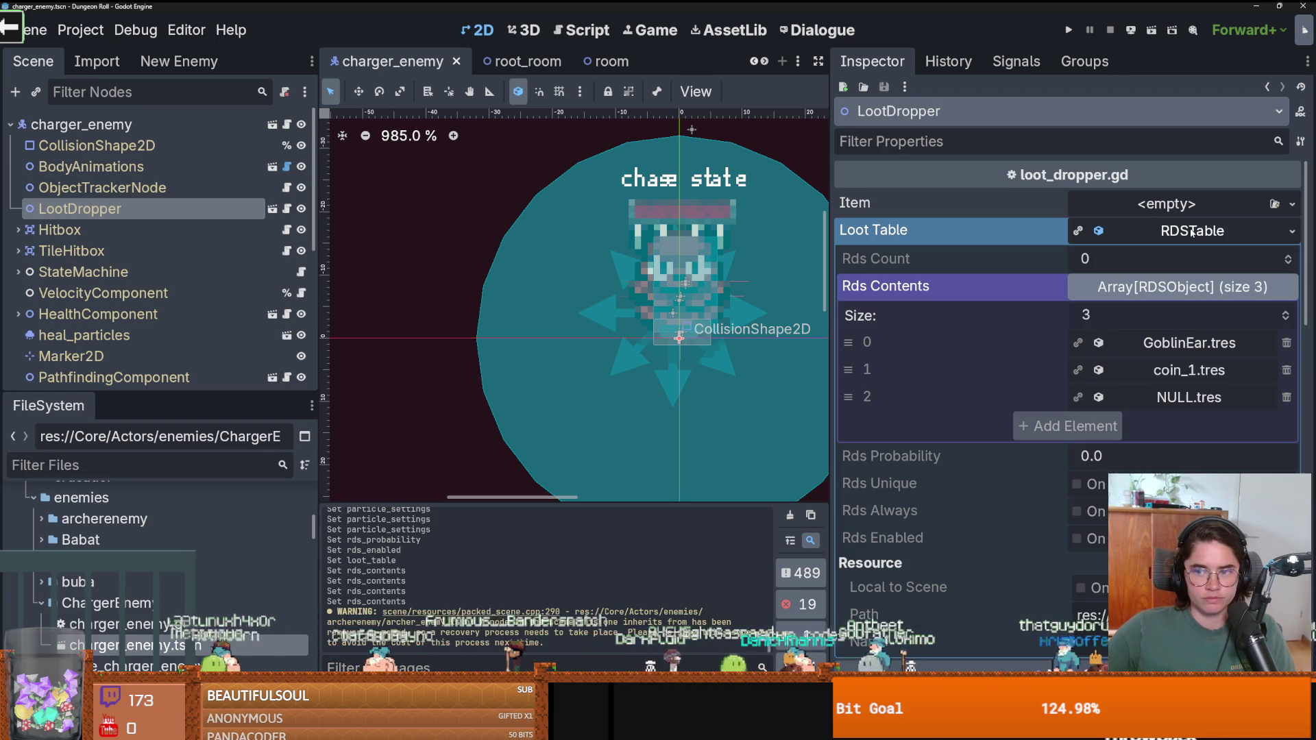
click(1292, 231)
click(1206, 388)
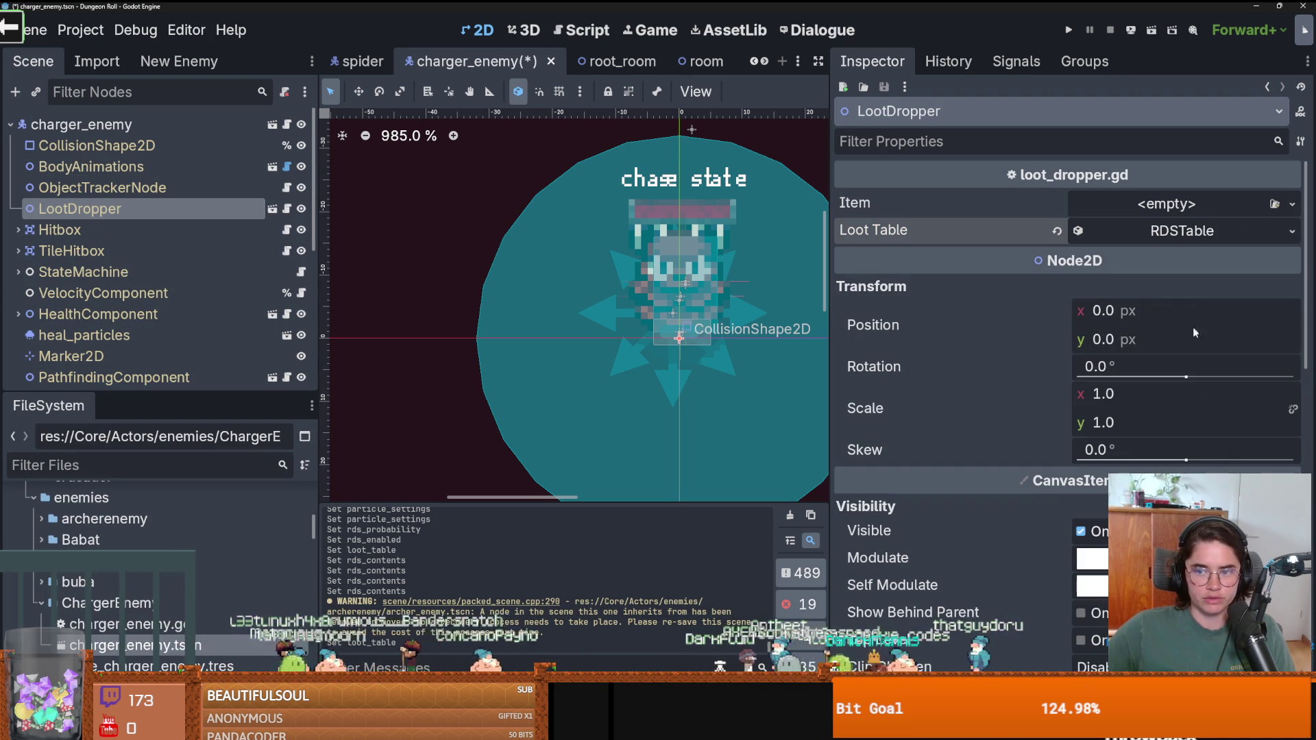
Remove GoblinEar and coin_1 from the loot contents, leaving NULL.tres, and save.
click(1200, 228)
click(1182, 287)
click(1182, 286)
click(1182, 287)
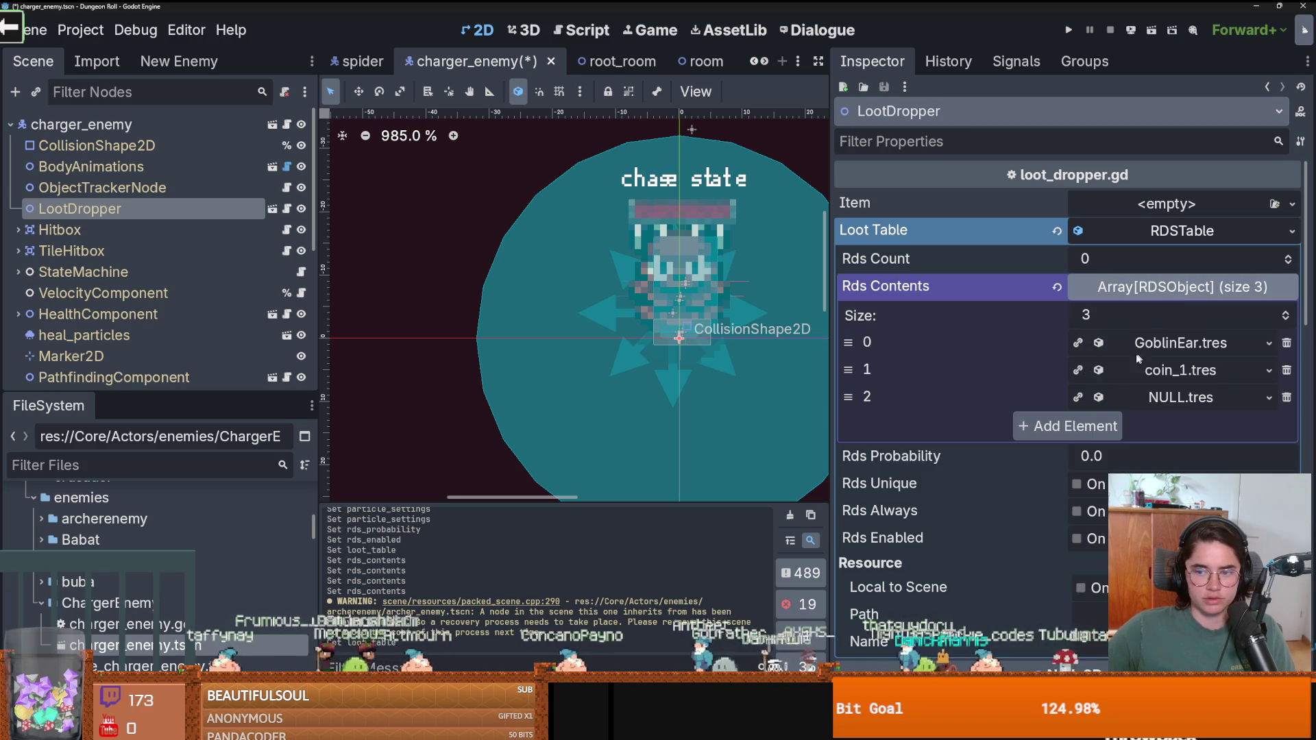
click(1286, 345)
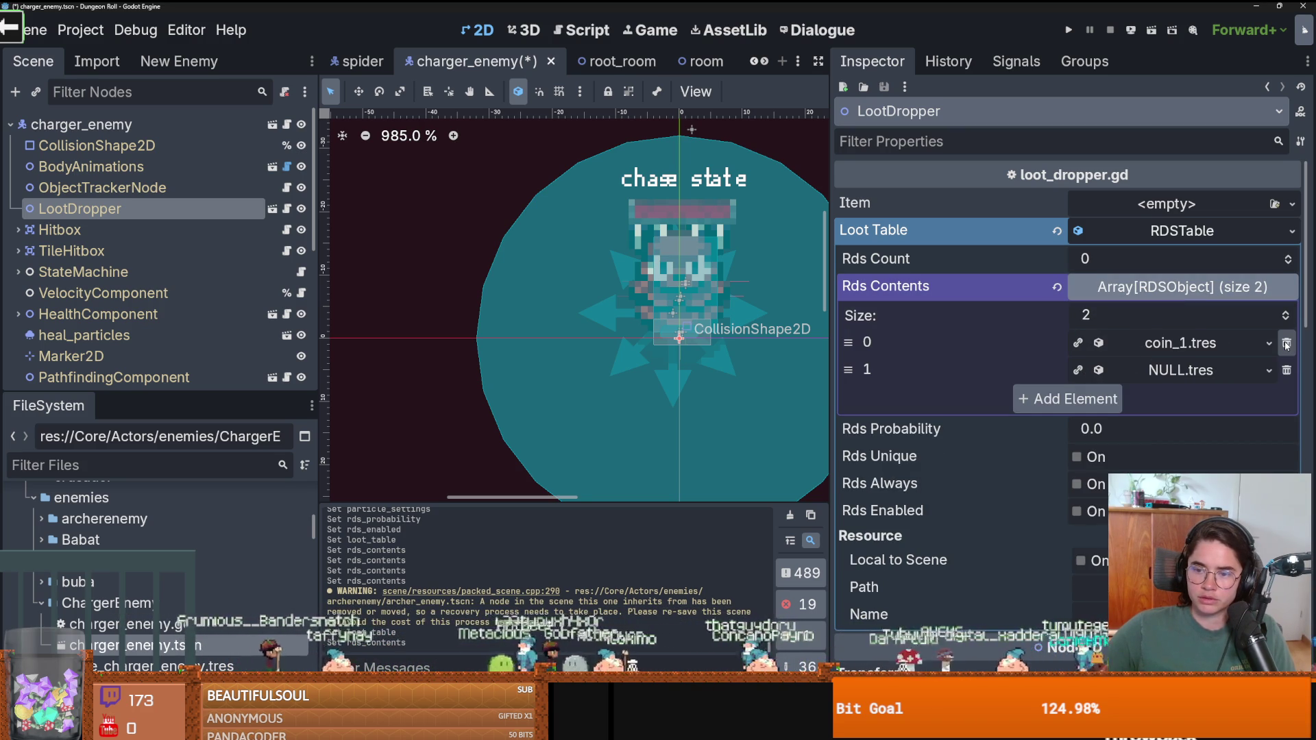
click(1286, 344)
key(ctrl+s)
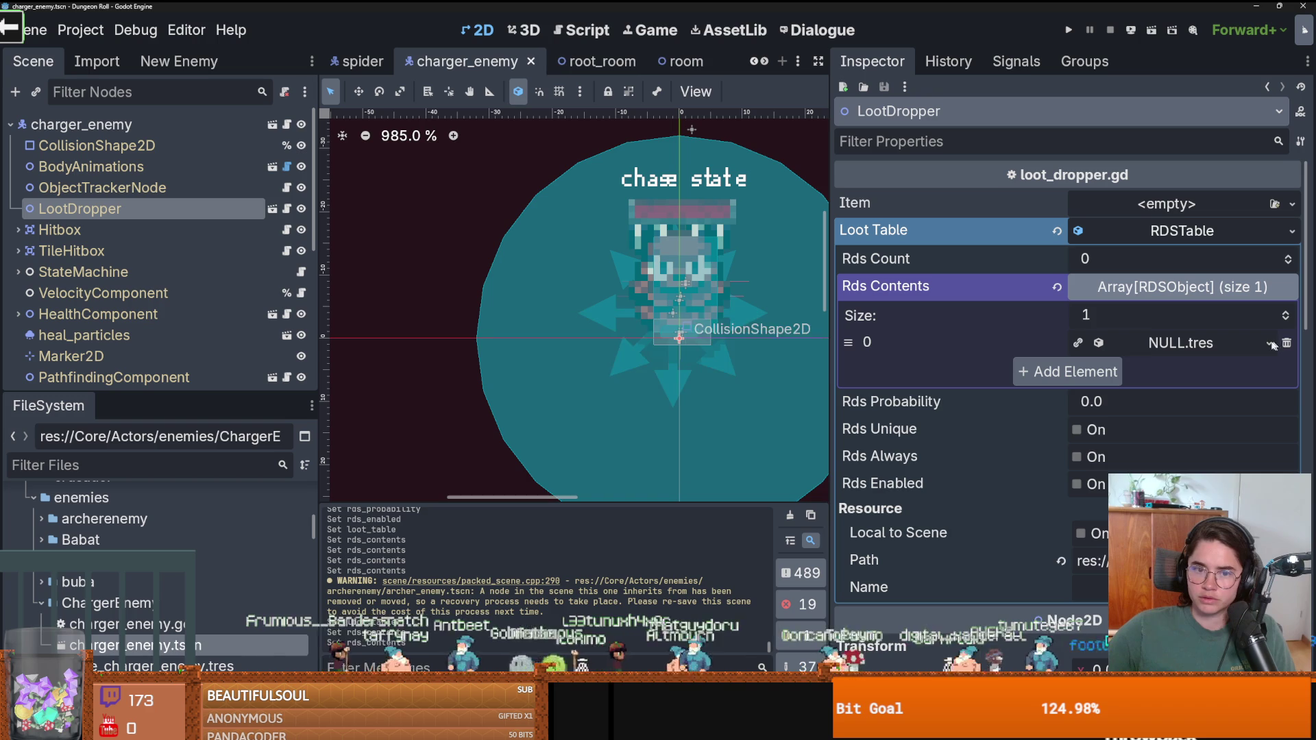
drag(100, 396, 100, 232)
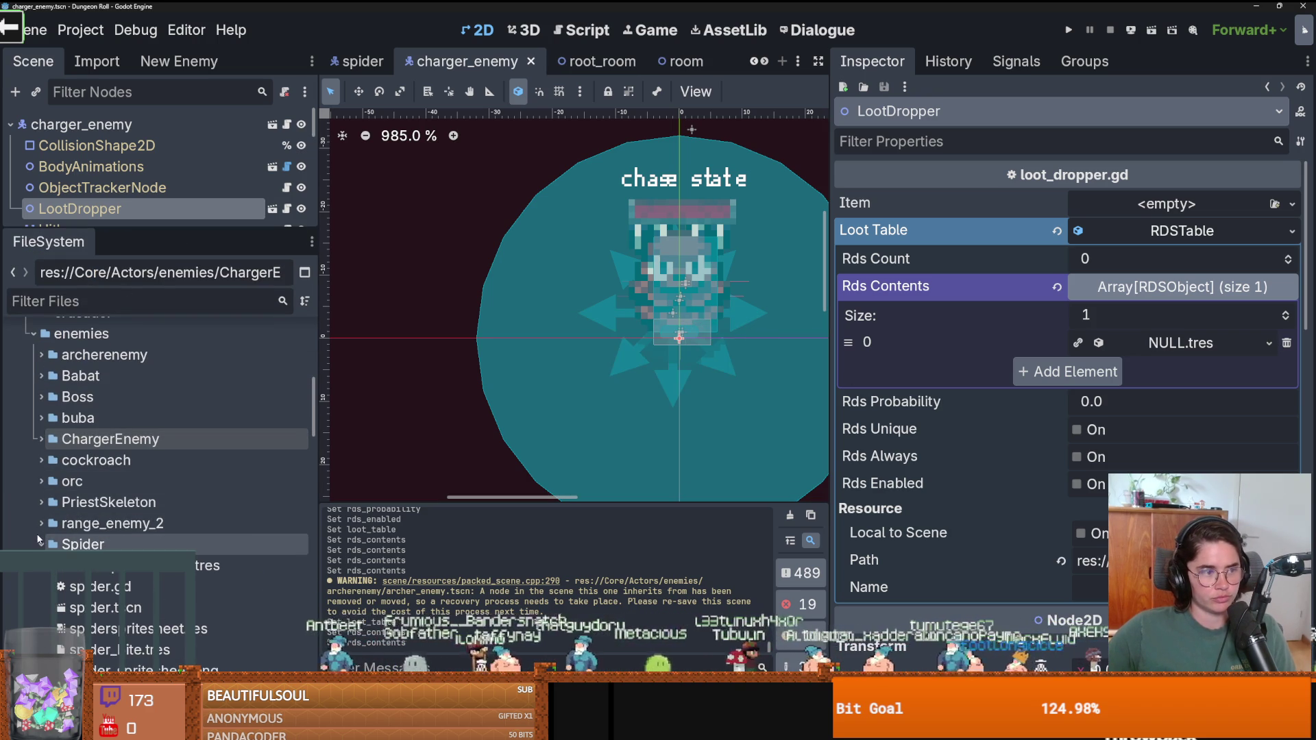
Collapse the Spider and enemies folders in the project files.
click(41, 544)
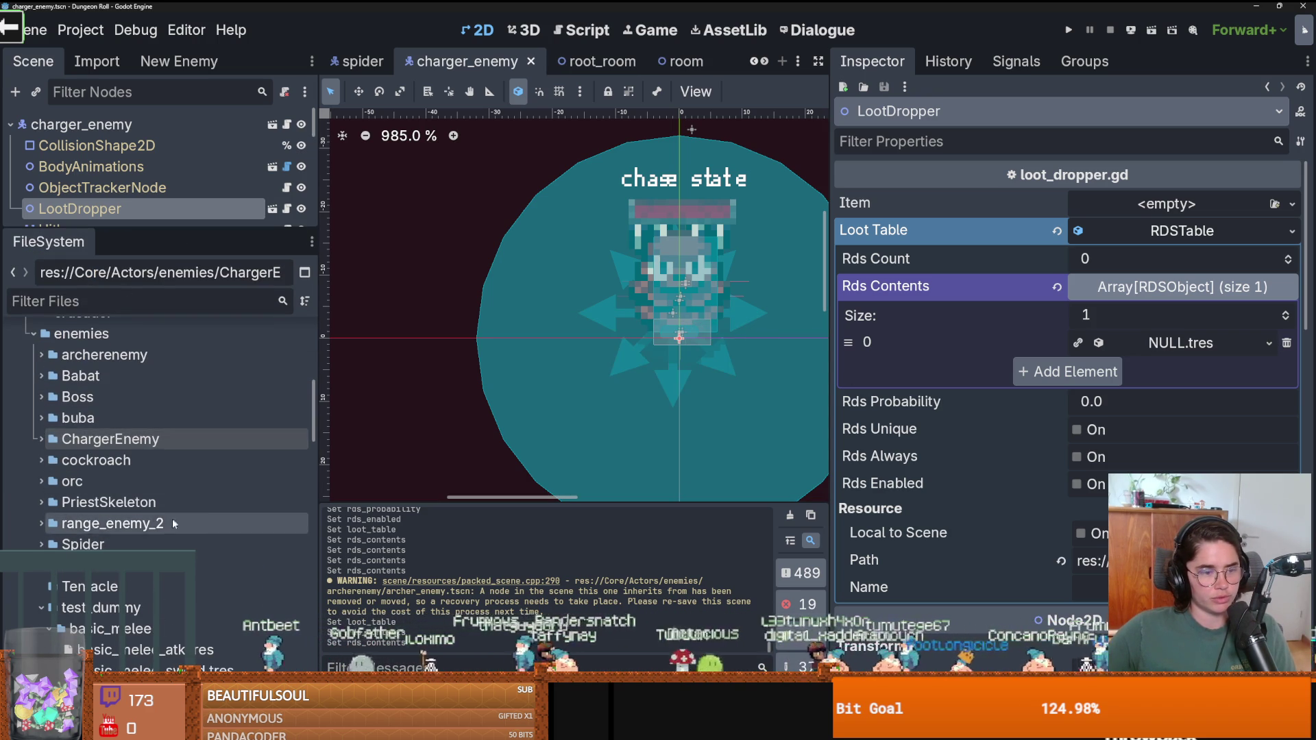
scroll(69, 501, up, 4)
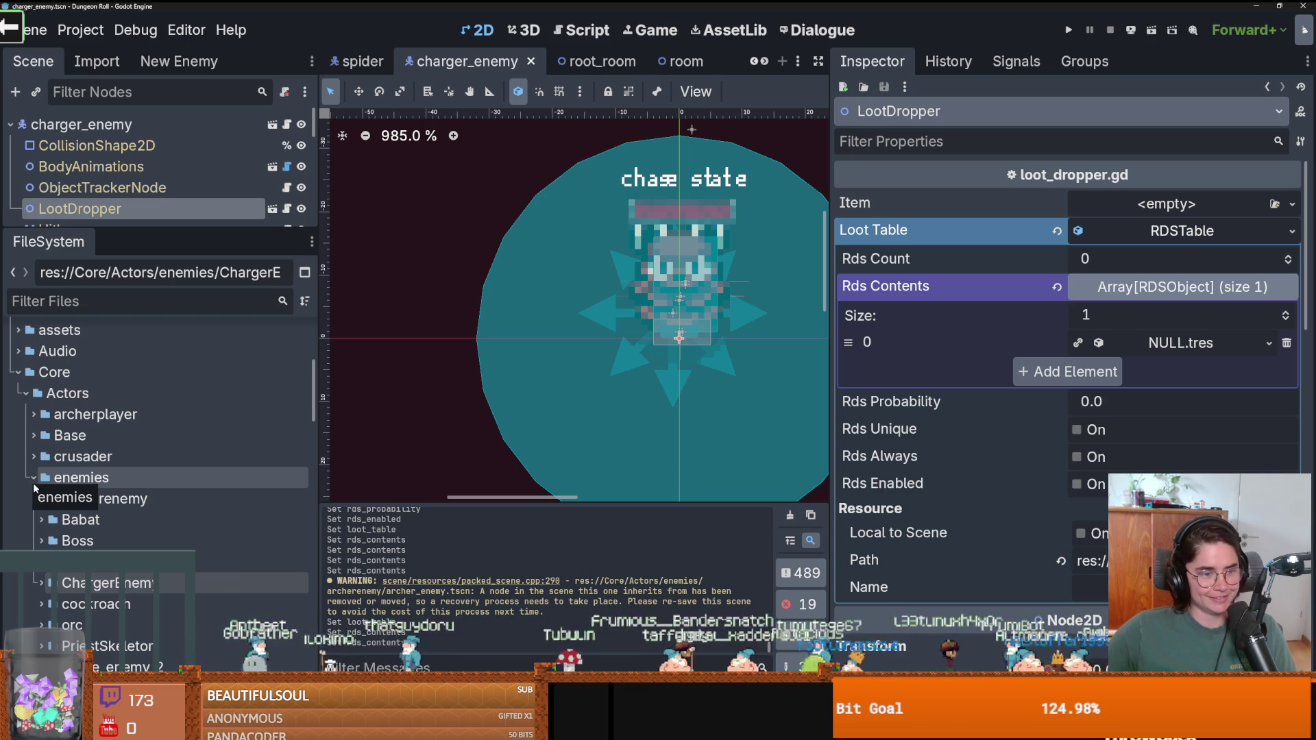
scroll(86, 501, up, 2)
scroll(79, 499, down, 3)
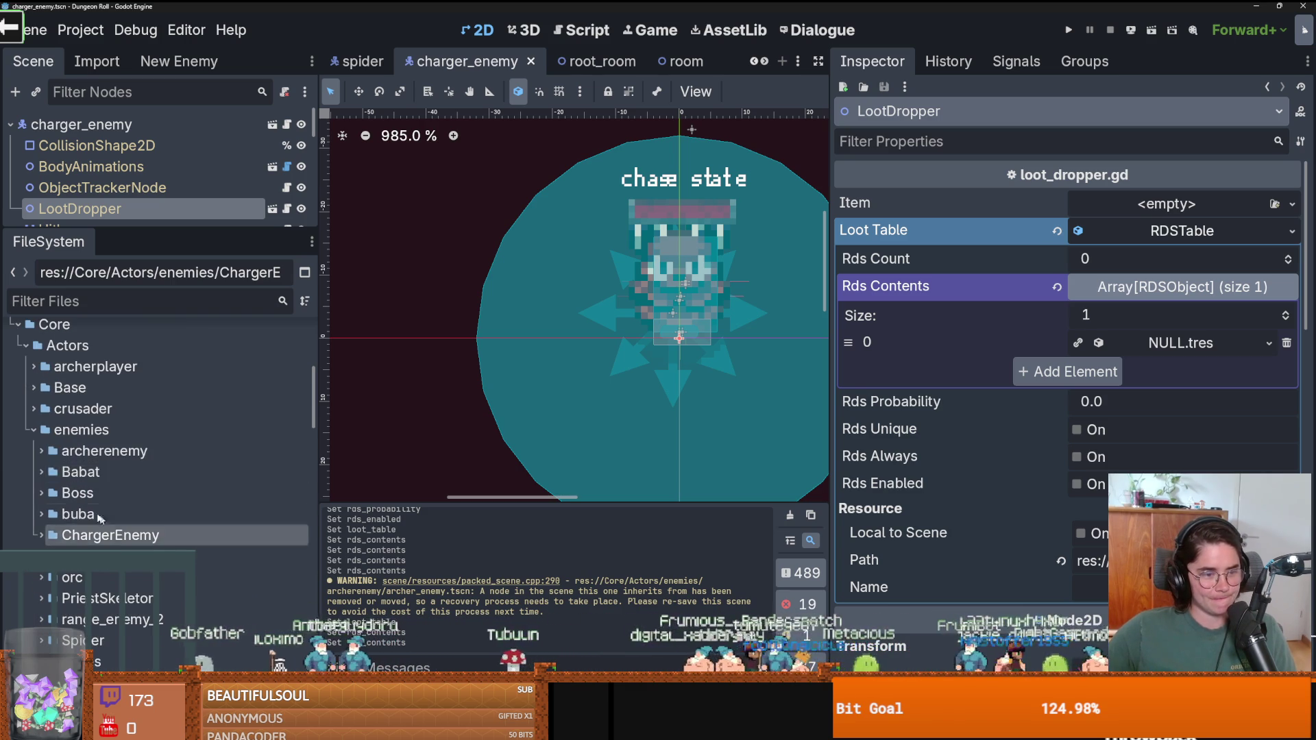
scroll(71, 498, down, 10)
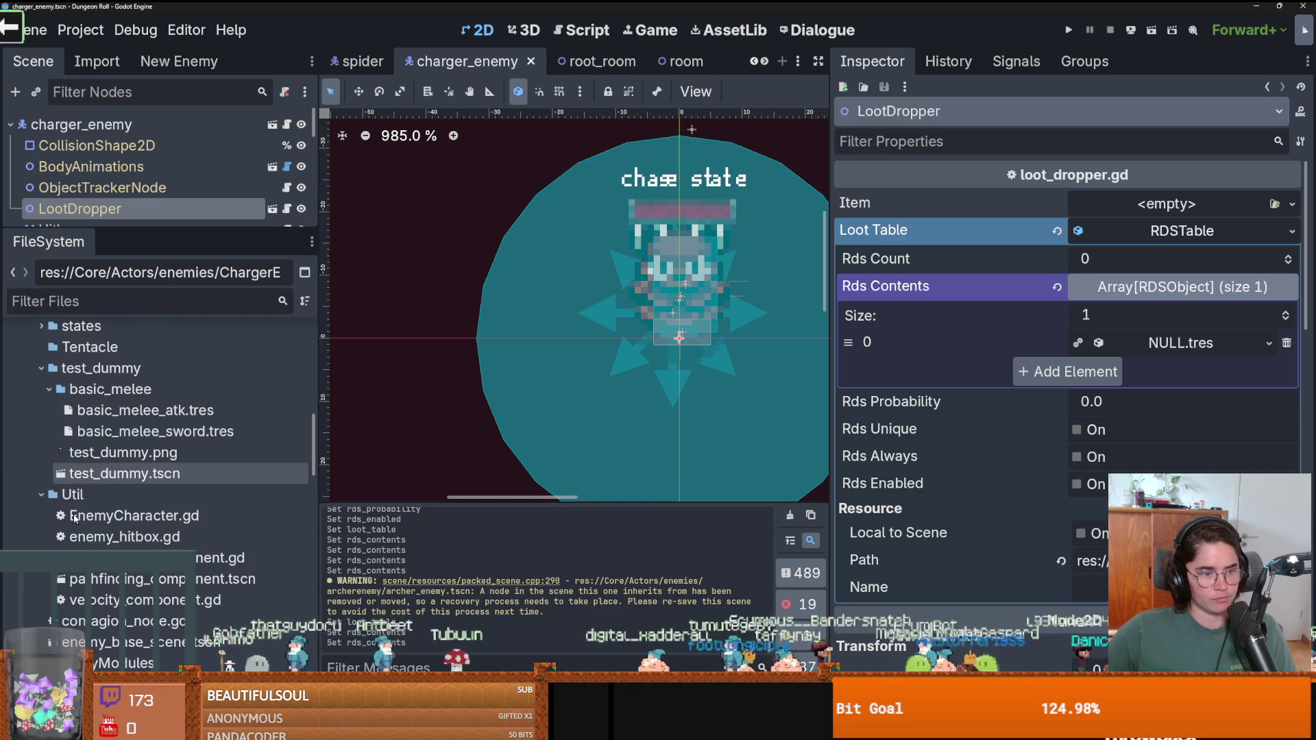
scroll(100, 524, up, 5)
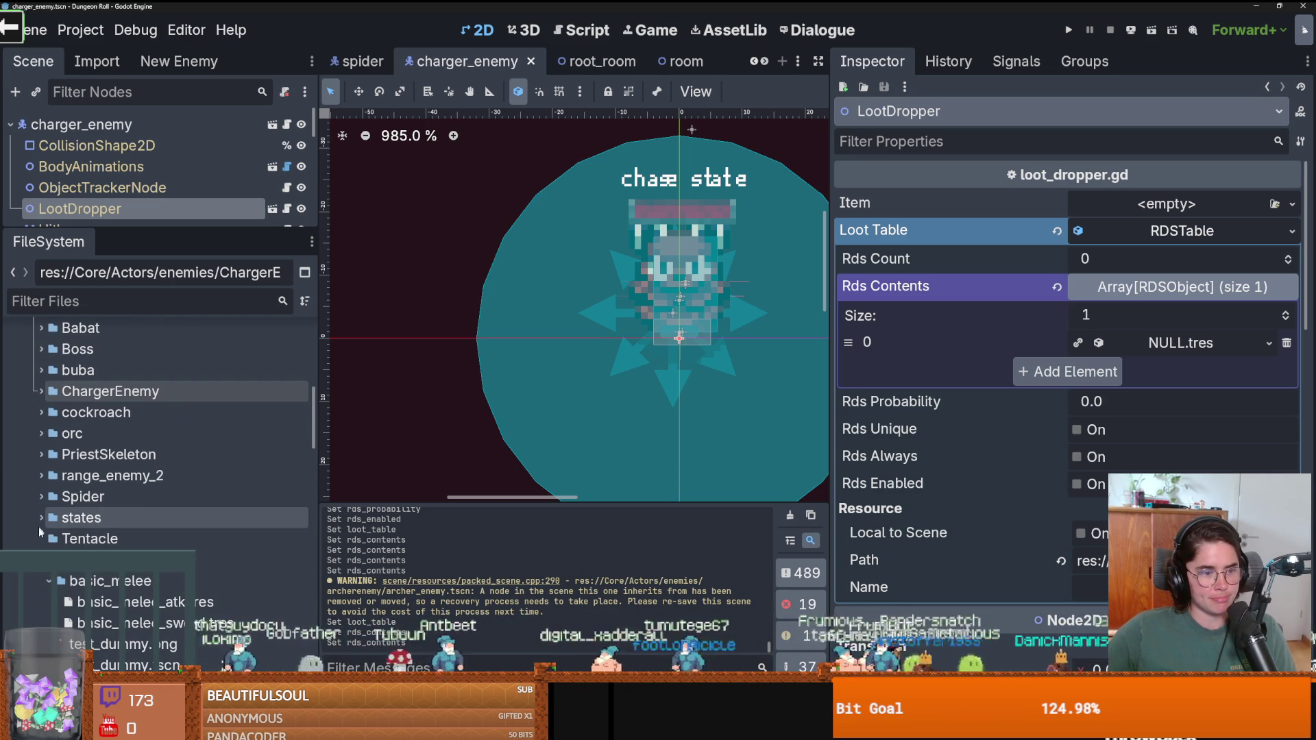
scroll(65, 515, up, 3)
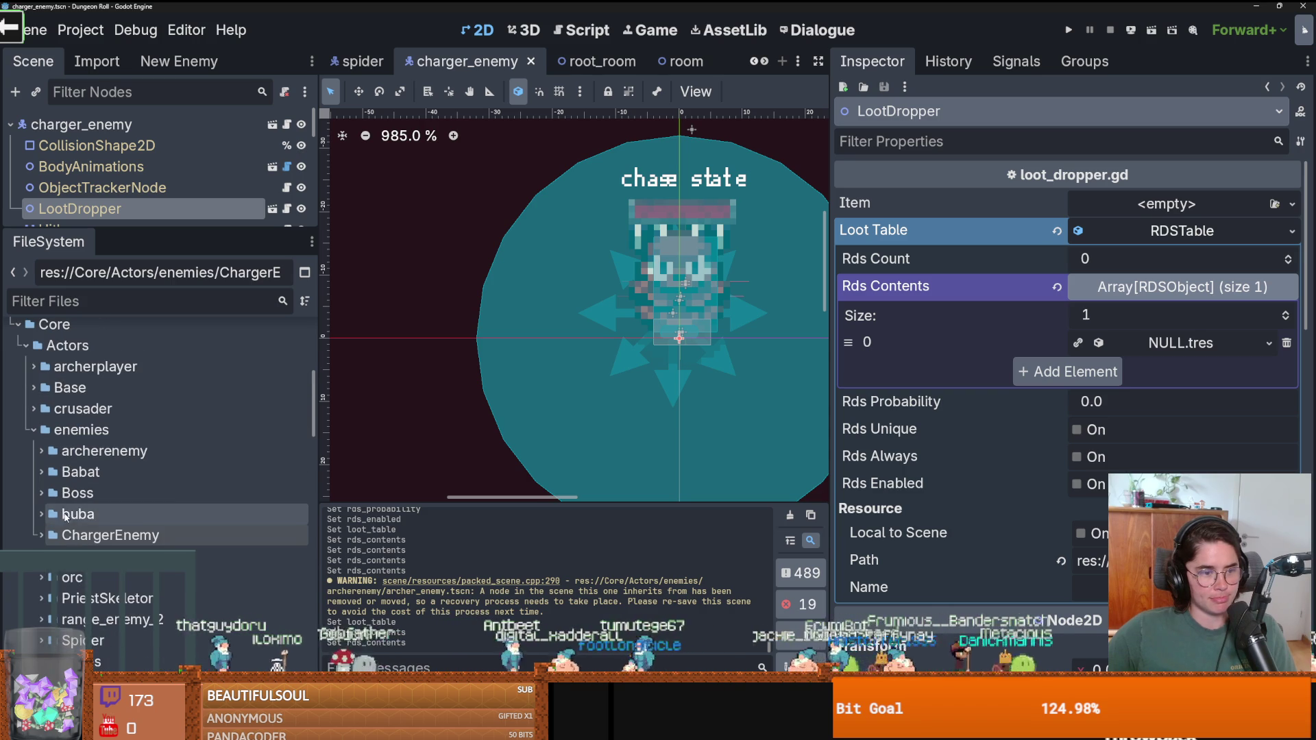
scroll(117, 518, down, 2)
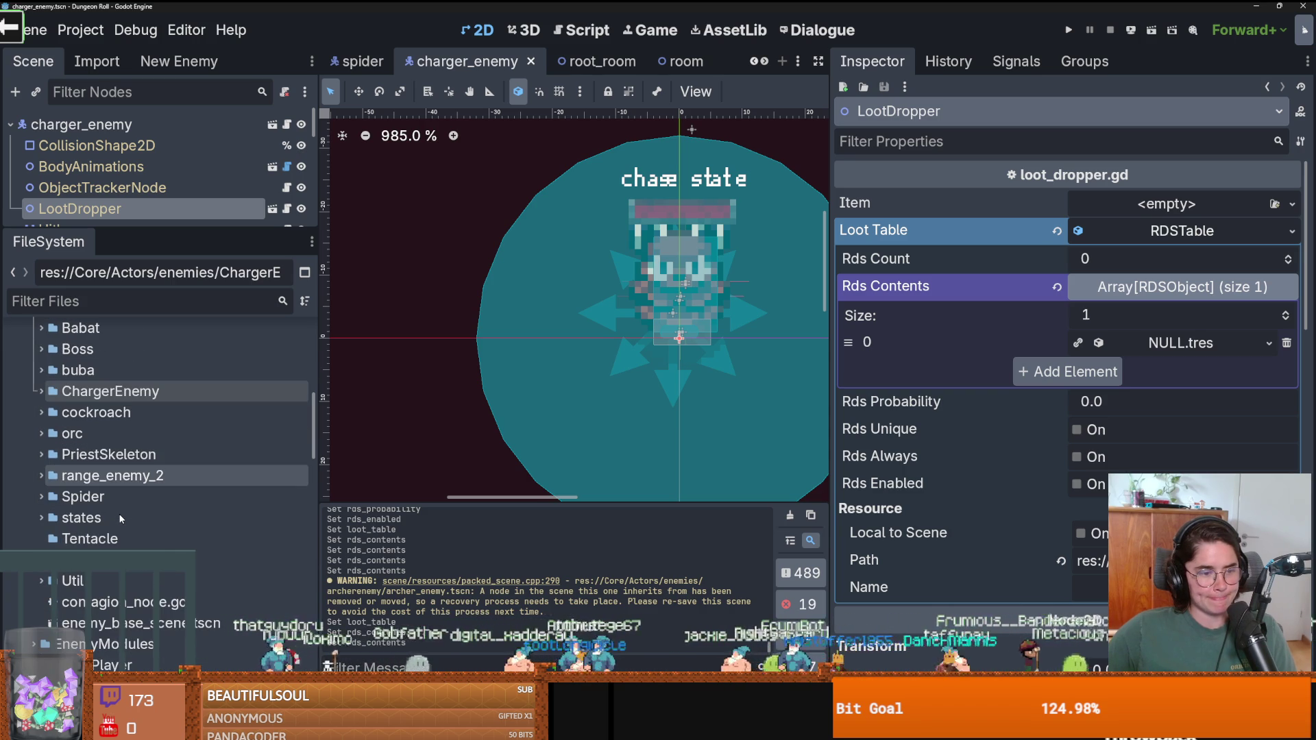
scroll(120, 519, up, 2)
click(34, 430)
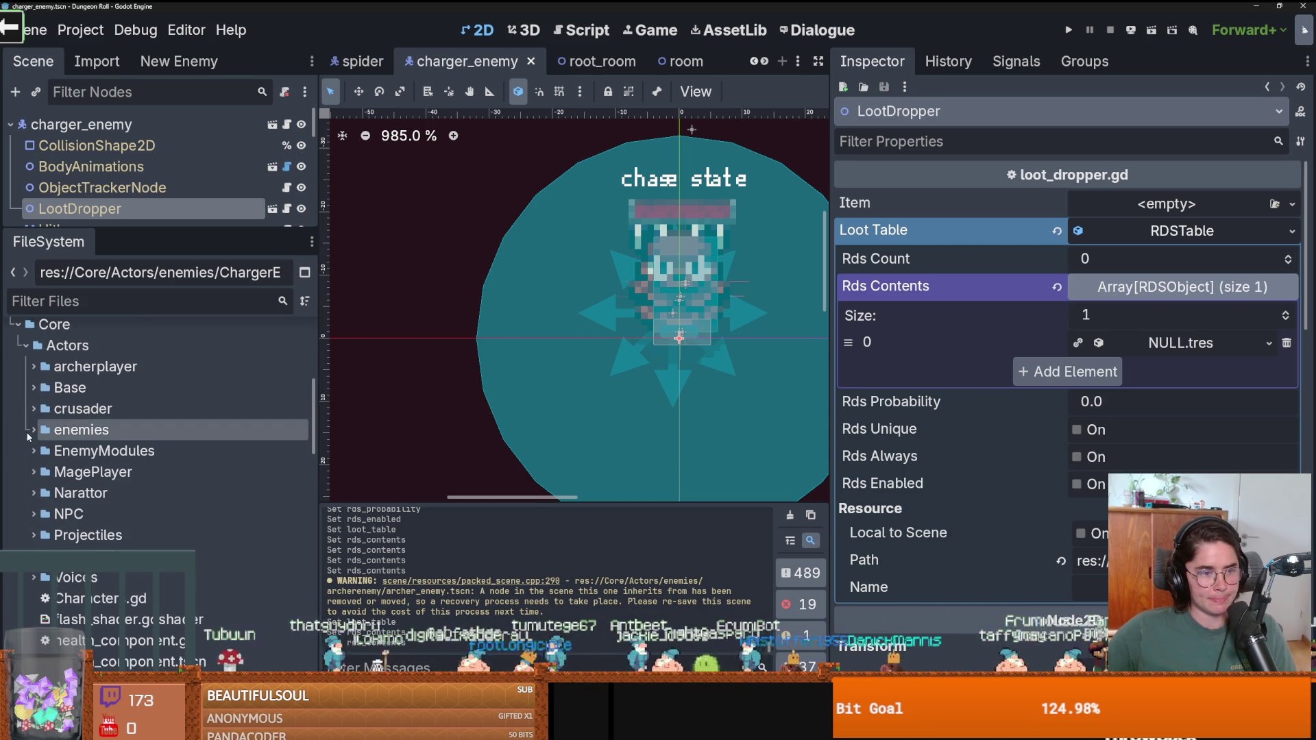
Collapse Actors and expand ItemDataItems/Materials to list babat_wing.tres and GoblinEar.tres.
click(33, 387)
click(34, 387)
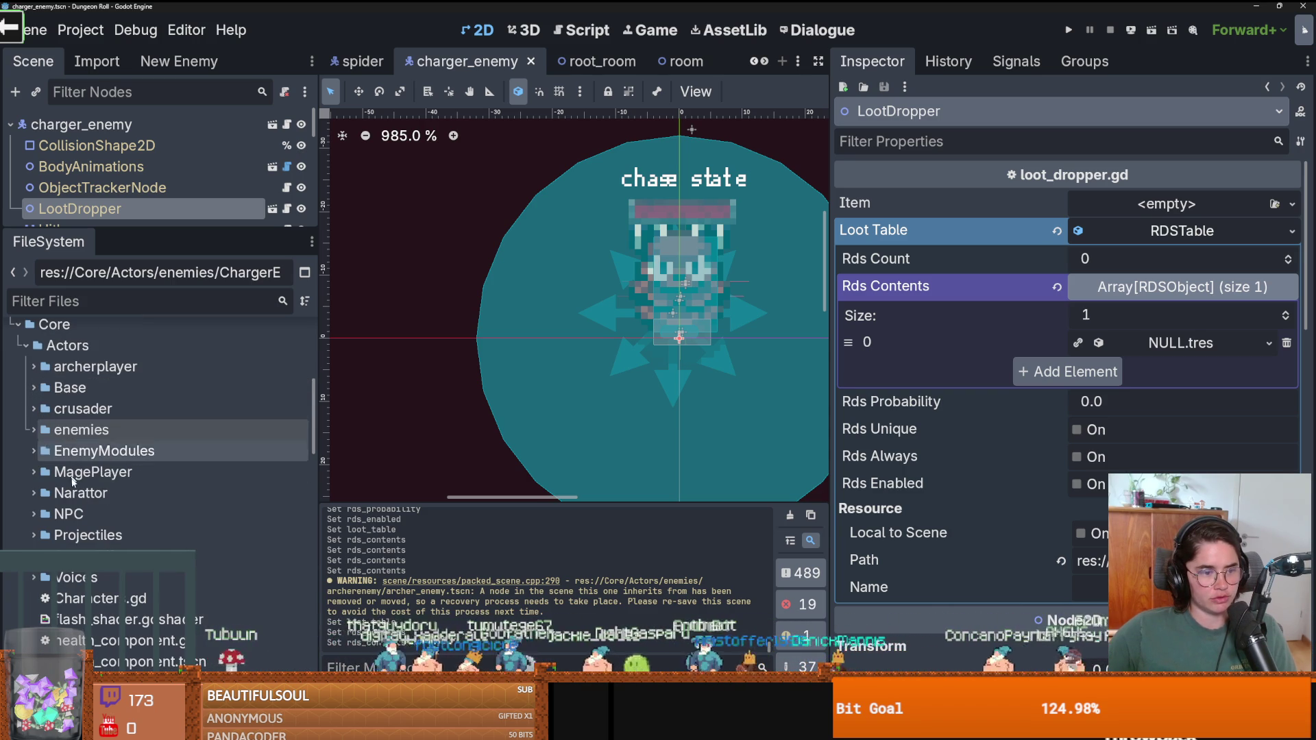
scroll(66, 516, up, 2)
click(26, 394)
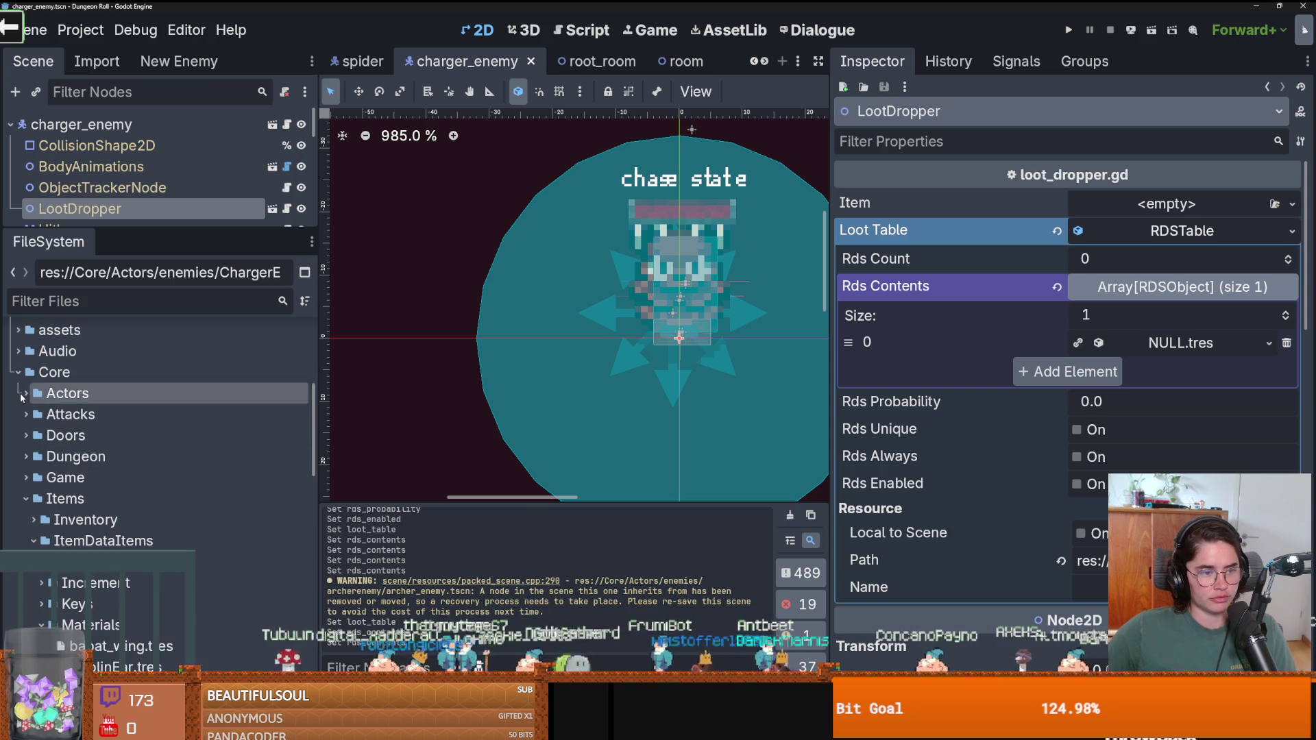
scroll(93, 480, down, 3)
click(92, 479)
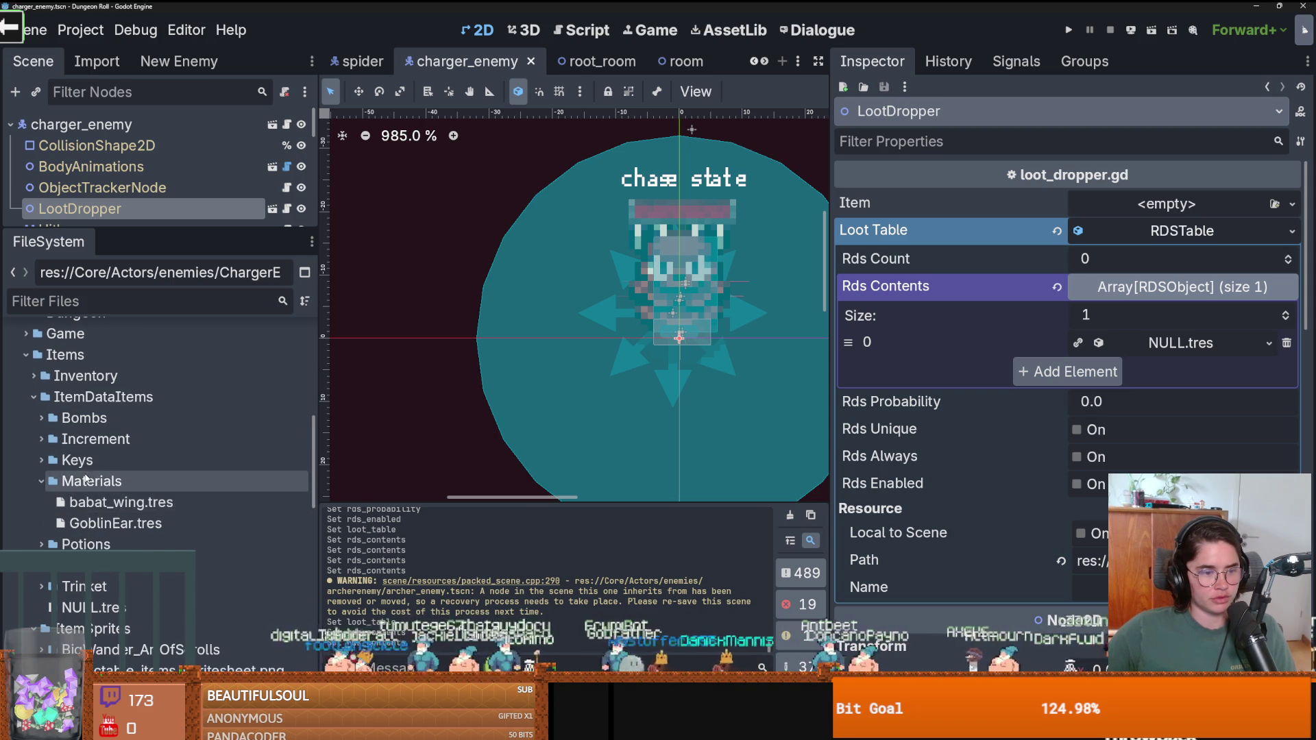
Create a new ItemData resource in Materials saved as Mushroom.tres.
right_click(92, 479)
mouse_move(181, 415)
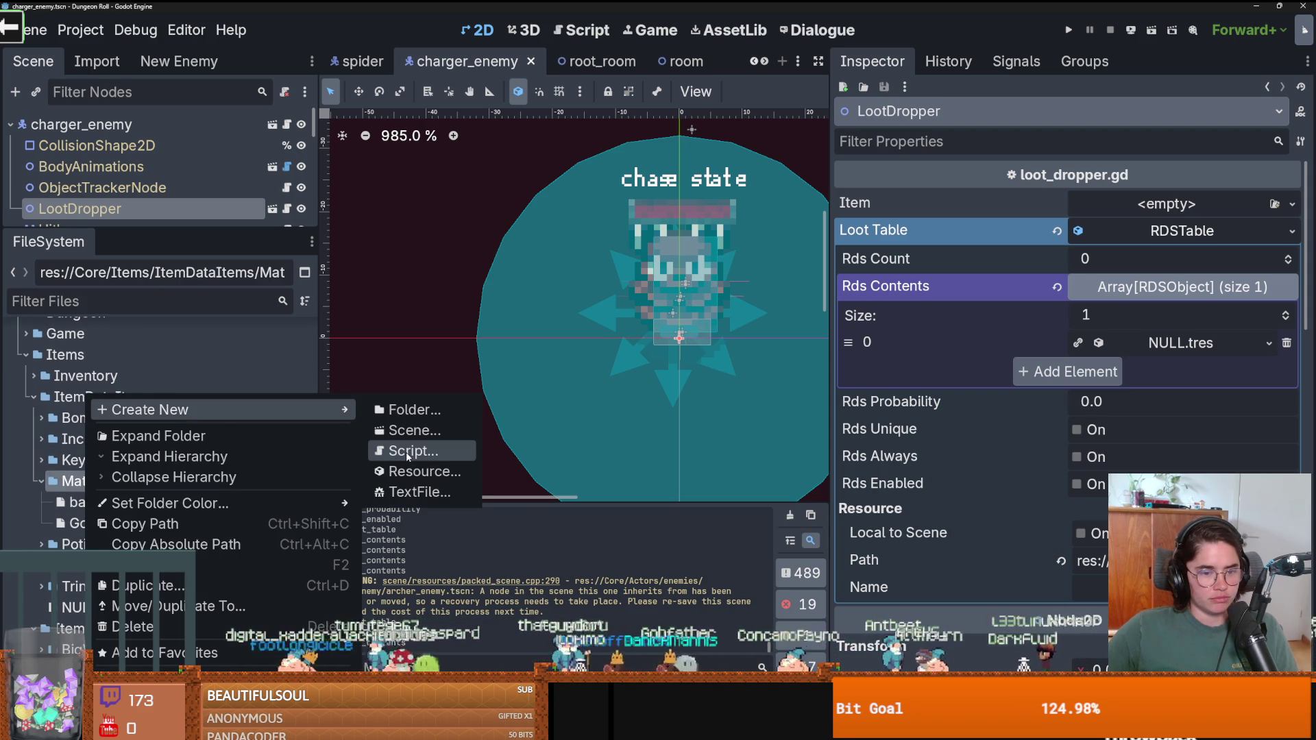
click(425, 472)
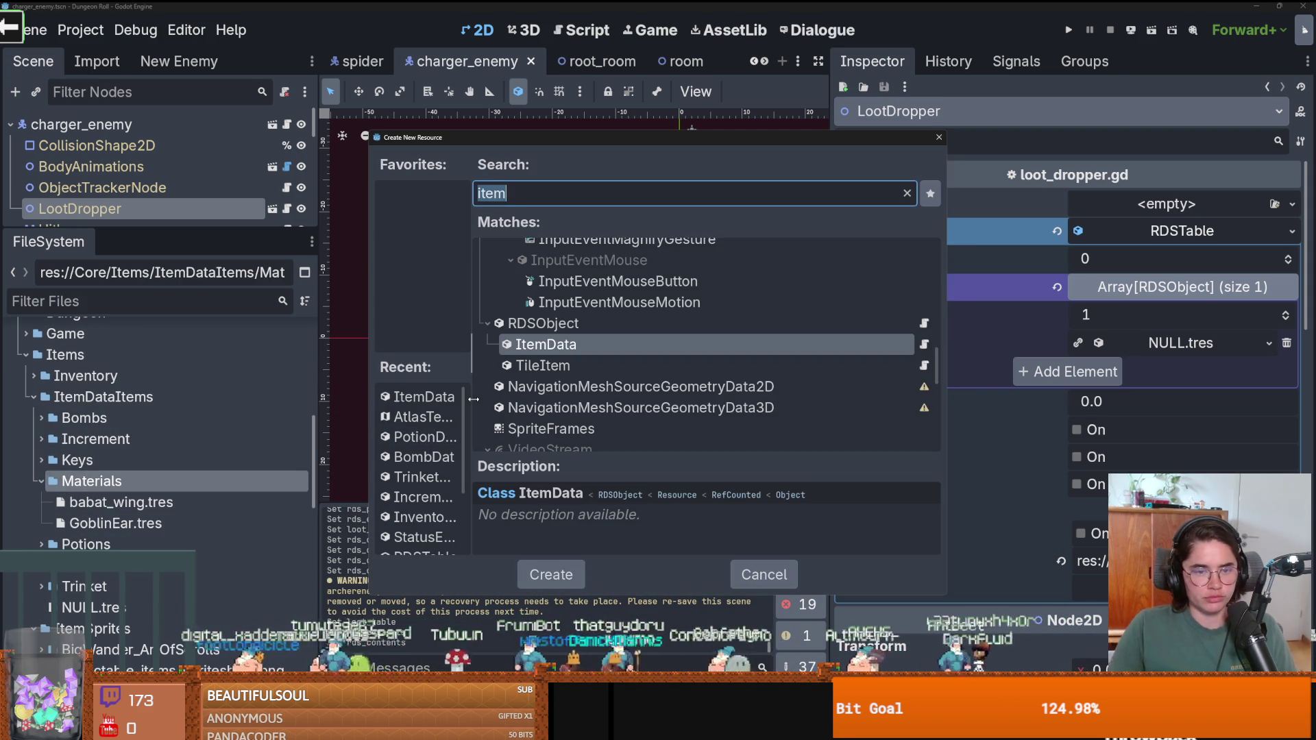
key(Return)
text(Mushroom)
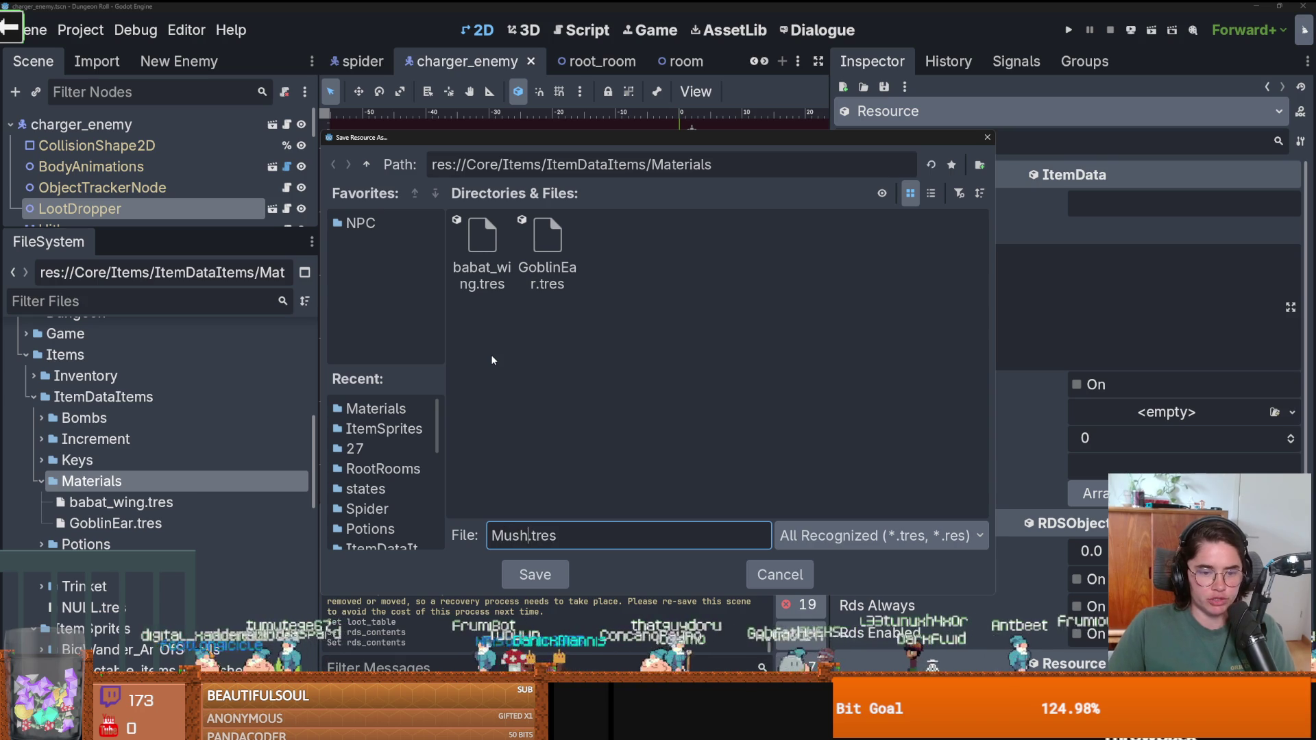
key(Return)
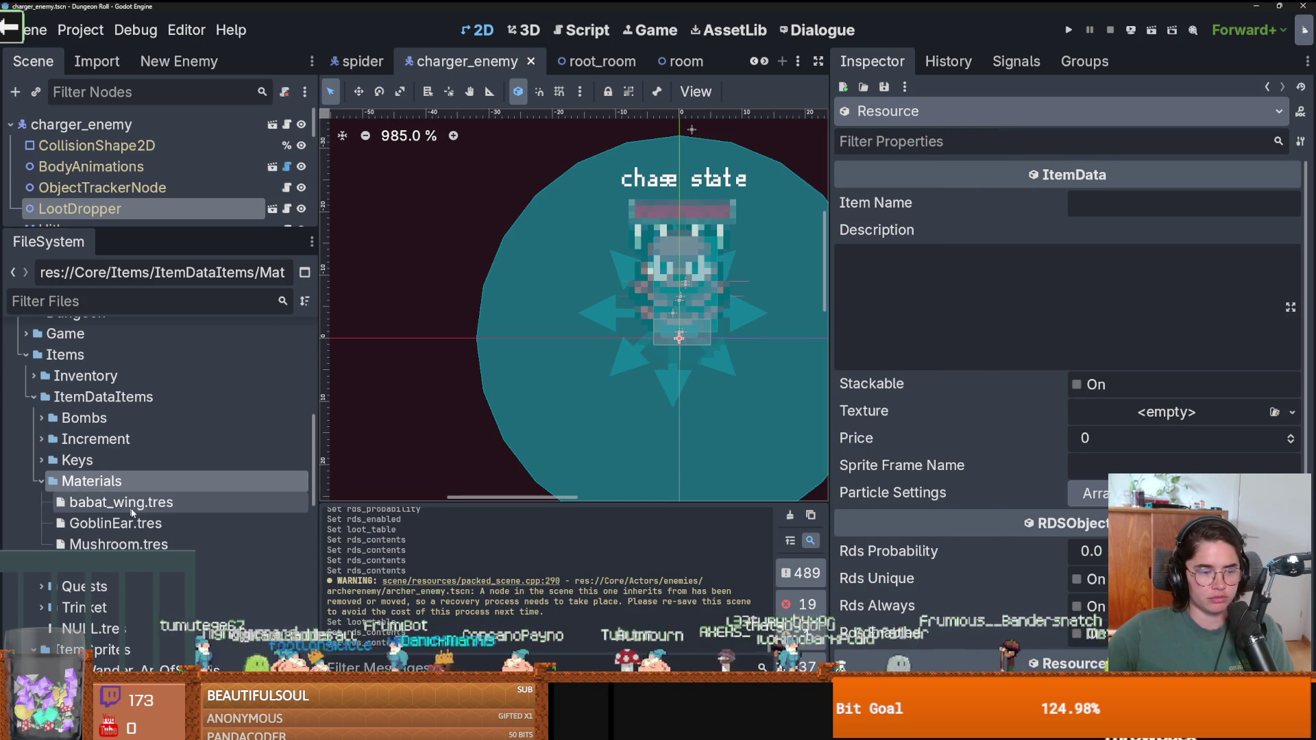
Give Mushroom.tres the item name 'Mushroom' and make it stackable.
scroll(135, 515, down, 2)
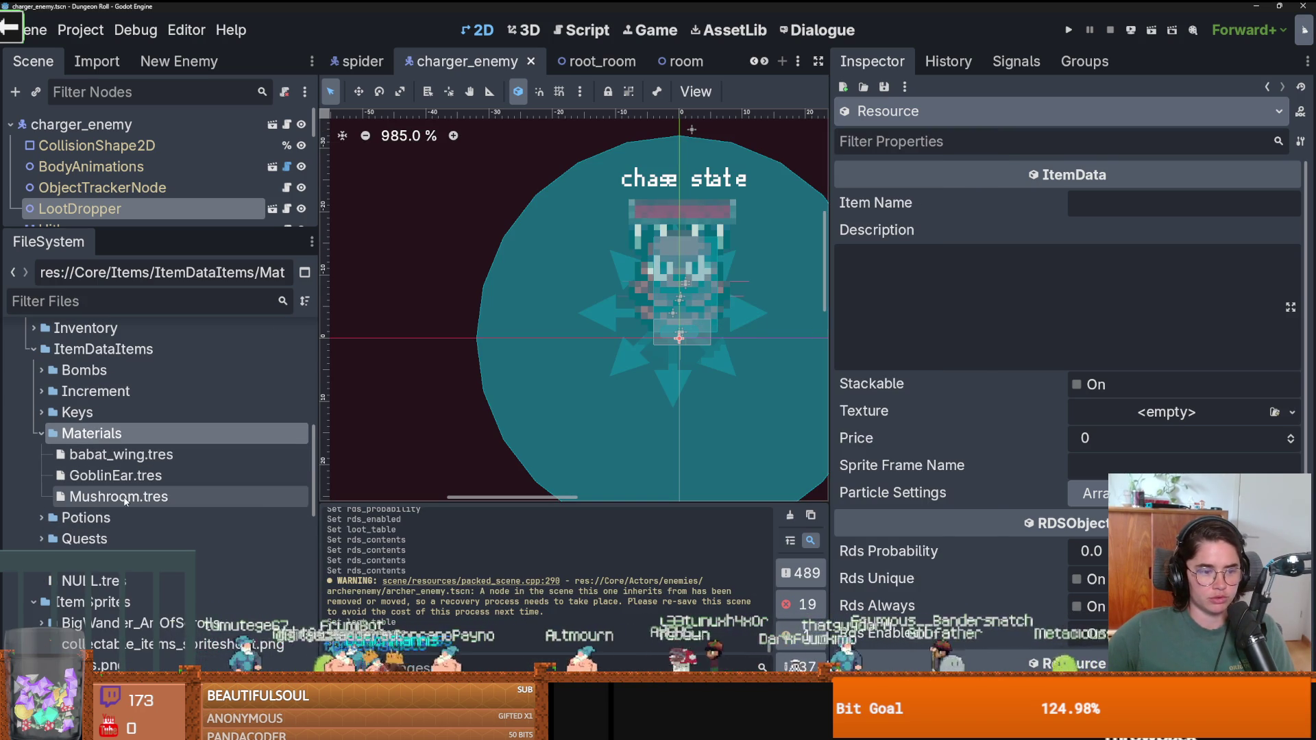
click(125, 497)
click(1173, 202)
text(Mush)
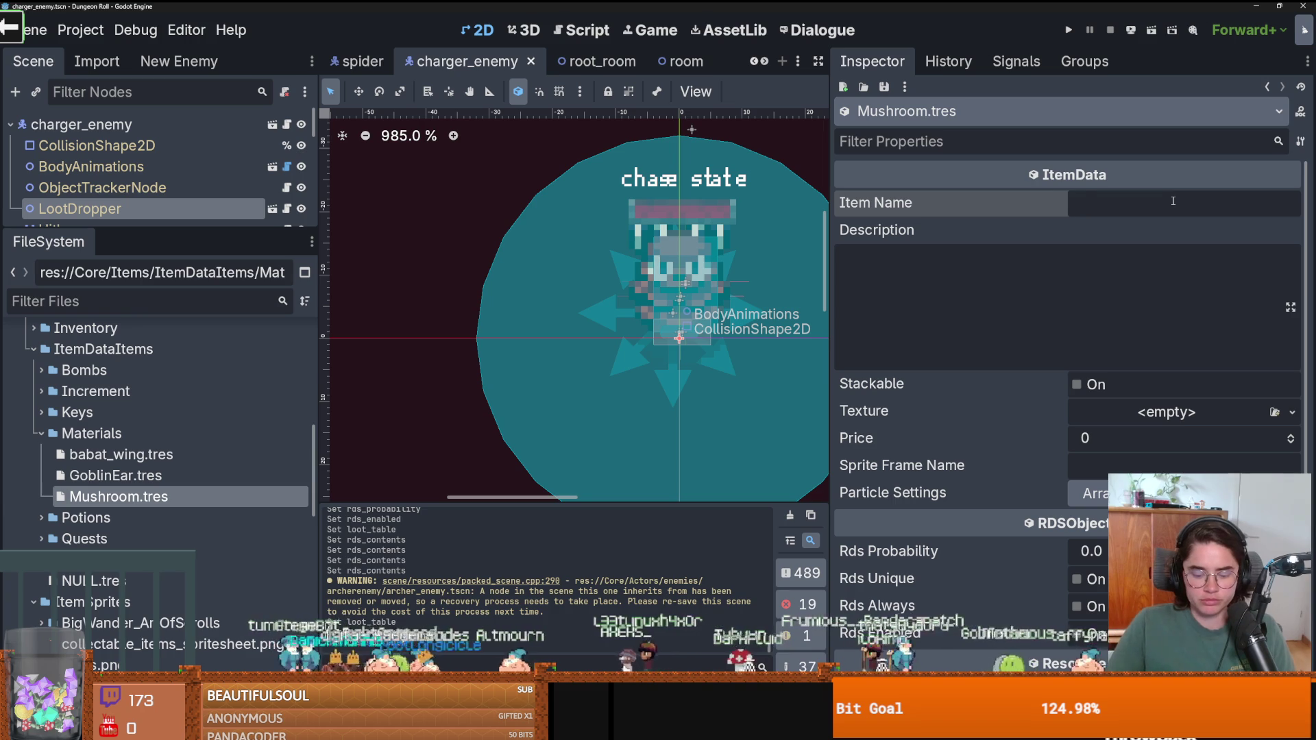
text(room)
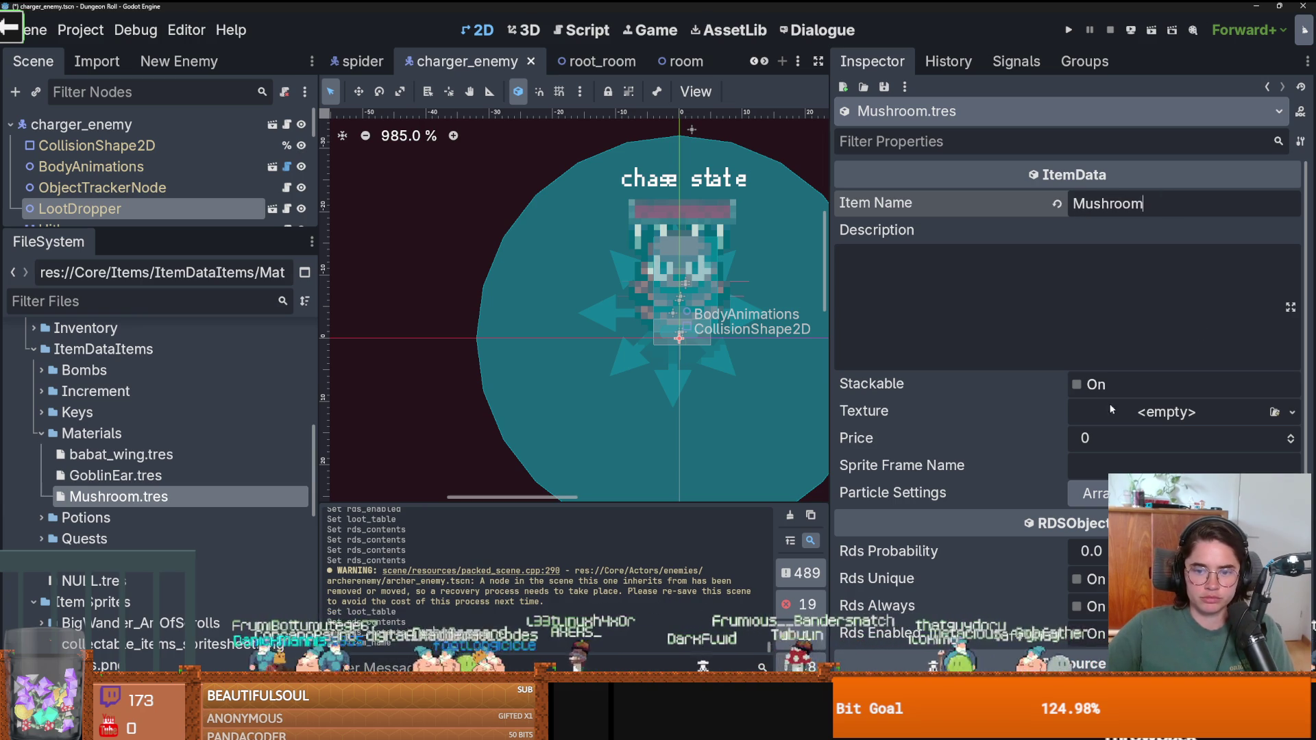
click(1080, 385)
click(1077, 385)
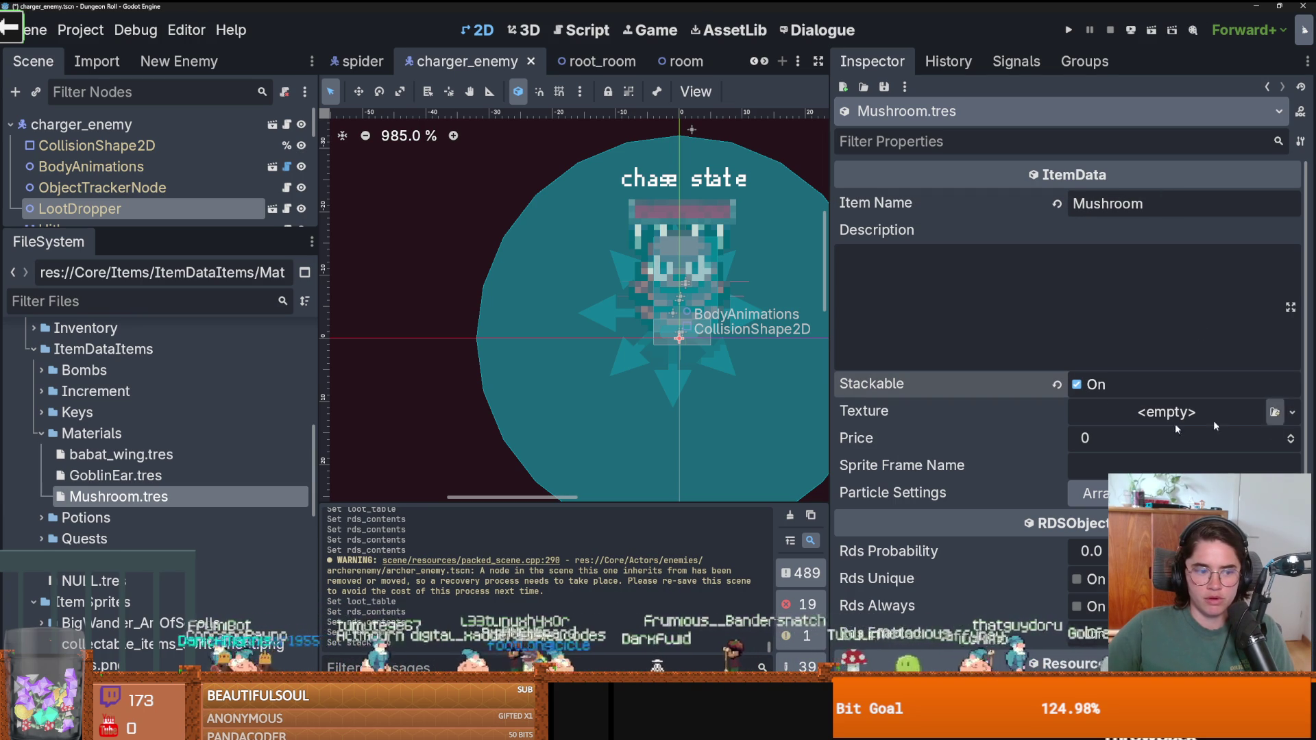
Assign the Items.tres sprite atlas as the texture and make it unique.
scroll(144, 491, down, 2)
drag(93, 638, 1259, 424)
click(1292, 419)
click(1227, 542)
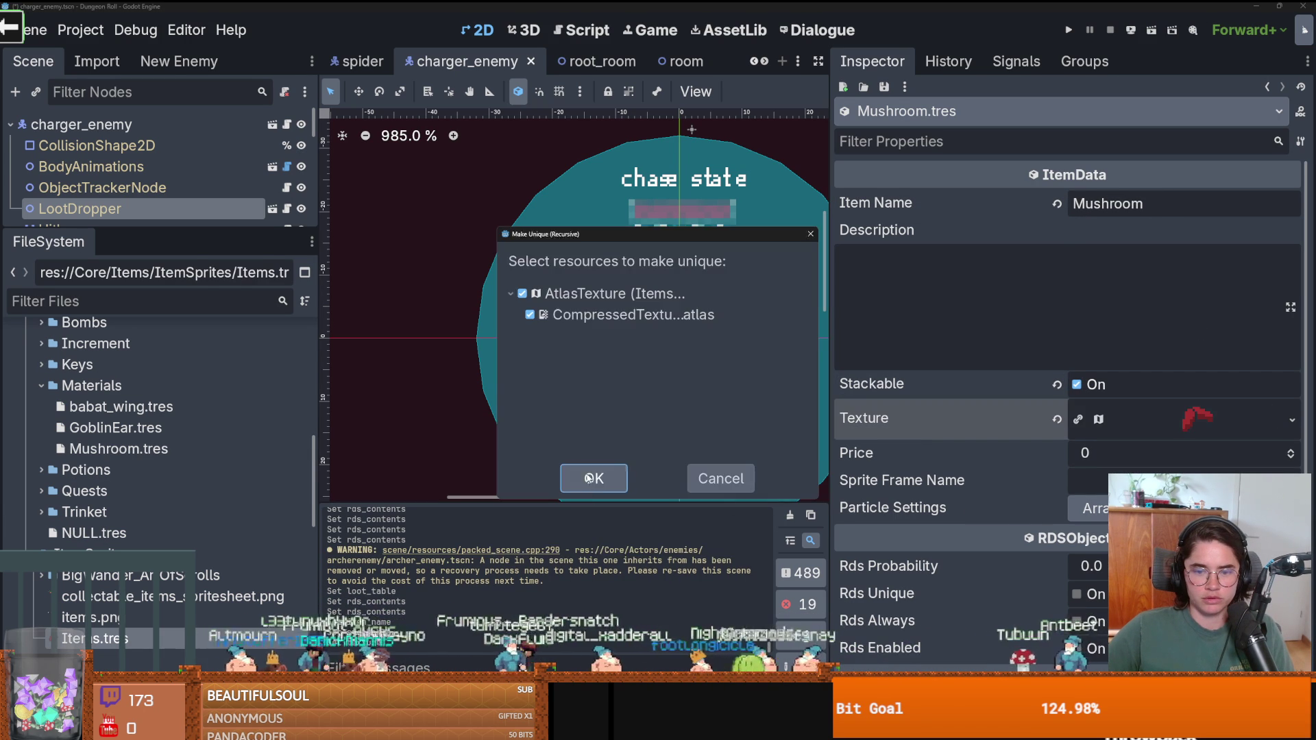
key(Return)
Set the price to 1 and add one sparkle particle settings entry.
click(1290, 450)
click(1131, 508)
click(1062, 565)
click(1089, 564)
double_click(516, 279)
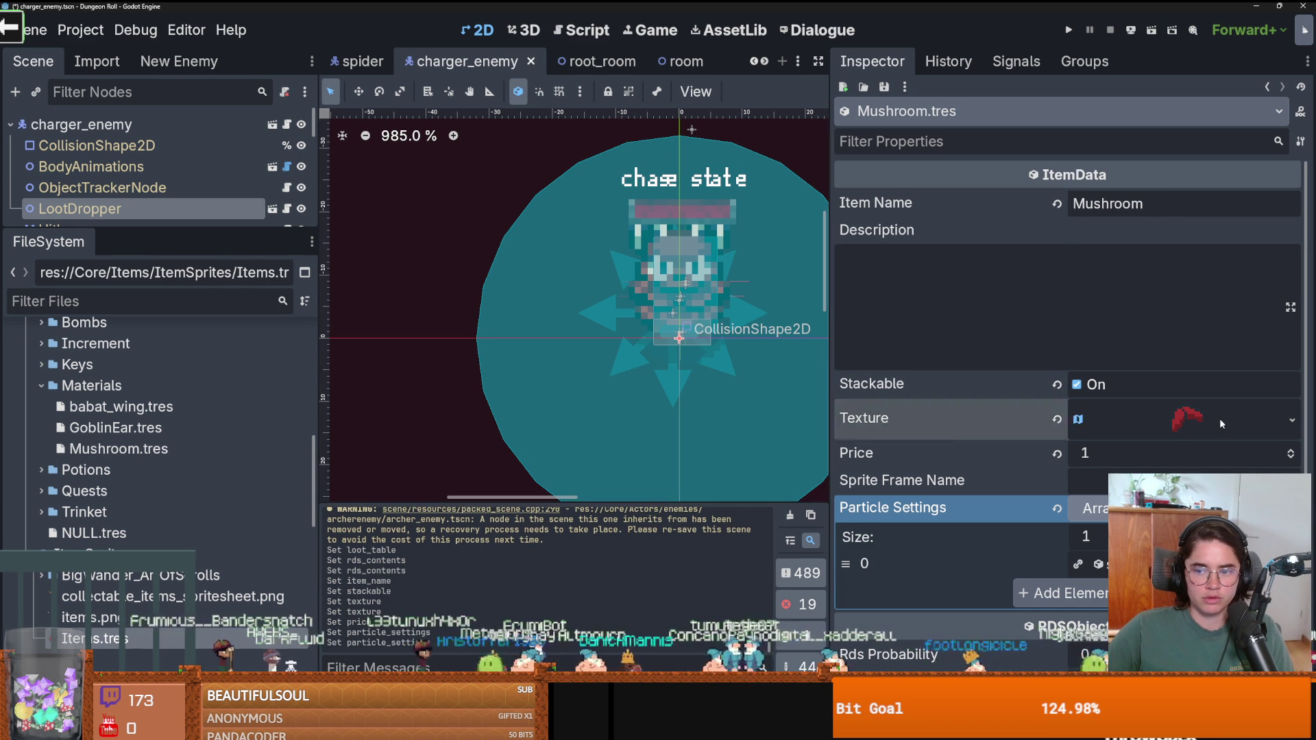
Set the texture's atlas region to the mushroom cell and save.
click(1219, 418)
click(1073, 540)
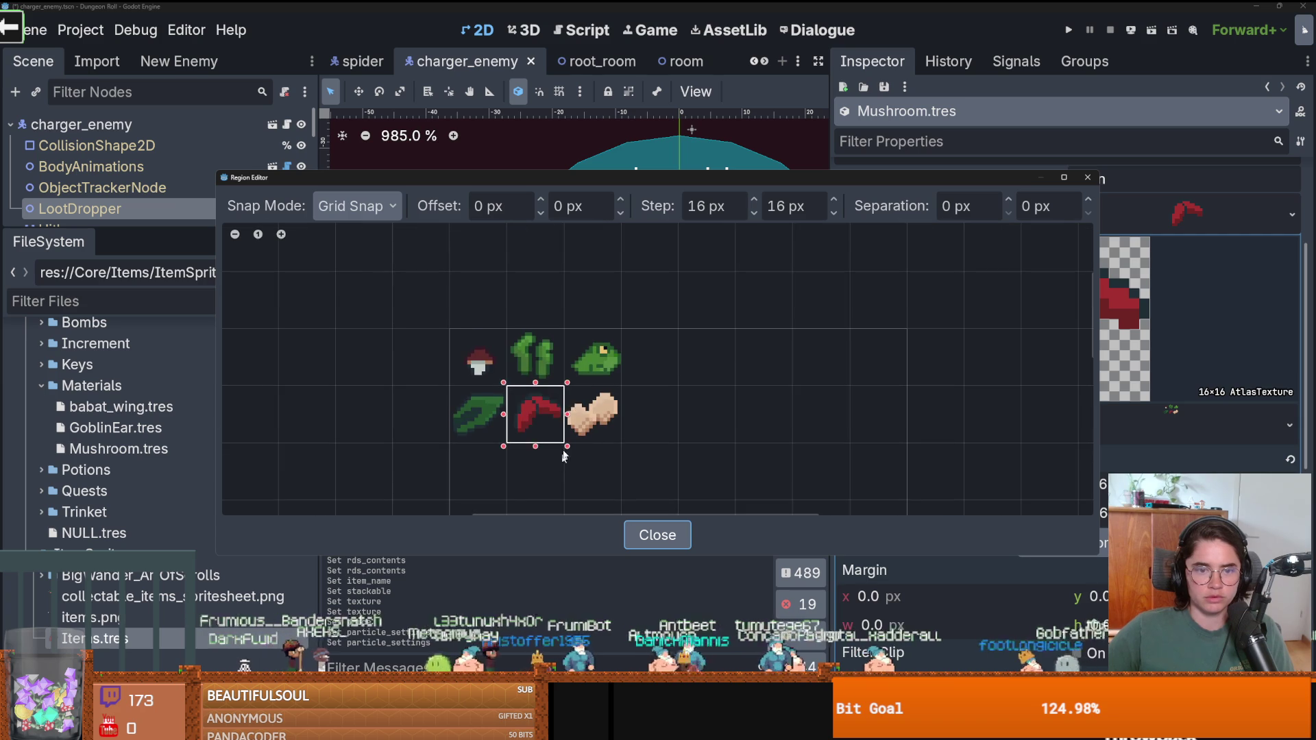
click(495, 343)
click(1087, 177)
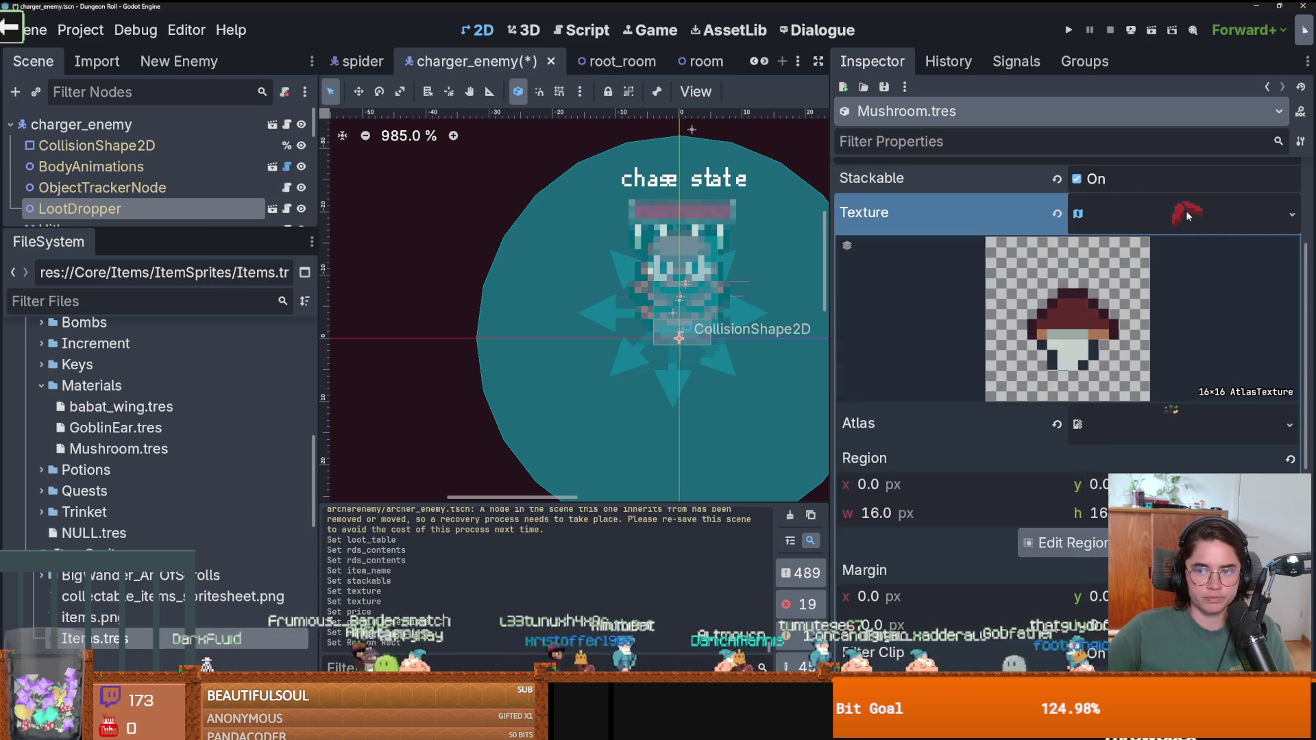
key(ctrl+s)
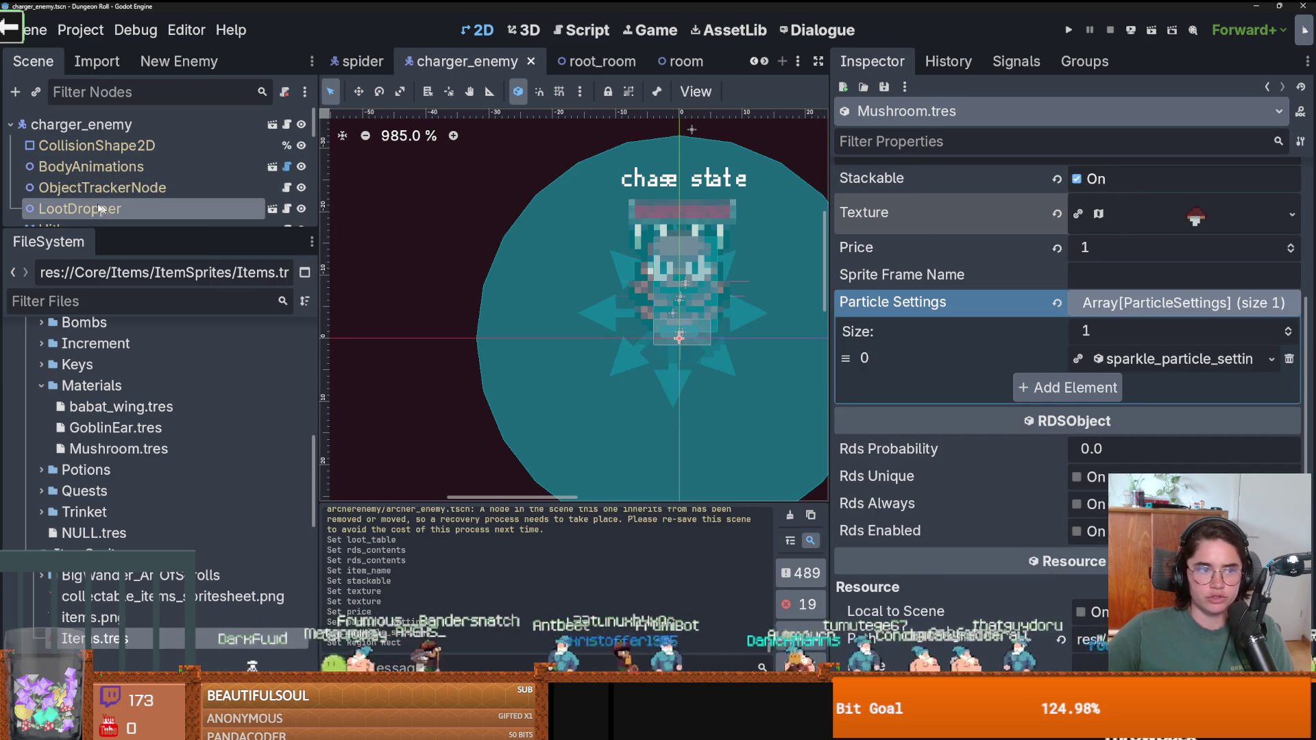
click(102, 188)
click(79, 209)
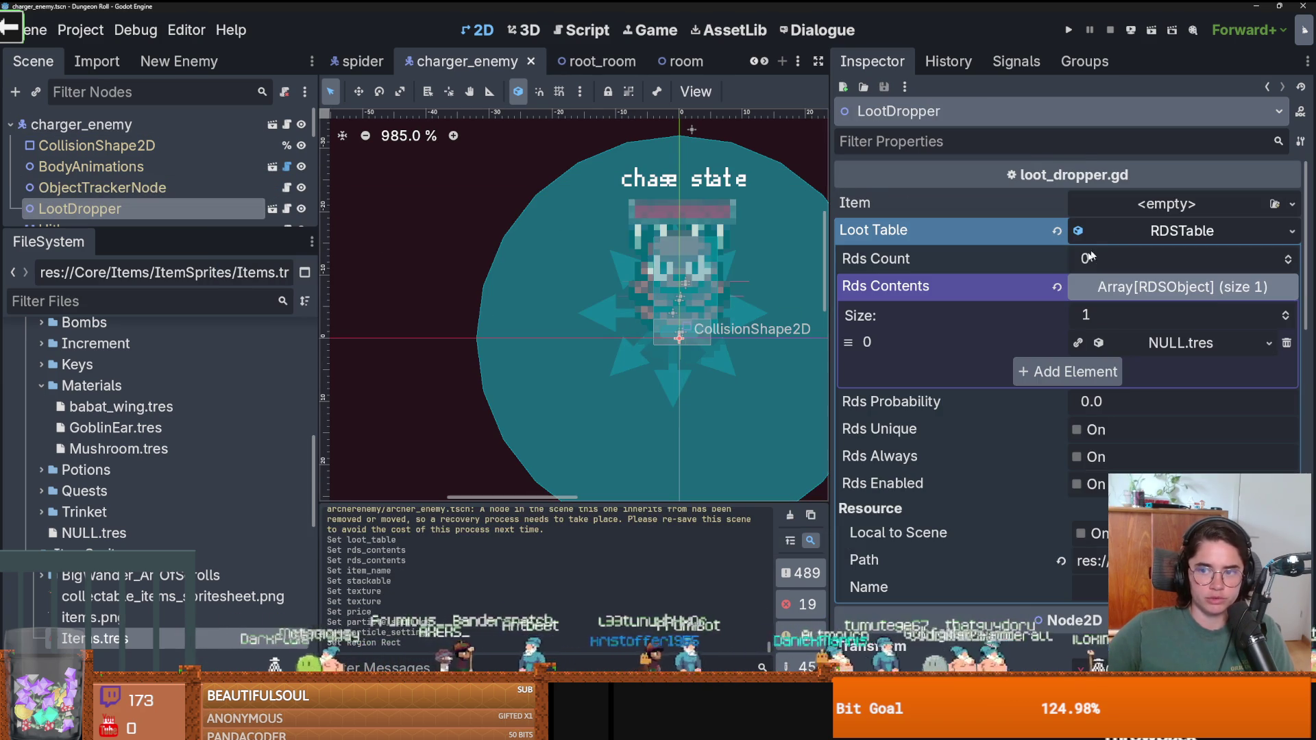
Add a second loot contents slot holding Mushroom.tres, found by searching 'mush', and save.
click(1286, 318)
click(1269, 371)
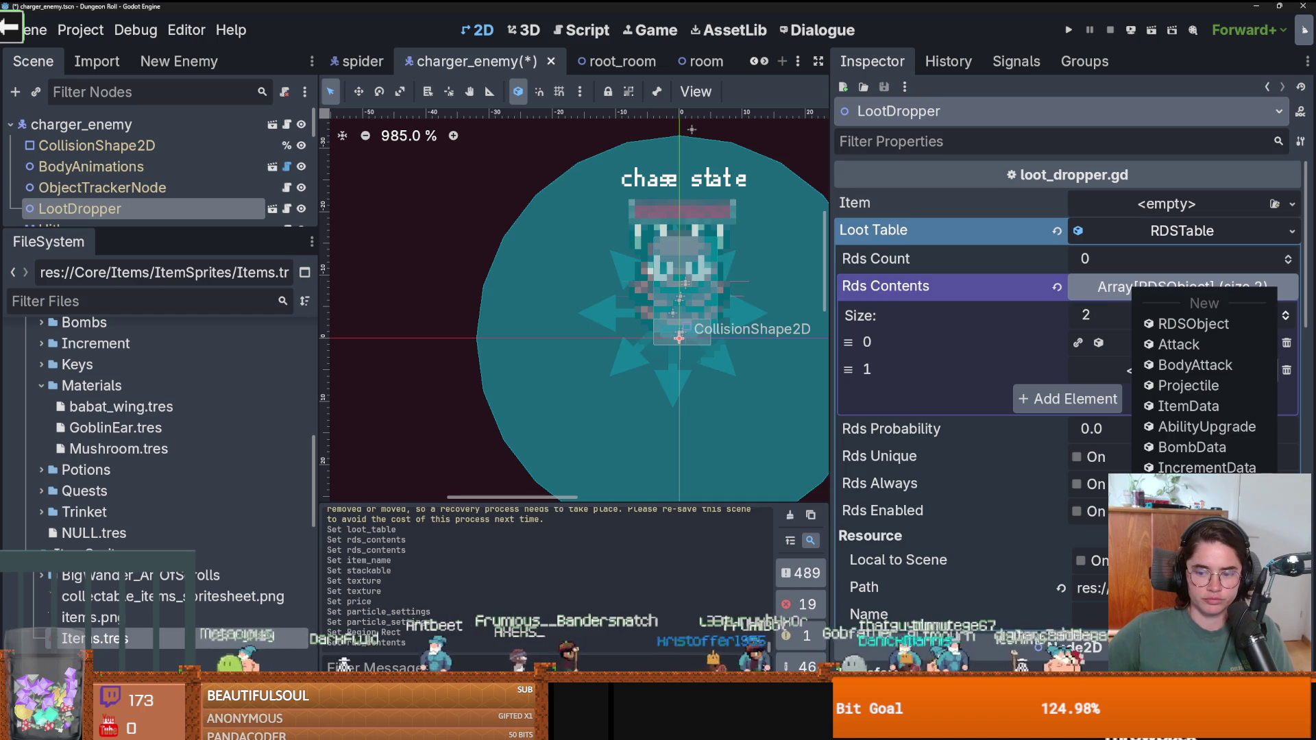
click(1204, 548)
text(mush)
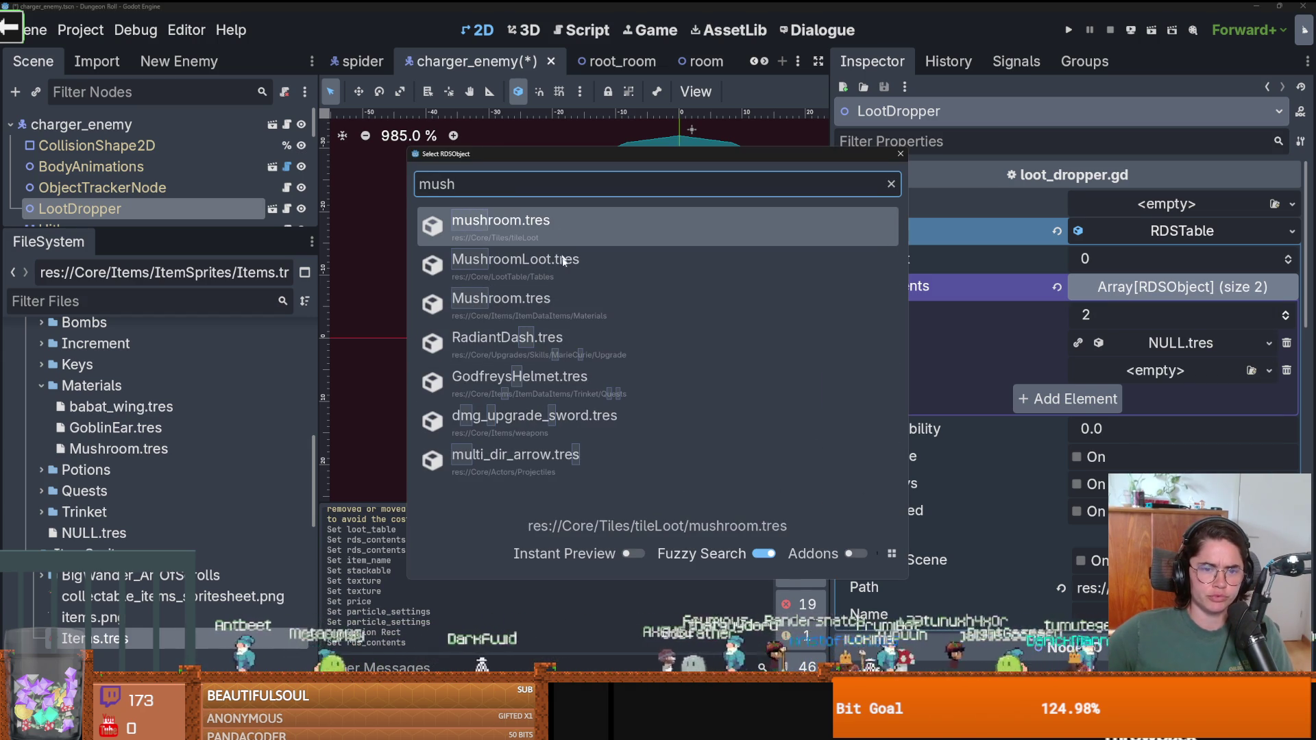
click(556, 301)
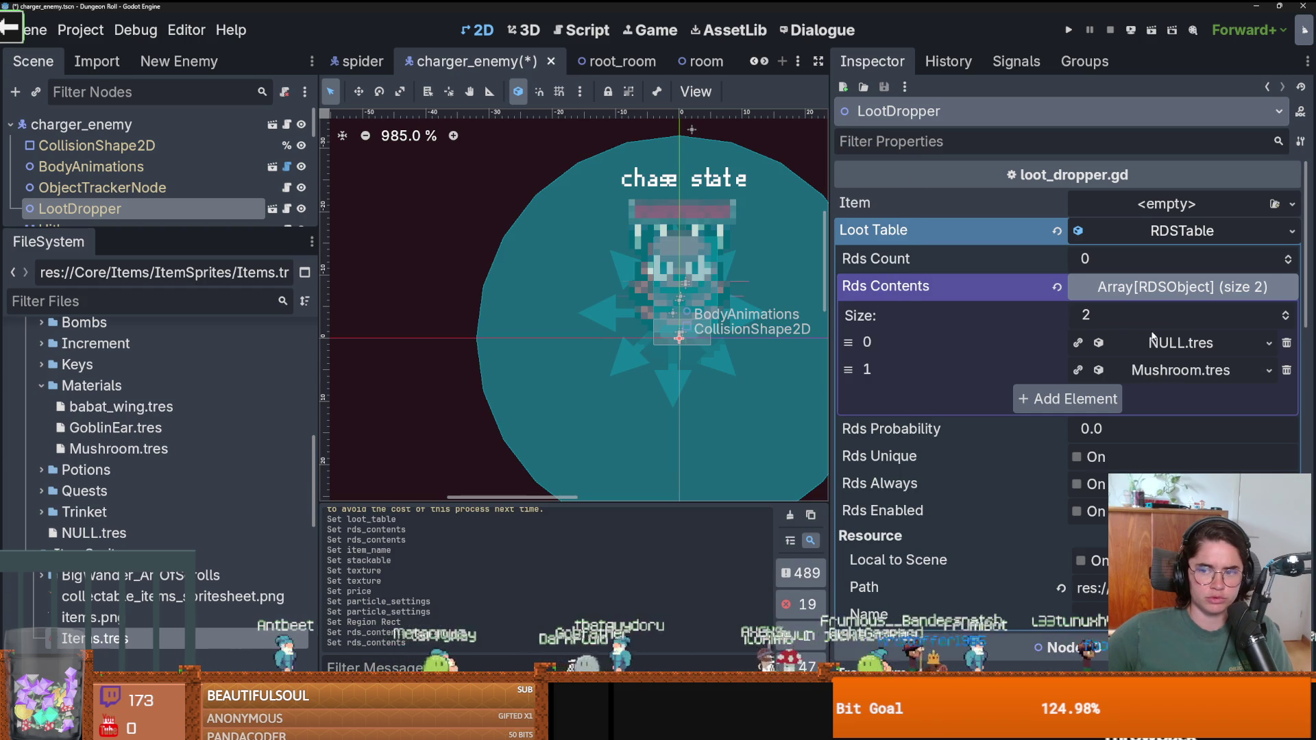
click(1159, 374)
scroll(1160, 377, down, 5)
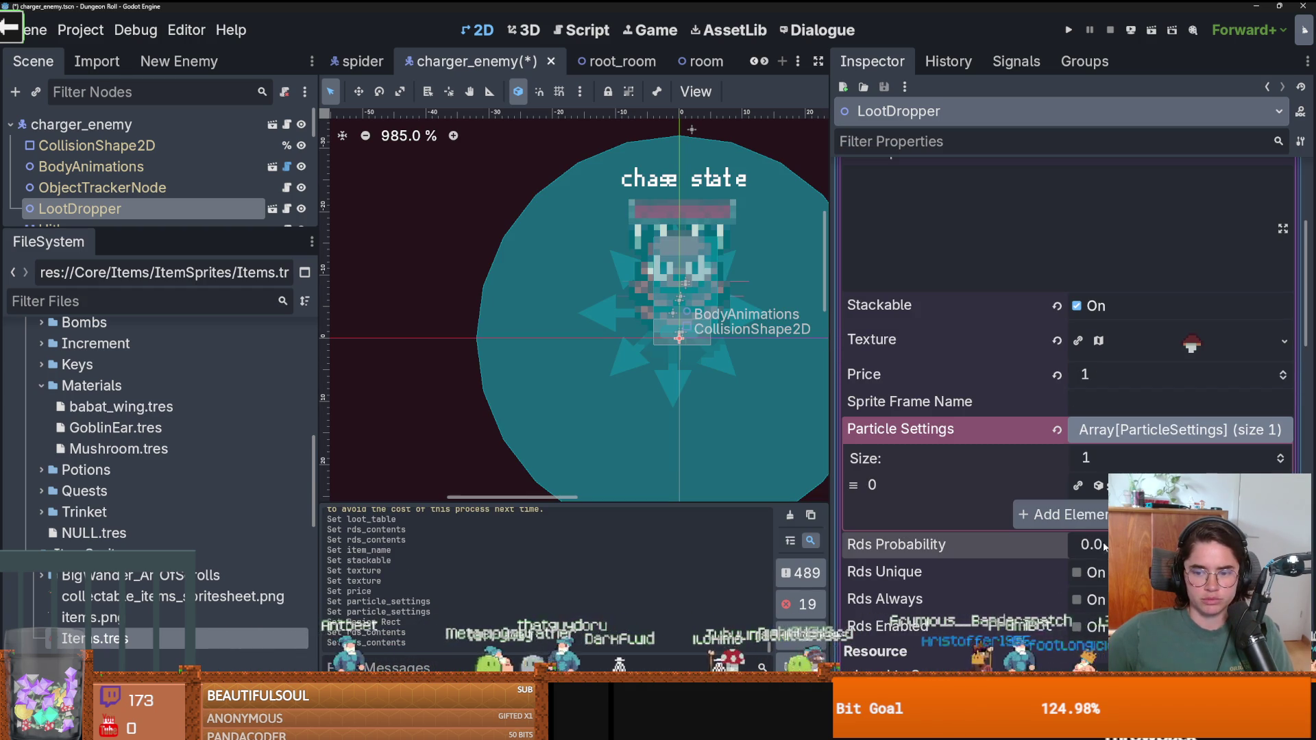
key(ctrl+s)
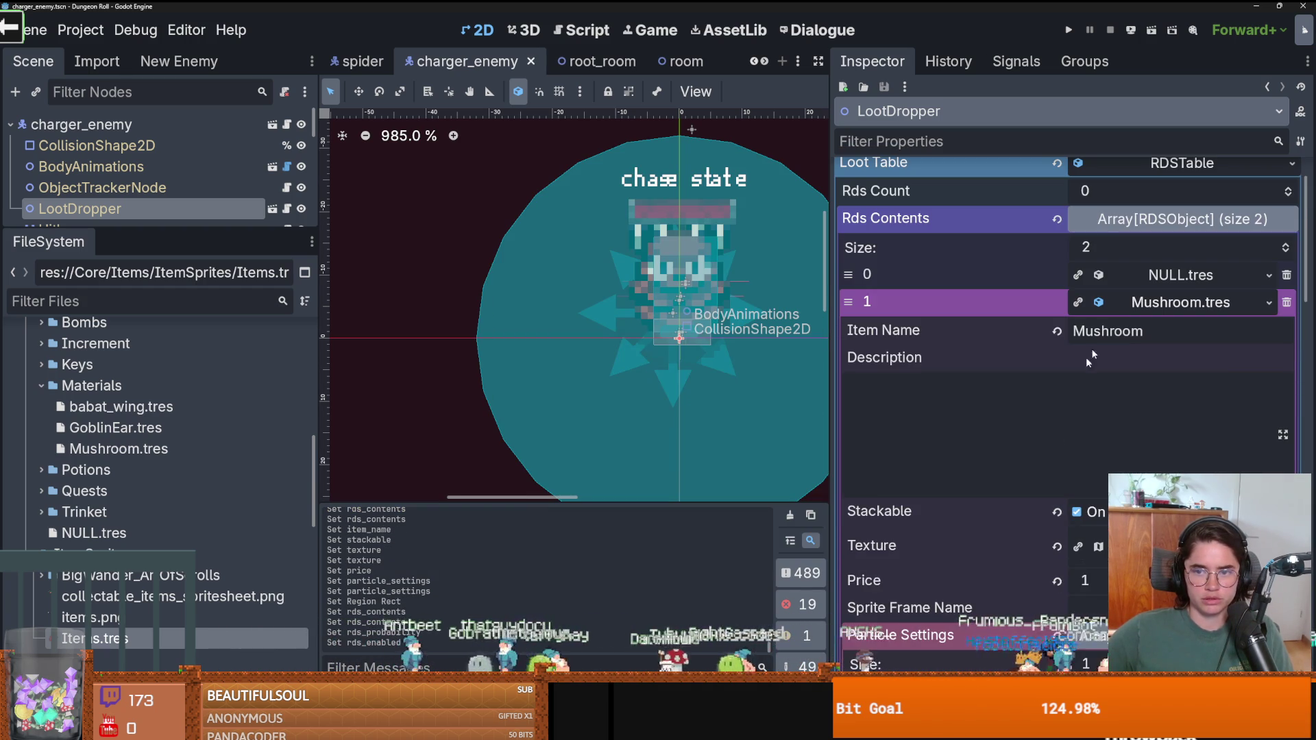
key(ctrl+s)
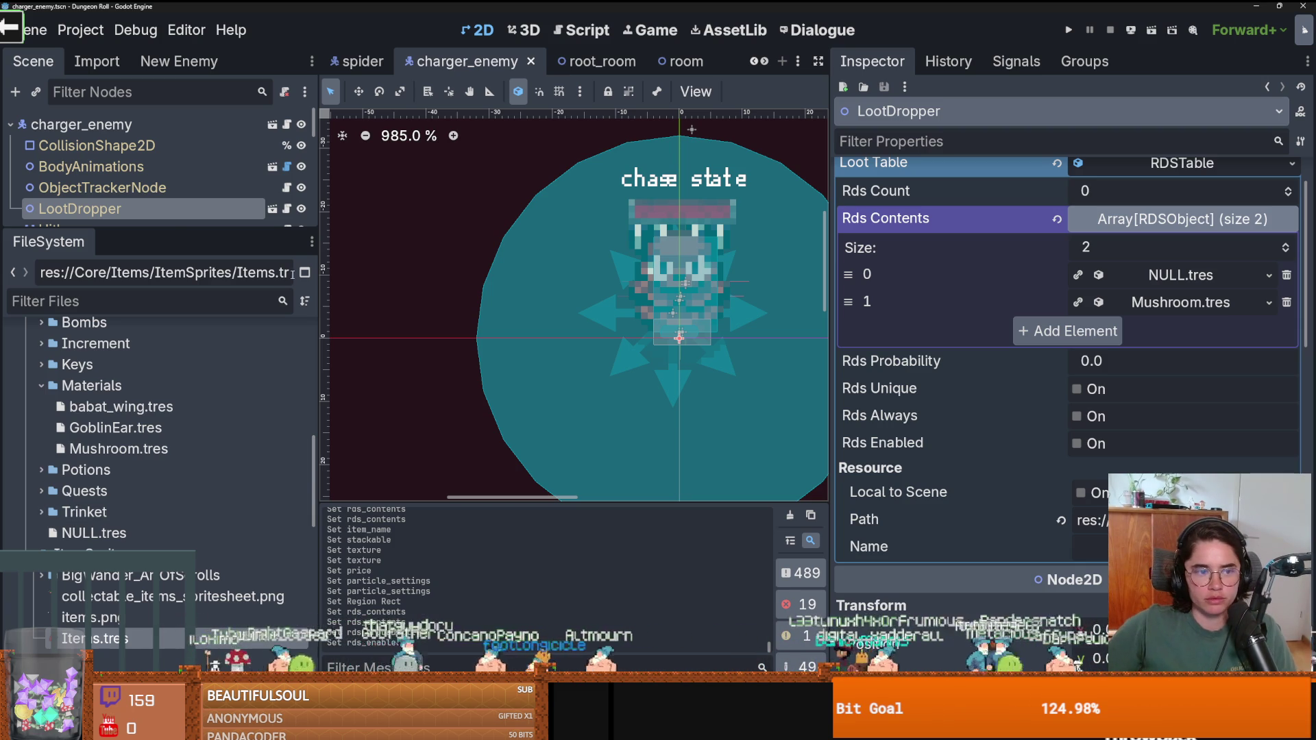
Enlarge the scene tree and inspector panels and expand the Actors and enemies folders.
drag(248, 233, 248, 342)
mouse_move(835, 342)
mouse_down()
mouse_move(911, 326)
mouse_move(715, 310)
mouse_move(828, 311)
mouse_up()
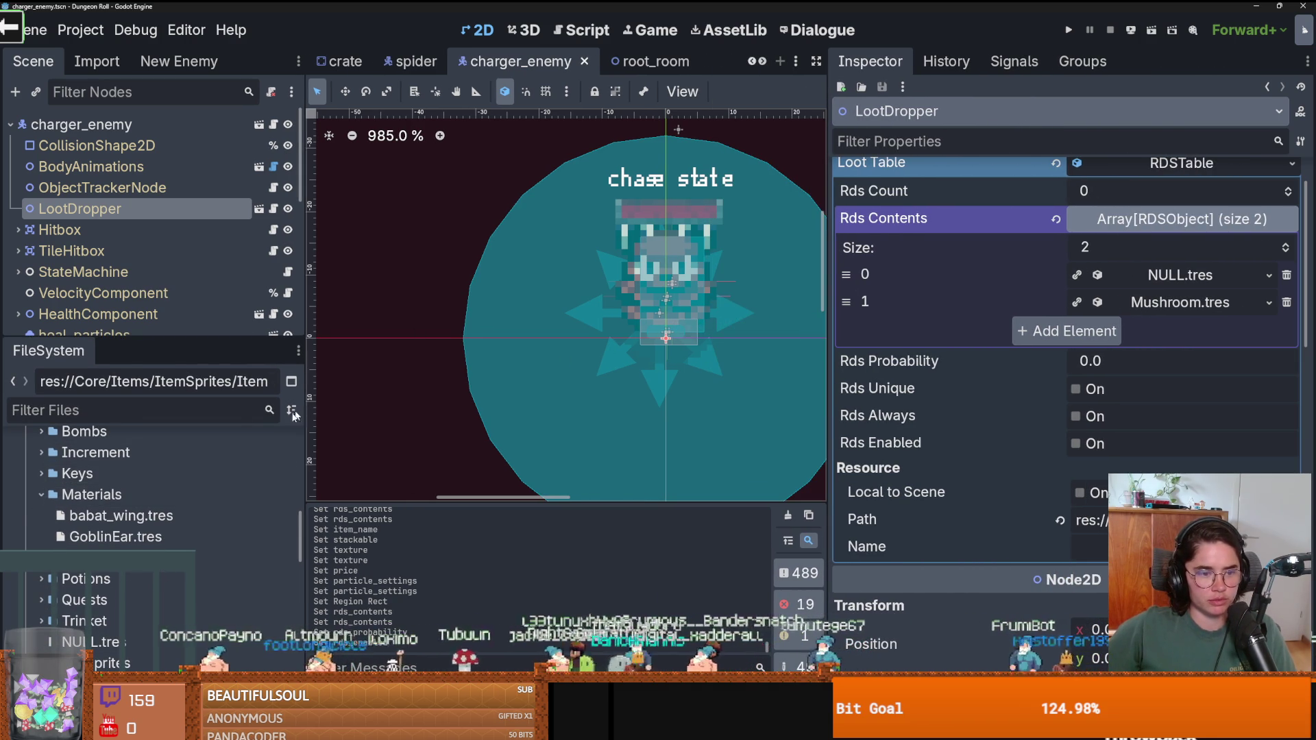
scroll(40, 504, up, 5)
scroll(39, 542, up, 8)
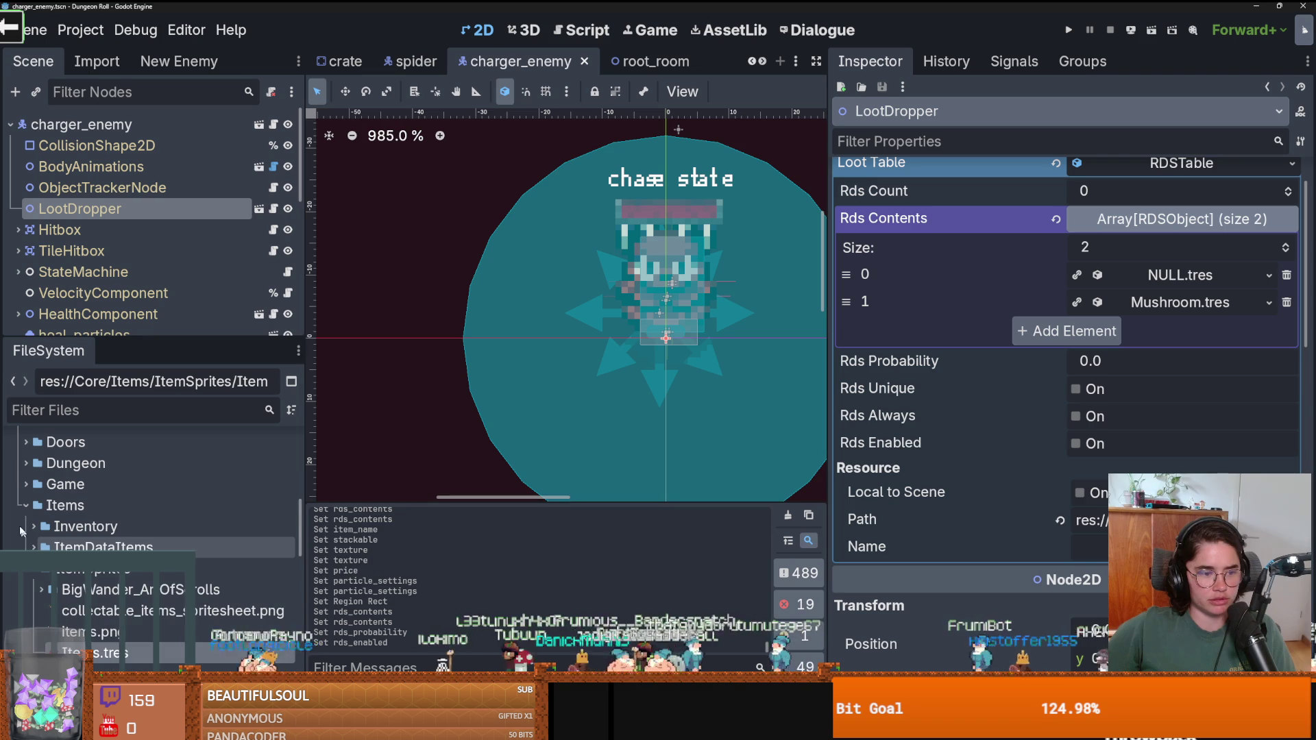
scroll(108, 530, up, 3)
scroll(108, 530, down, 4)
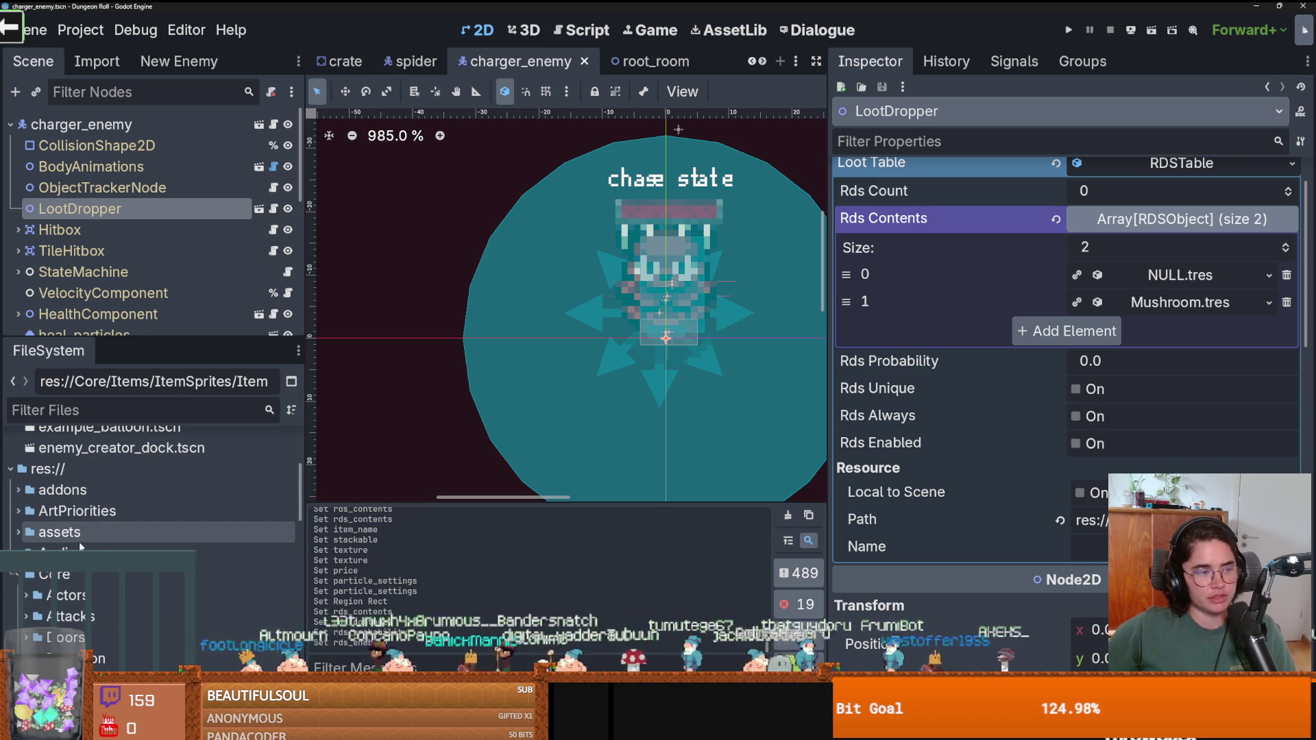
scroll(79, 546, down, 4)
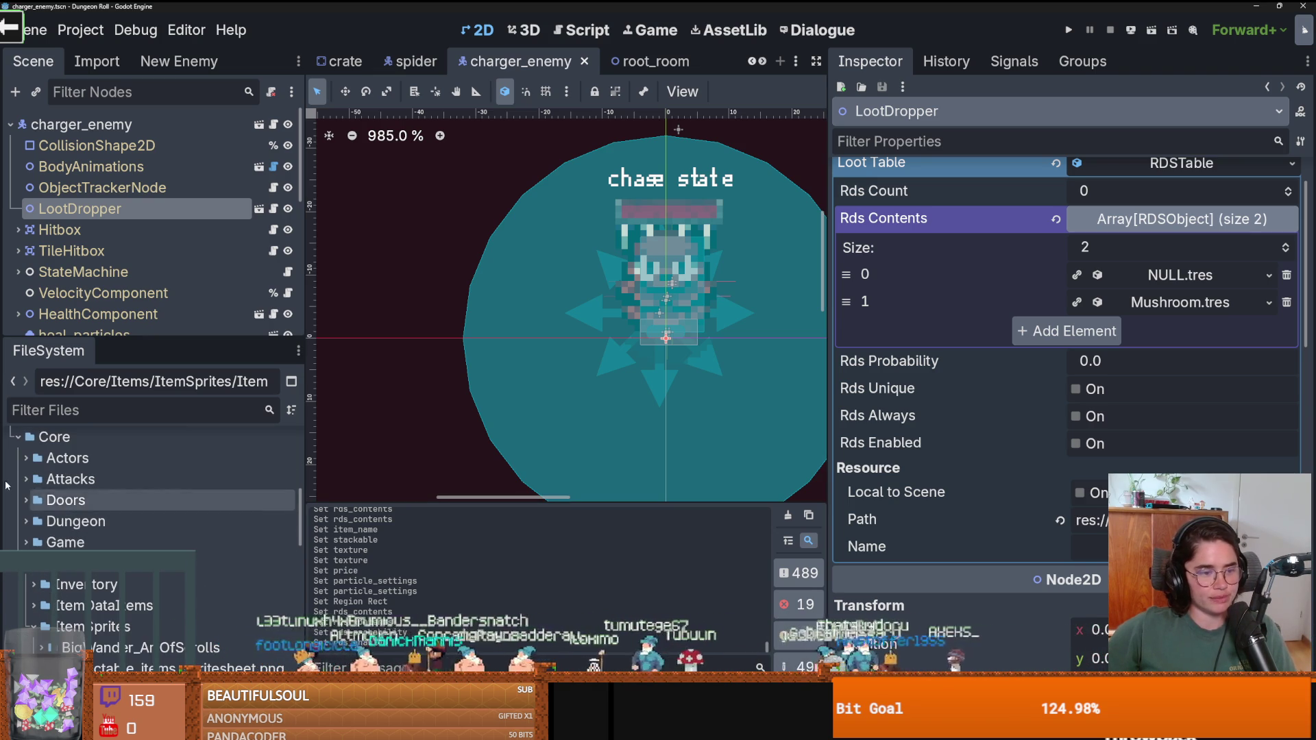
double_click(69, 457)
scroll(135, 517, down, 1)
scroll(135, 517, down, 3)
scroll(130, 507, up, 2)
double_click(102, 473)
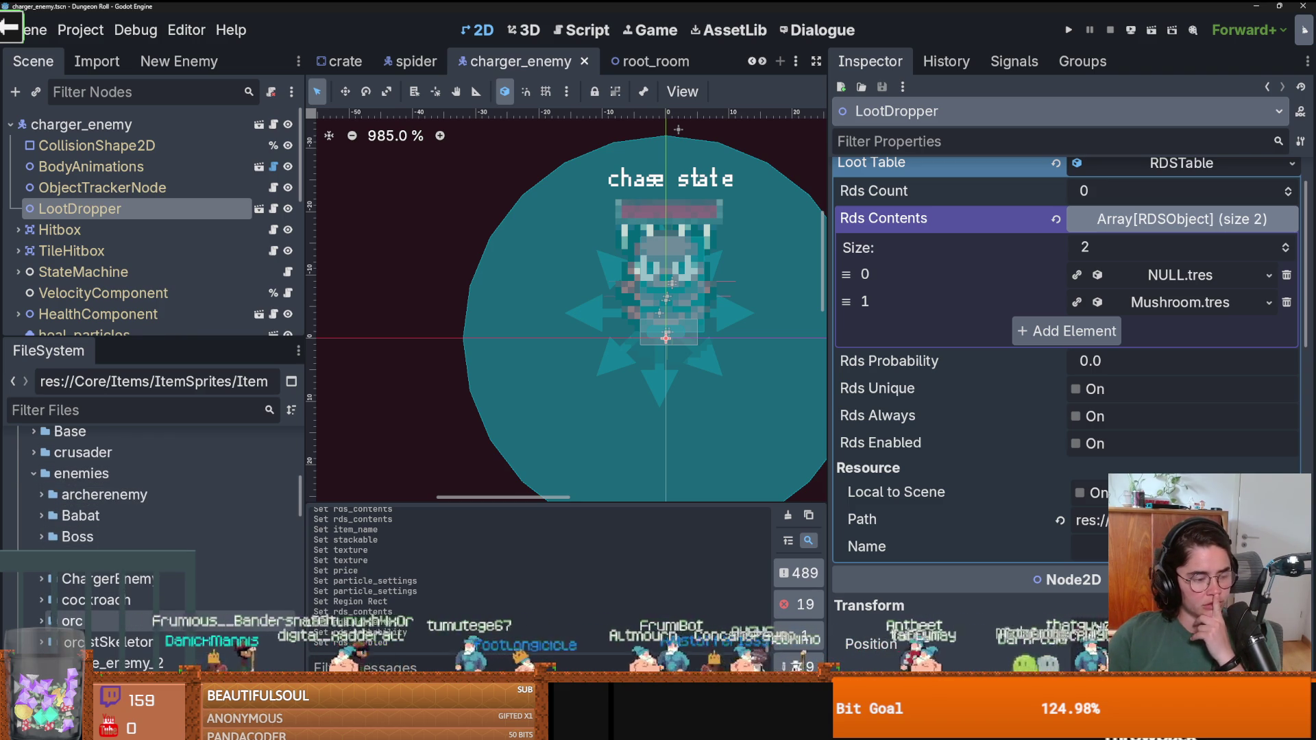
Expand the Spider folder and open spider.tscn.
click(40, 601)
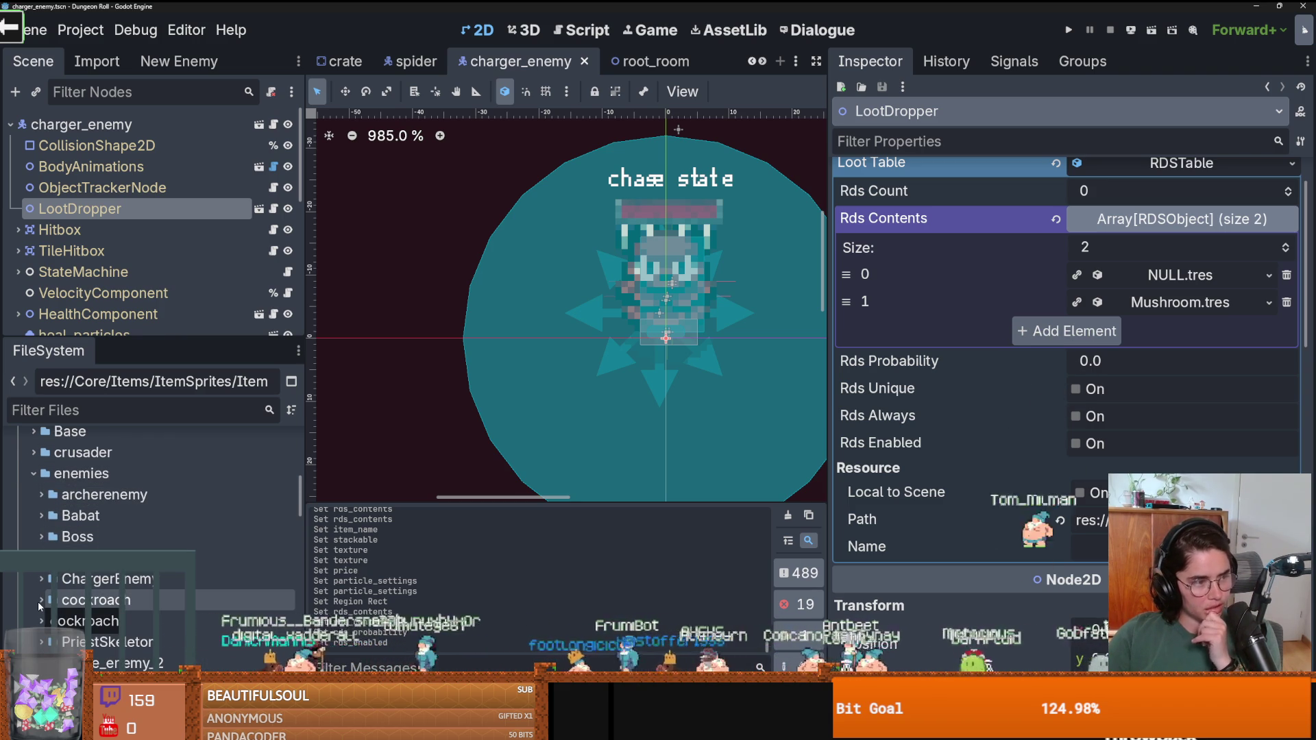
drag(38, 601, 46, 579)
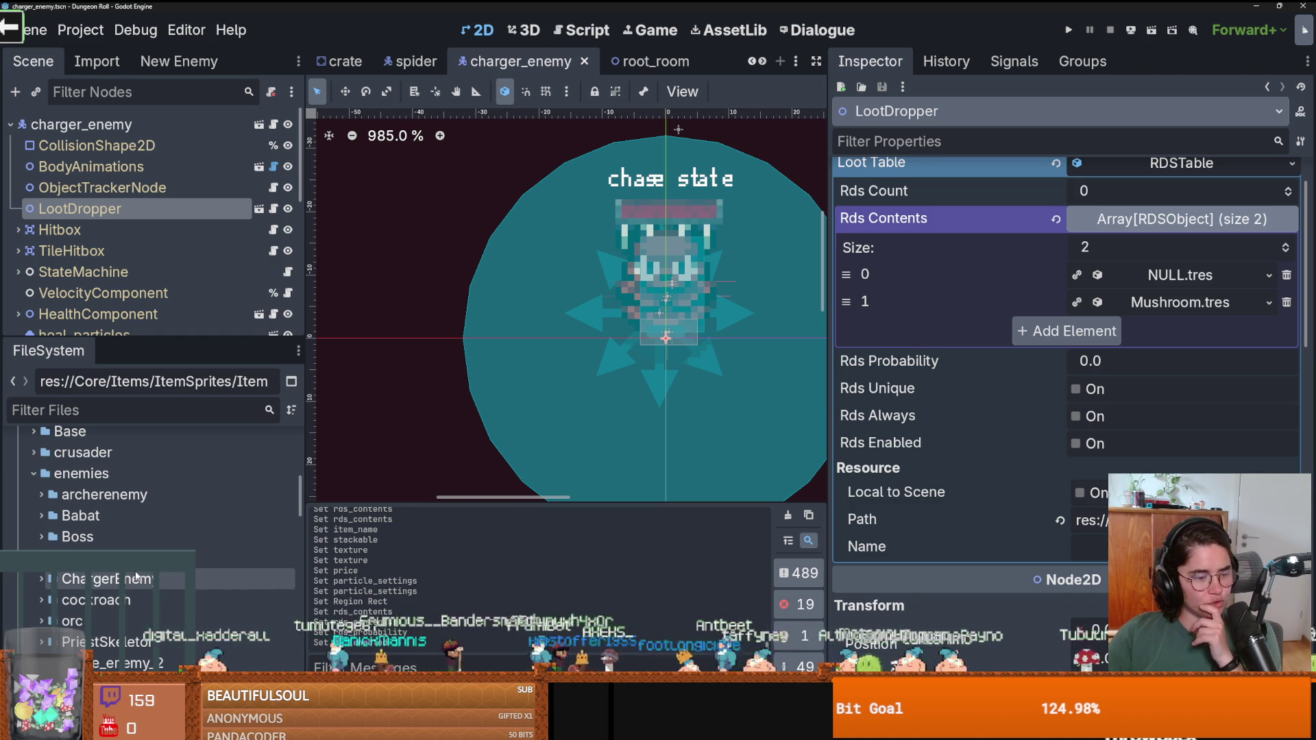
scroll(142, 579, down, 4)
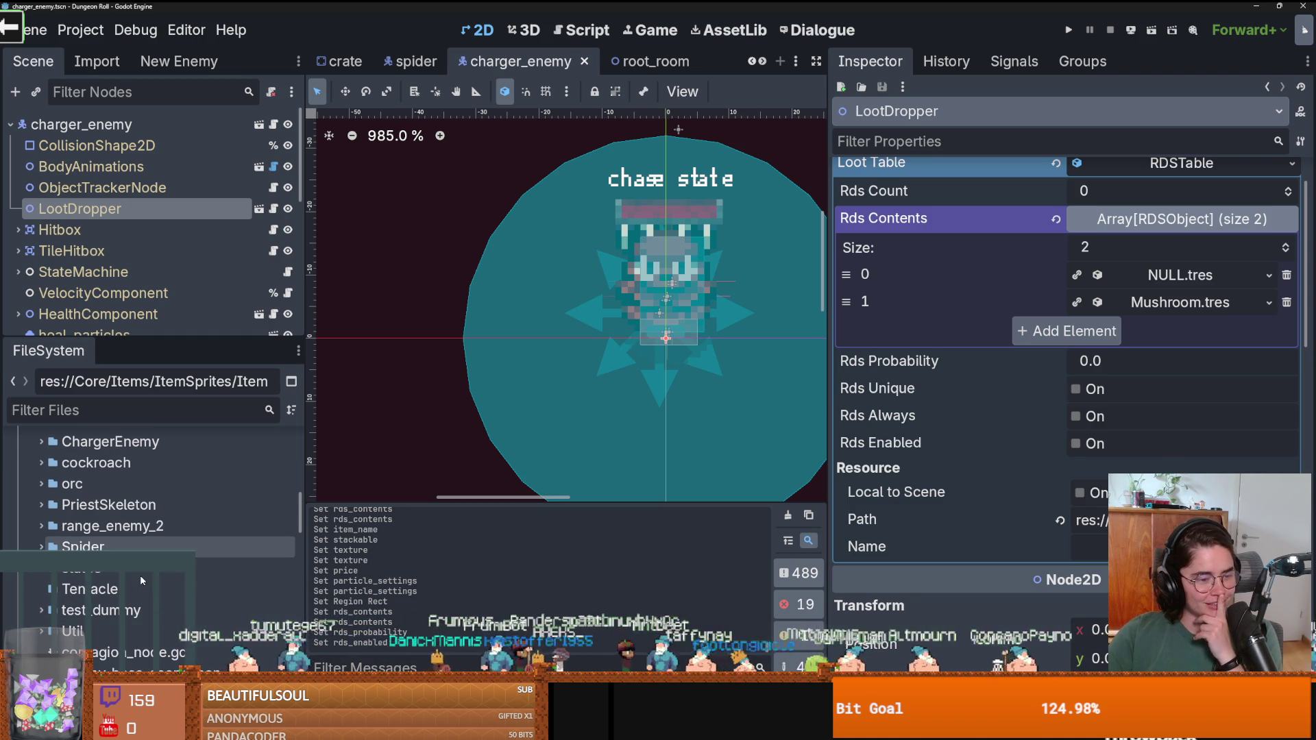
scroll(139, 575, up, 1)
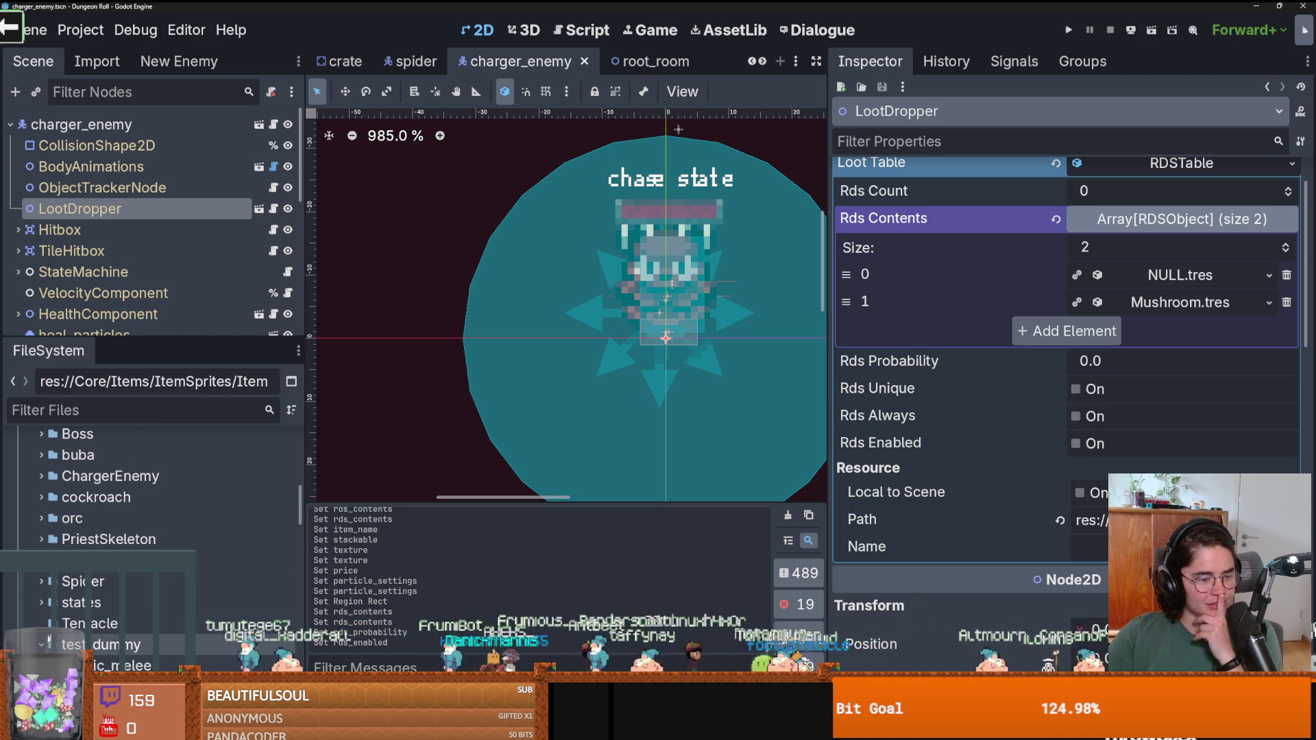
scroll(43, 644, down, 2)
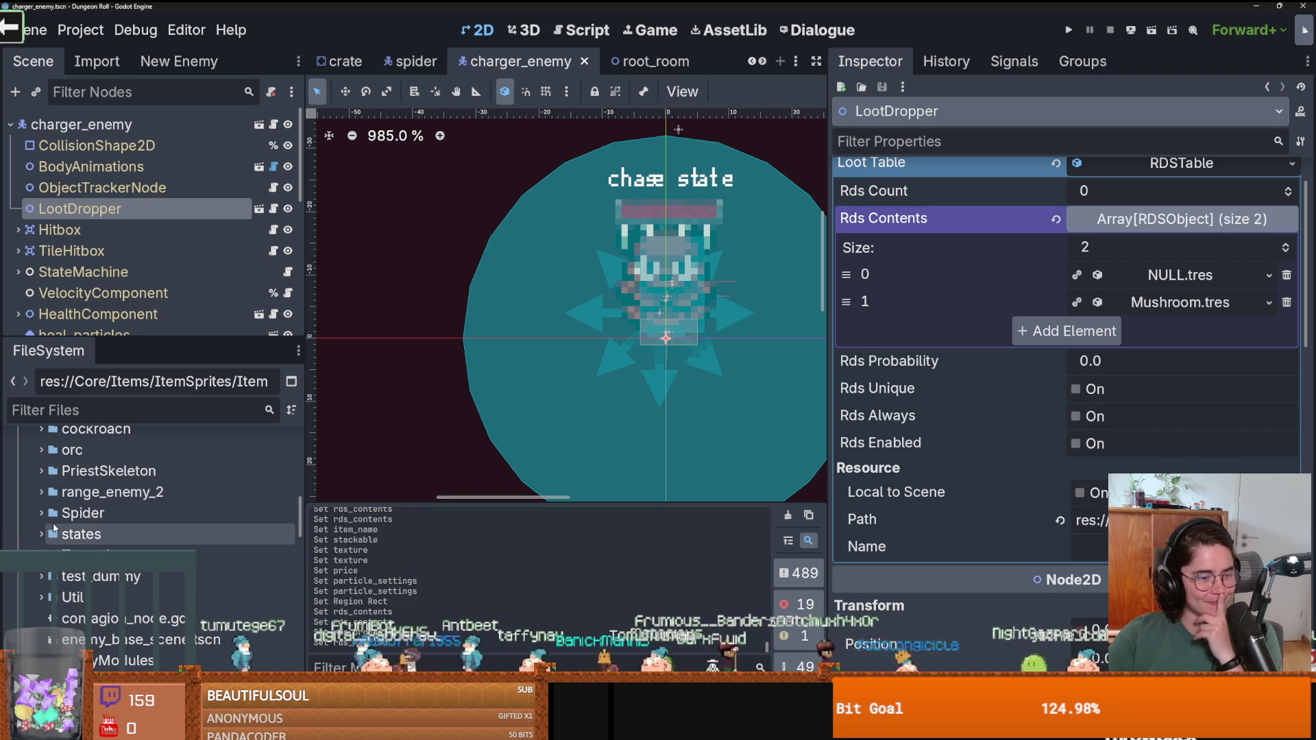
scroll(44, 542, up, 1)
double_click(82, 546)
double_click(102, 610)
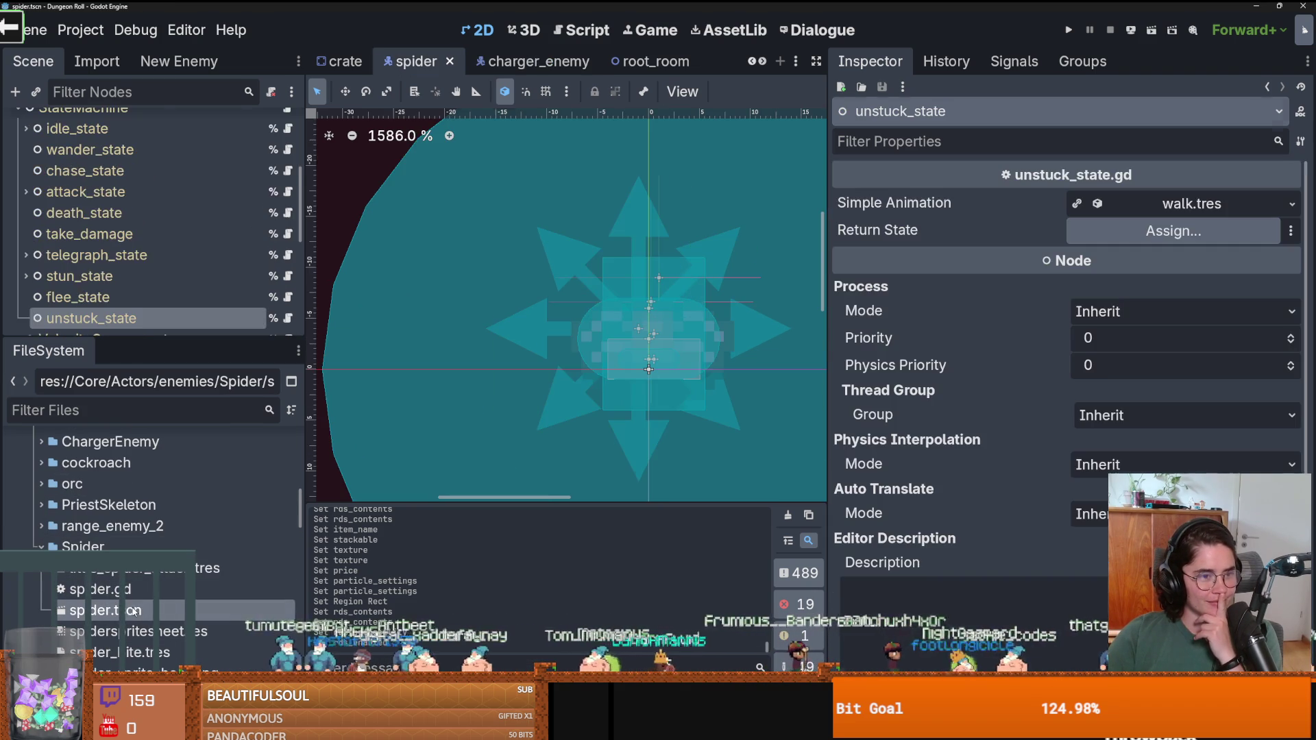
Collapse the StateMachine states and make the spider's LootDropper loot table unique.
scroll(134, 286, up, 3)
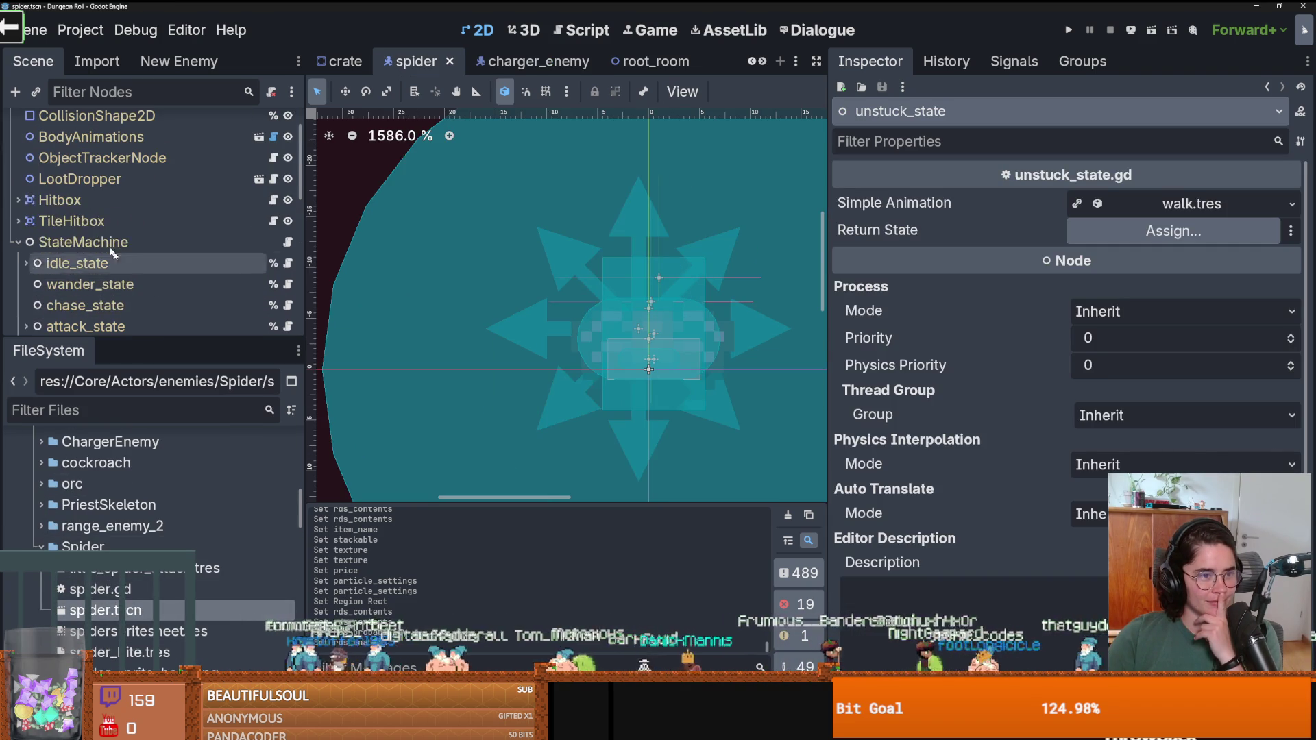
click(14, 245)
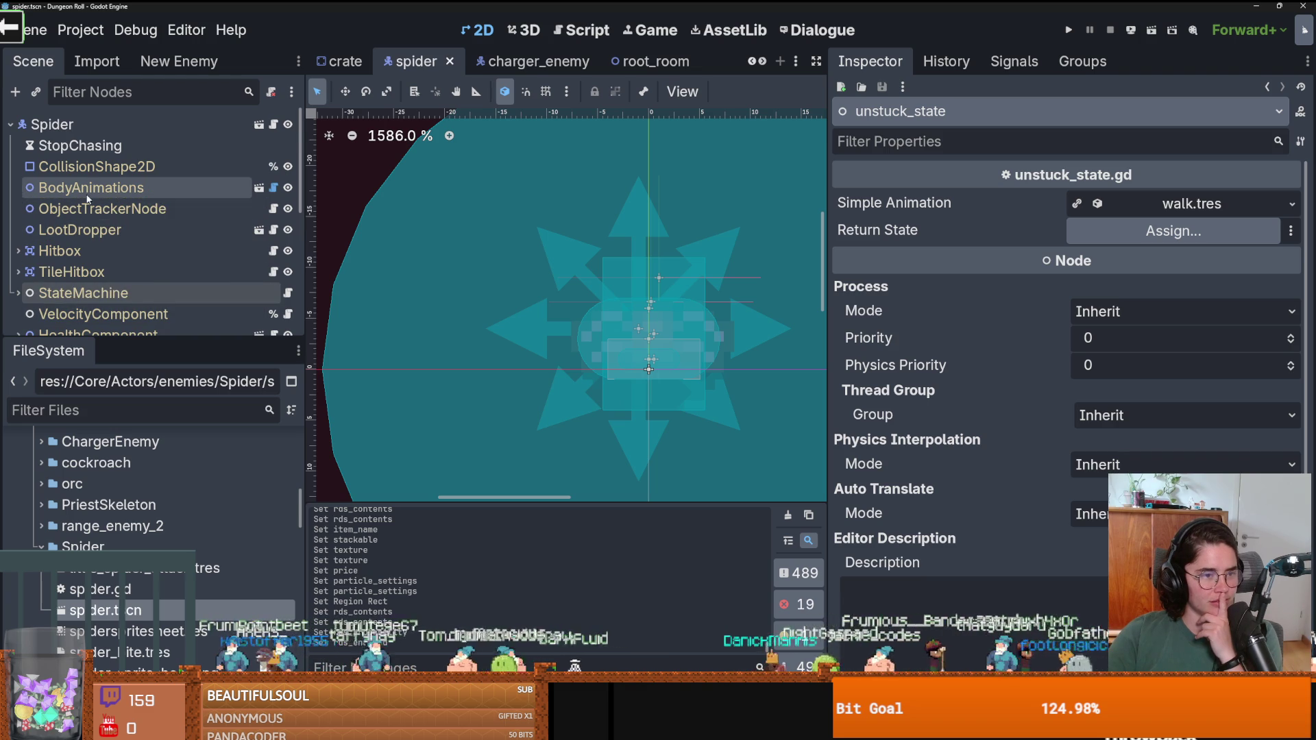
scroll(92, 230, down, 1)
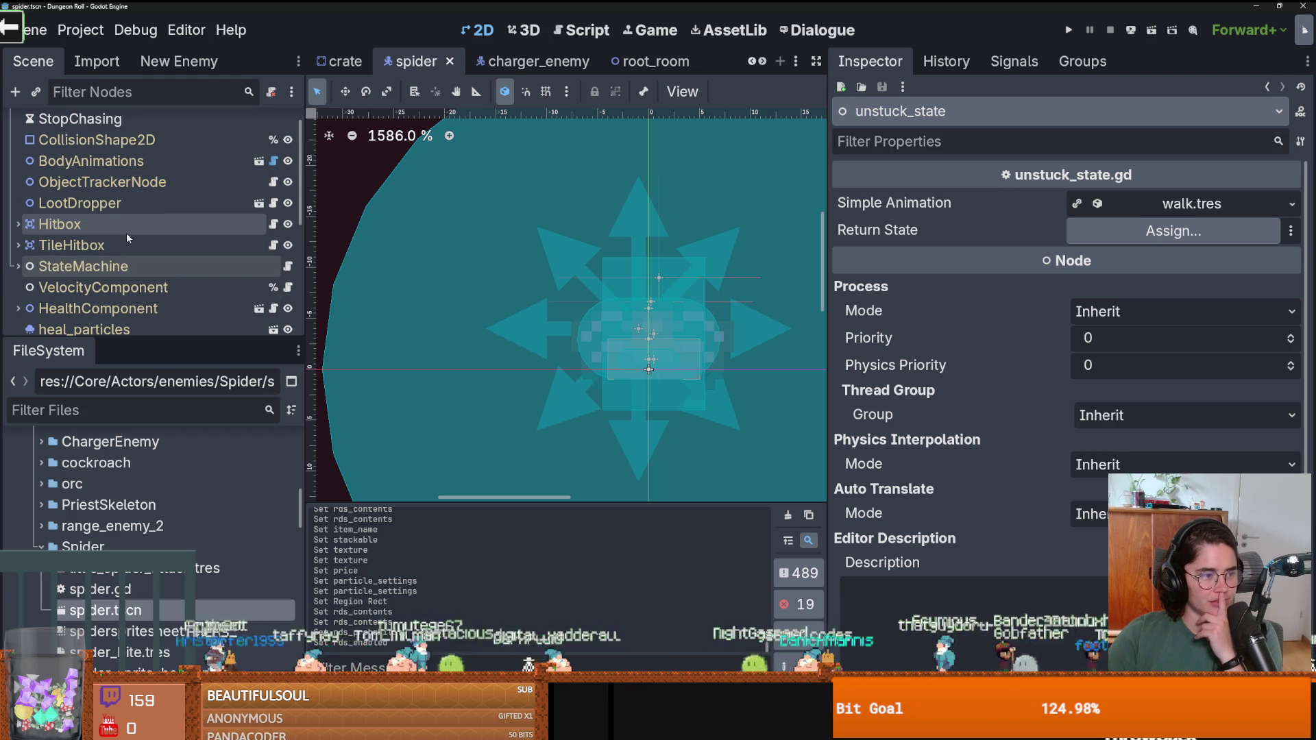
click(116, 201)
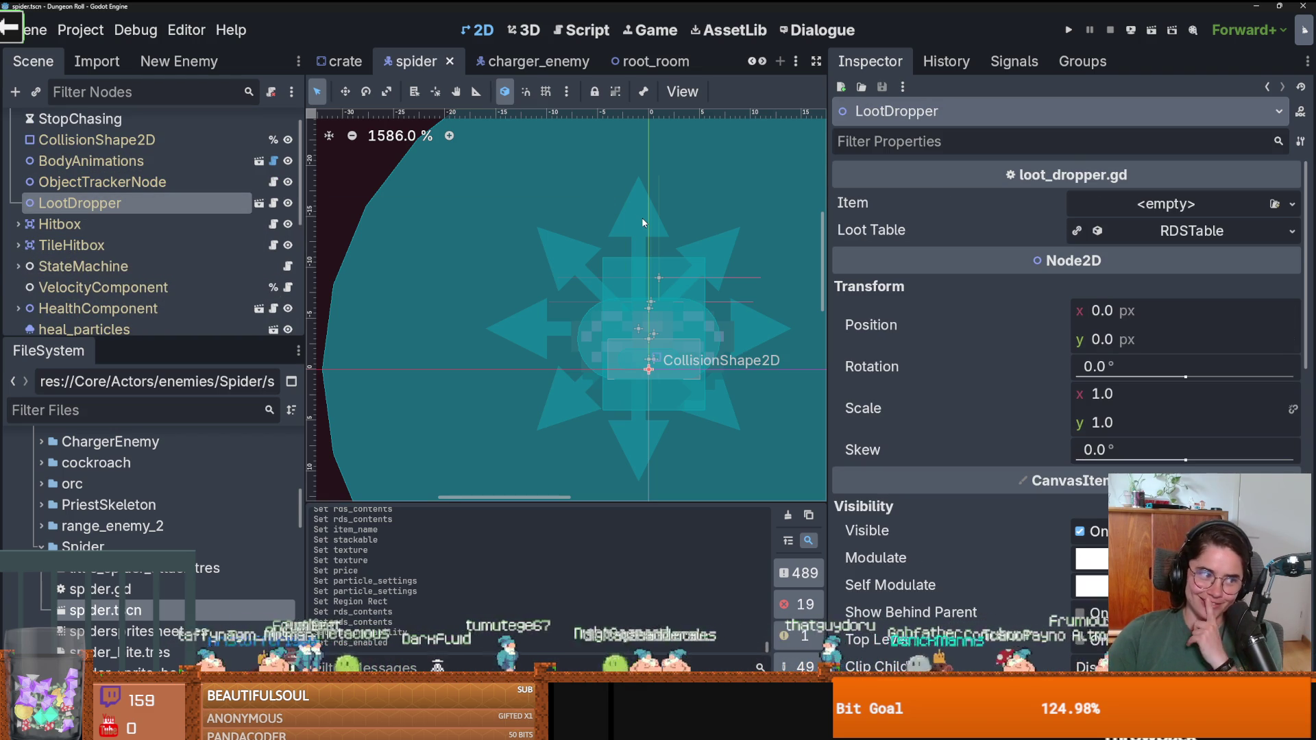
click(1151, 240)
click(1291, 231)
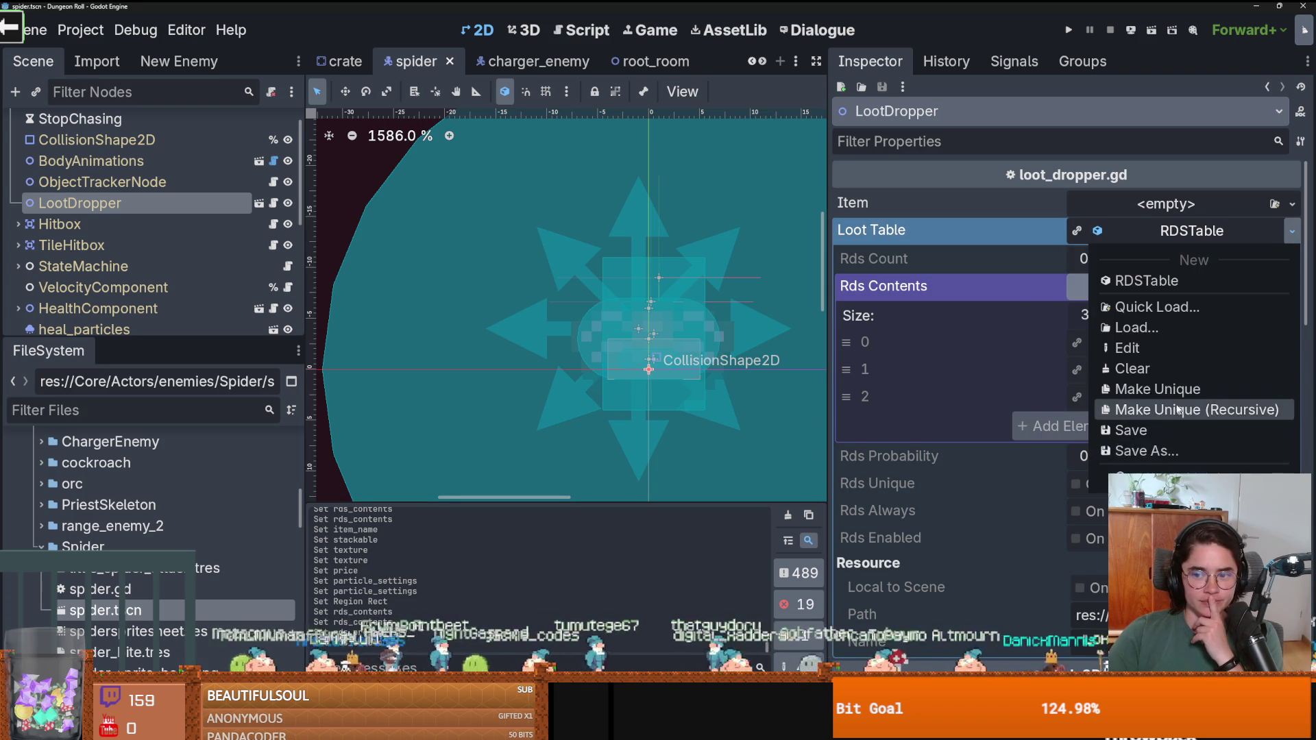
click(1024, 389)
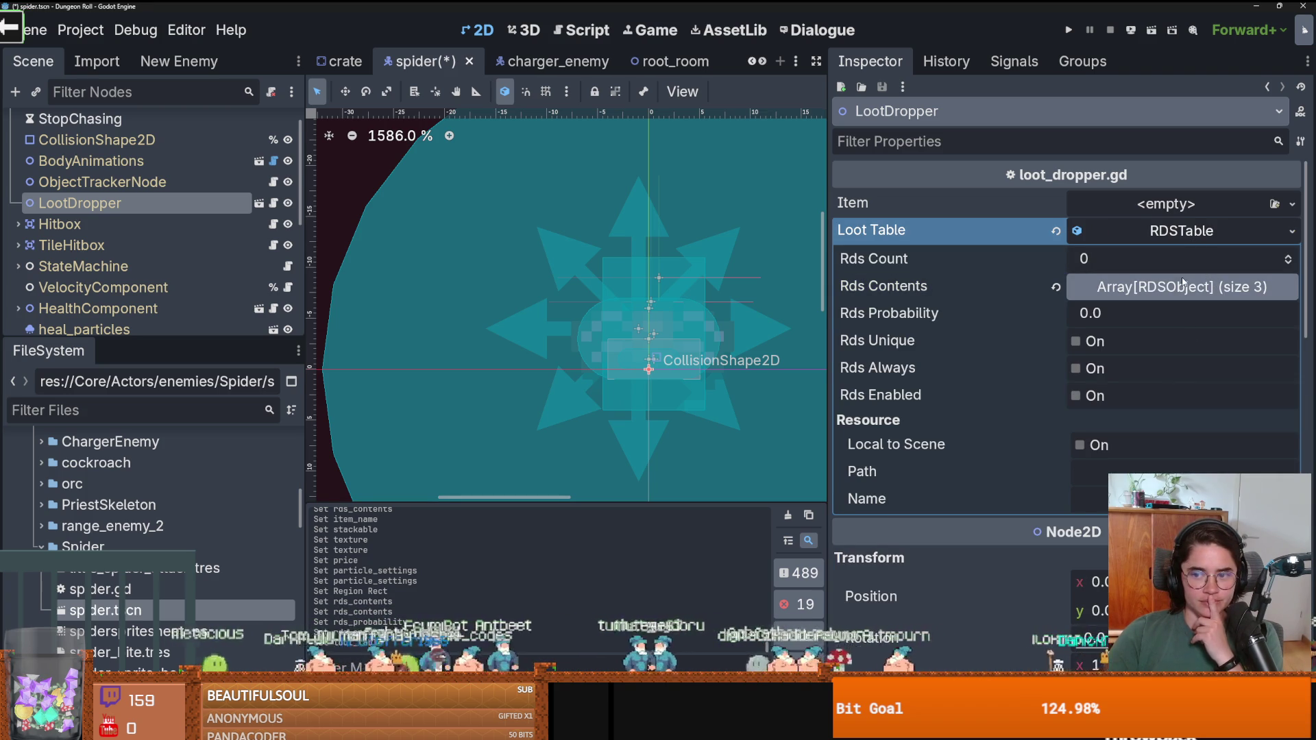
Inspect the loot contents (GoblinEar, coin_1, NULL), cancelling the resource picker unchanged.
click(1206, 286)
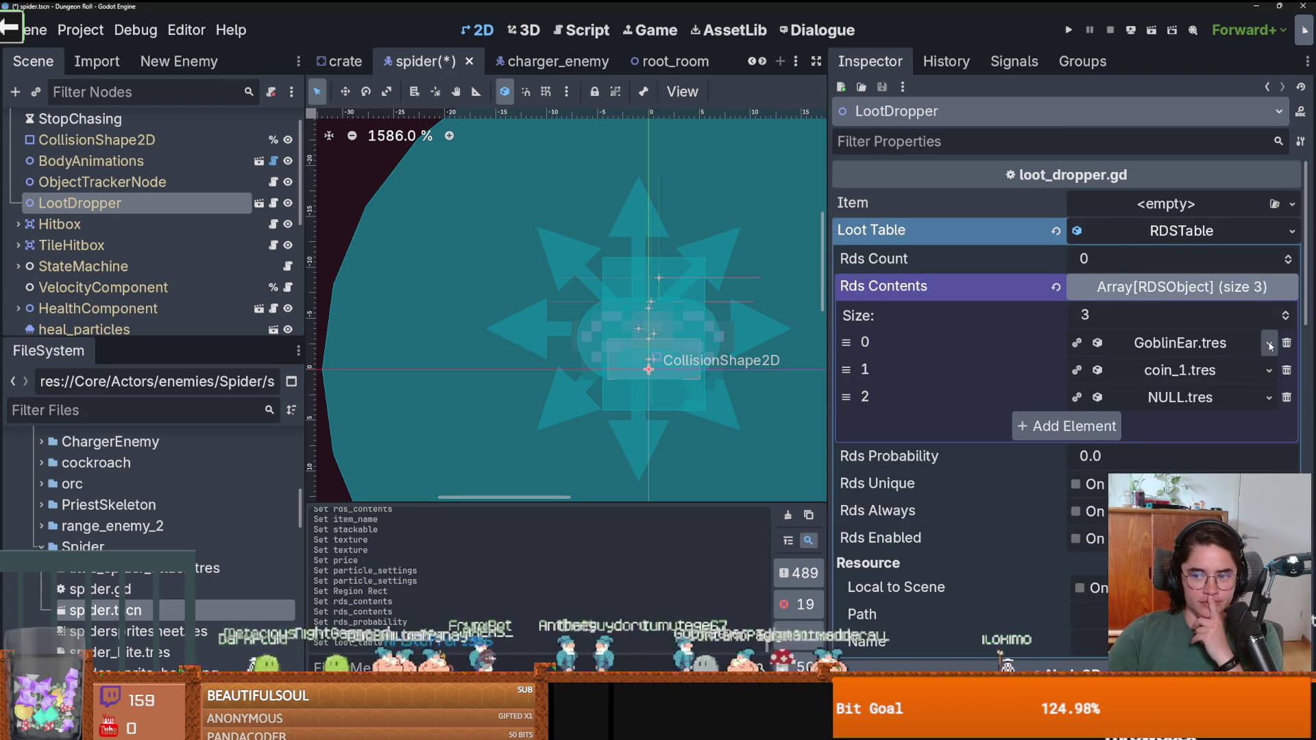
click(1268, 343)
click(1096, 502)
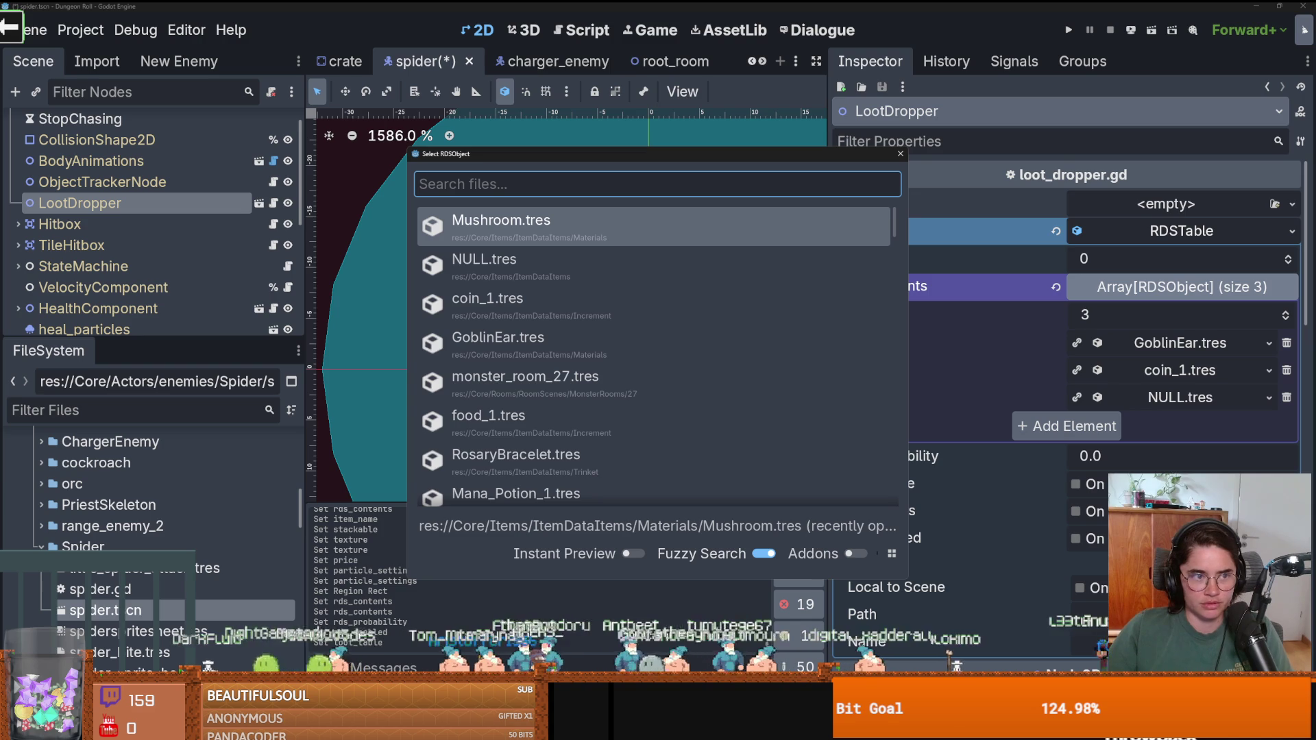
key(Escape)
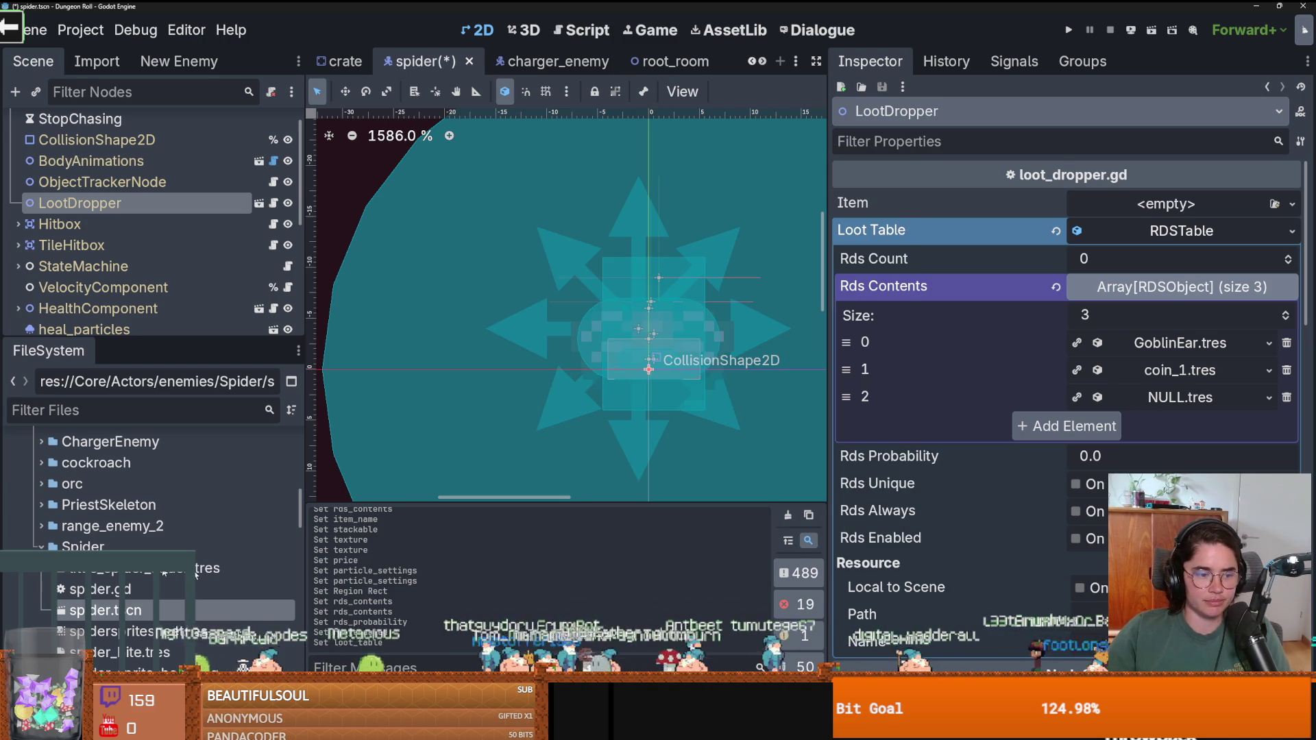
scroll(151, 493, up, 5)
scroll(150, 494, up, 3)
scroll(151, 493, down, 3)
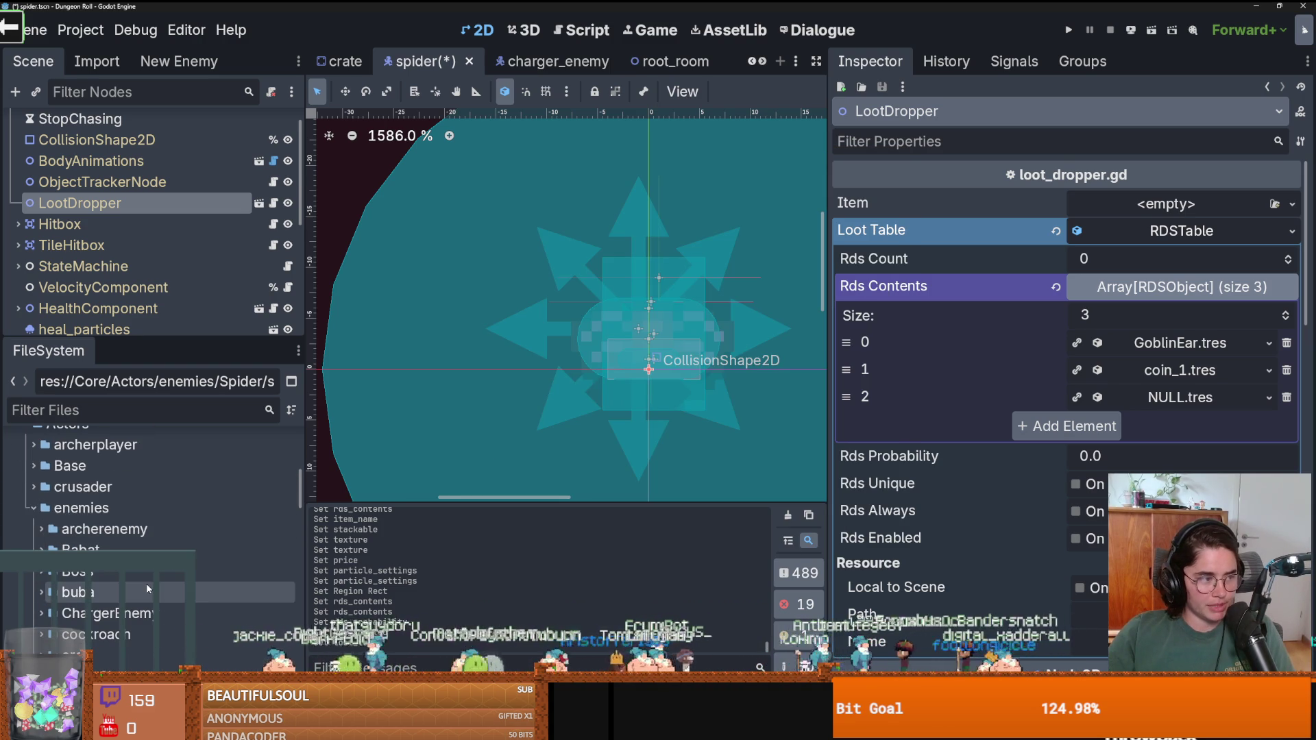
scroll(147, 587, down, 2)
scroll(147, 583, up, 4)
Browse the project files and select the Items.tres sprite atlas in ItemSprites.
scroll(146, 583, down, 12)
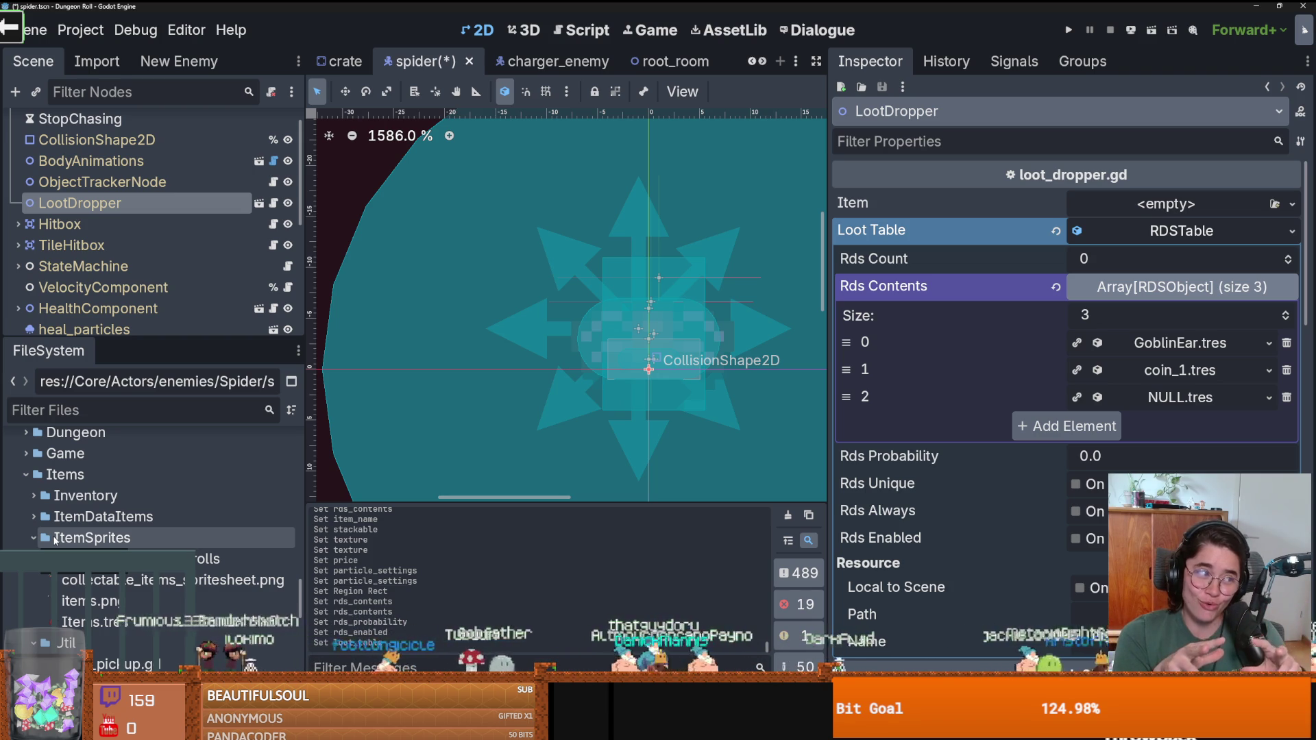
scroll(99, 513, down, 3)
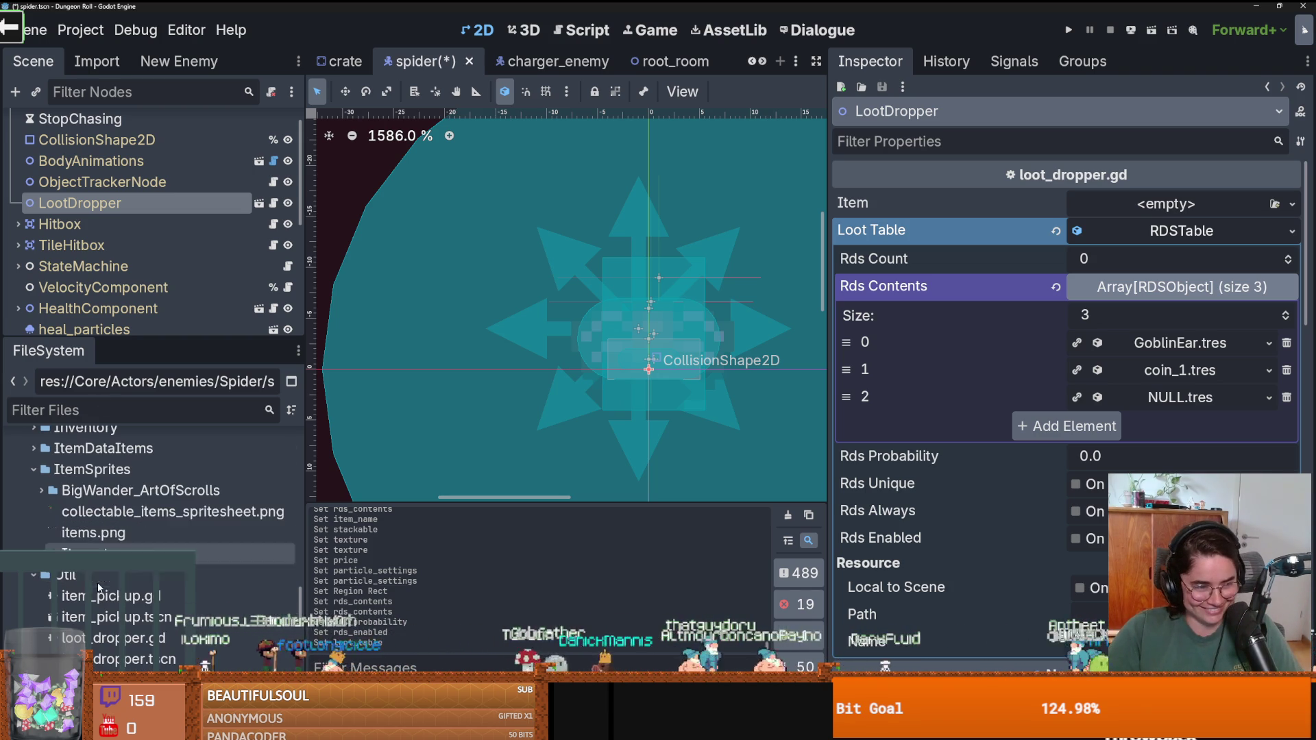
click(103, 554)
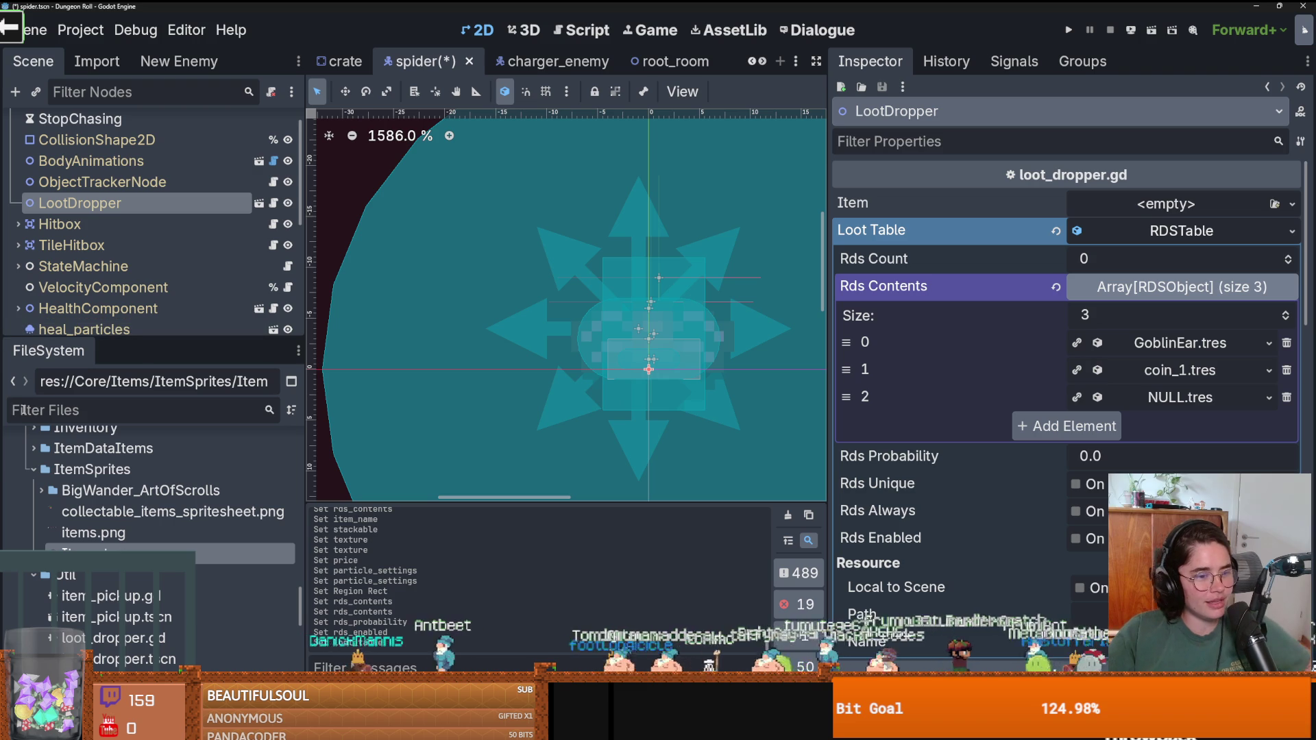
scroll(87, 525, up, 4)
scroll(103, 531, down, 10)
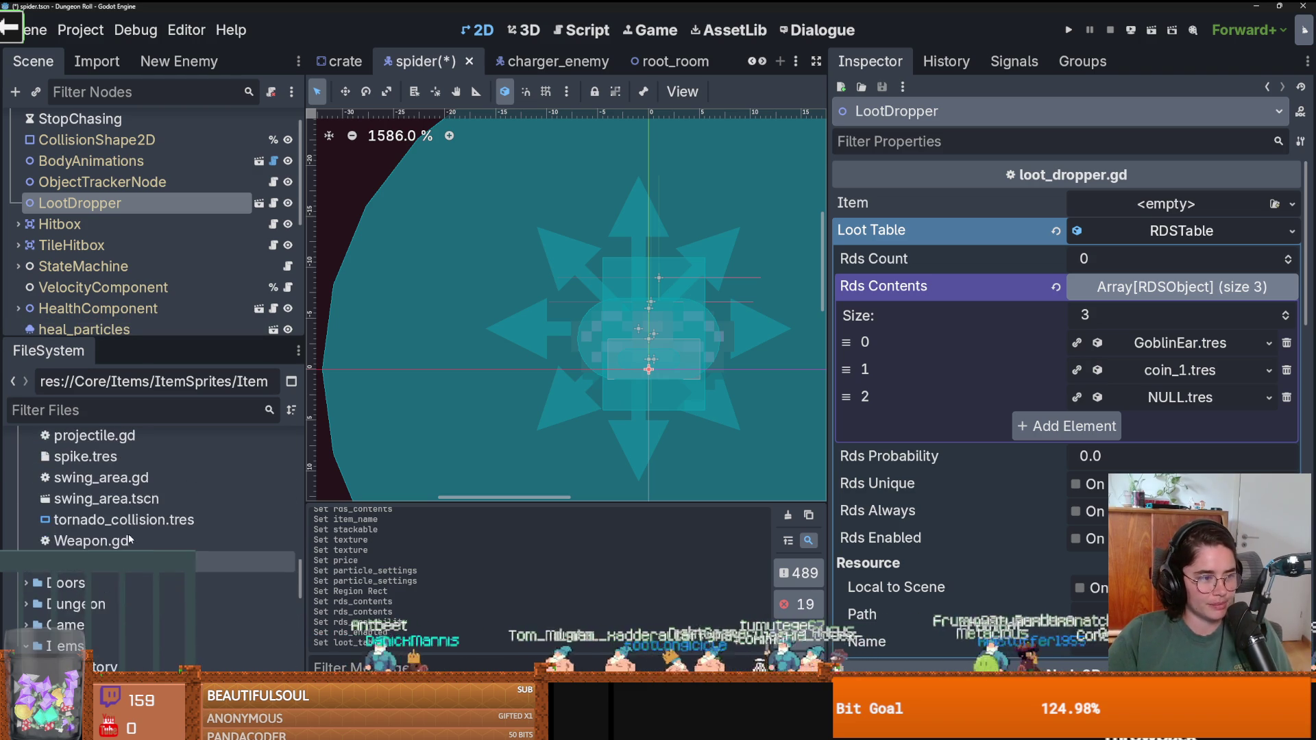
scroll(124, 535, up, 10)
scroll(140, 539, down, 5)
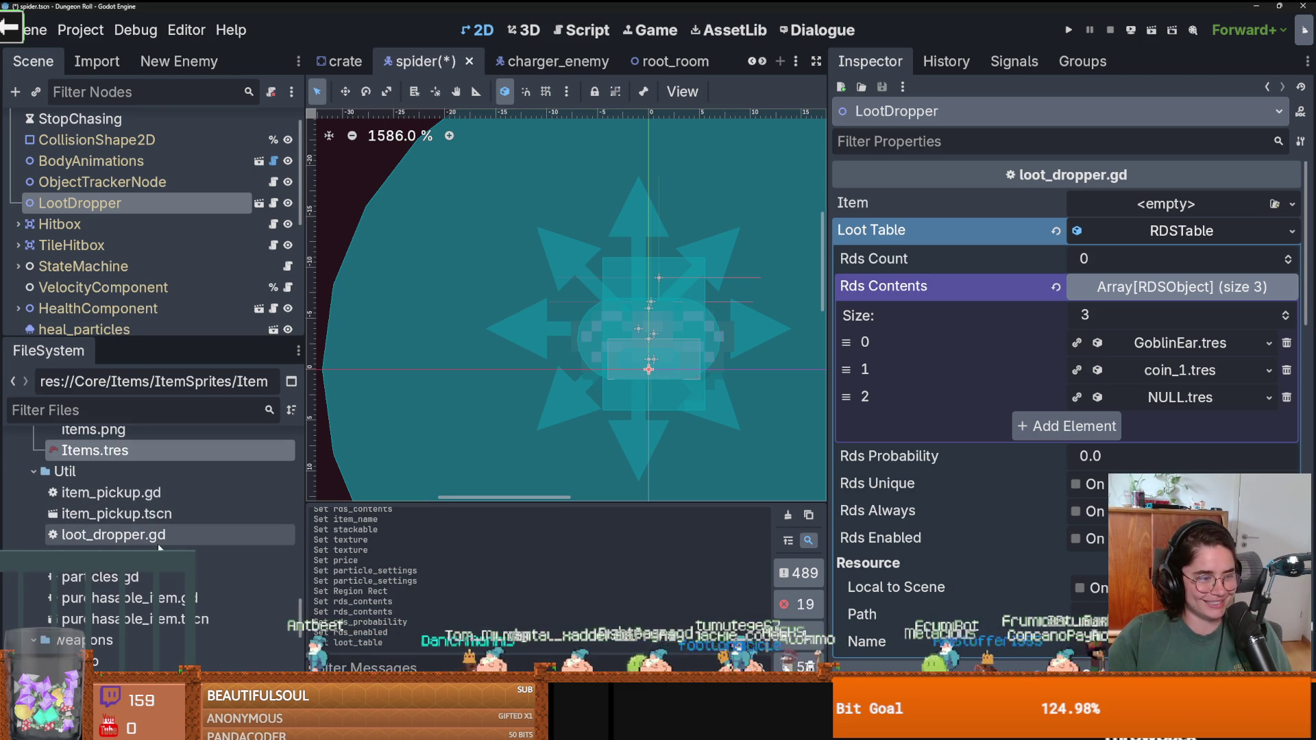
scroll(149, 541, down, 3)
scroll(233, 557, up, 4)
mouse_move(299, 610)
mouse_down()
mouse_move(297, 473)
mouse_move(296, 502)
mouse_up()
Expand ItemDataItems and Materials and bring up the Materials folder's context menu.
scroll(293, 480, up, 6)
scroll(283, 445, down, 4)
scroll(291, 533, down, 10)
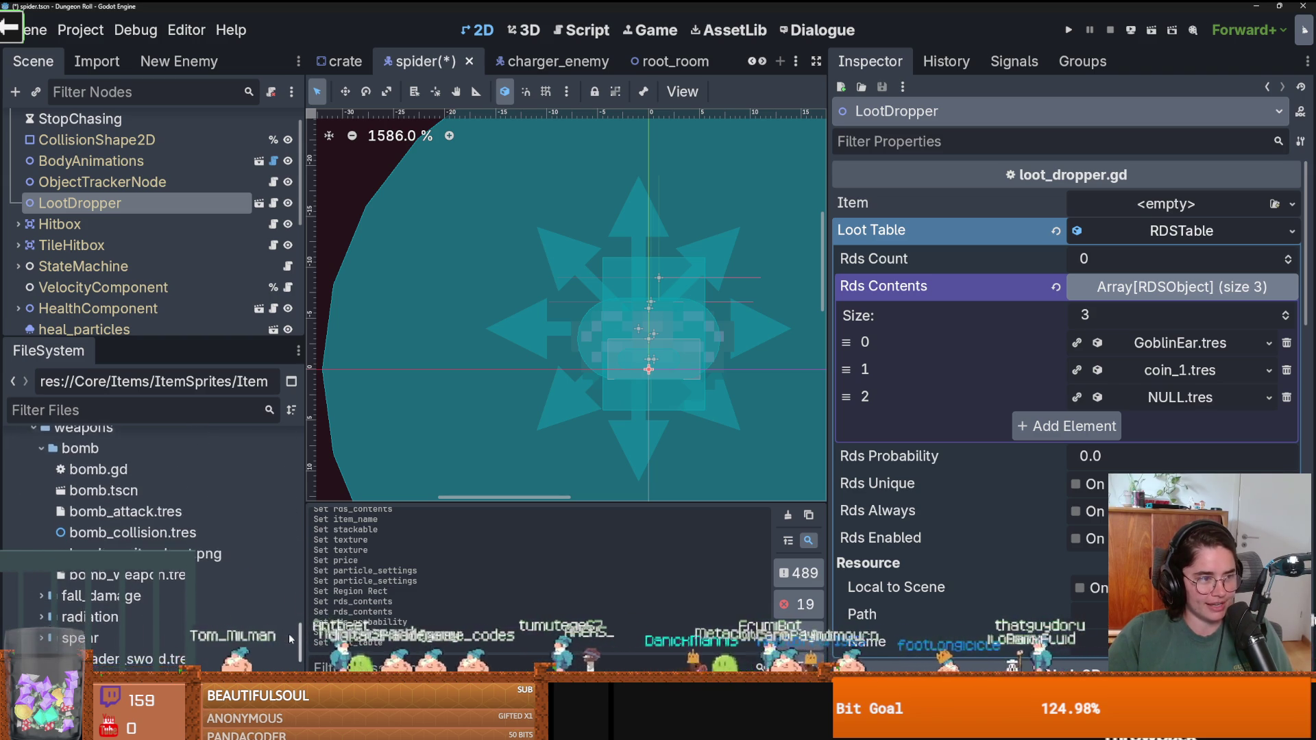
scroll(289, 634, down, 2)
scroll(199, 562, down, 2)
scroll(198, 562, up, 8)
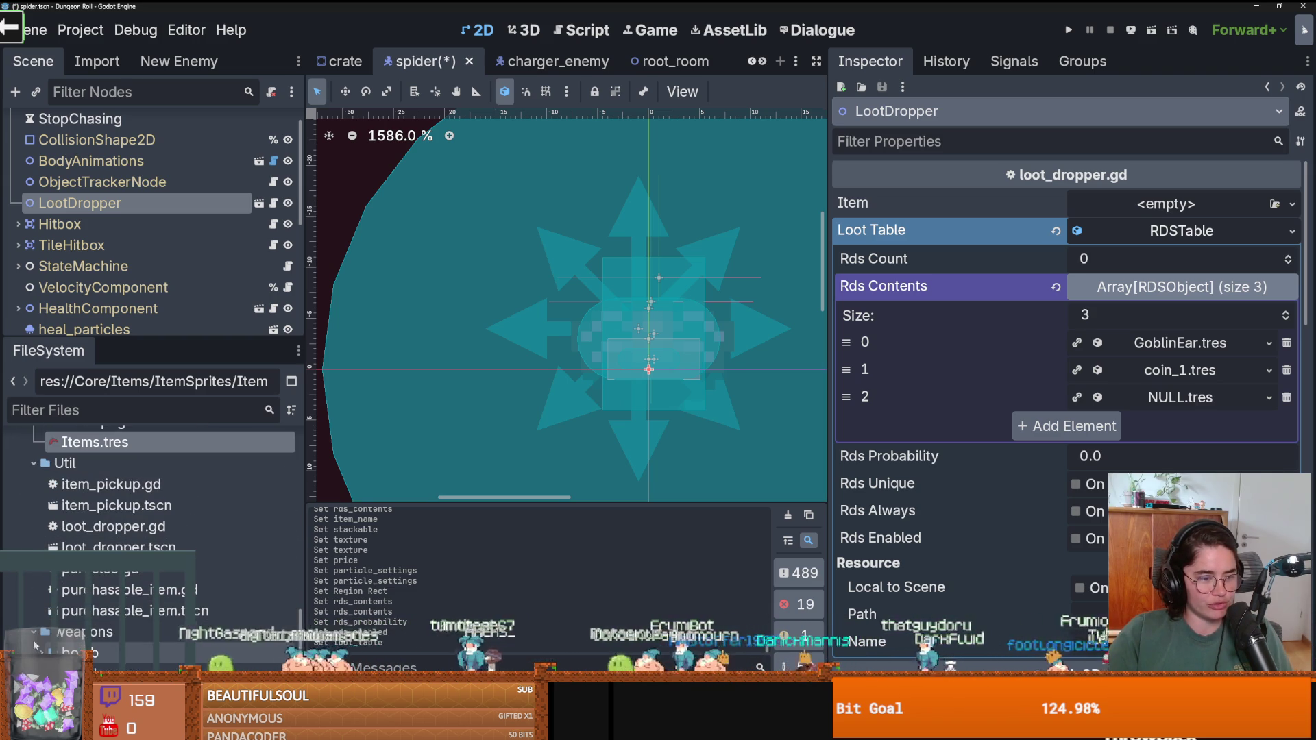
scroll(111, 630, up, 5)
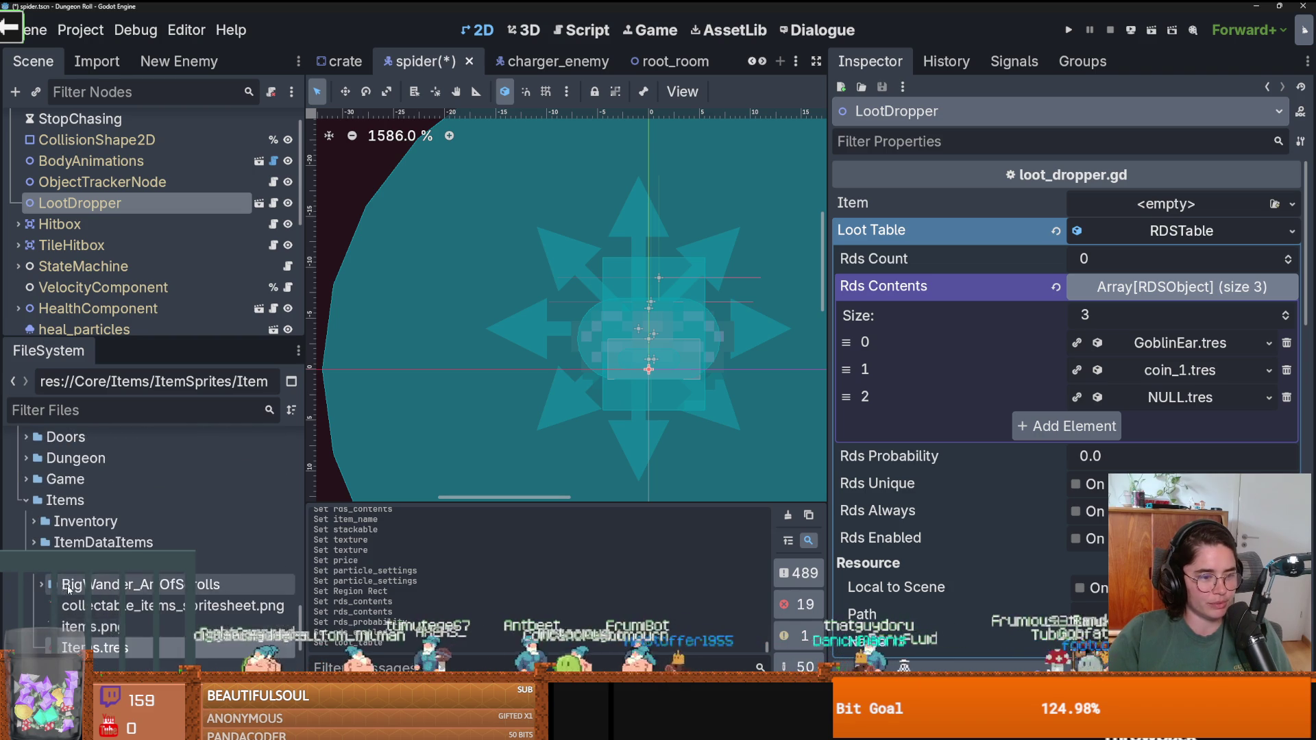
scroll(111, 630, down, 3)
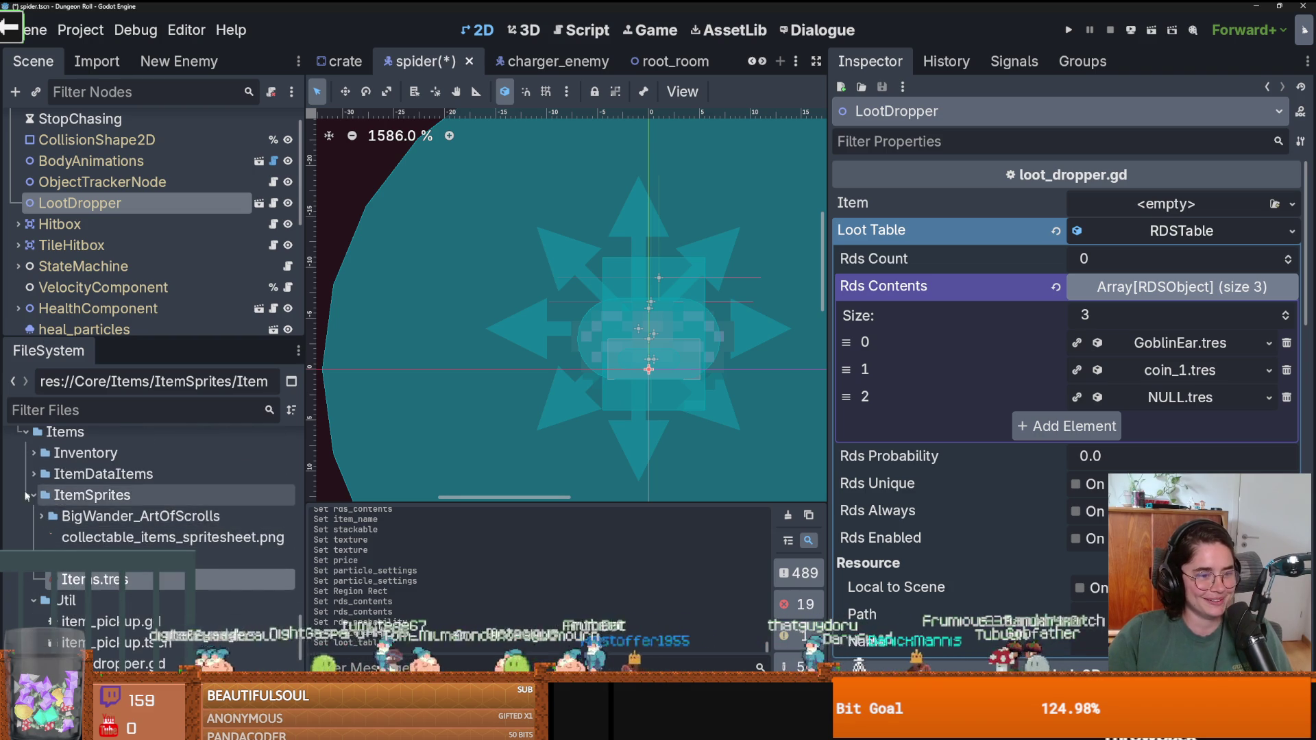
double_click(90, 474)
scroll(86, 507, down, 2)
double_click(86, 526)
right_click(85, 526)
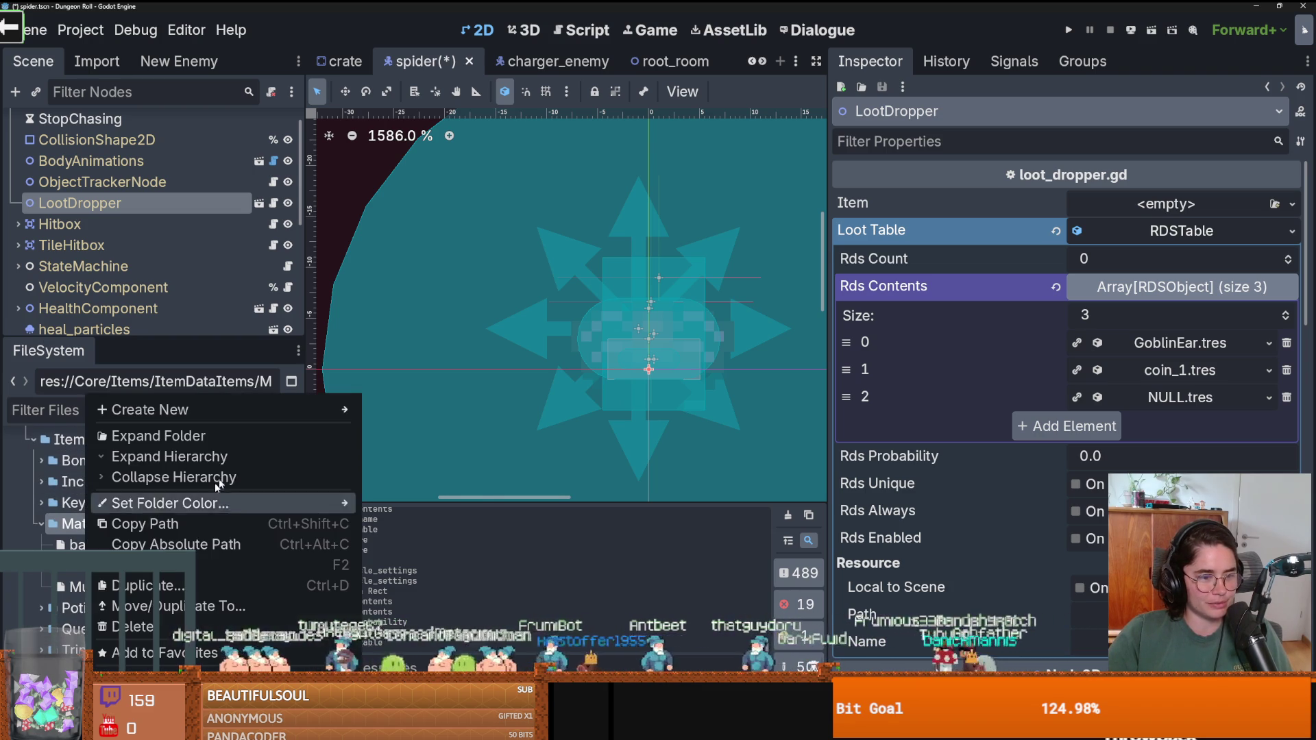
Create a new ItemData resource in Materials and save it as spider_eggs.tres.
mouse_move(206, 411)
click(415, 468)
key(BackSpace)
text(ItemD)
key(Return)
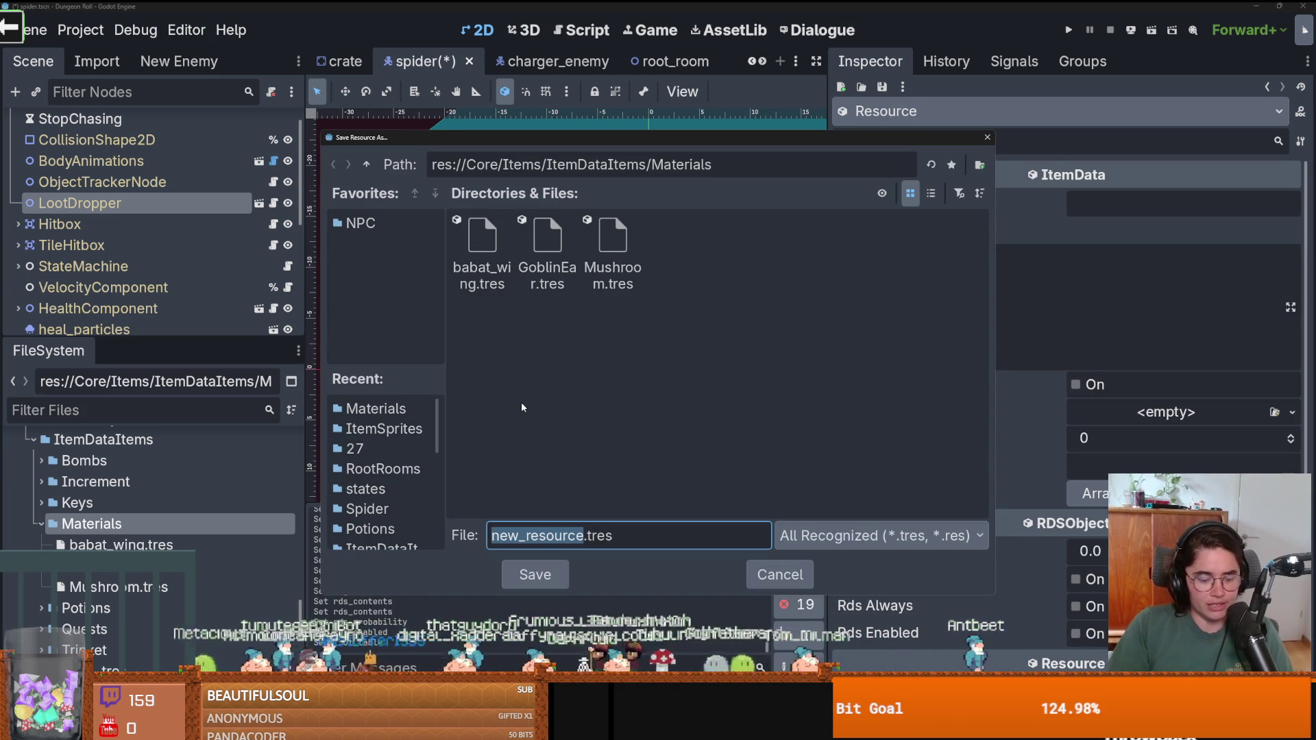
text(spider)
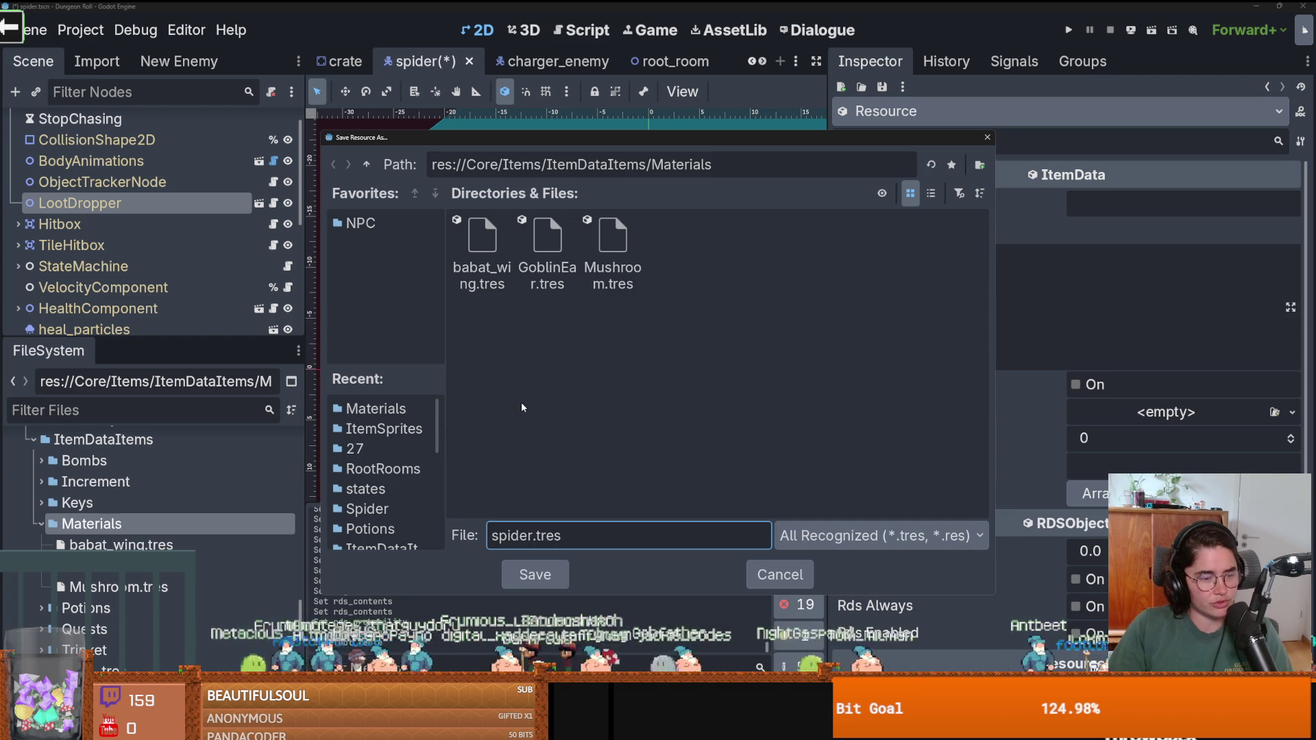
text(_eggs)
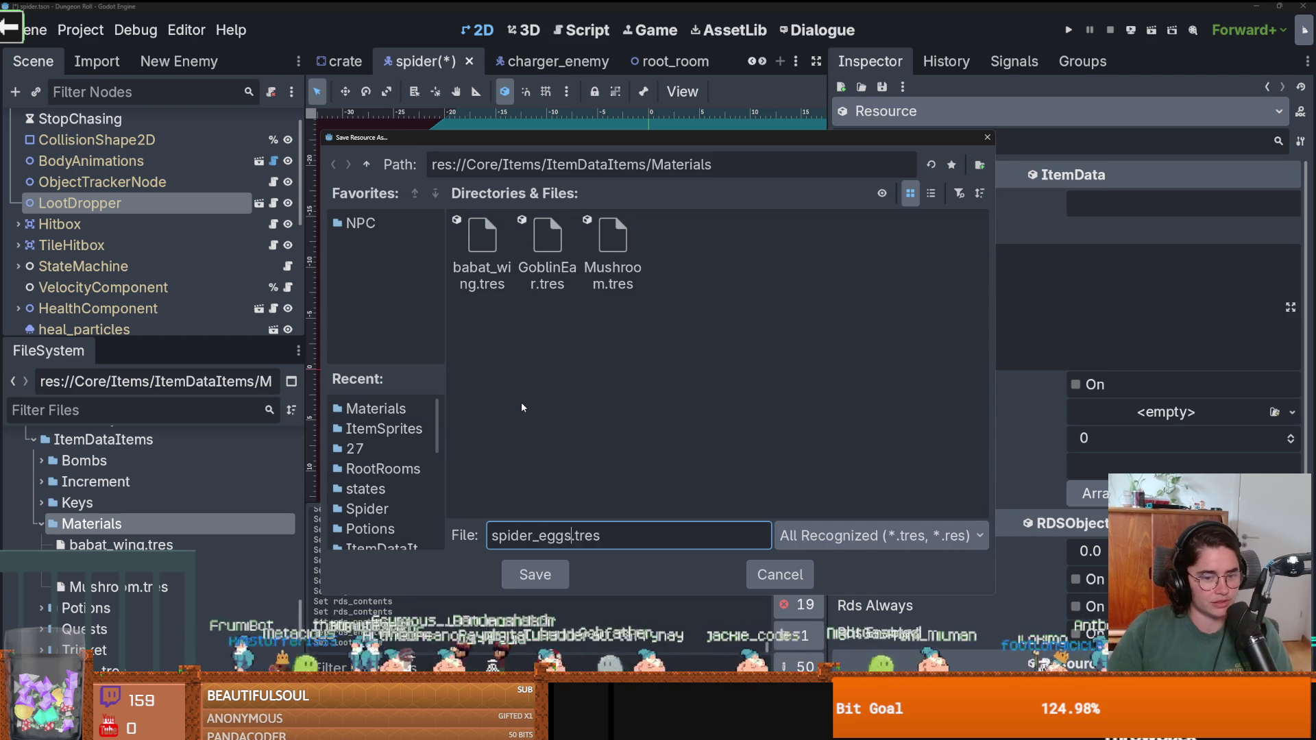
key(Return)
click(1128, 200)
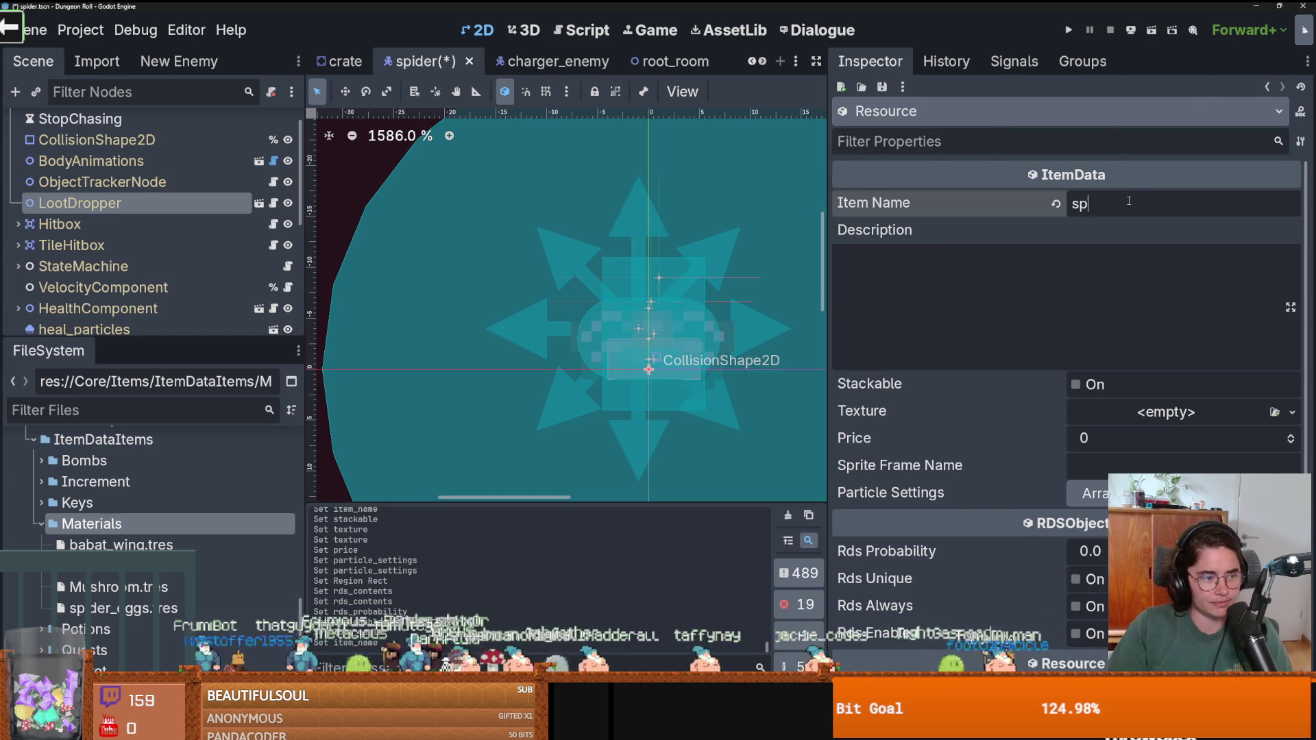
Name the item Spider Eggs, make it stackable, assign the Items.tres texture, and set price 1.
text(Spider Egg)
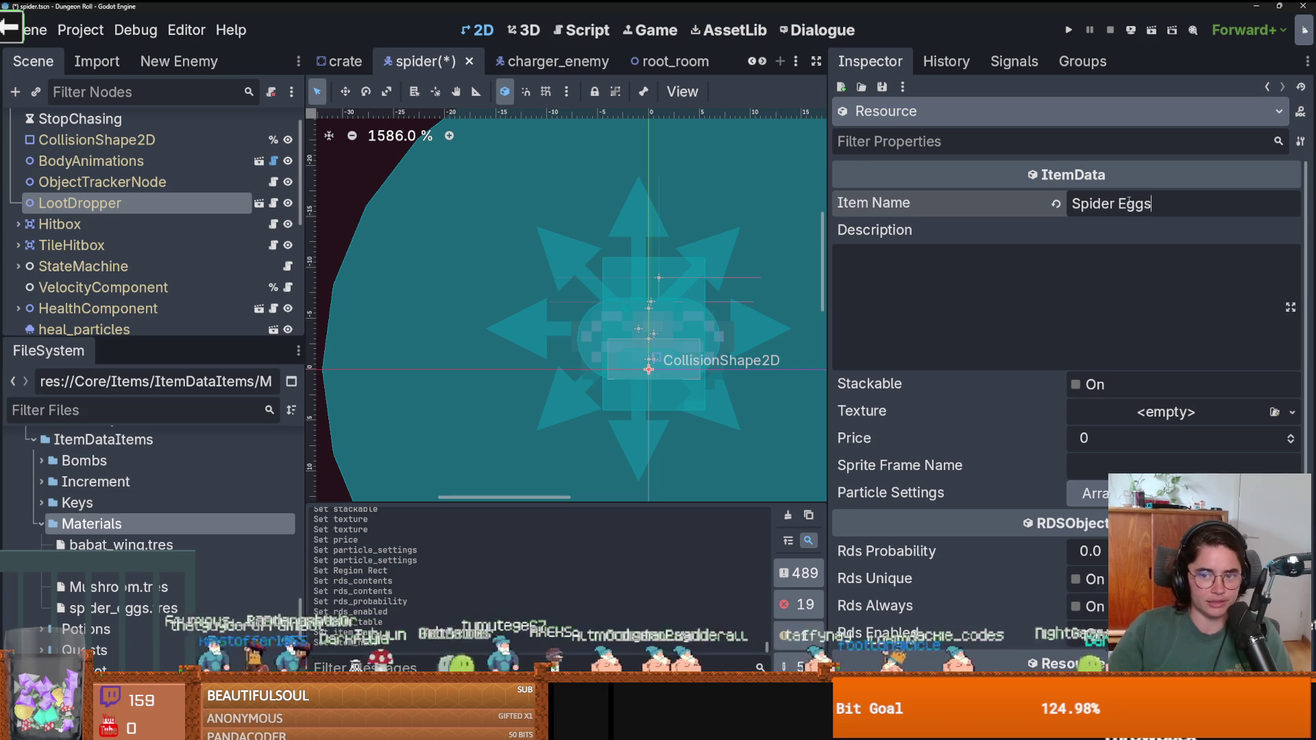
click(1061, 315)
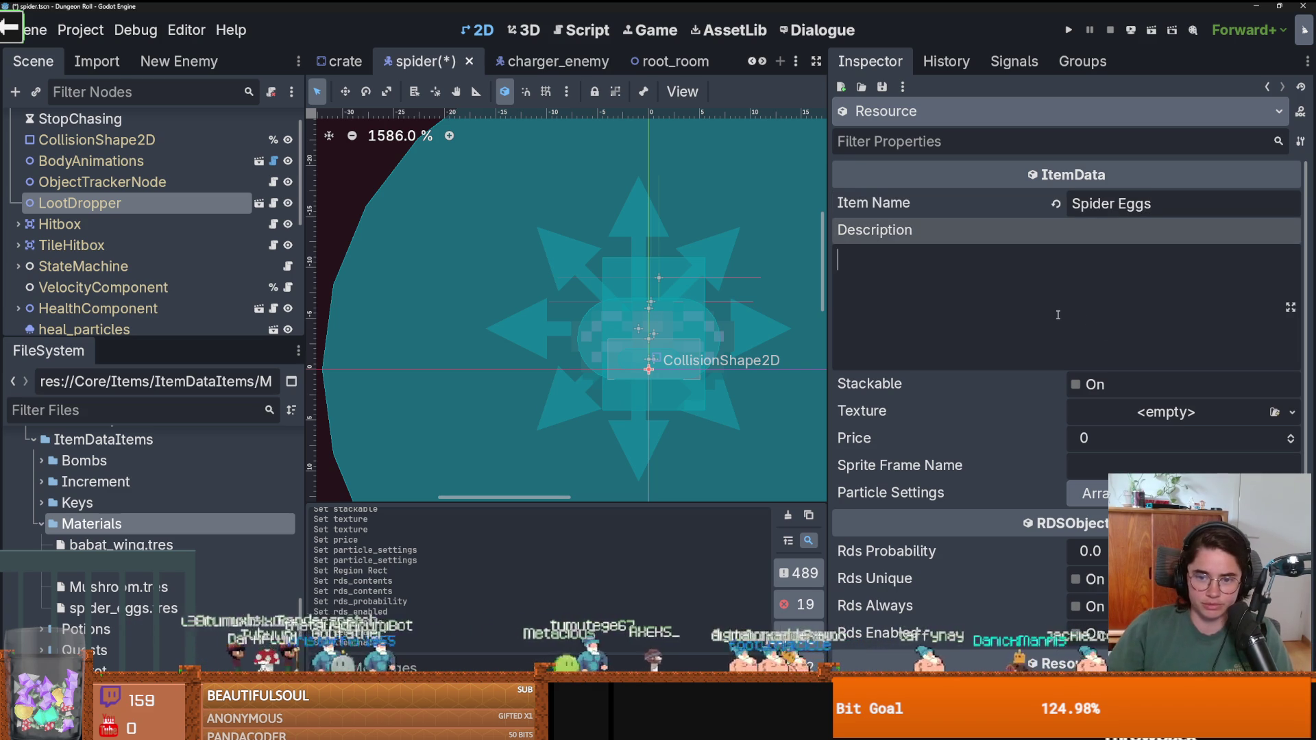
click(1076, 384)
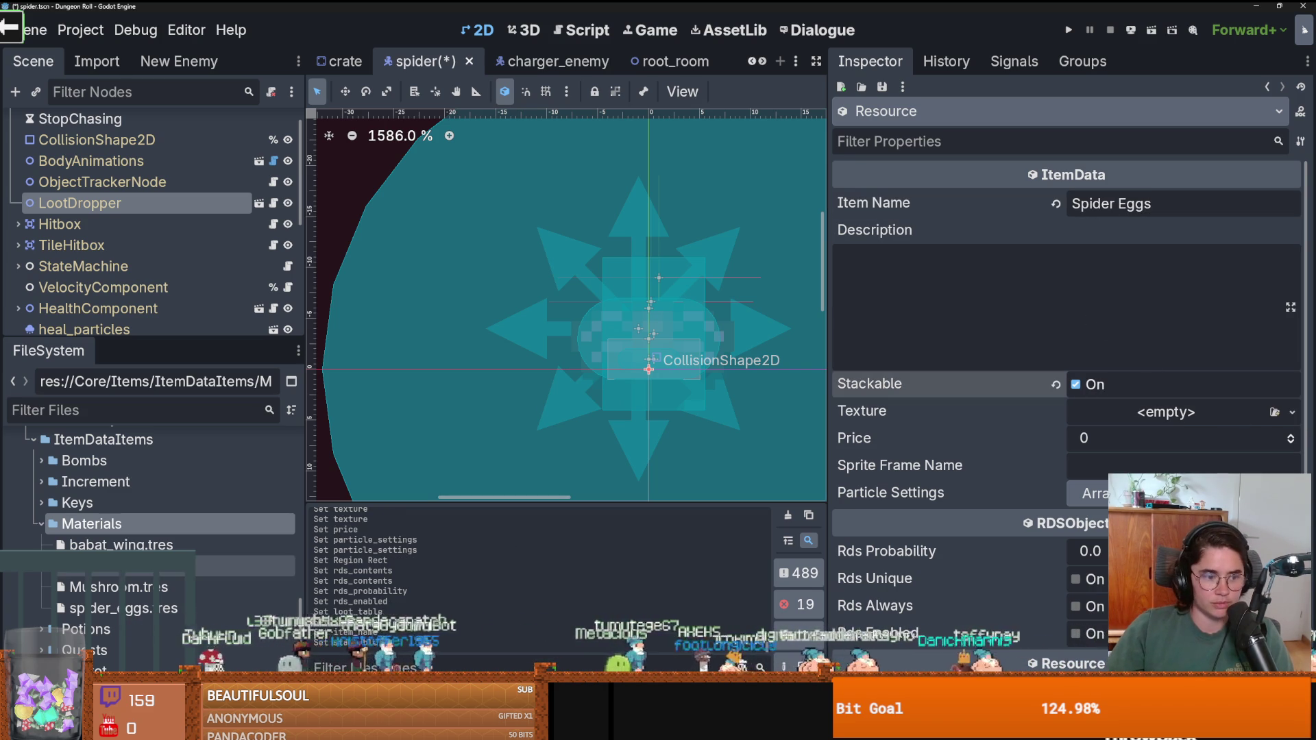
scroll(128, 591, up, 5)
scroll(128, 591, down, 10)
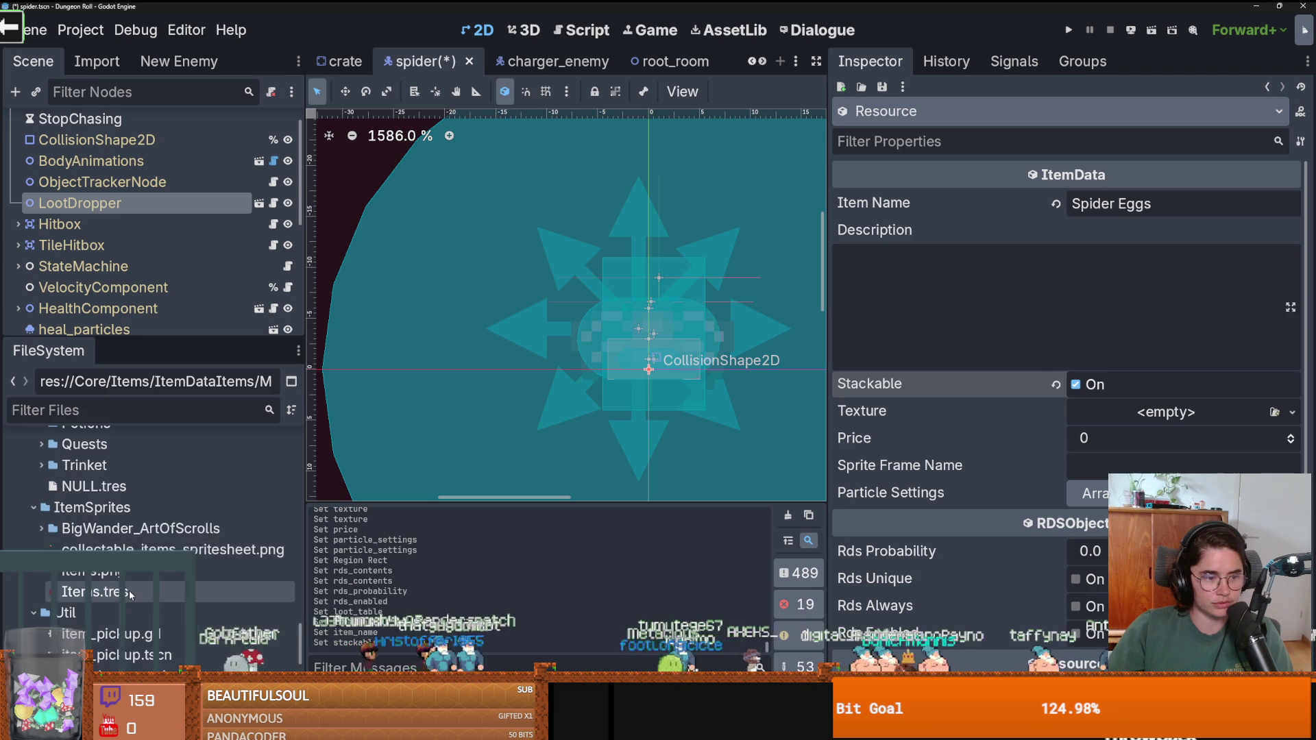
drag(110, 558, 1153, 416)
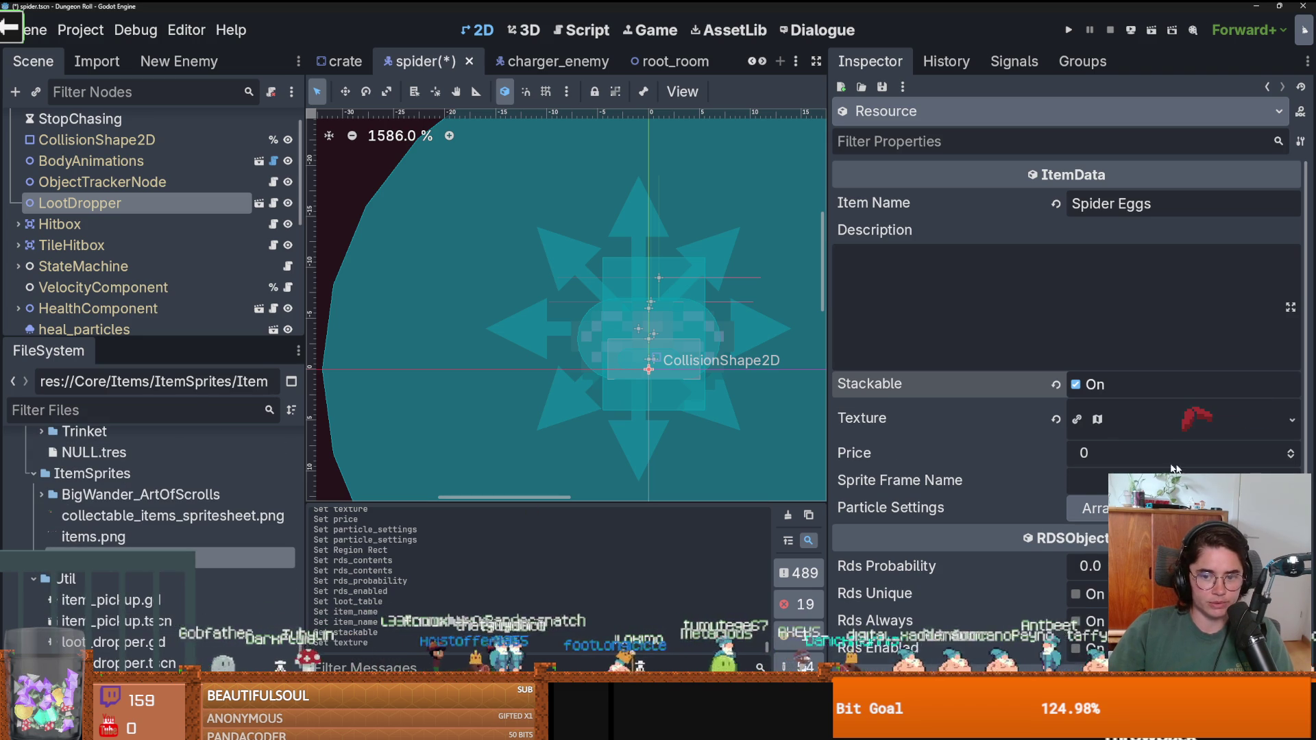
click(1290, 451)
Add one Particle Settings entry using sparkle_particle_settings.
click(1086, 508)
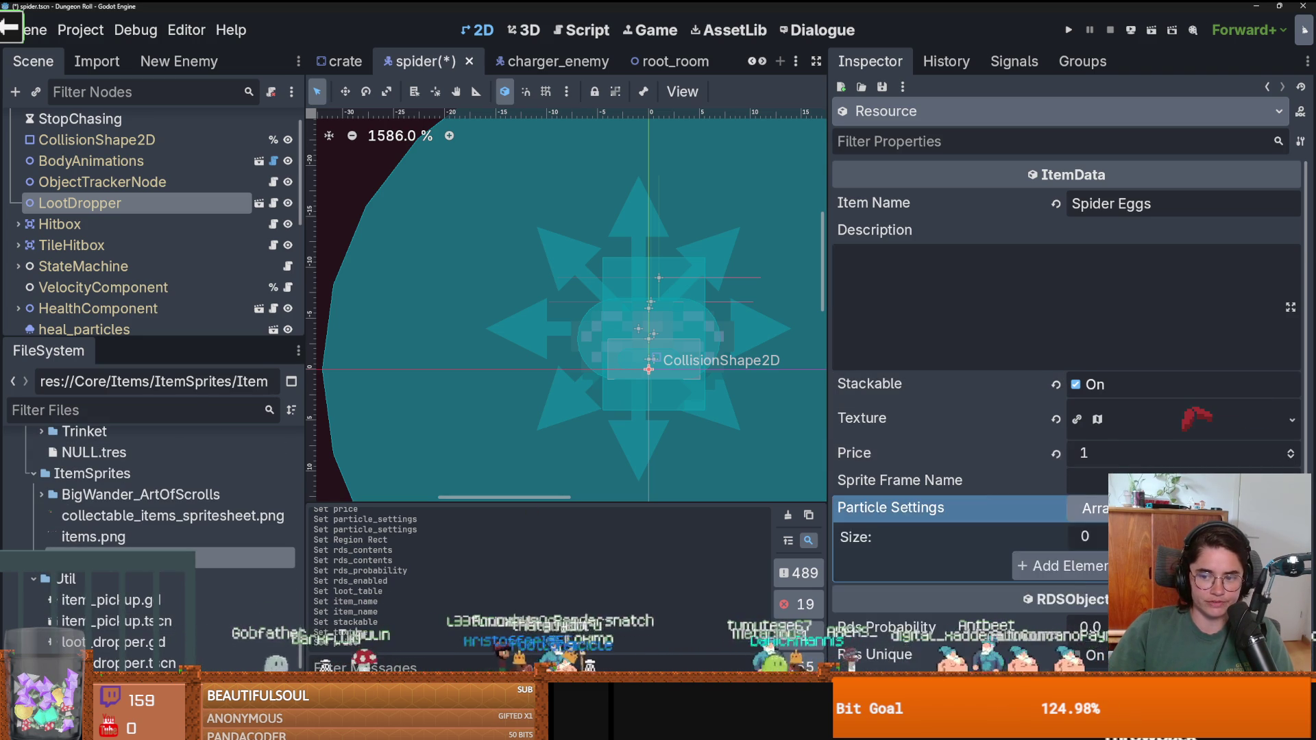
scroll(1233, 445, down, 3)
click(1288, 398)
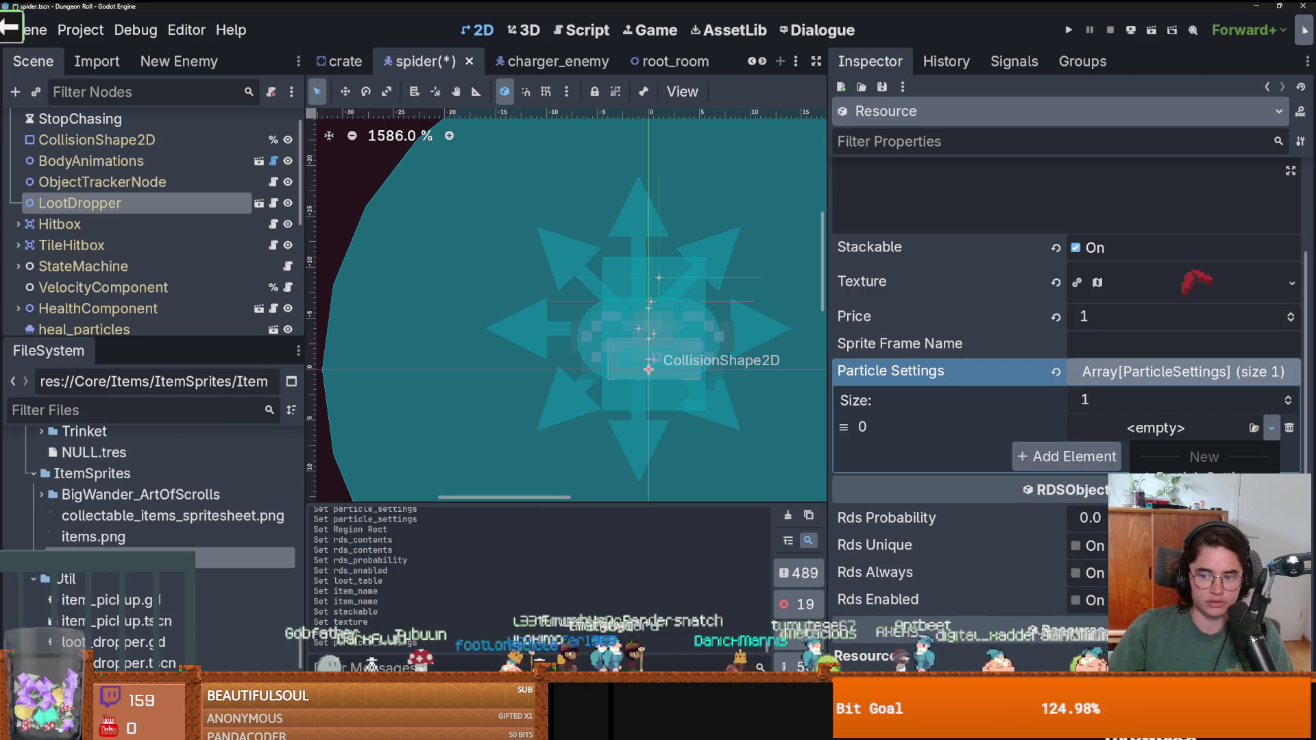
click(1254, 428)
click(523, 227)
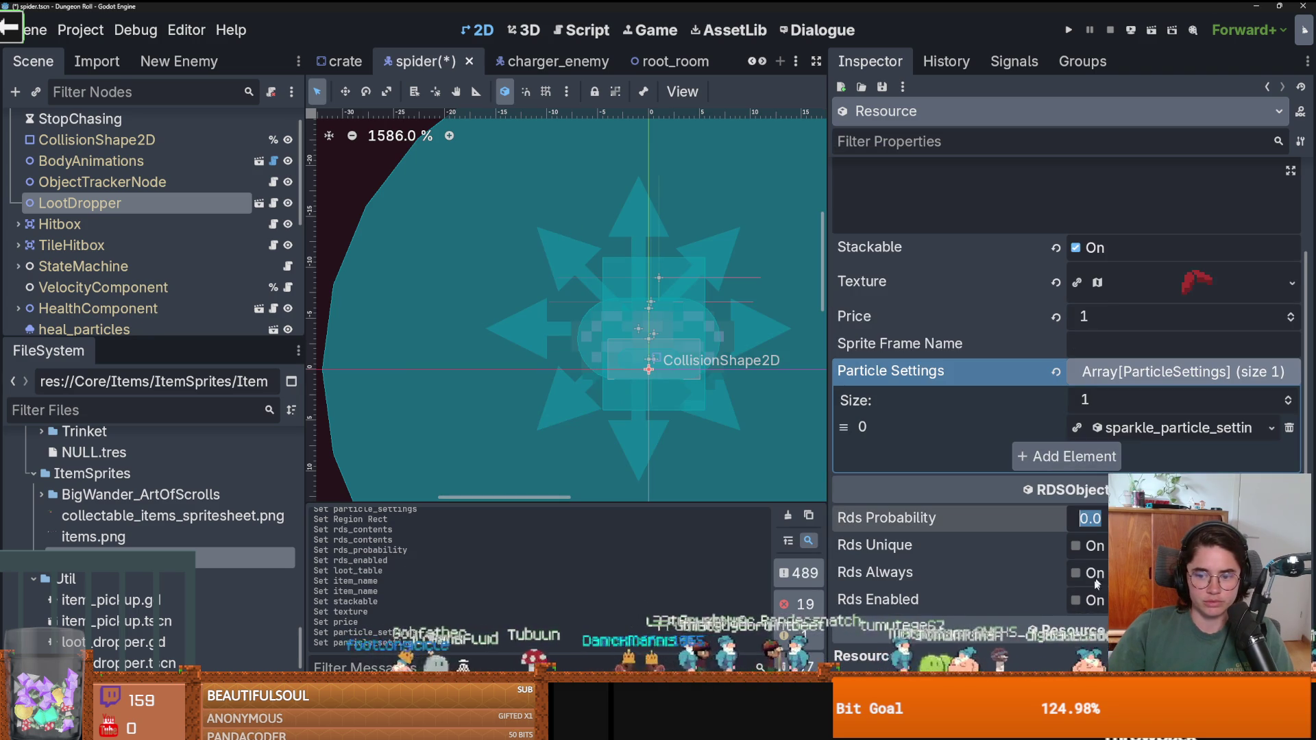
Set Rds Probability to 1.0 and save.
drag(1090, 517, 1124, 517)
key(ctrl+s)
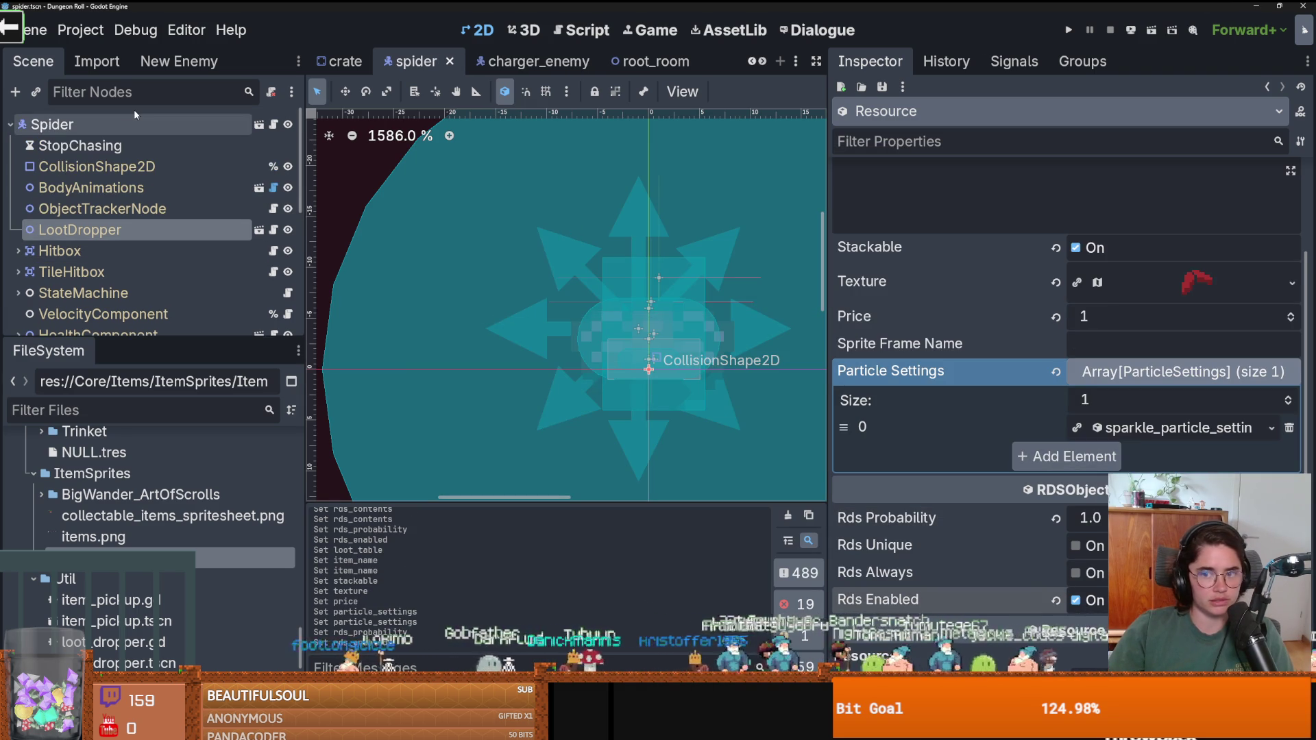
click(1199, 281)
scroll(1107, 464, down, 3)
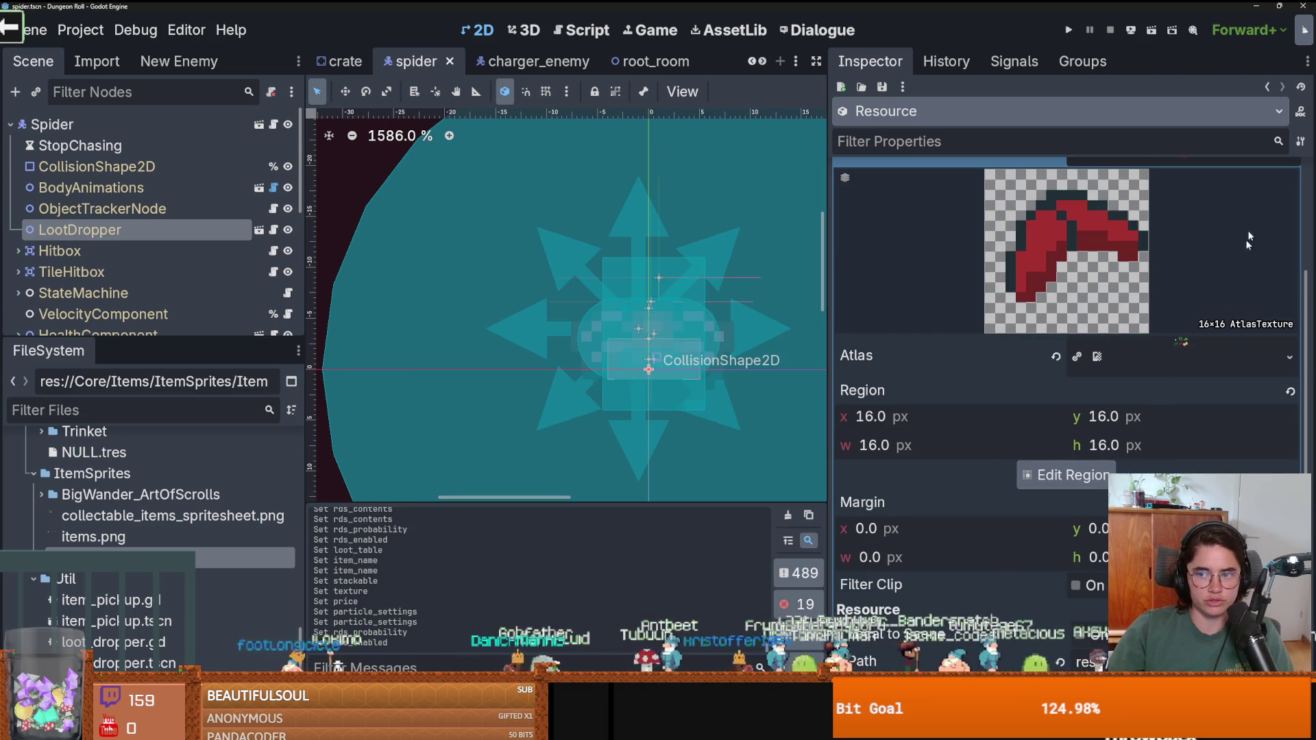
Make the Spider Eggs texture unique (recursive) so it no longer shares the red sprite.
scroll(1254, 203, up, 2)
click(1291, 213)
click(1186, 401)
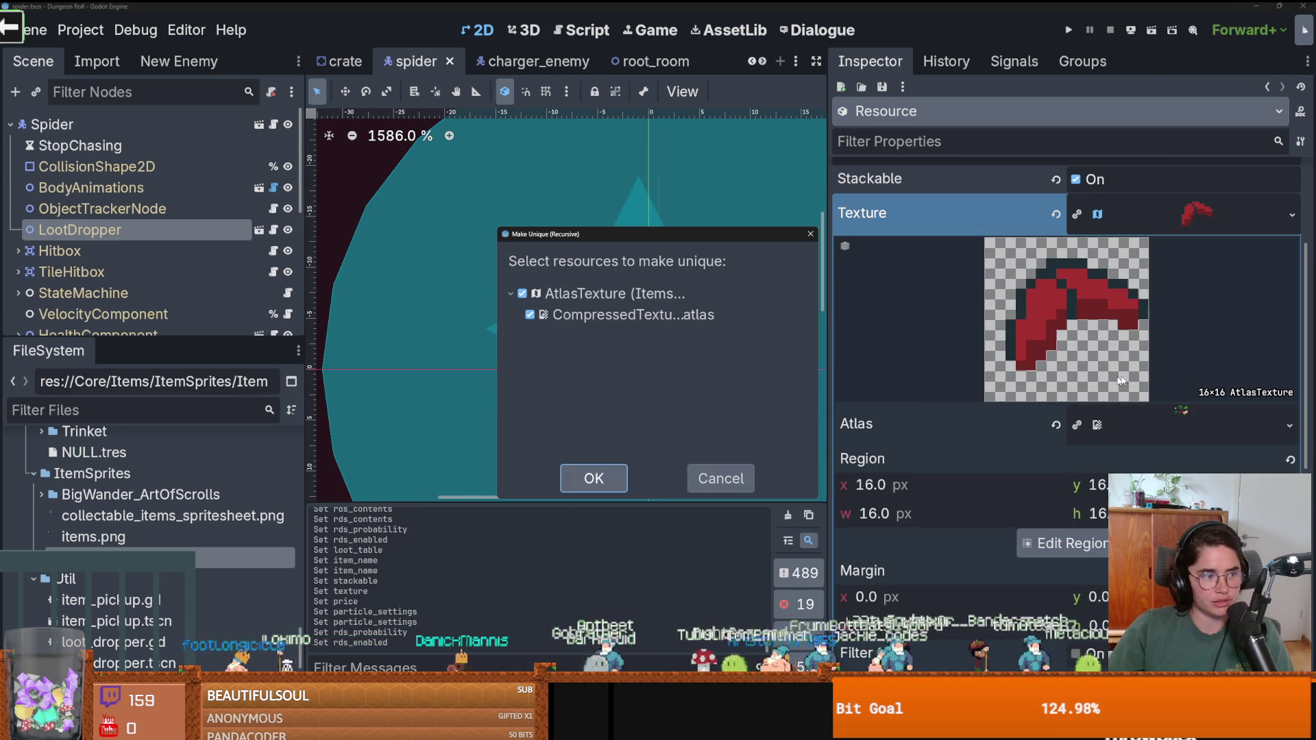
click(594, 480)
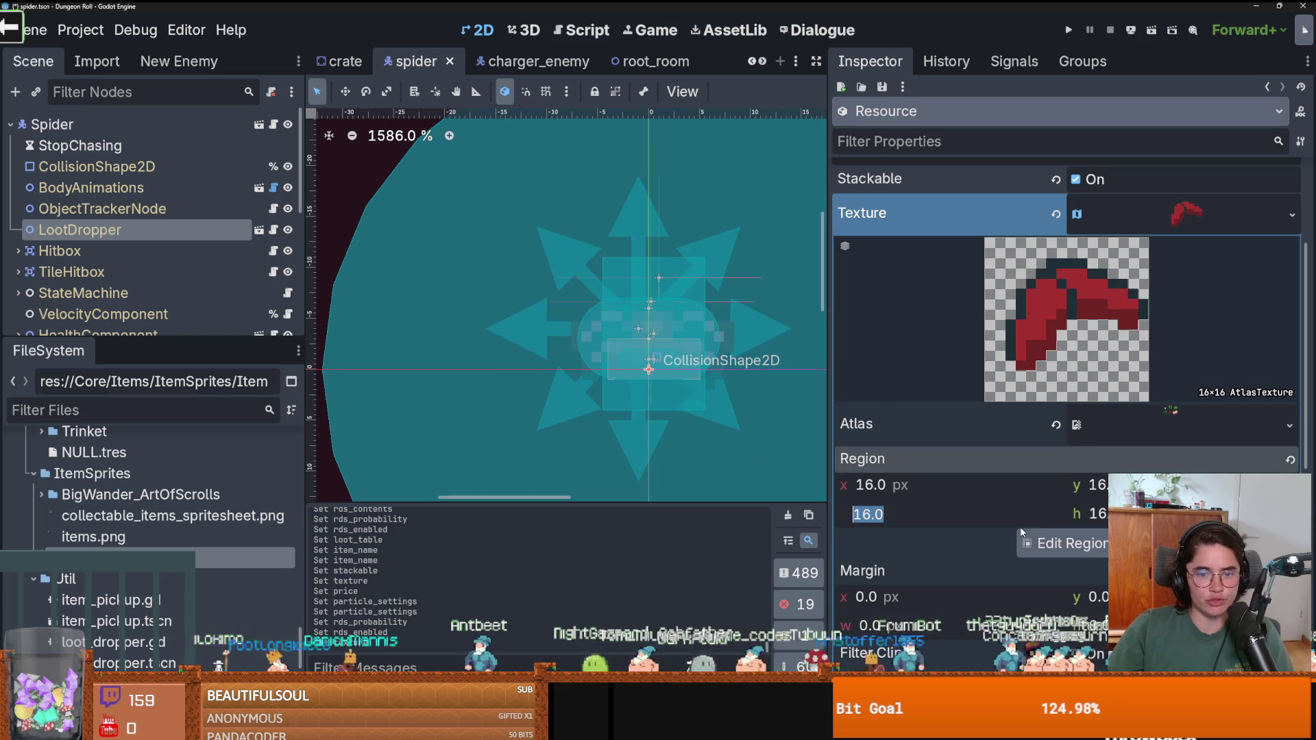
Set the texture region to the beige egg sprite and save the scene.
click(1060, 544)
click(529, 346)
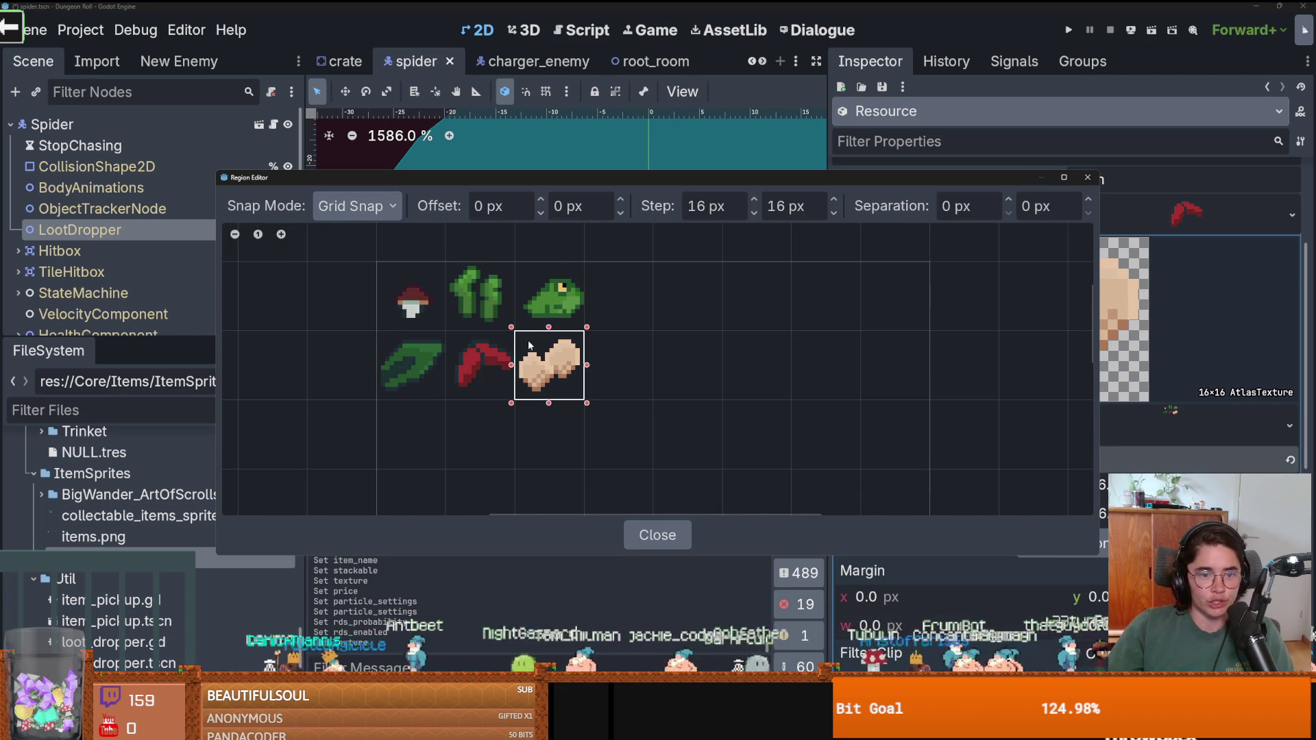
click(1088, 178)
click(1192, 212)
key(ctrl+s)
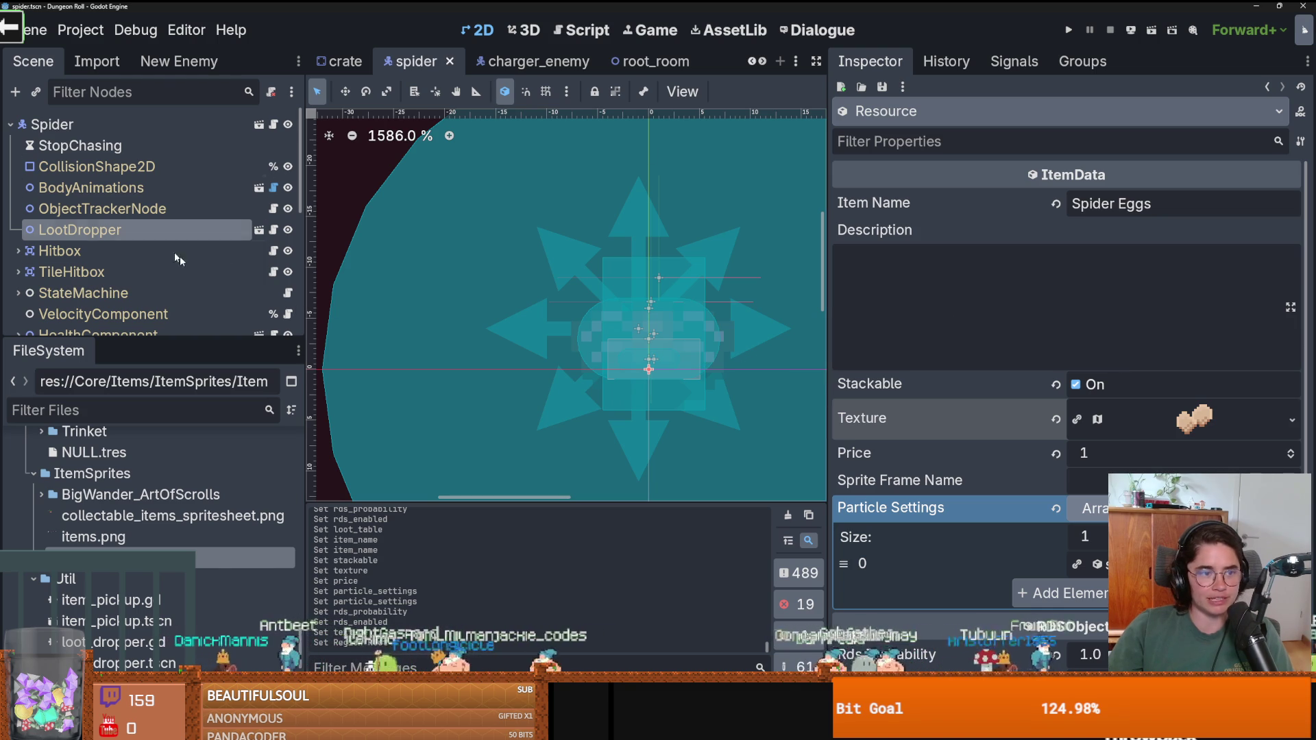
drag(177, 338, 177, 380)
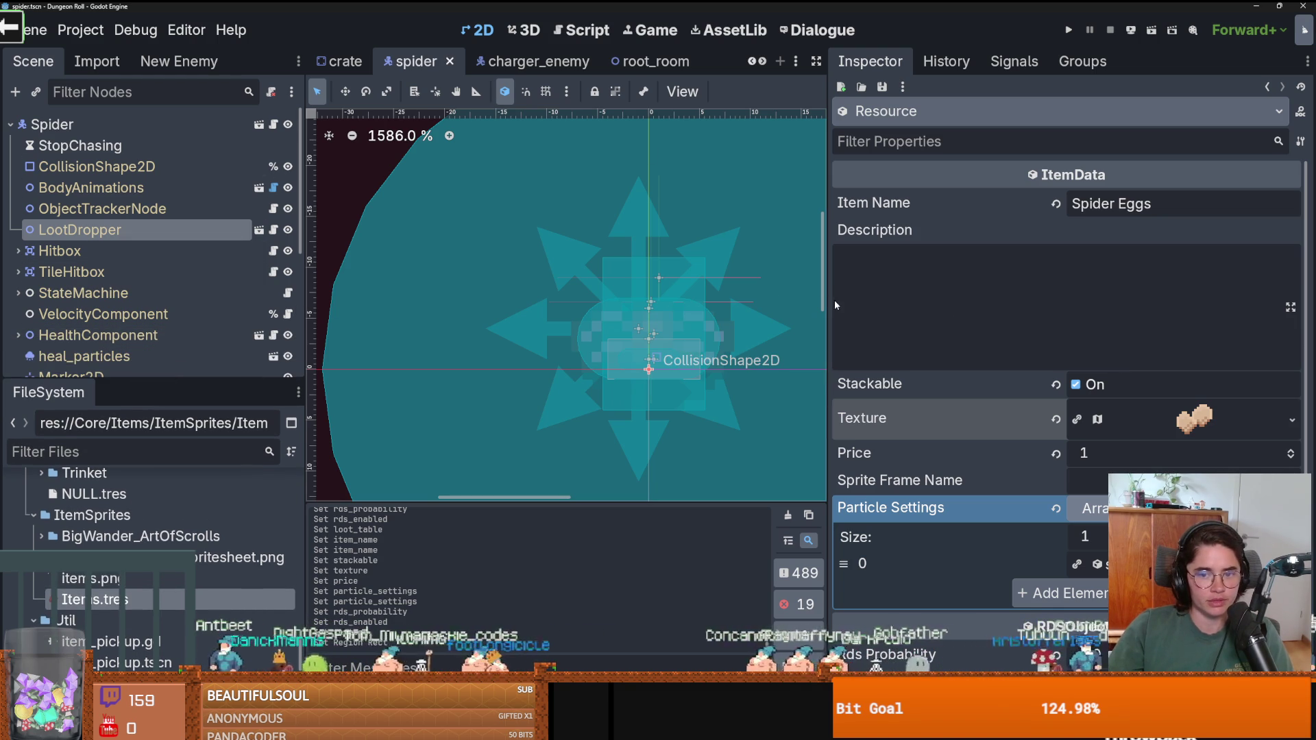
click(1069, 29)
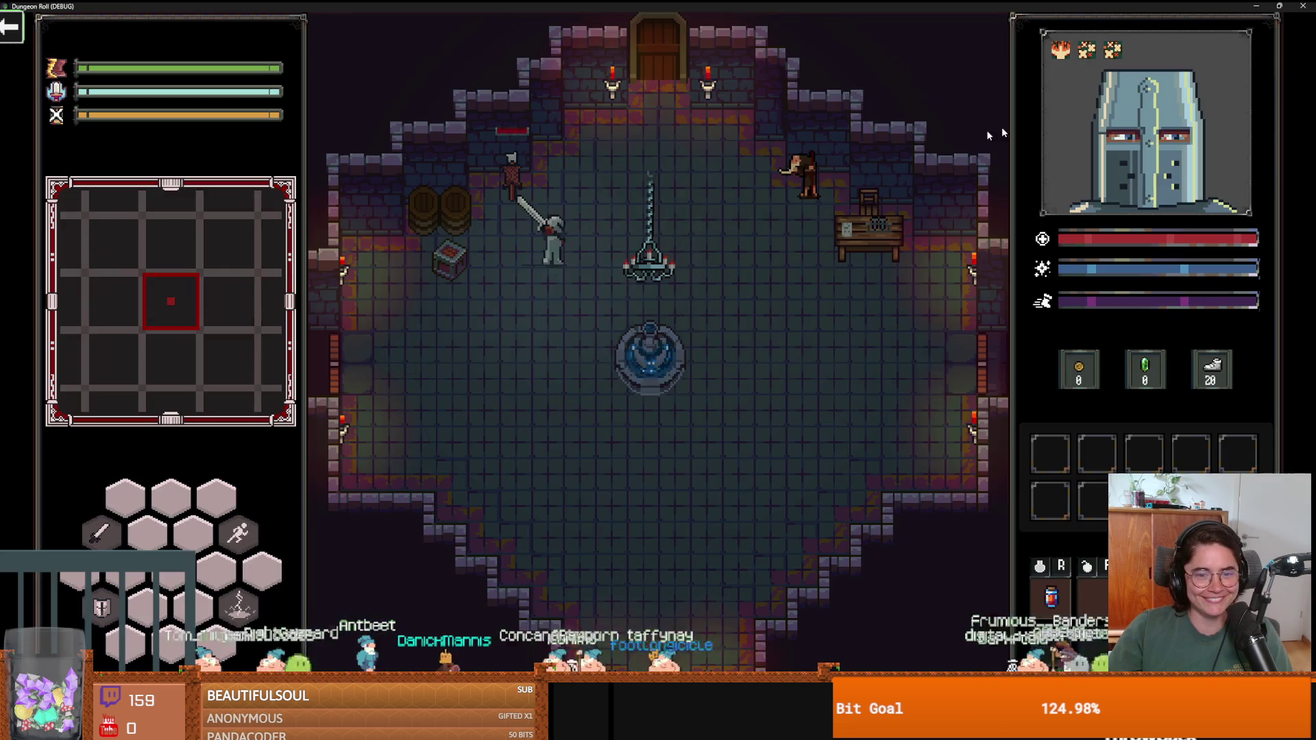
Walk the knight through the top door into room 27, then close the game and save.
key(w)
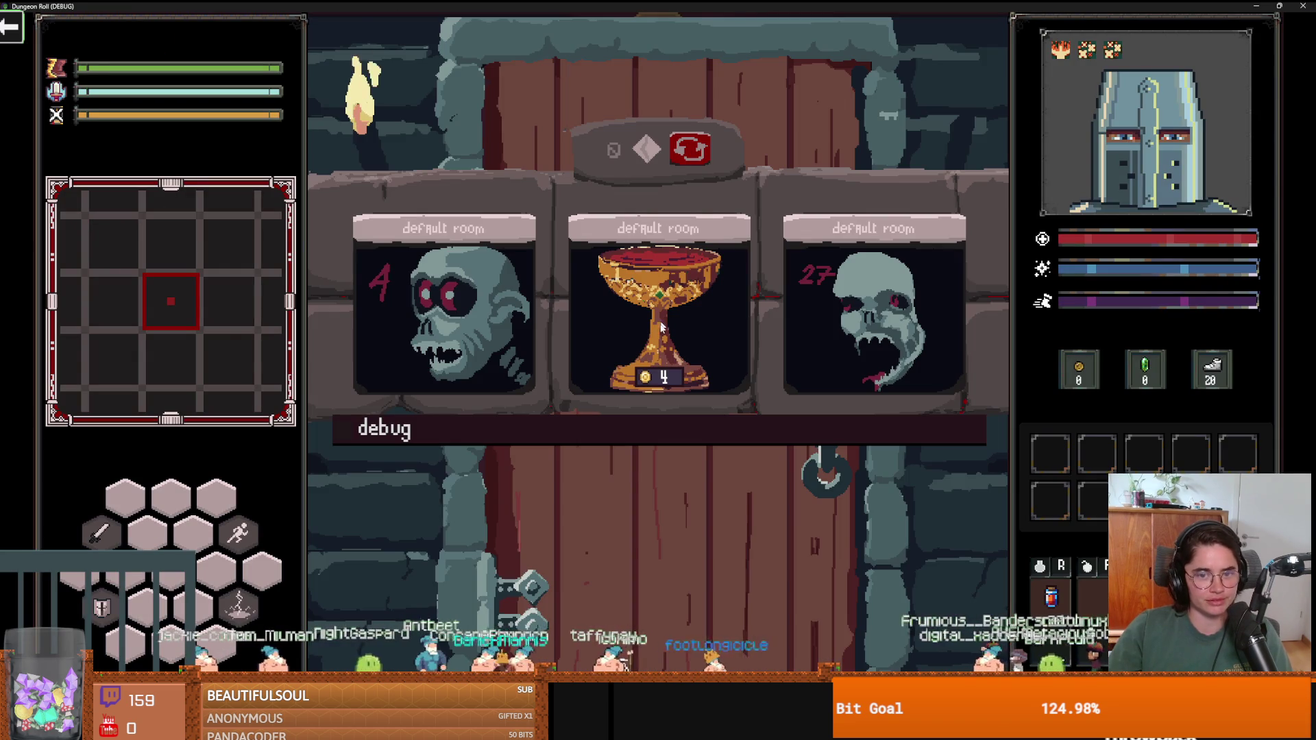
click(834, 299)
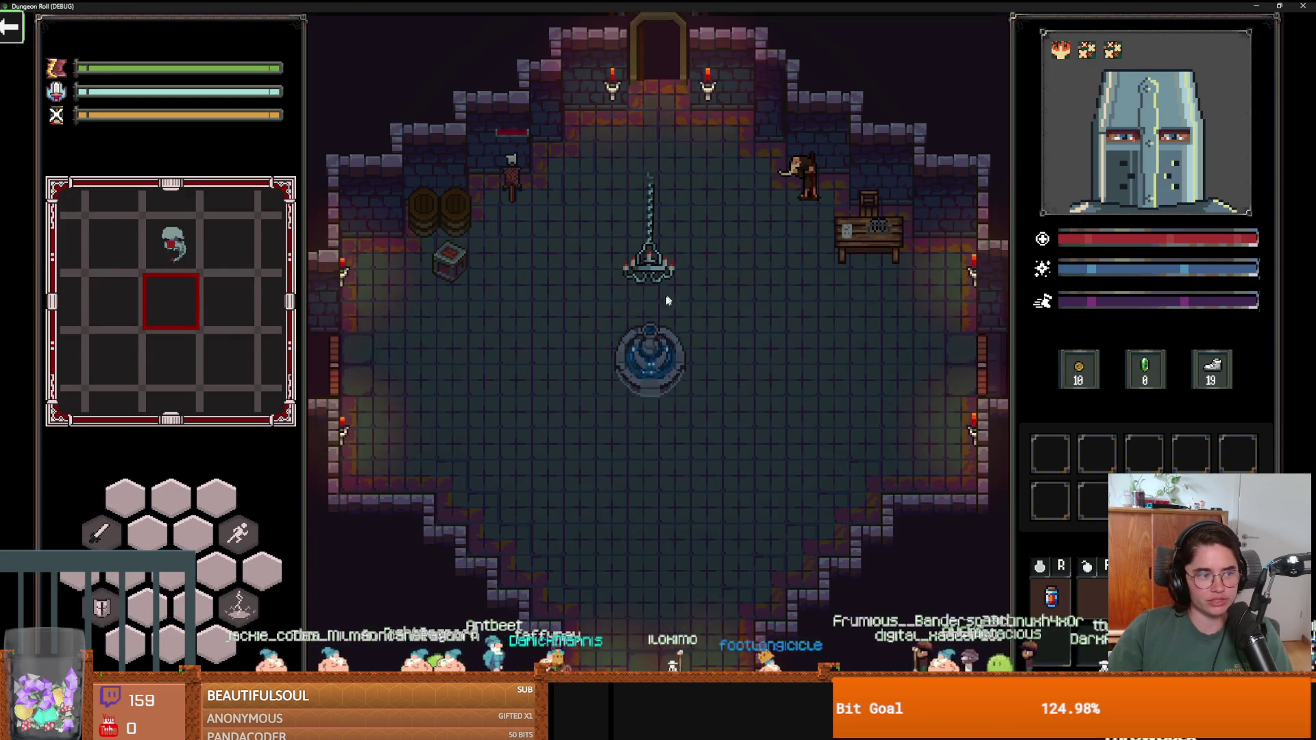
key(a)
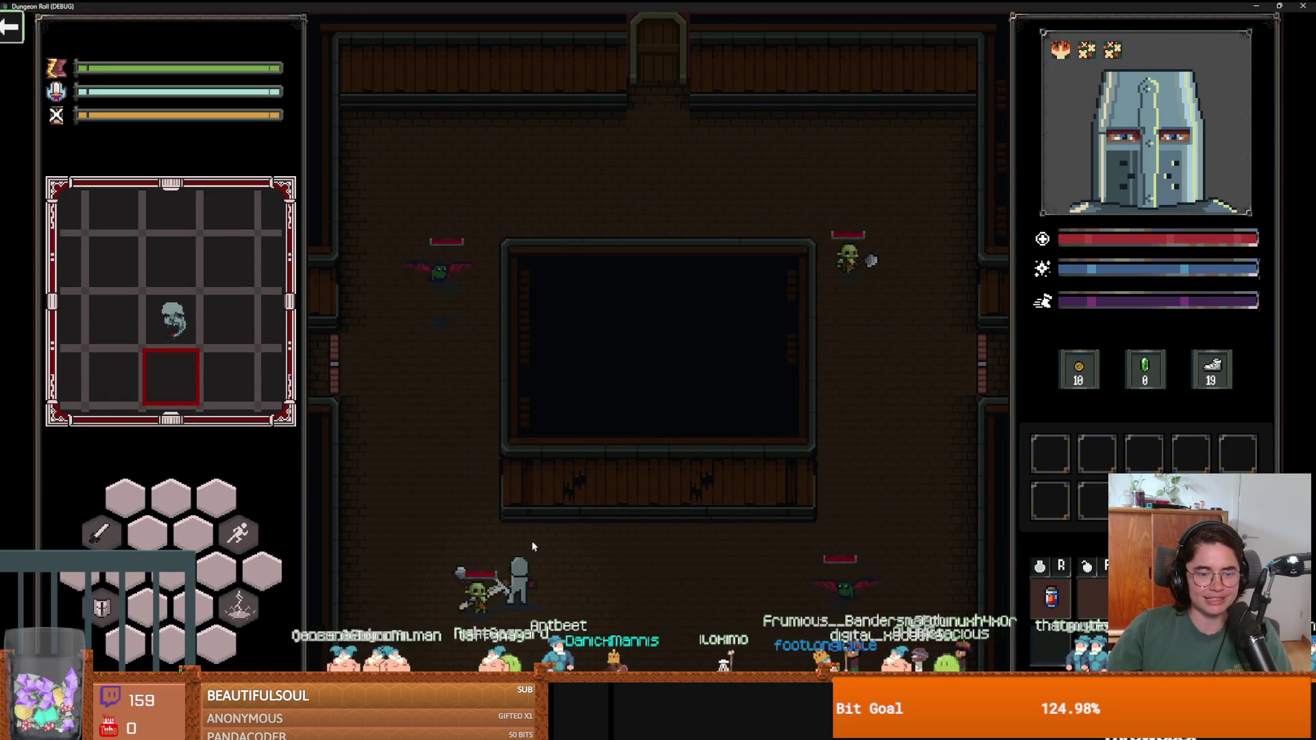
double_click(819, 6)
key(F8)
key(ctrl+s)
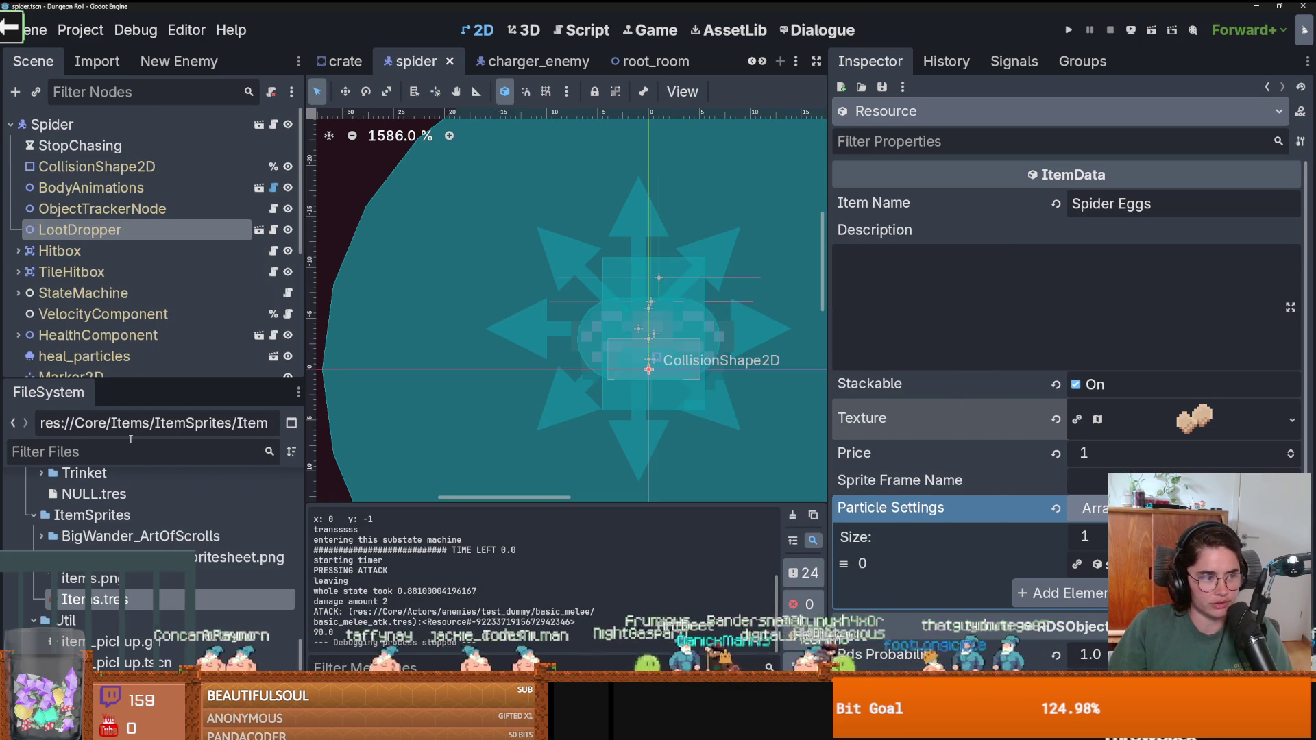
Filter the FileSystem panel by monster_room_27 to find the room 27 files.
text(monster)
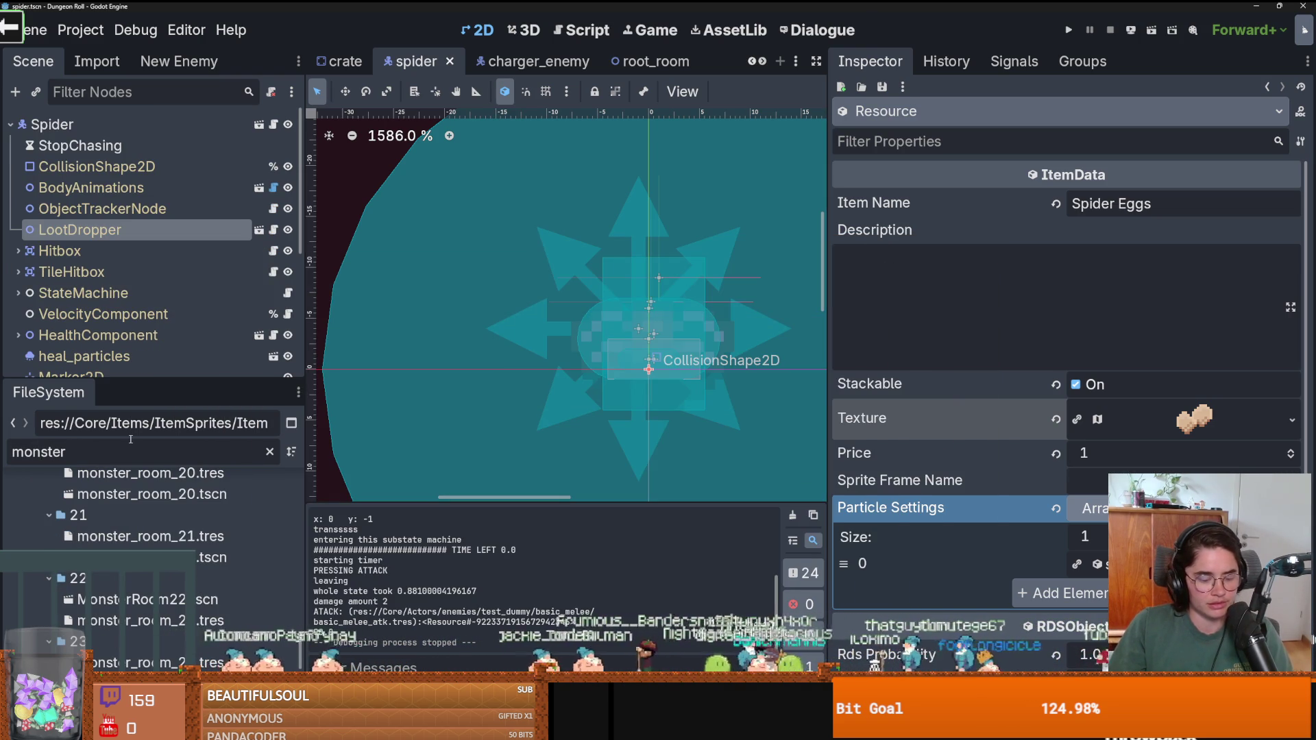
key(BackSpace)
key(BackSpace)
key(BackSpace)
text(27)
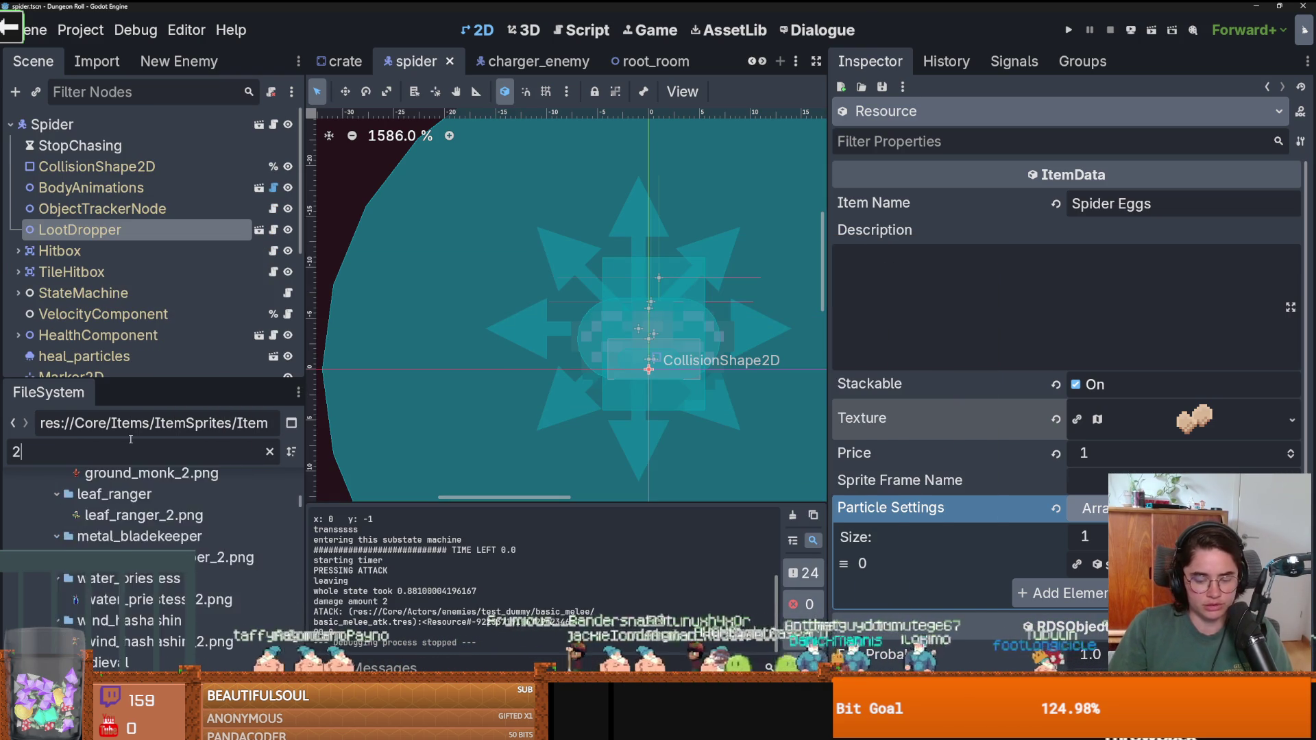
double_click(120, 446)
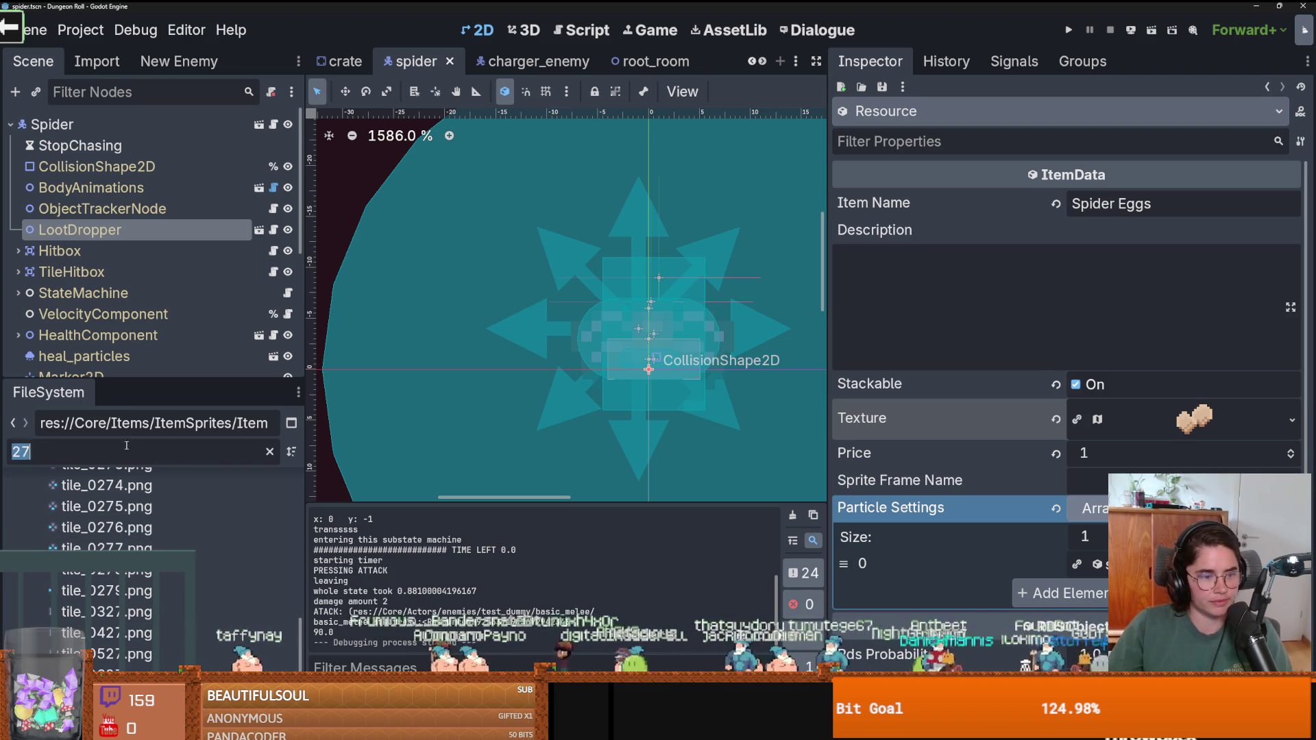
text(monster_r)
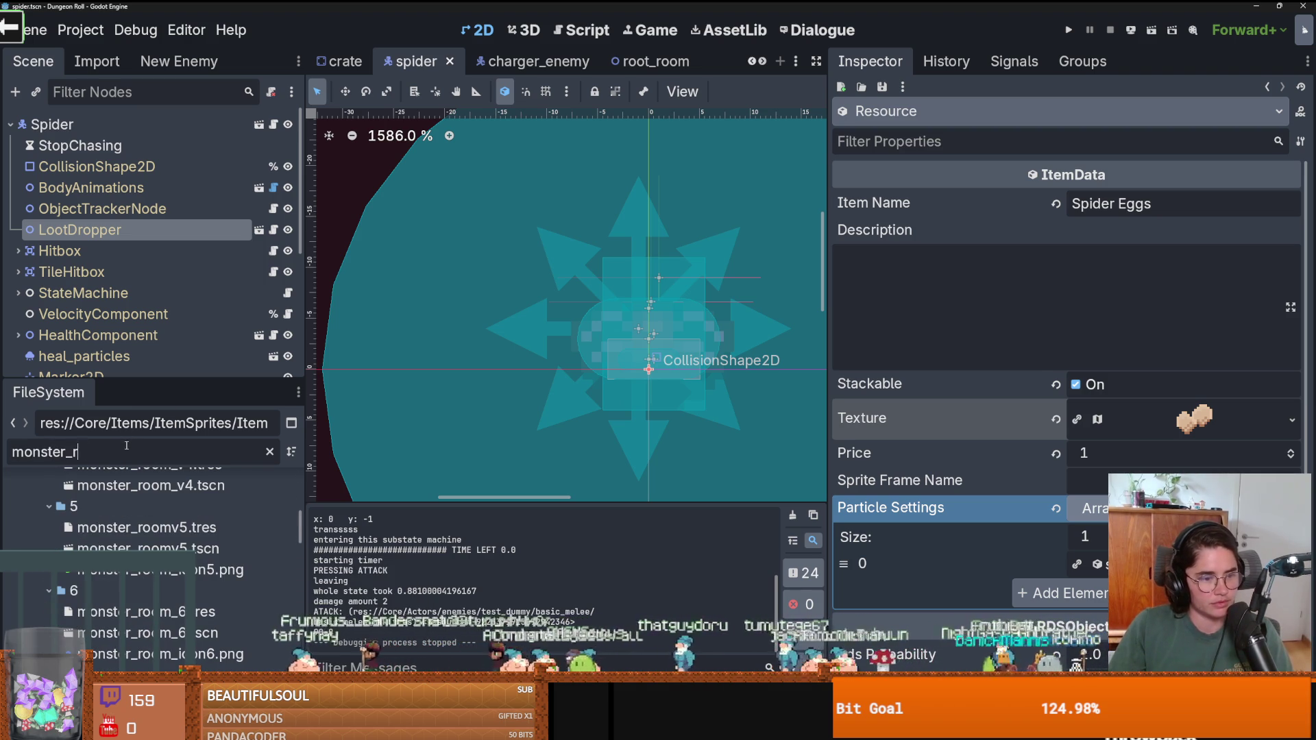
text(oom_27)
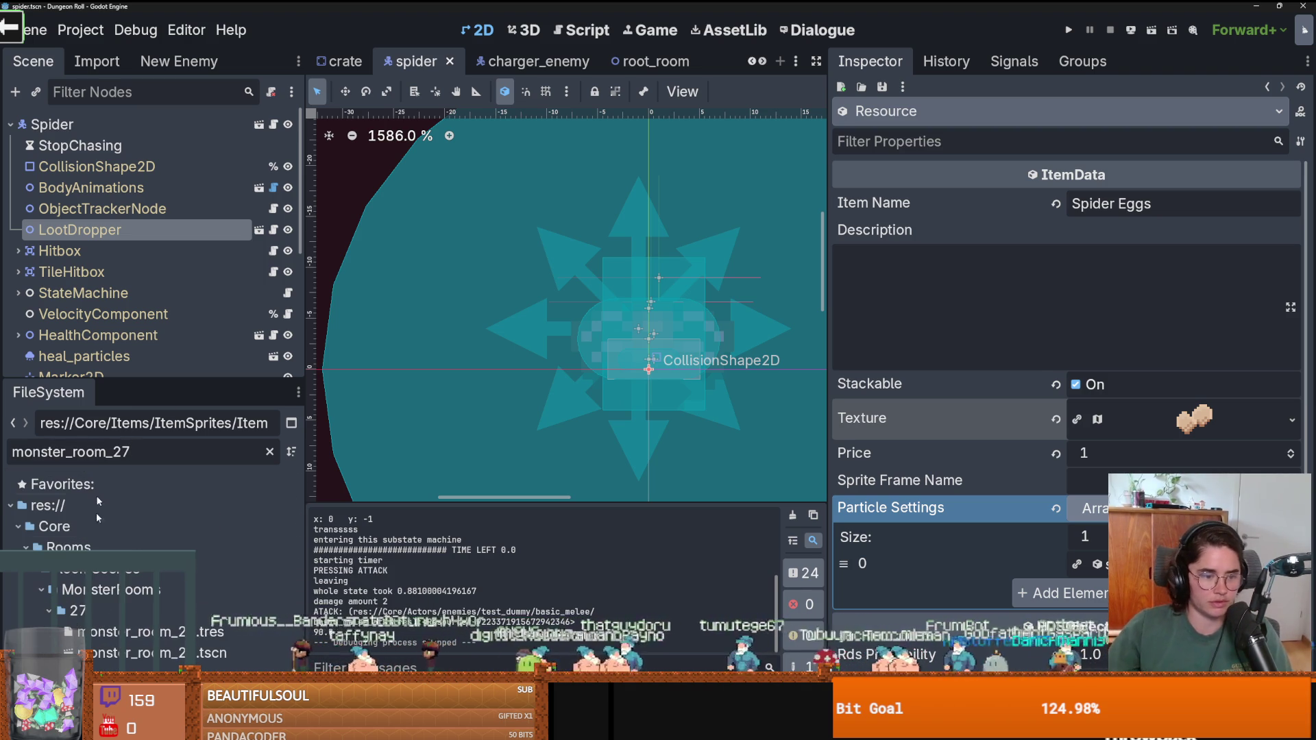